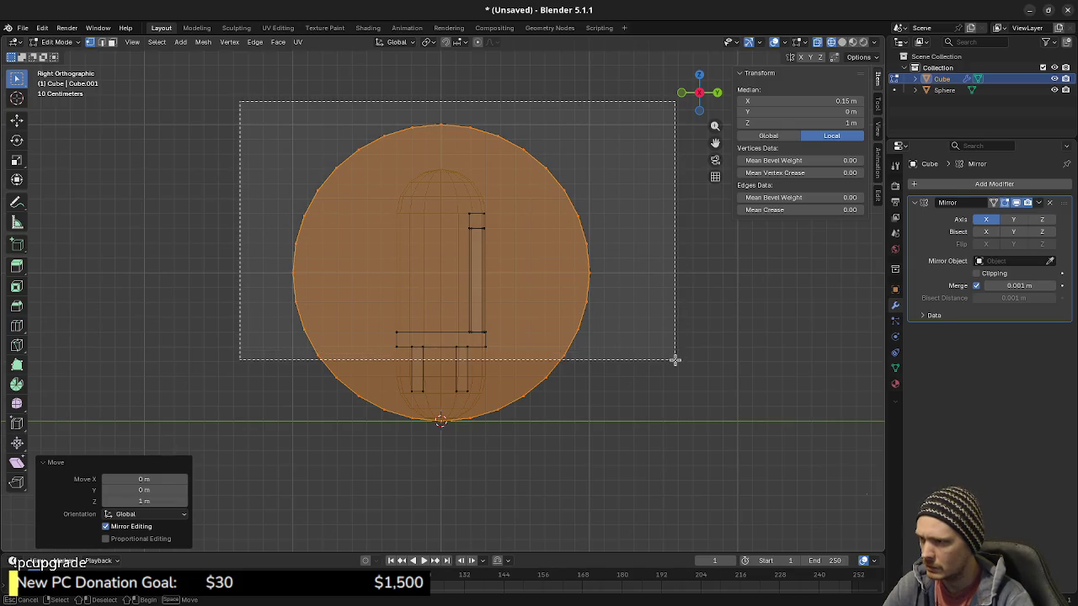
Step: Delete the vertices of the circle's right-side arc
drag(675, 349, 675, 360)
key(x)
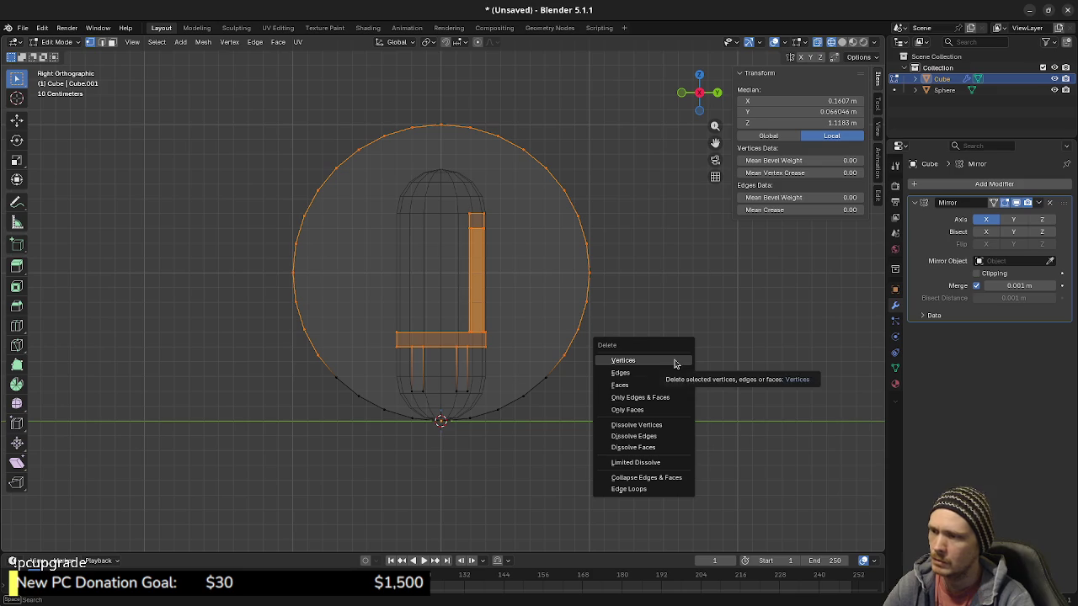
key(Escape)
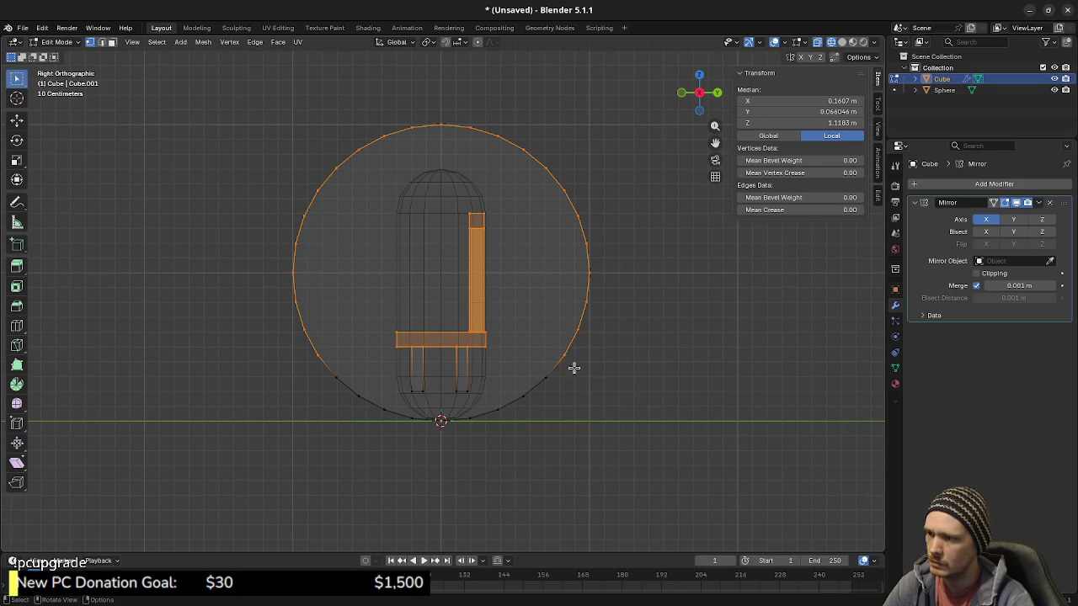
drag(557, 364, 678, 165)
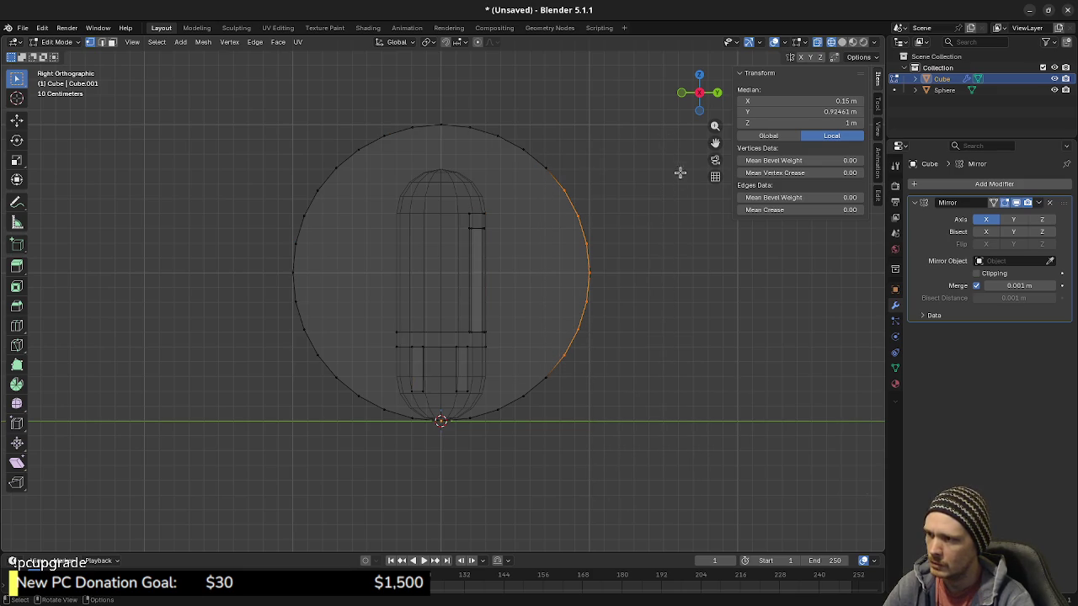
key(x)
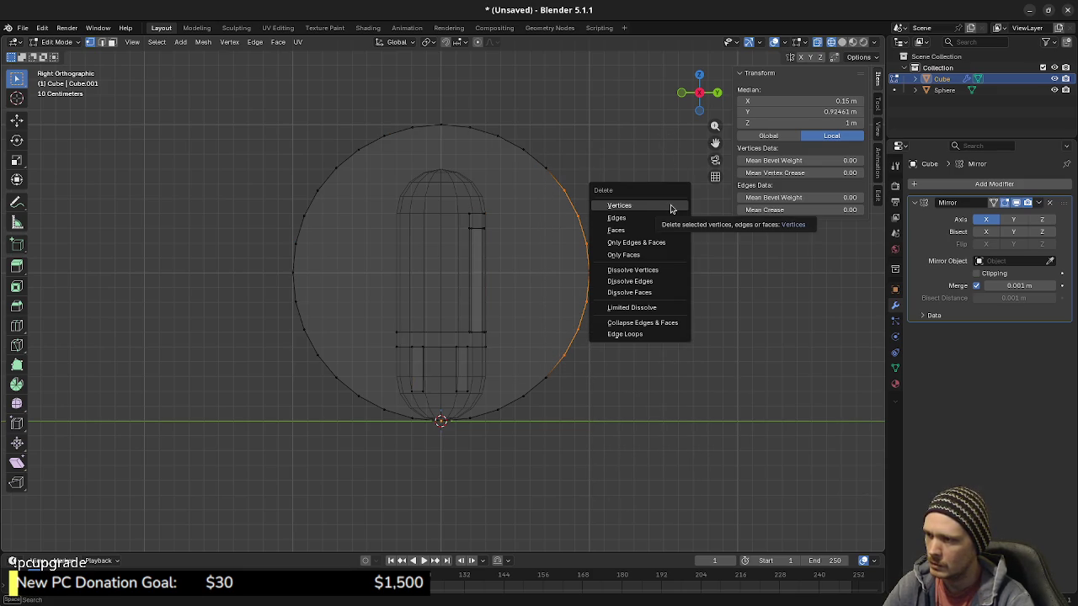
click(671, 207)
Step: Delete the top and left arcs and the stray left vertex, keeping only the bottom arc
mouse_move(586, 190)
mouse_down()
mouse_move(492, 114)
mouse_move(250, 87)
mouse_up()
key(x)
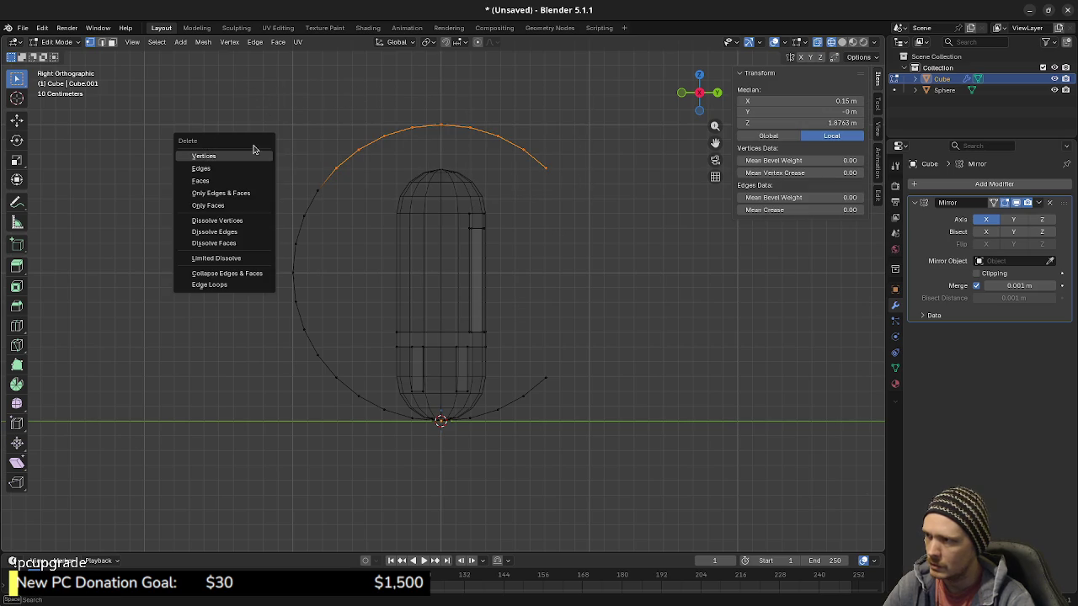
click(229, 155)
mouse_move(242, 146)
mouse_down()
mouse_move(354, 359)
mouse_move(346, 385)
mouse_up()
key(x)
click(354, 360)
key(x)
click(347, 386)
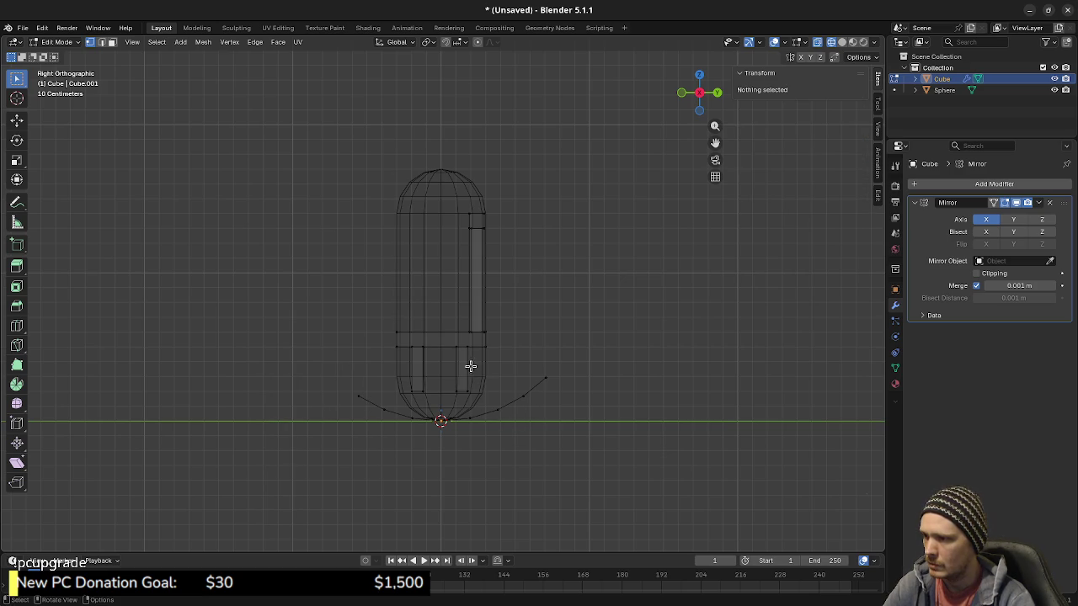
Step: In front view, move the right rocker 0.1 m outward along X
mouse_move(404, 434)
ctrl+middle_down()
mouse_move(421, 374)
mouse_move(512, 358)
ctrl+middle_up()
key(KP_1)
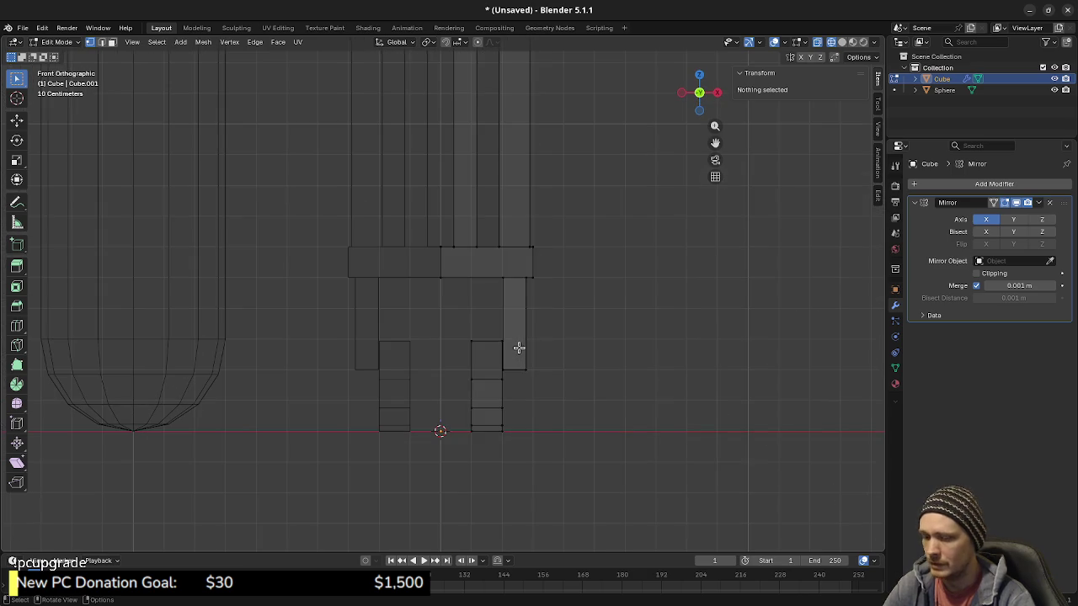
key(l)
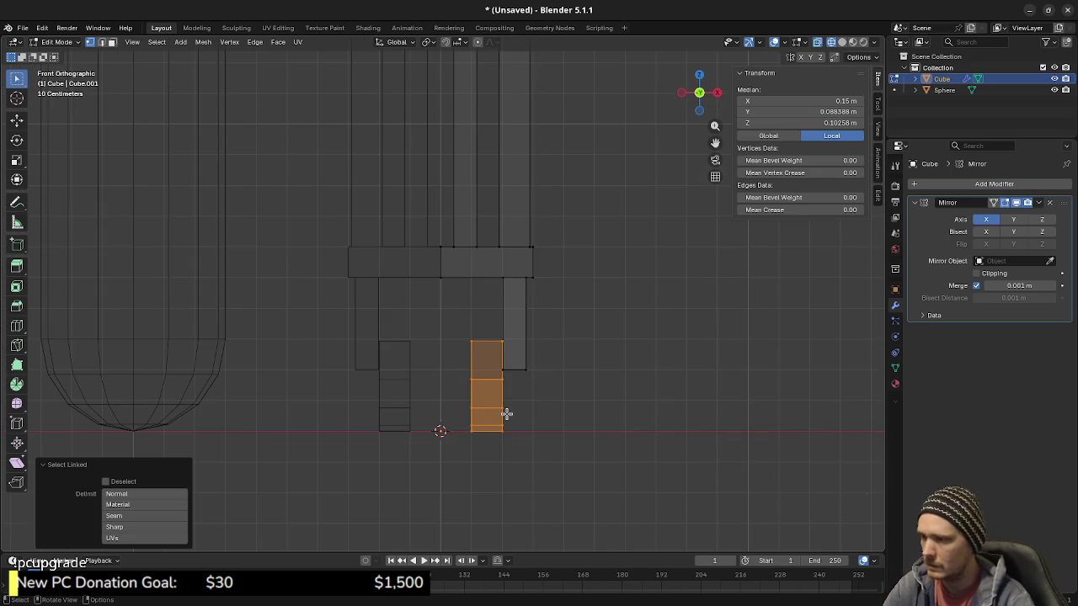
key(g)
key(x)
click(533, 416)
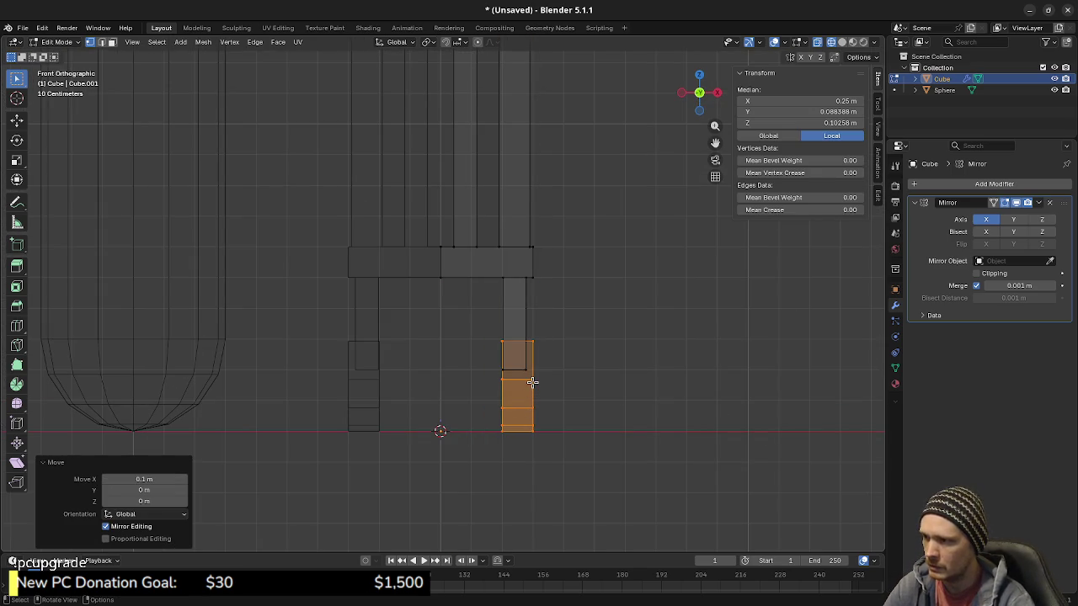
Step: Separate the rocker strip into its own object, Cube.001, and edit its mesh
mouse_move(573, 390)
middle_down()
mouse_move(506, 419)
mouse_move(548, 412)
mouse_move(527, 402)
mouse_move(598, 383)
middle_up()
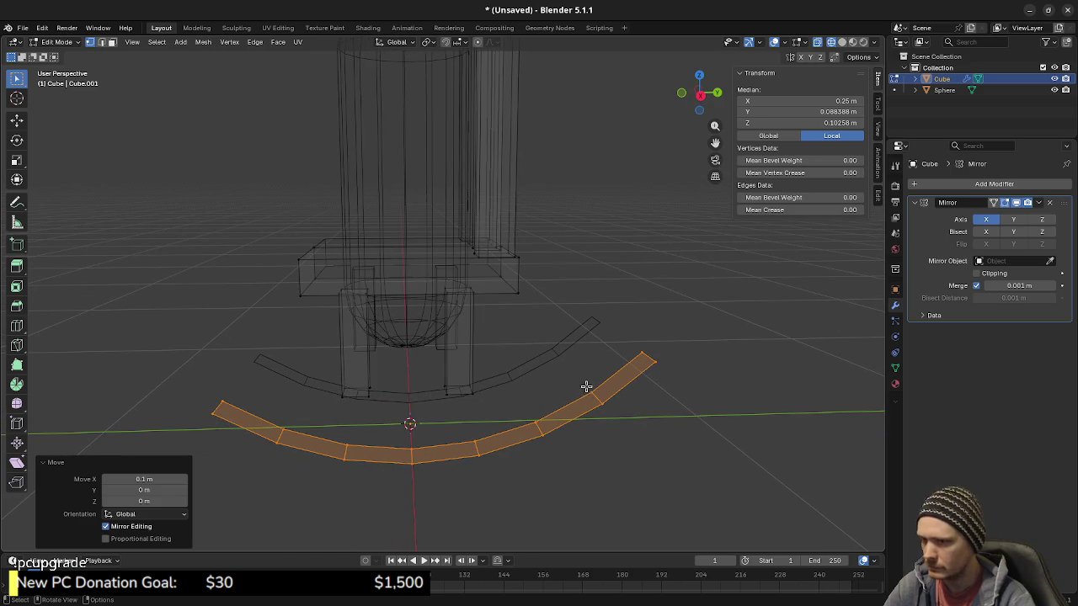
key(p)
click(585, 393)
key(Tab)
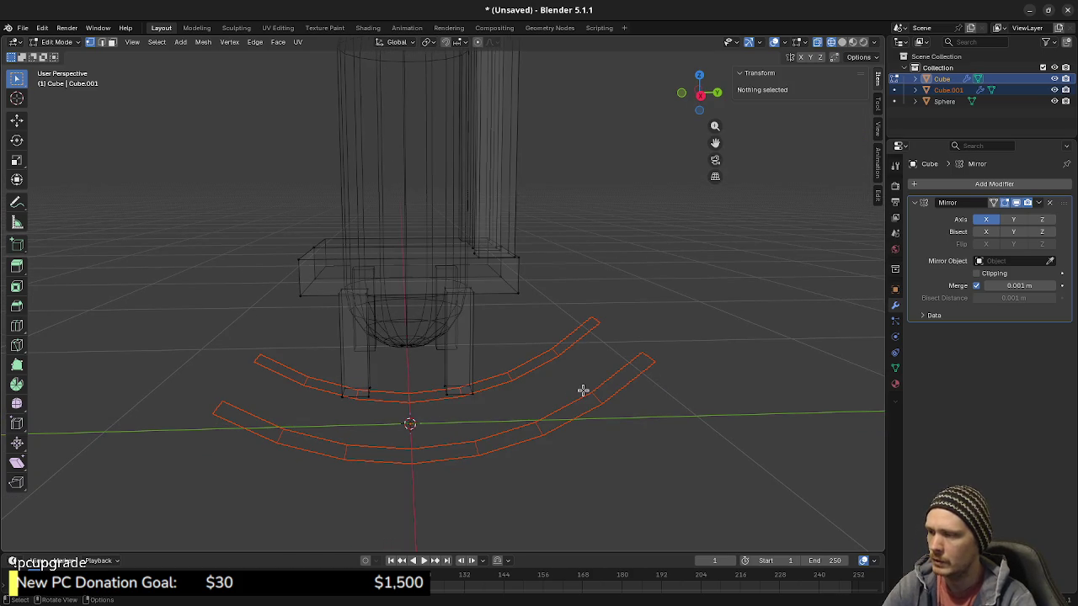
key(alt+a)
click(586, 412)
key(Tab)
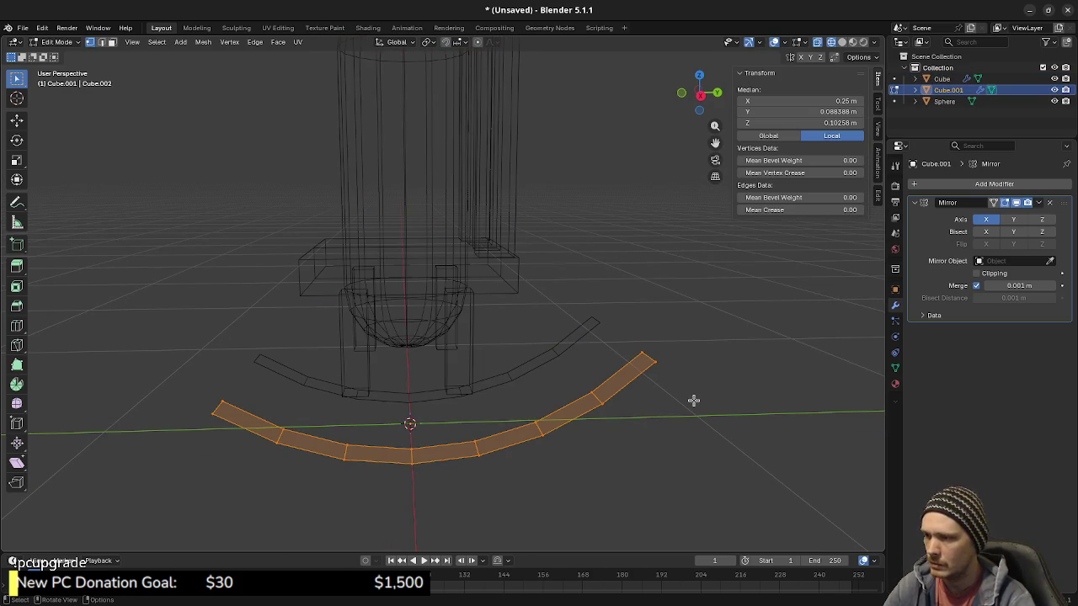
click(993, 183)
mouse_move(960, 186)
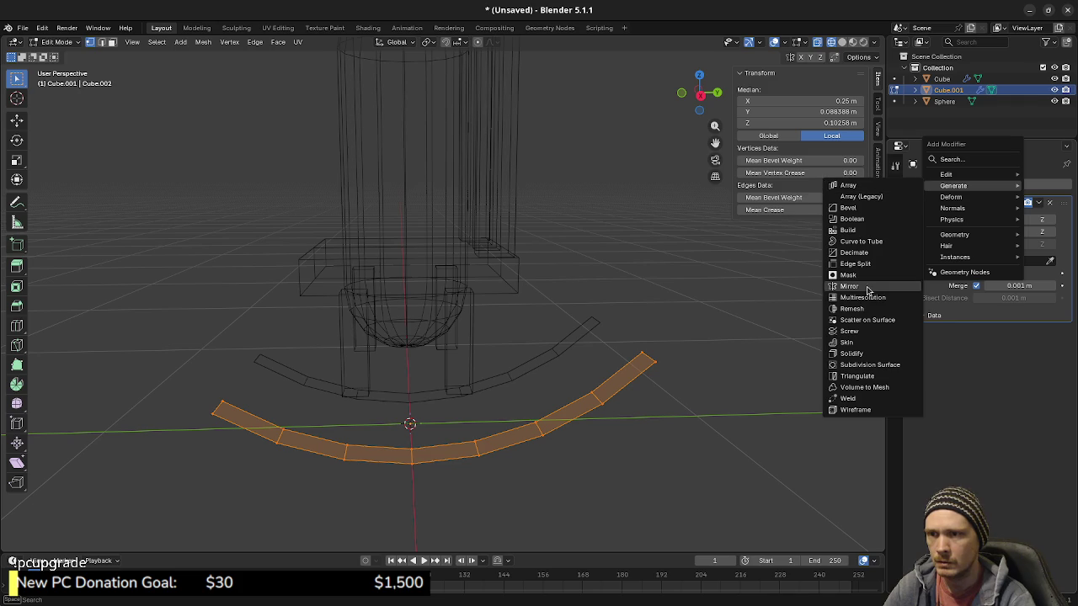
Step: Add a Solidify modifier to the rockers and raise its thickness to 0.06 m
click(865, 354)
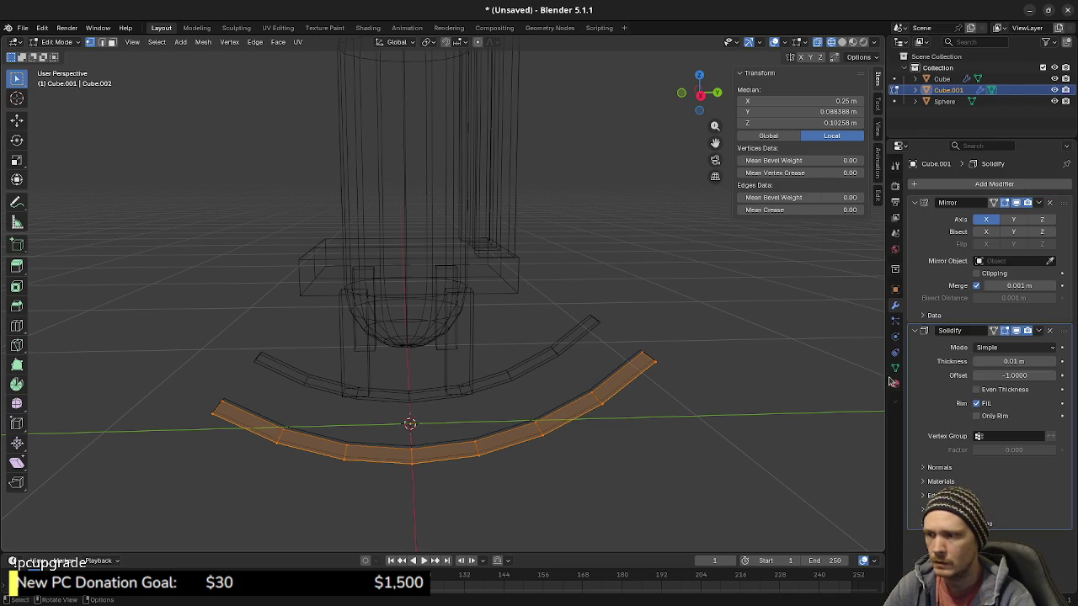
click(1054, 362)
click(1053, 361)
click(1055, 362)
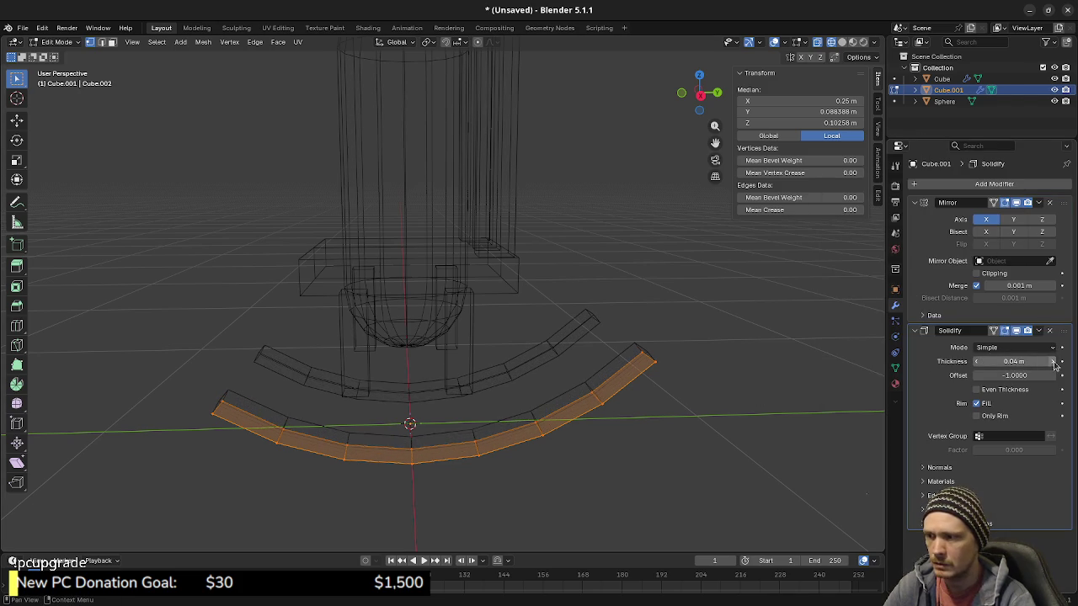
click(1054, 362)
click(1055, 363)
middle_drag(640, 370, 552, 394)
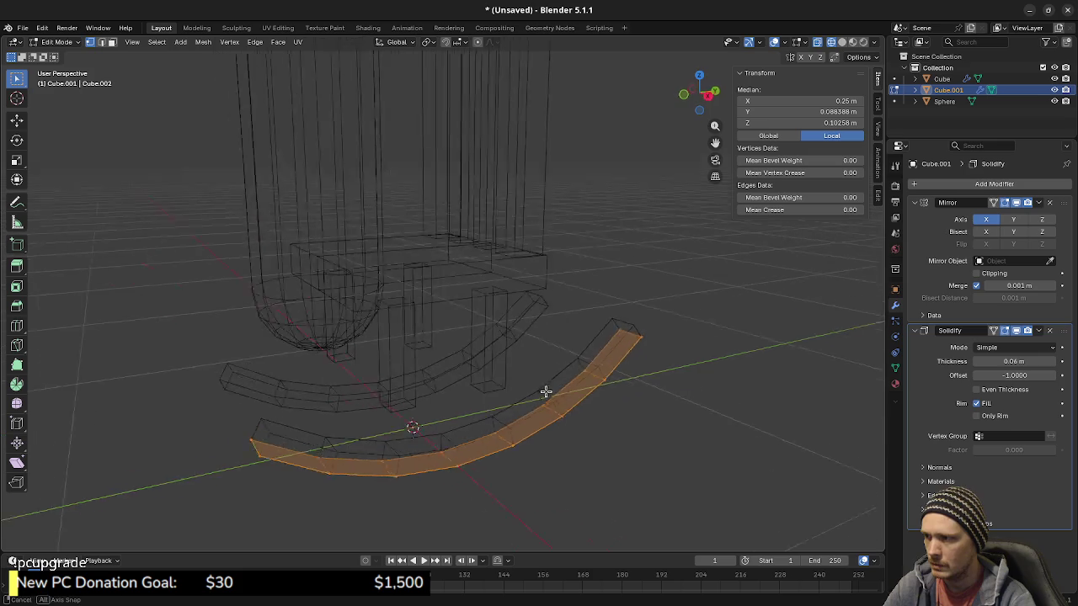
key(z)
click(592, 450)
mouse_move(592, 450)
middle_down()
mouse_move(665, 452)
mouse_move(643, 452)
middle_up()
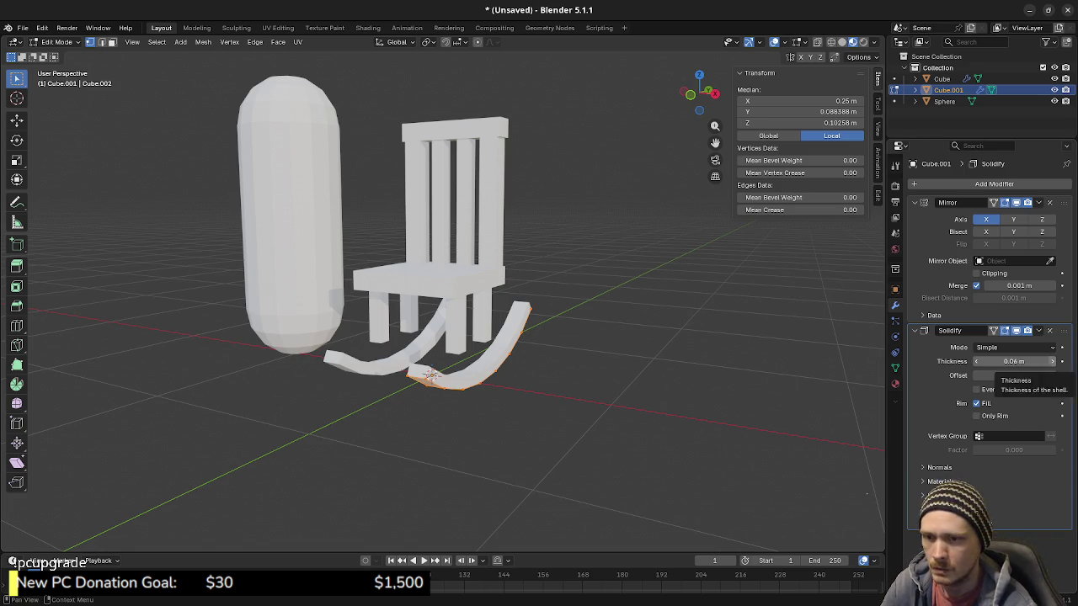
Step: Increase the Solidify thickness to 0.1 m, then reduce it to 0.08 m
click(1051, 362)
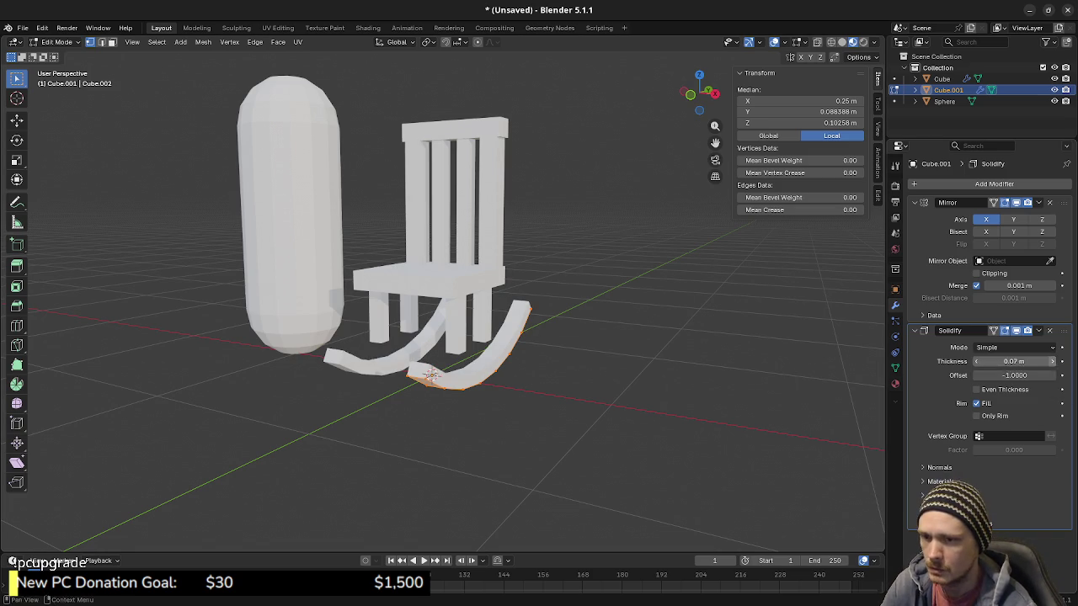
click(1052, 361)
click(1051, 361)
mouse_move(640, 379)
middle_down()
mouse_move(540, 384)
mouse_move(630, 384)
middle_up()
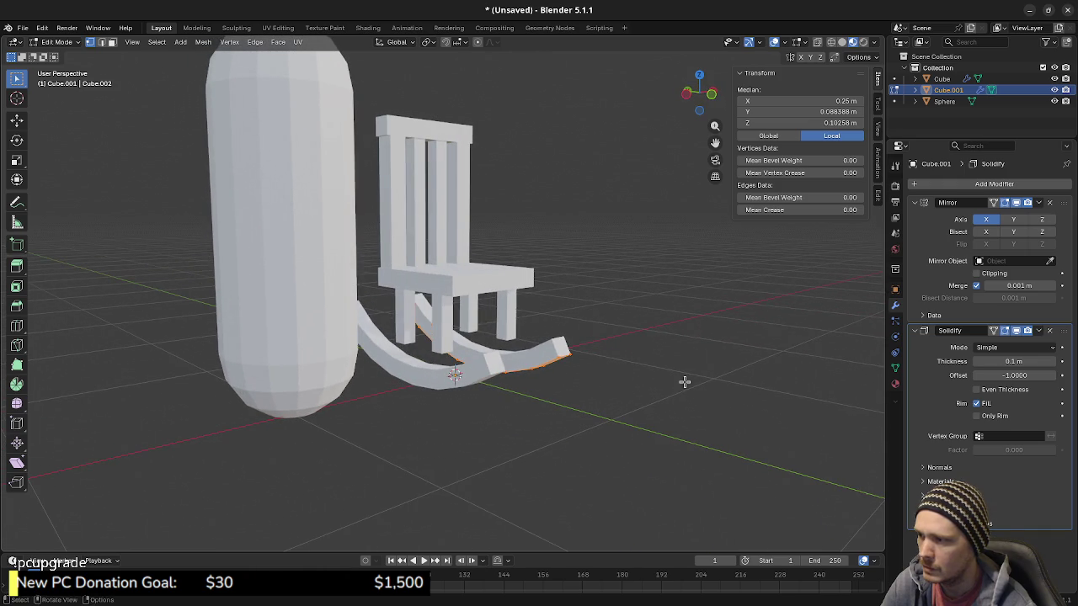
click(976, 362)
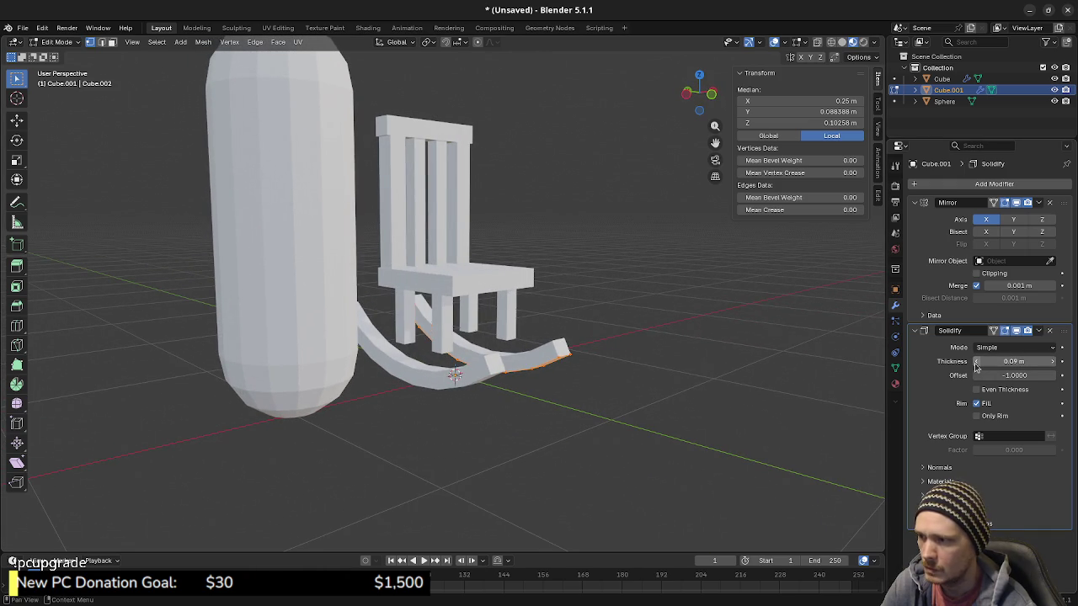
click(976, 362)
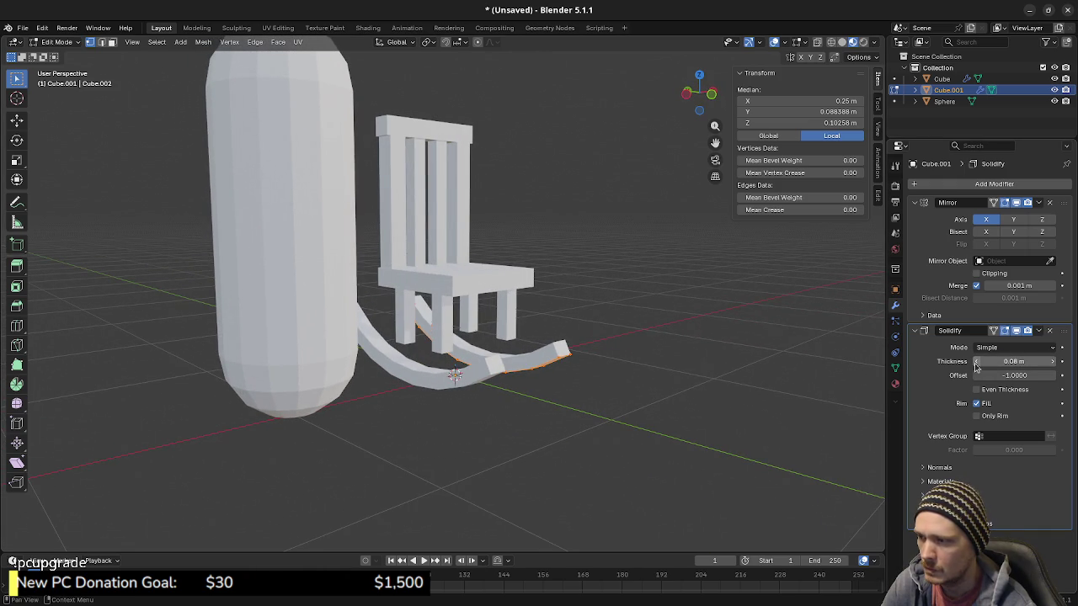
middle_drag(659, 376, 525, 339)
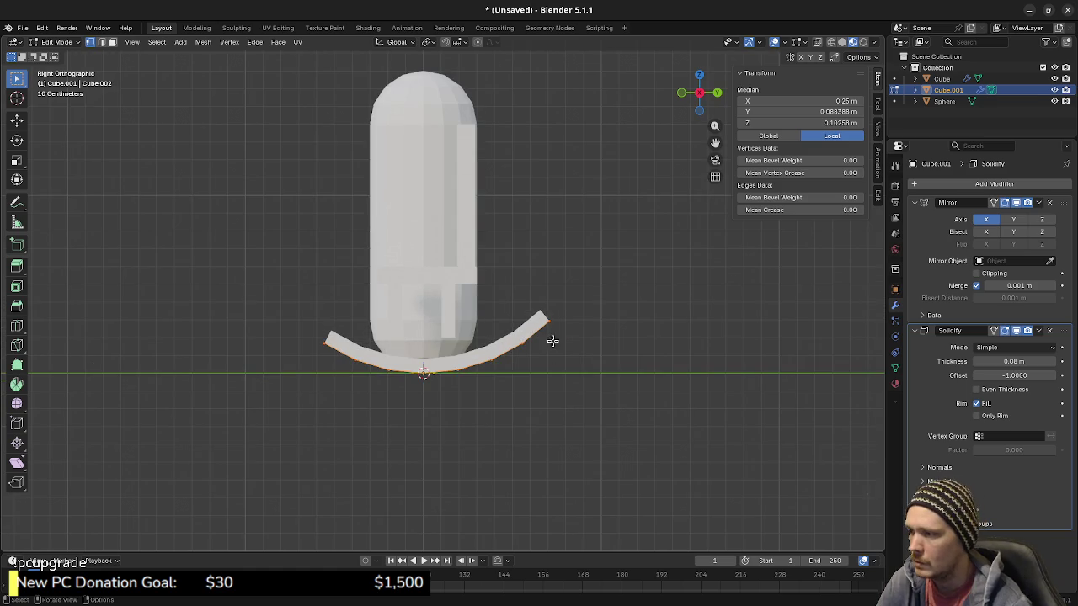
Step: Cancel the Y move, switch to the chair Cube, clear its selection and show wireframe
key(g)
key(y)
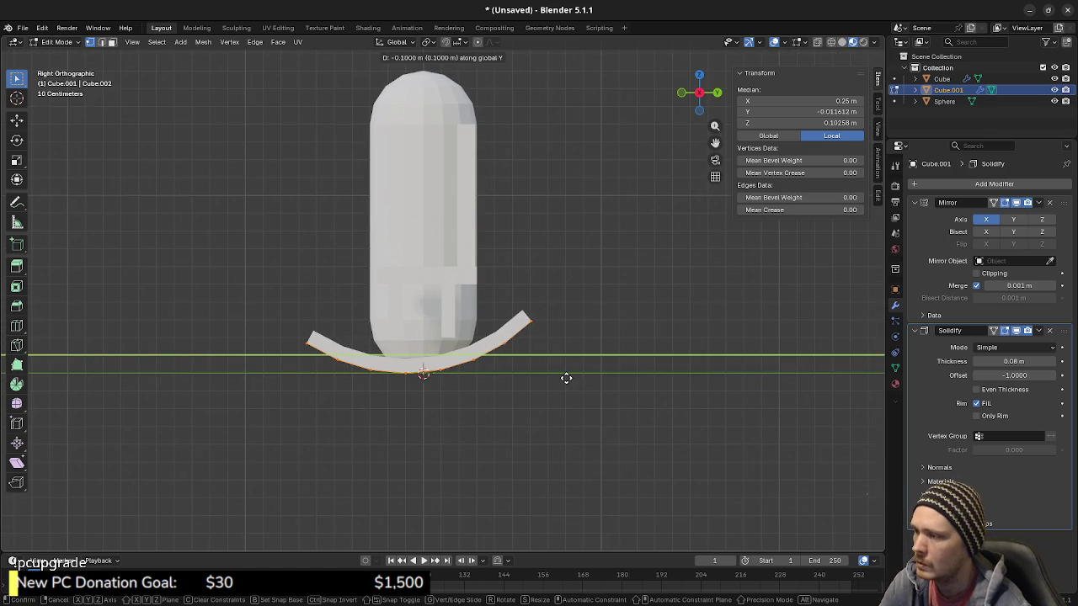
key(Escape)
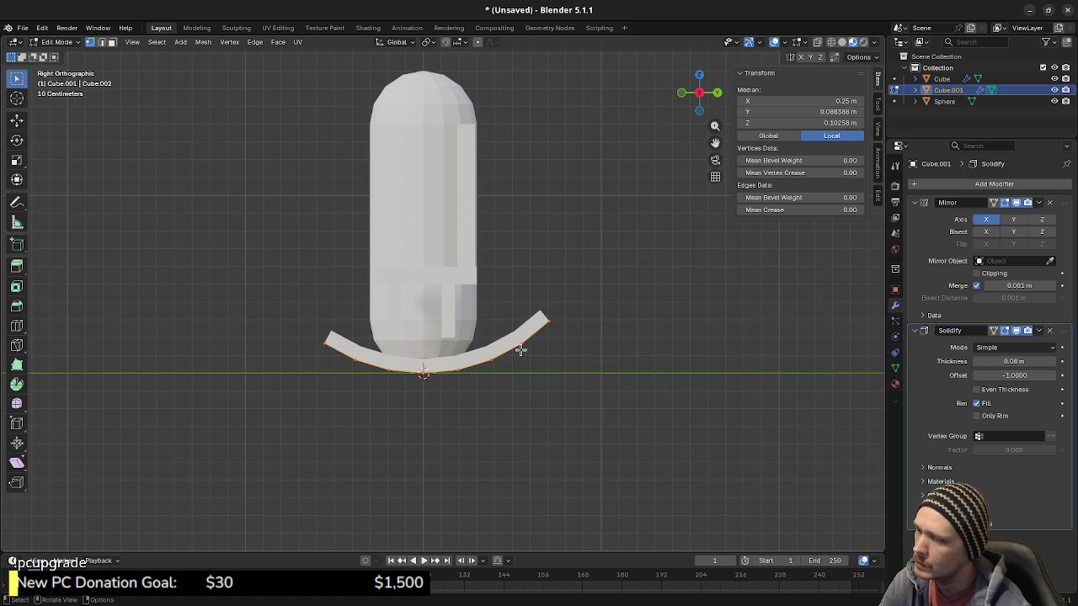
click(486, 304)
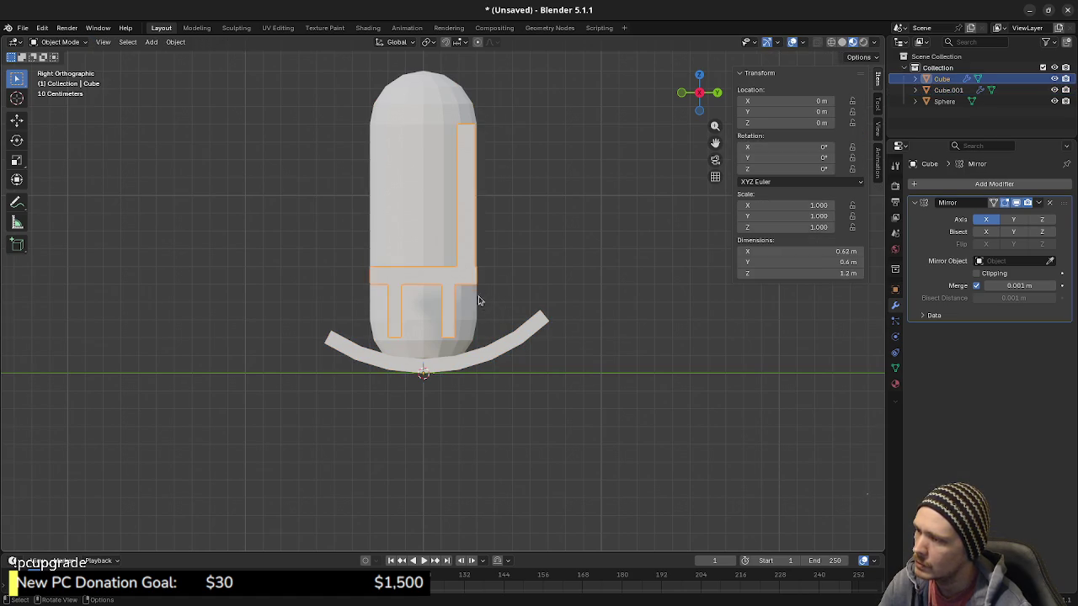
click(484, 304)
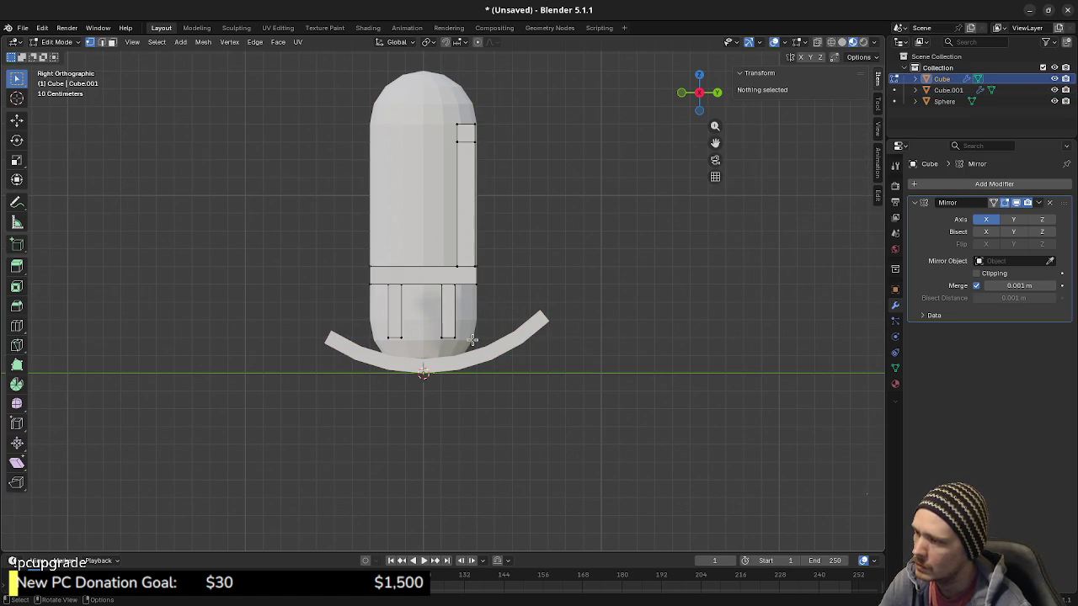
key(shift+z)
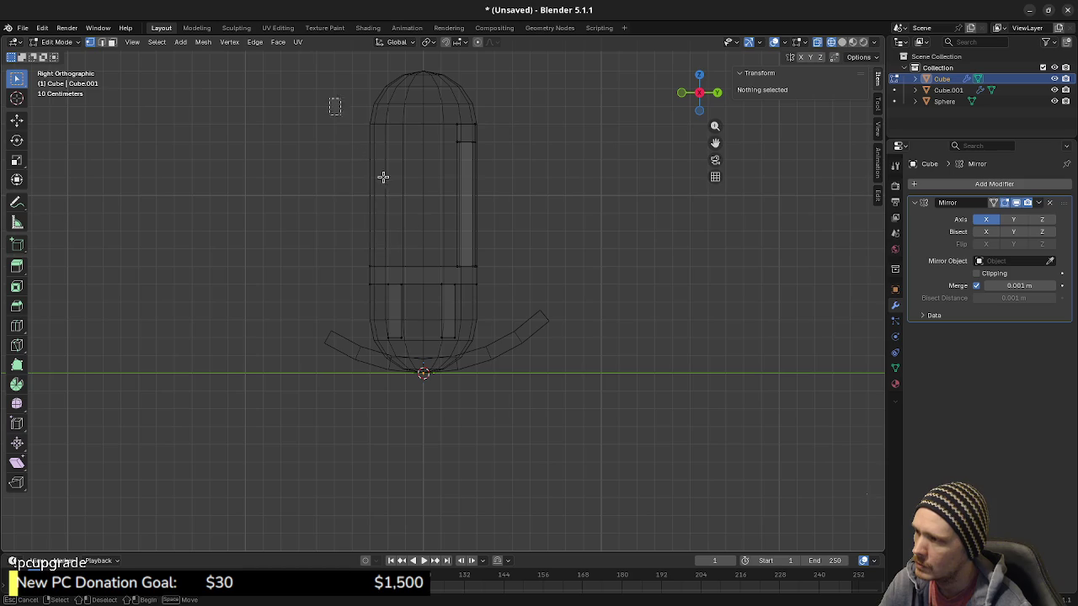
Step: Select the whole chair body, tilt it back 10° and move it over the rockers
drag(346, 123, 503, 373)
key(r)
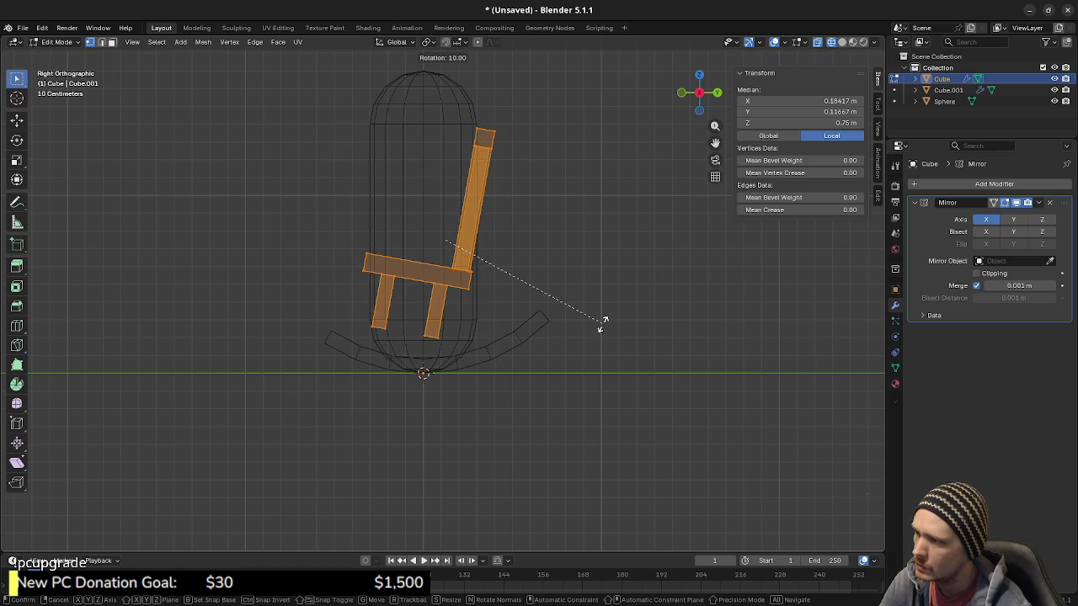
click(602, 324)
key(g)
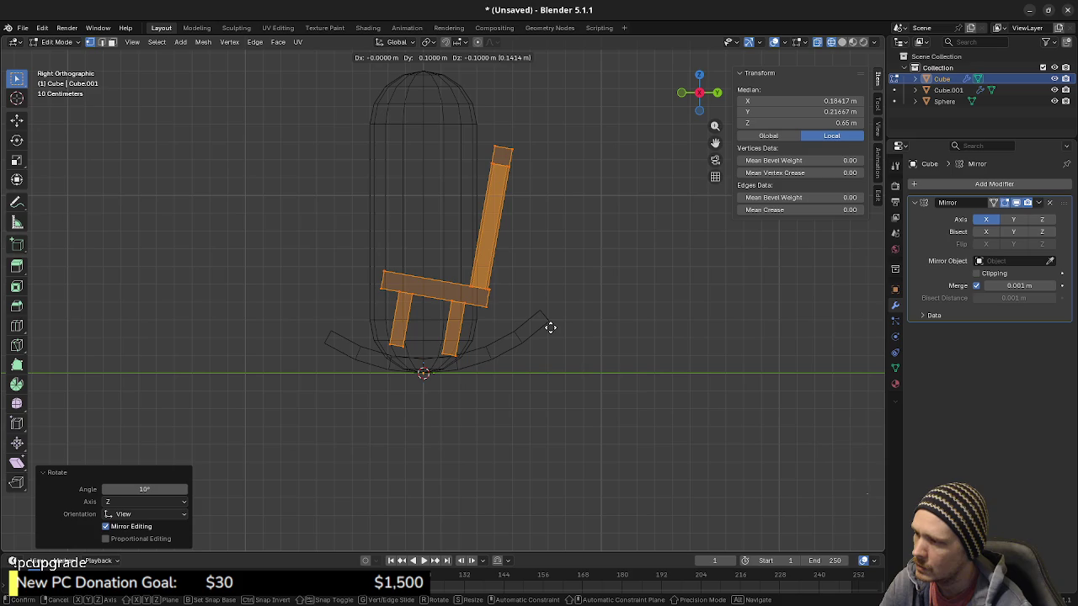
click(550, 328)
mouse_move(550, 325)
middle_down()
mouse_move(605, 329)
mouse_move(506, 303)
middle_up()
Step: Clear the selection, return to solid shading and select one middle back slat
key(alt+a)
key(shift+z)
mouse_move(582, 399)
middle_down()
mouse_move(587, 365)
mouse_move(589, 421)
mouse_move(528, 368)
middle_up()
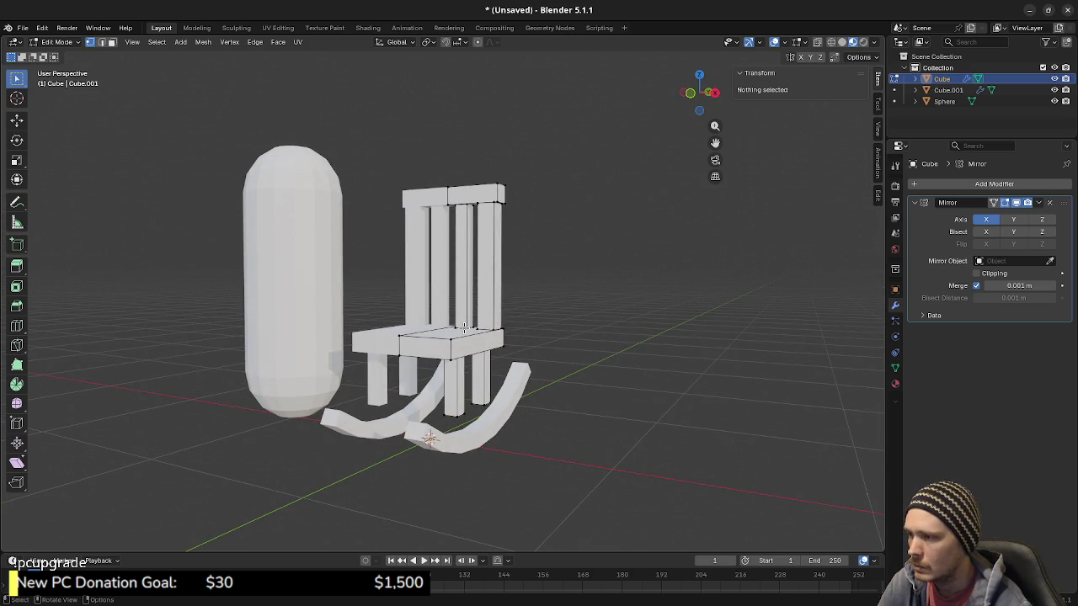
key(l)
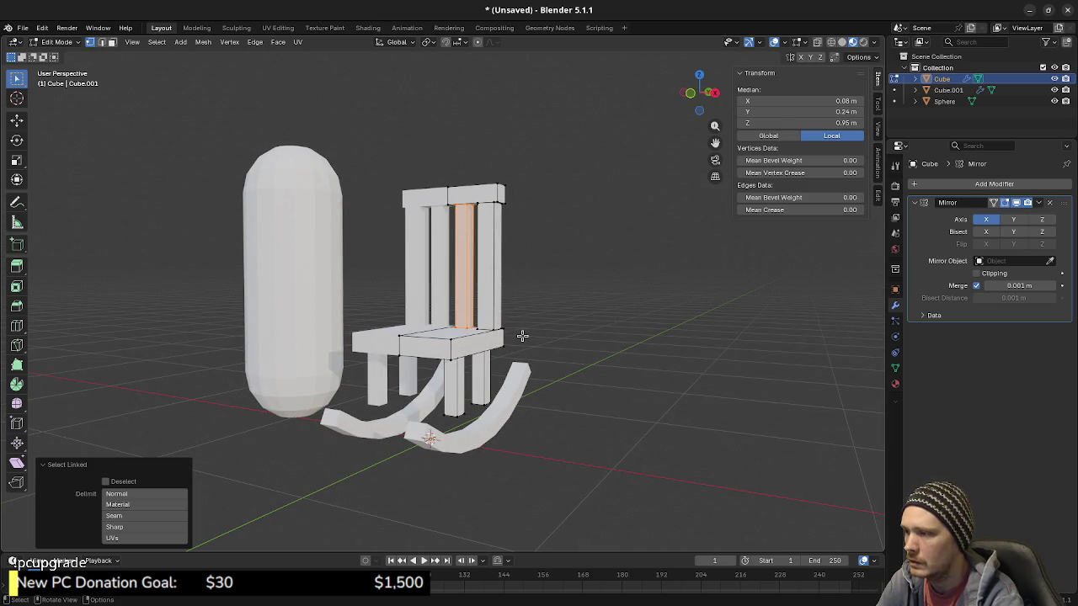
Step: Duplicate the outer back slat and rotate the copy 90° to lie horizontal
key(a)
key(alt+a)
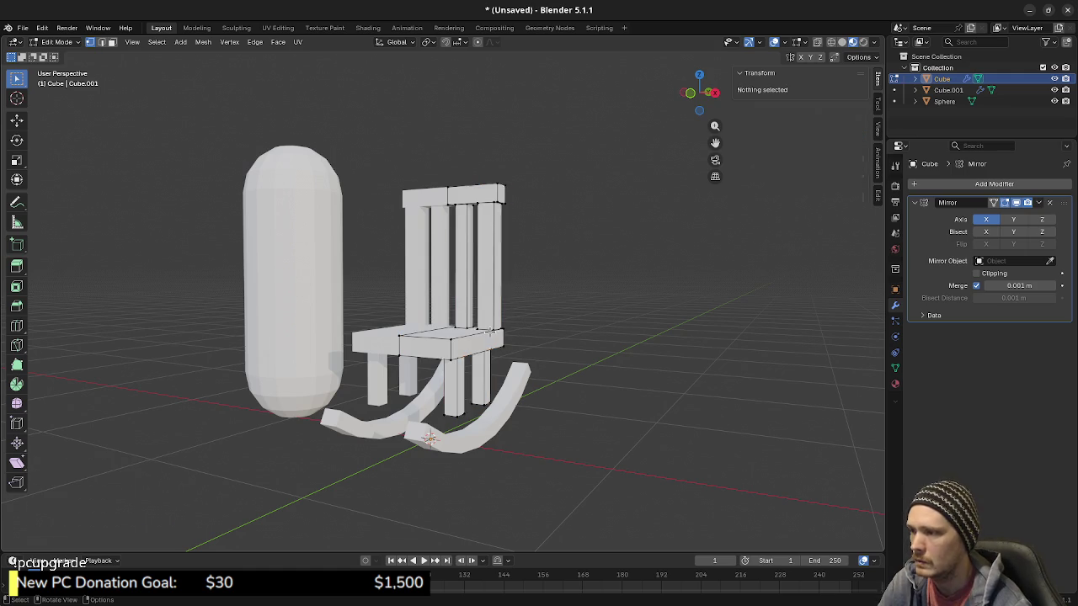
key(l)
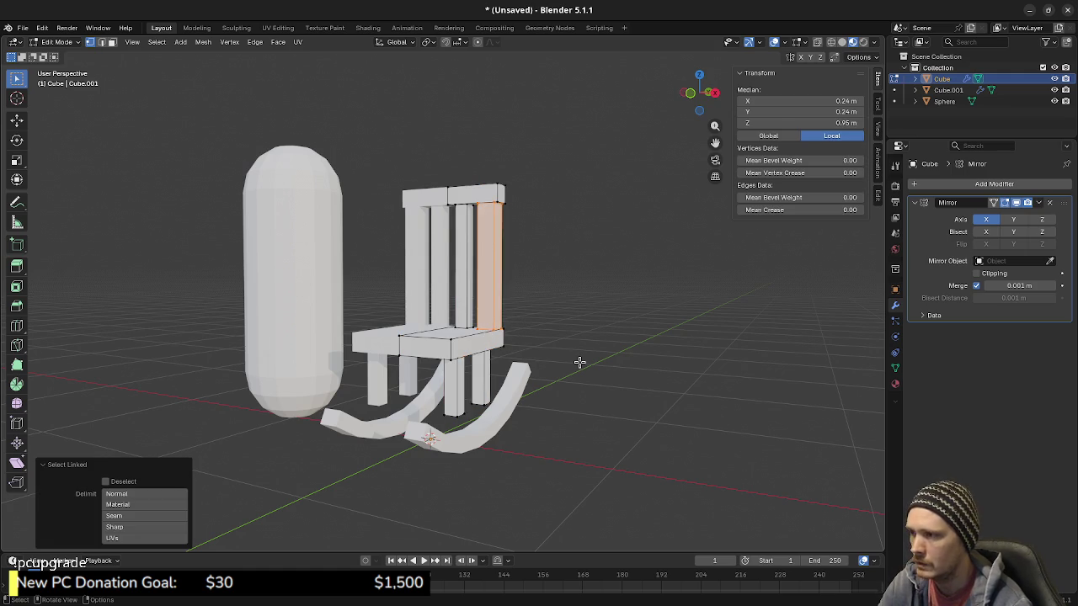
key(KP_3)
key(shift+d)
key(Escape)
key(r)
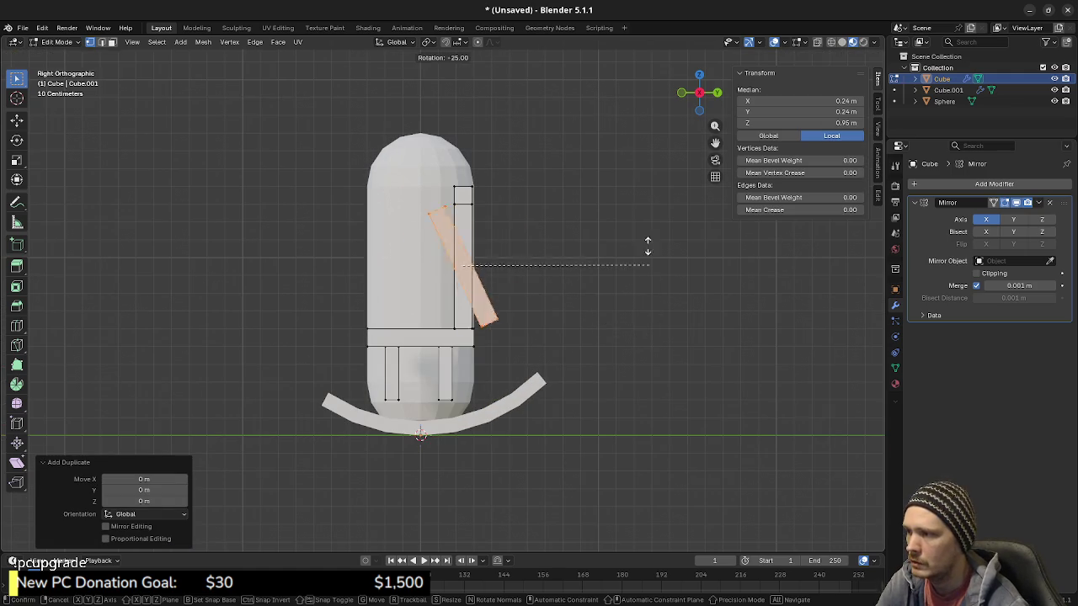
click(543, 64)
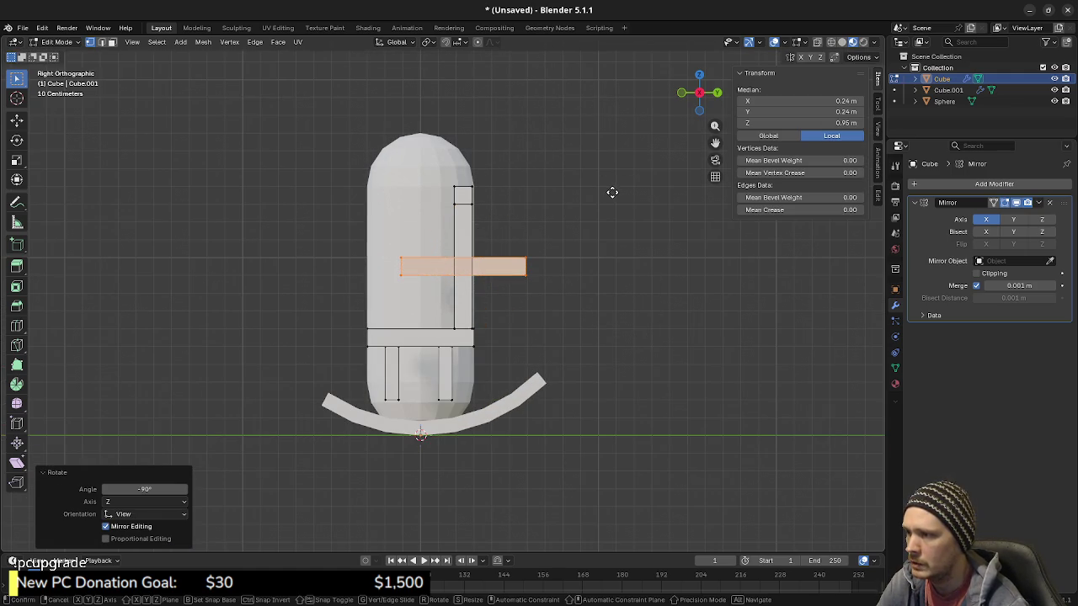
Step: Lower the horizontal slat beside the back, then shift it 0.2 m along Y
key(g)
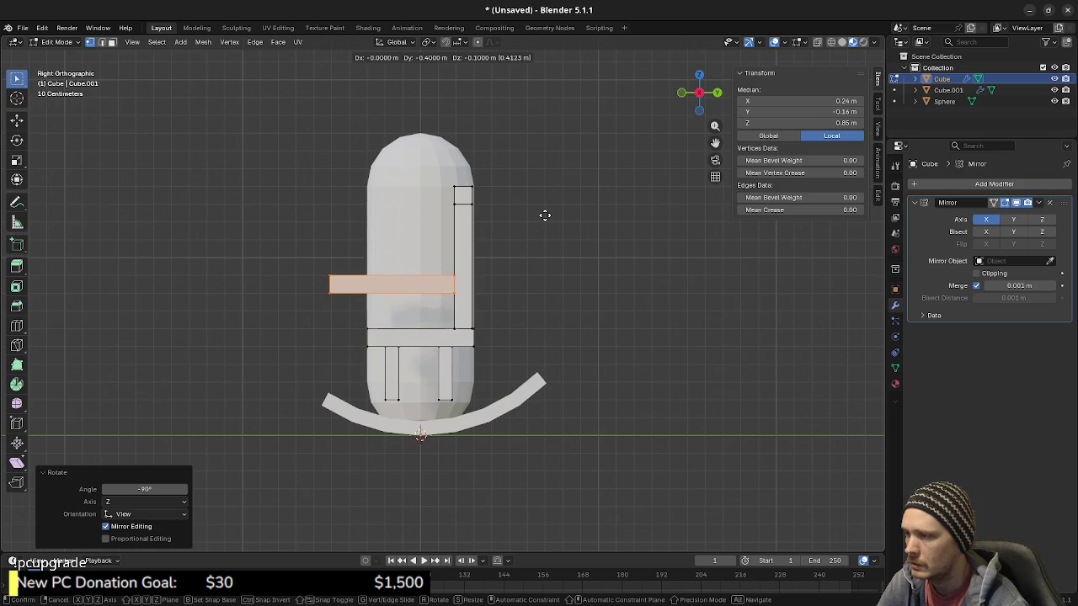
click(541, 221)
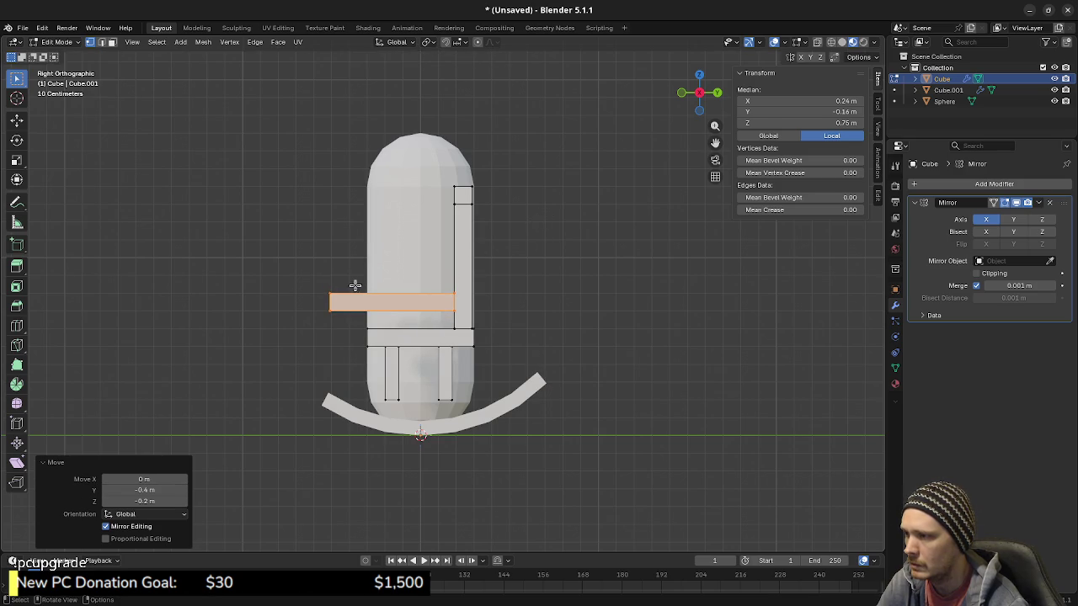
key(z)
click(241, 329)
key(g)
key(y)
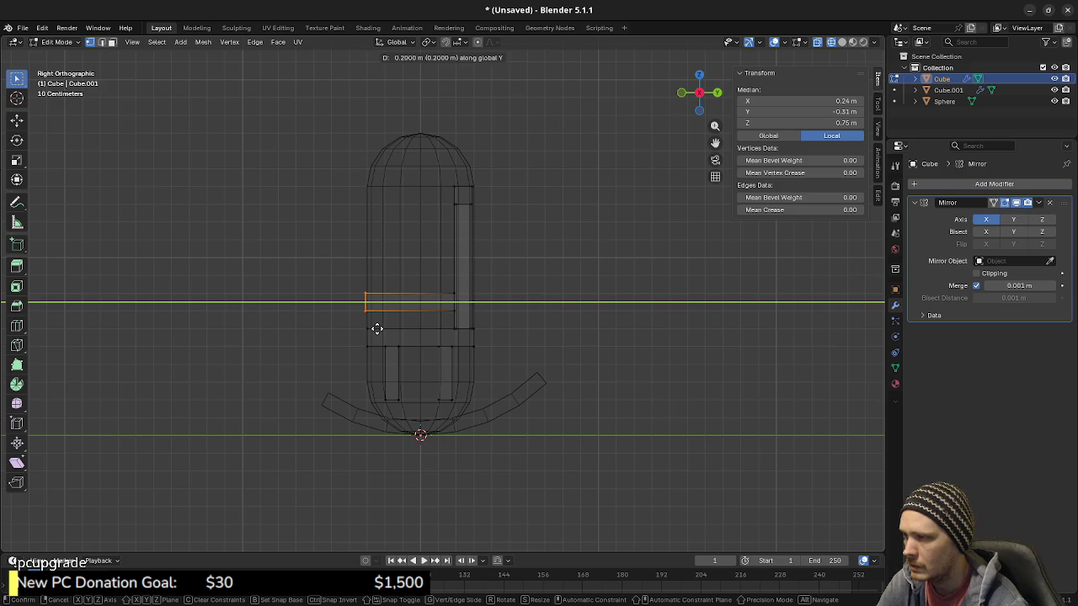
click(377, 328)
mouse_move(281, 328)
middle_down()
mouse_move(471, 335)
mouse_move(411, 338)
middle_up()
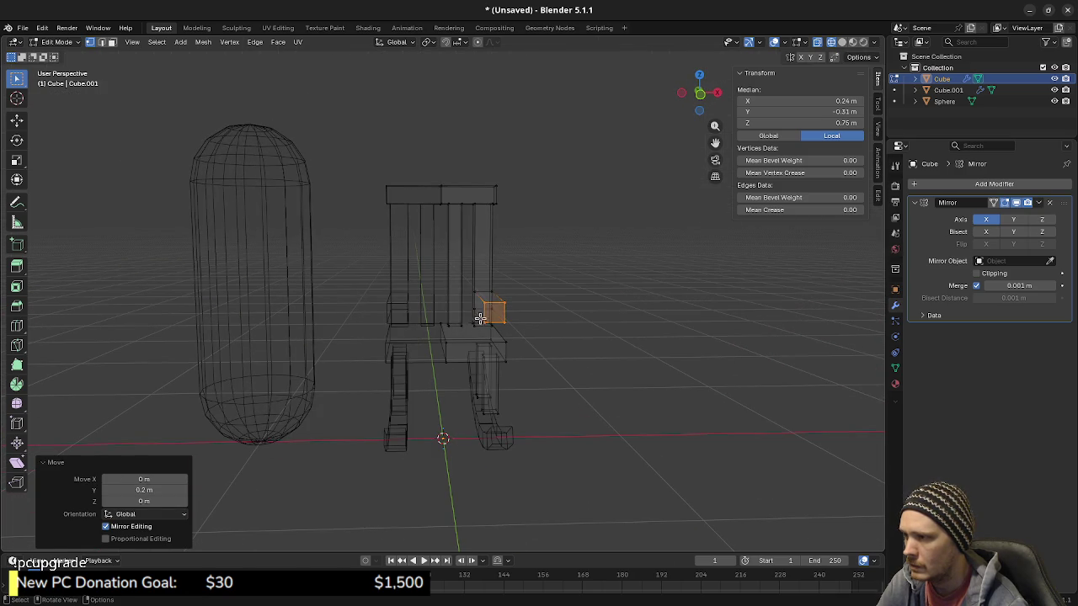
Step: Try raising the armrest block 0.1 m with gz0.1, then undo it and clear the selection
key(l)
key(ctrl+z)
key(l)
key(KP_1)
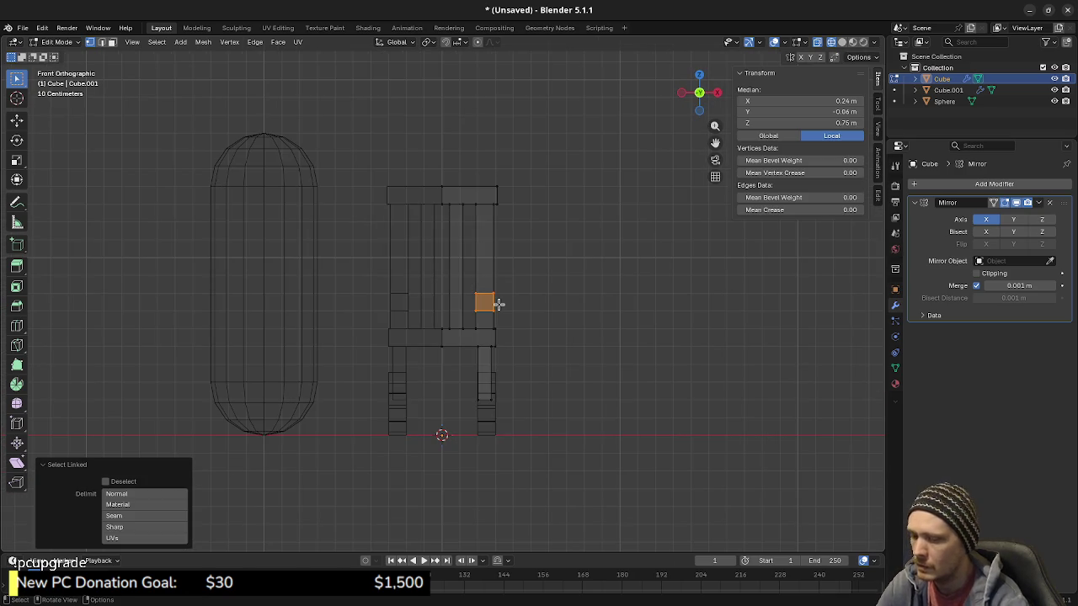
text(gz0.1)
key(Return)
middle_drag(442, 300, 496, 323)
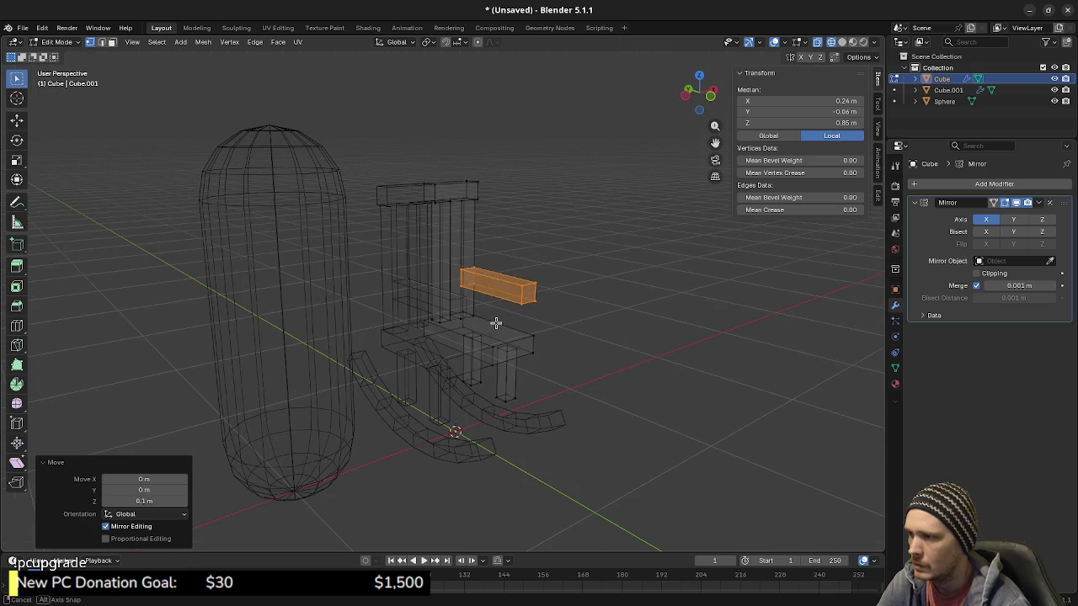
key(ctrl+z)
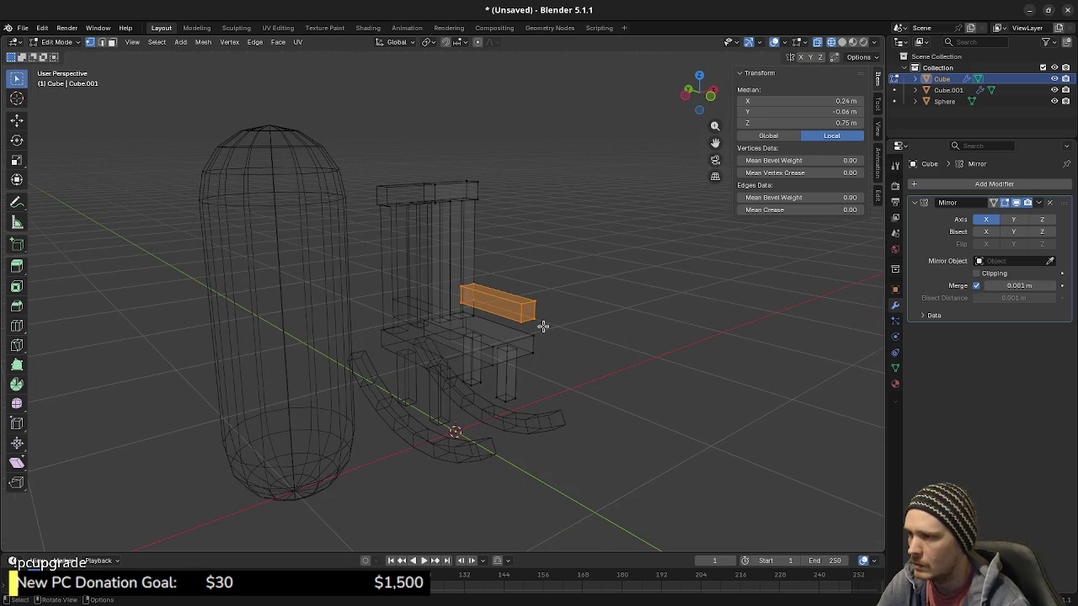
key(l)
key(alt+a)
mouse_move(547, 325)
middle_down()
mouse_move(491, 337)
mouse_move(512, 414)
mouse_move(503, 381)
mouse_move(562, 369)
mouse_move(469, 336)
middle_up()
key(shift+z)
mouse_move(533, 336)
middle_down()
mouse_move(500, 353)
mouse_move(456, 350)
middle_up()
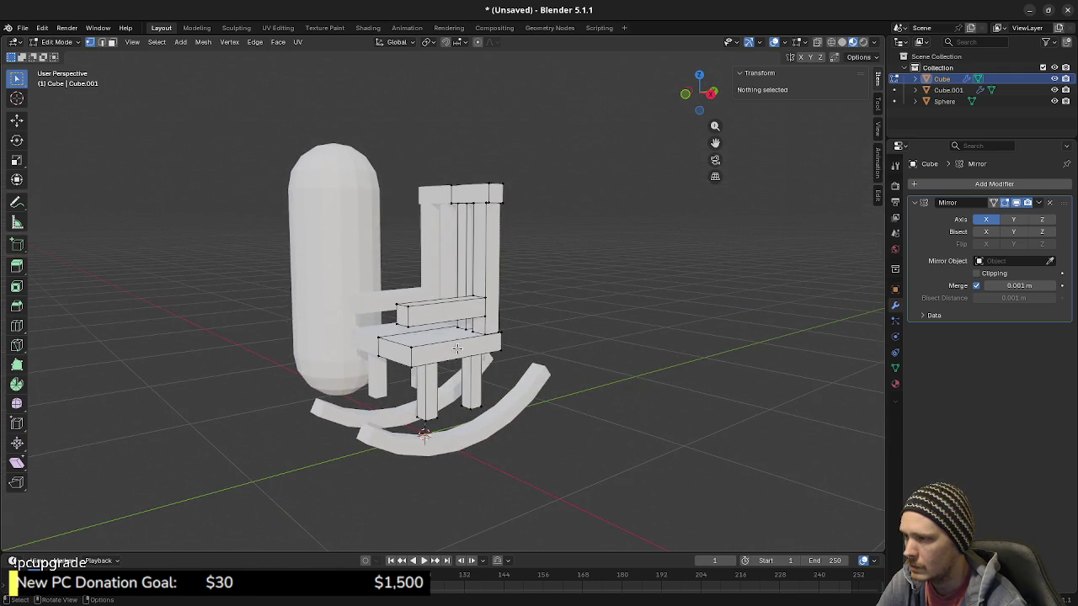
scroll(459, 351, up, 3)
Step: In top X-ray view, duplicate a back slat and move the copy to the seat's front
key(l)
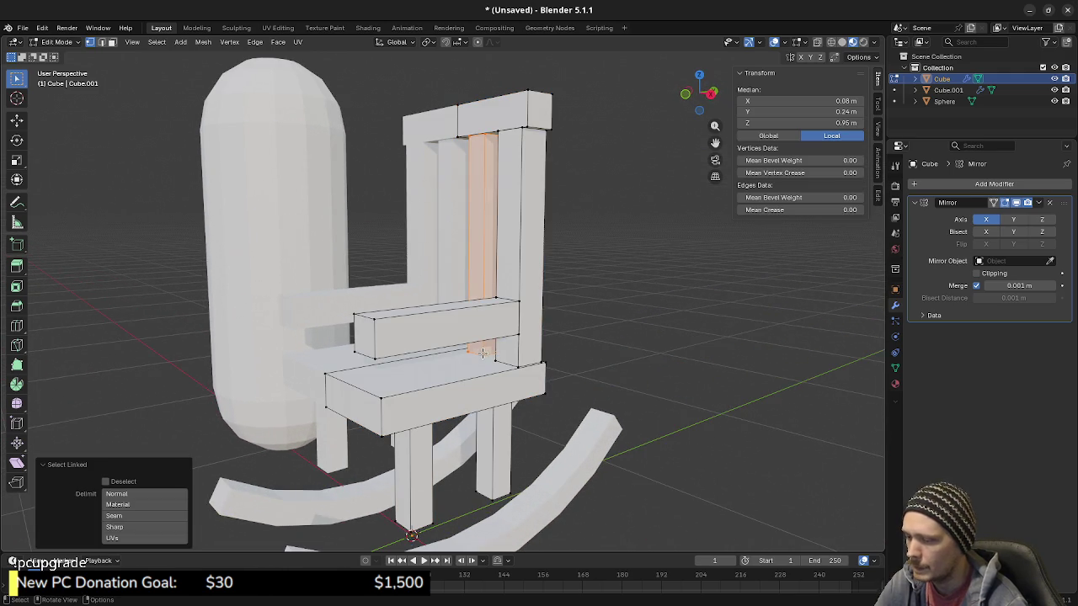
key(KP_7)
key(alt+z)
key(shift+d)
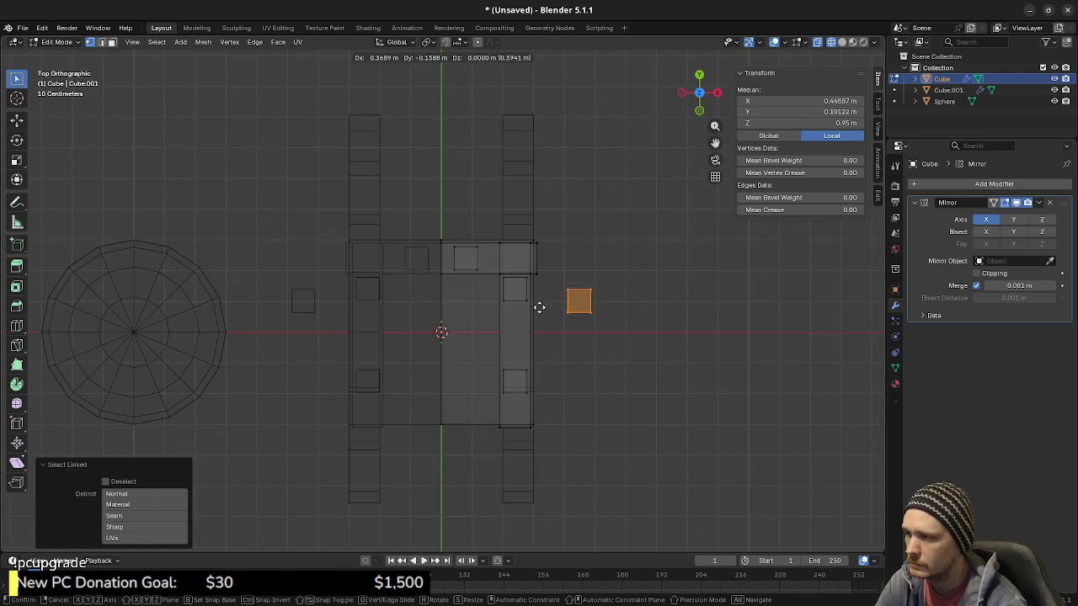
key(Escape)
key(g)
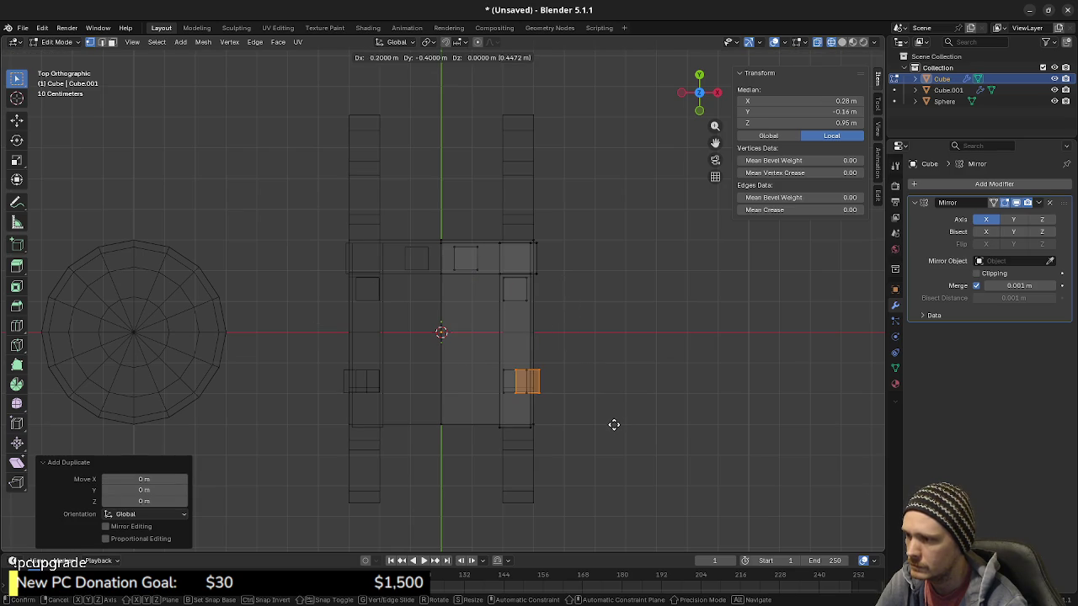
click(613, 424)
scroll(599, 430, up, 2)
scroll(581, 370, up, 2)
scroll(558, 301, up, 3)
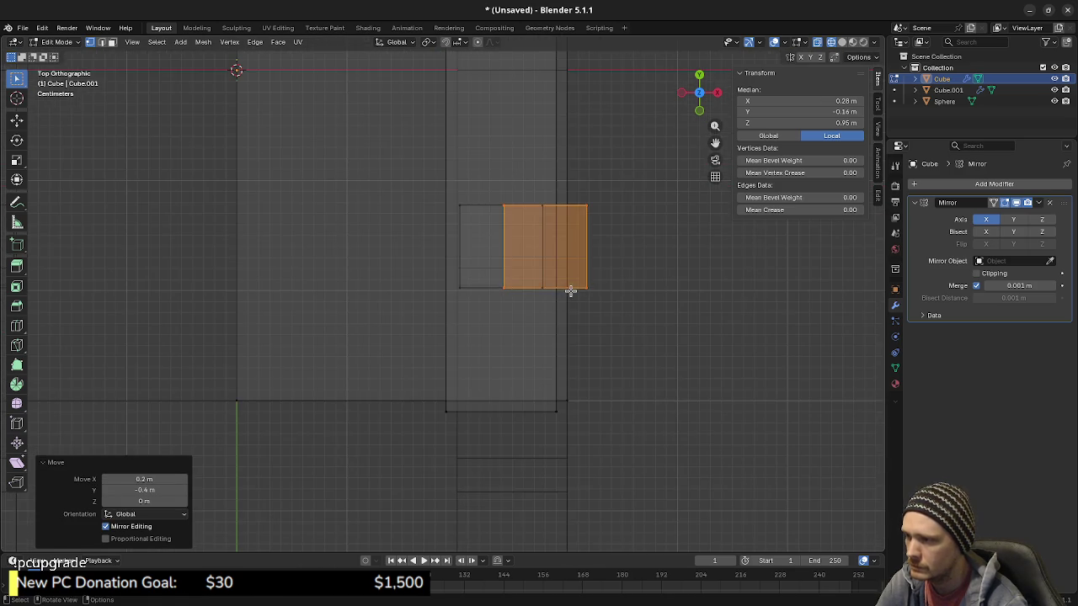
Step: Nudge the copied slat 0.04 m along X and 0.08 m along Y
key(g)
key(x)
click(548, 286)
key(g)
key(y)
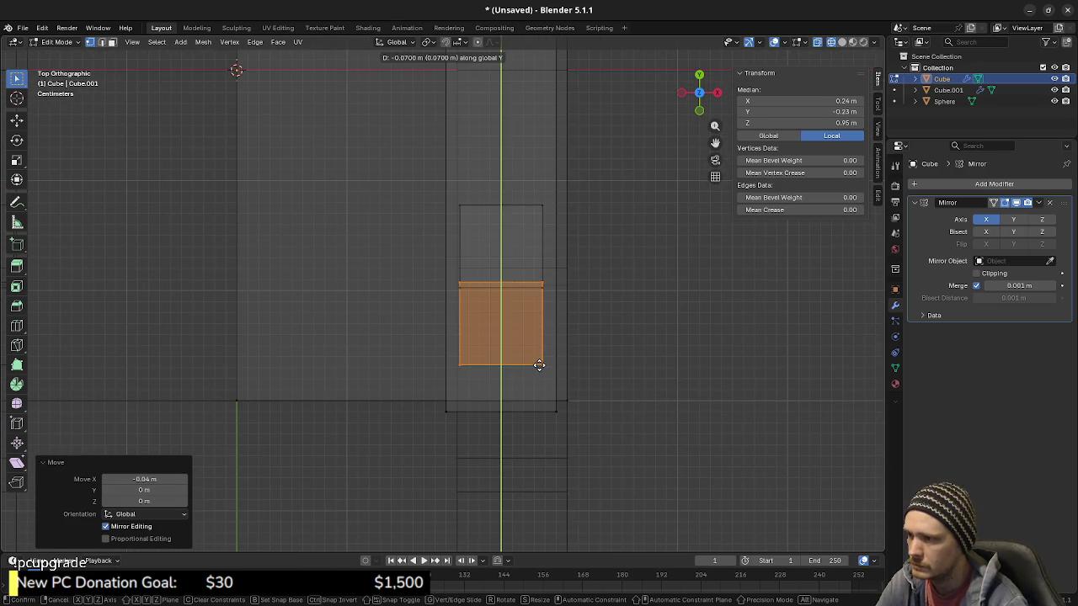
click(536, 372)
mouse_move(584, 396)
middle_down()
mouse_move(531, 296)
mouse_move(537, 327)
middle_up()
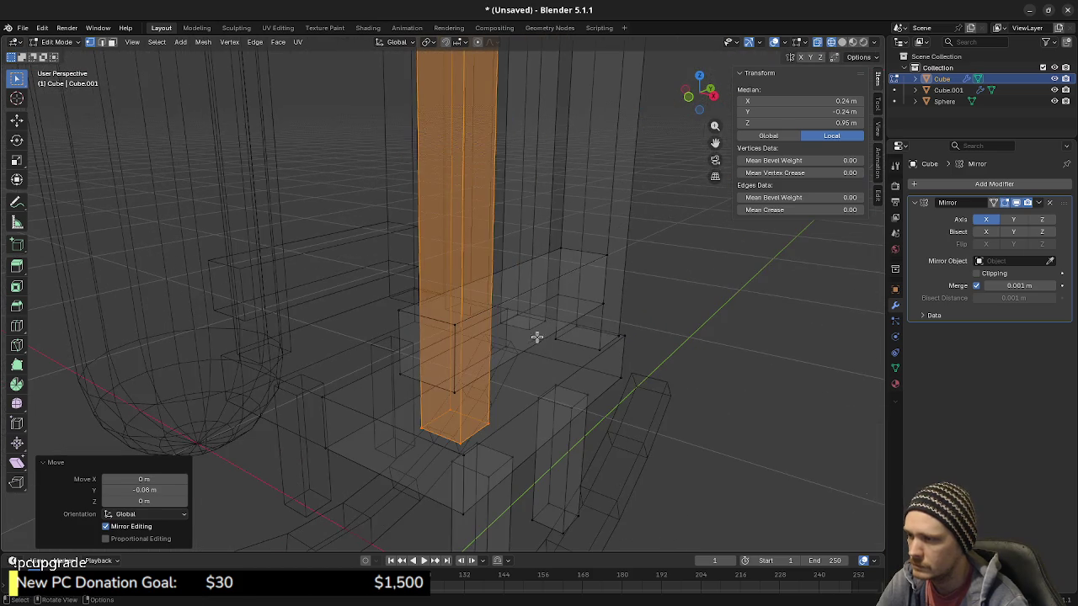
mouse_move(505, 425)
middle_down()
mouse_move(471, 451)
mouse_move(497, 387)
mouse_move(450, 262)
middle_up()
key(shift+z)
key(shift+z)
Step: Lower the copy's top face 0.6 m to form a short post under the armrest
click(475, 107)
key(KP_5)
key(KP_3)
key(g)
key(y)
key(z)
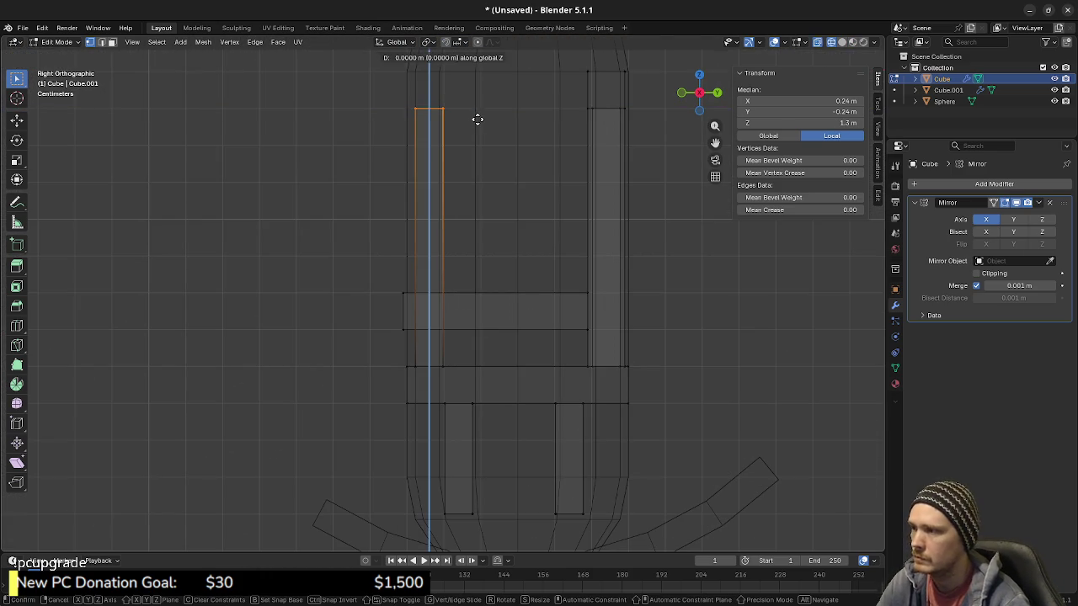
click(486, 339)
middle_drag(462, 338, 519, 337)
key(shift+z)
key(alt+a)
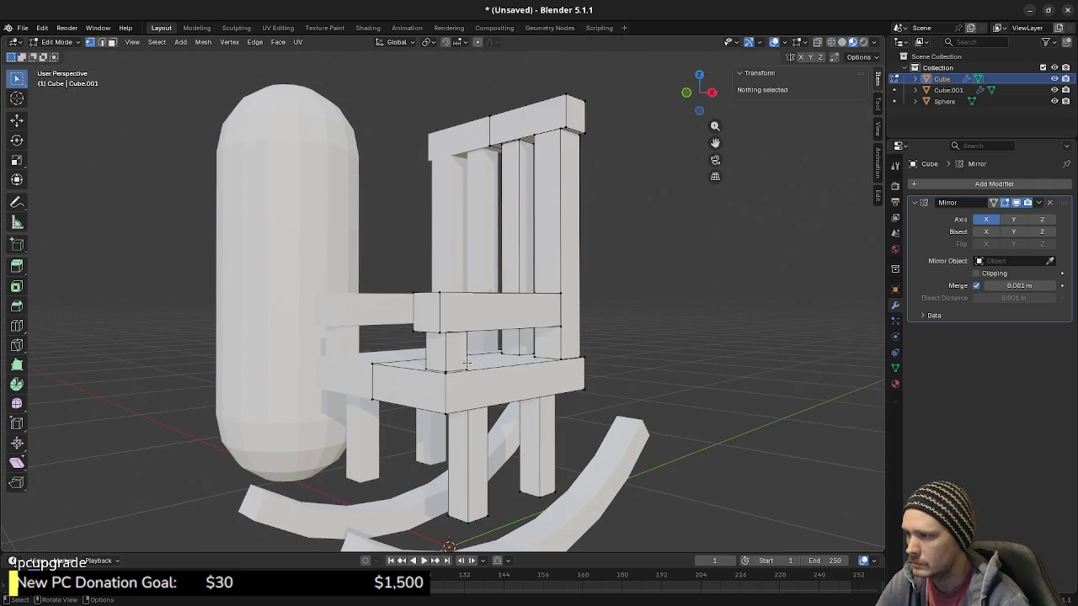
Step: Orbit around the chair, then switch to Right Orthographic with X-ray turned on
mouse_move(412, 363)
middle_down()
mouse_move(522, 361)
mouse_move(533, 370)
mouse_move(525, 381)
mouse_move(582, 365)
mouse_move(421, 360)
mouse_move(551, 346)
middle_up()
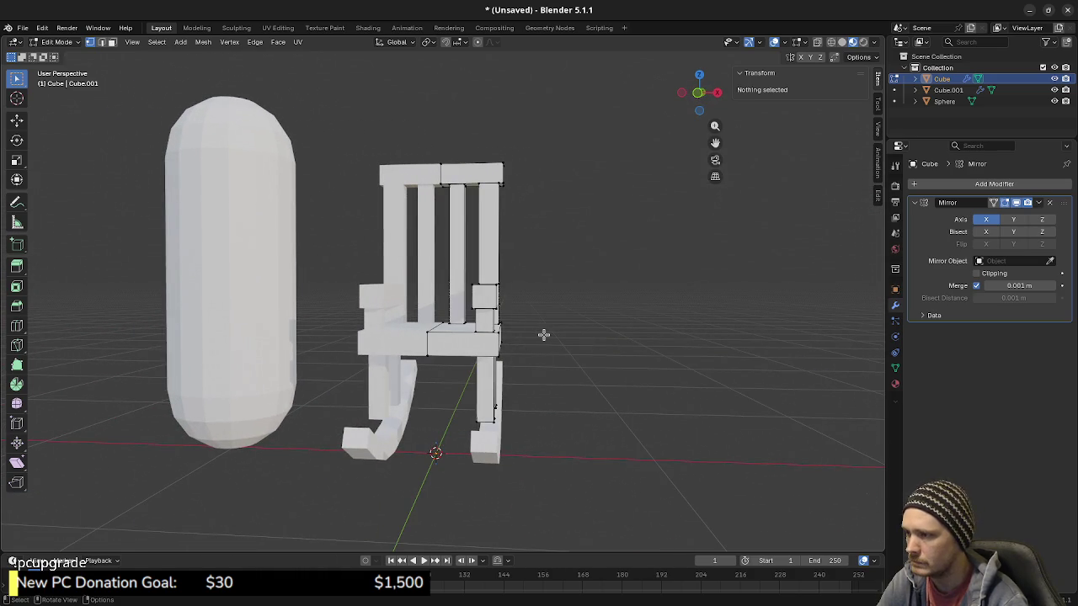
middle_drag(512, 328, 447, 346)
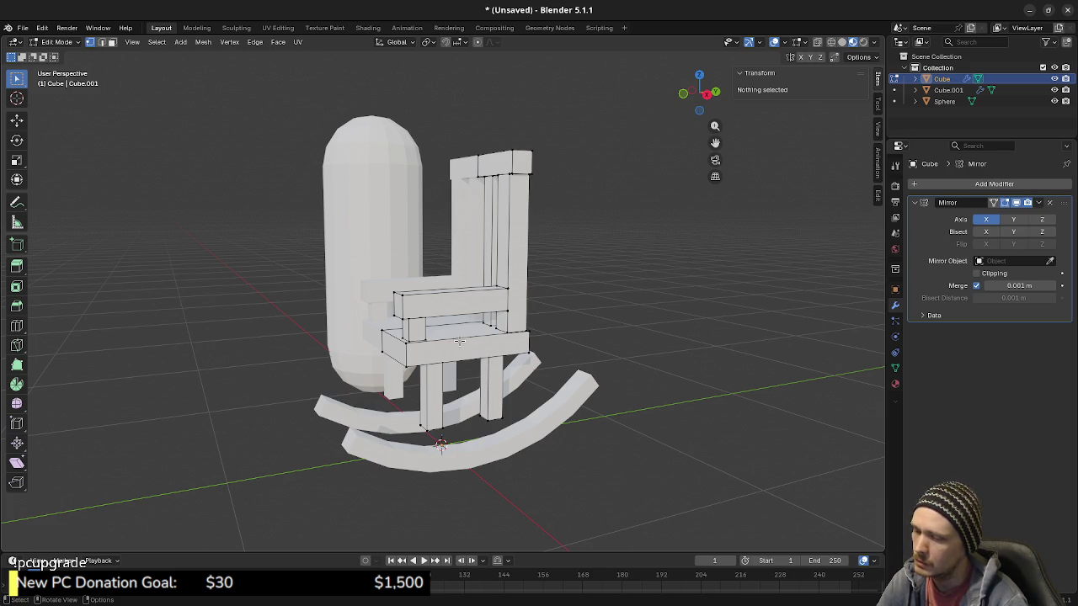
key(KP_3)
key(alt+z)
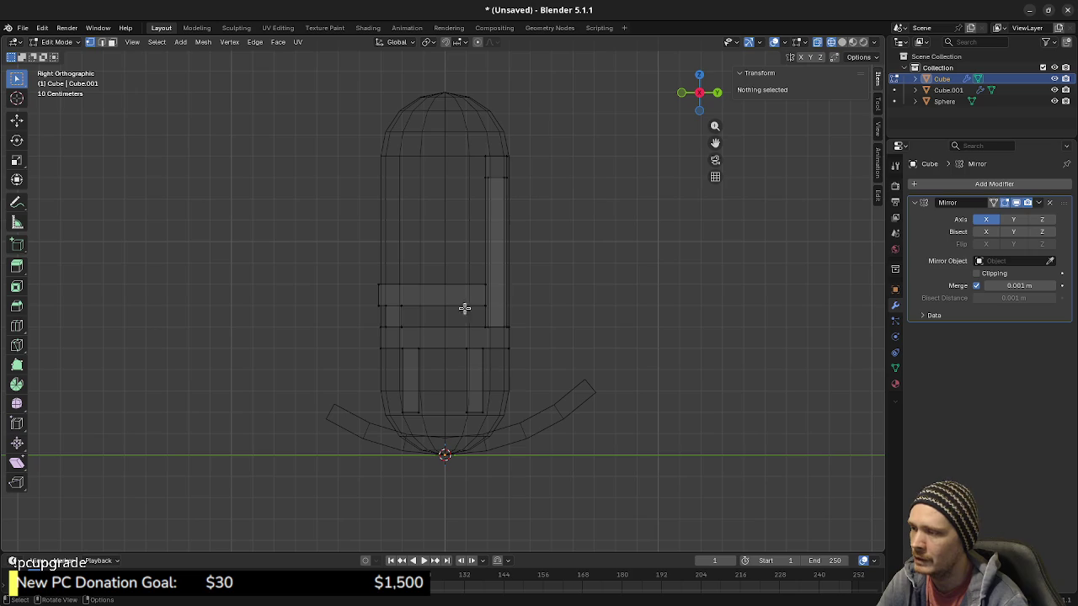
Step: Tilt the chair body above the rockers back 10° and move it onto the rocker
mouse_move(345, 128)
mouse_down()
mouse_move(493, 453)
mouse_move(566, 423)
mouse_up()
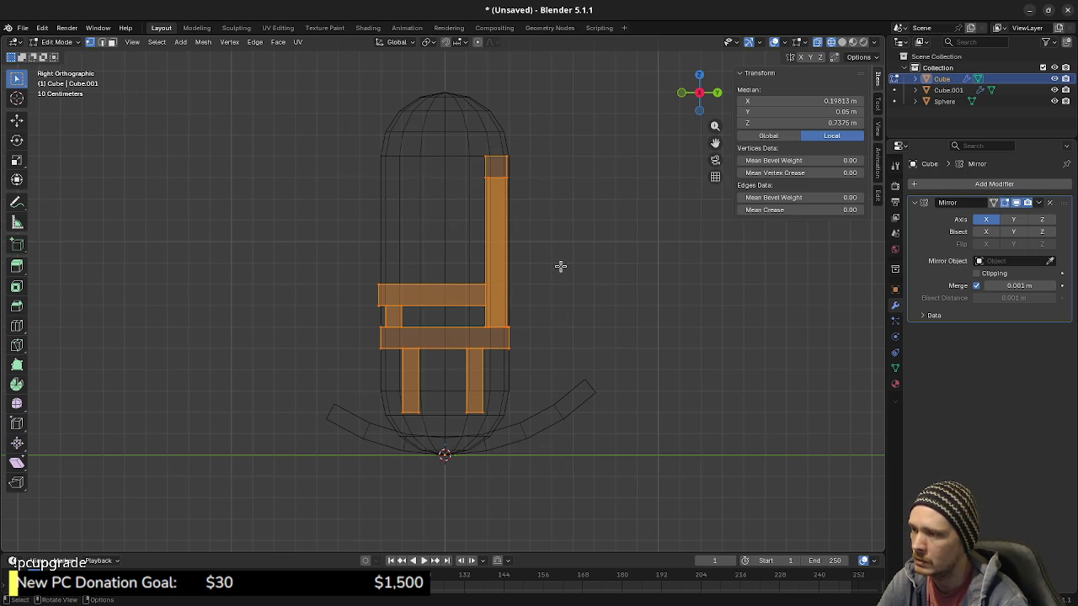
key(r)
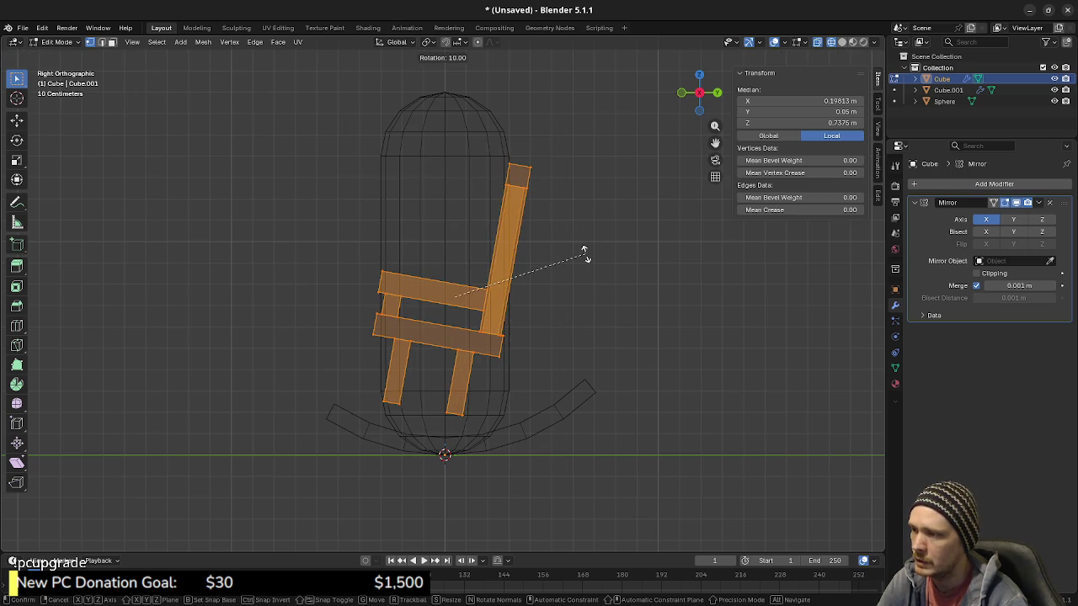
key(Escape)
key(r)
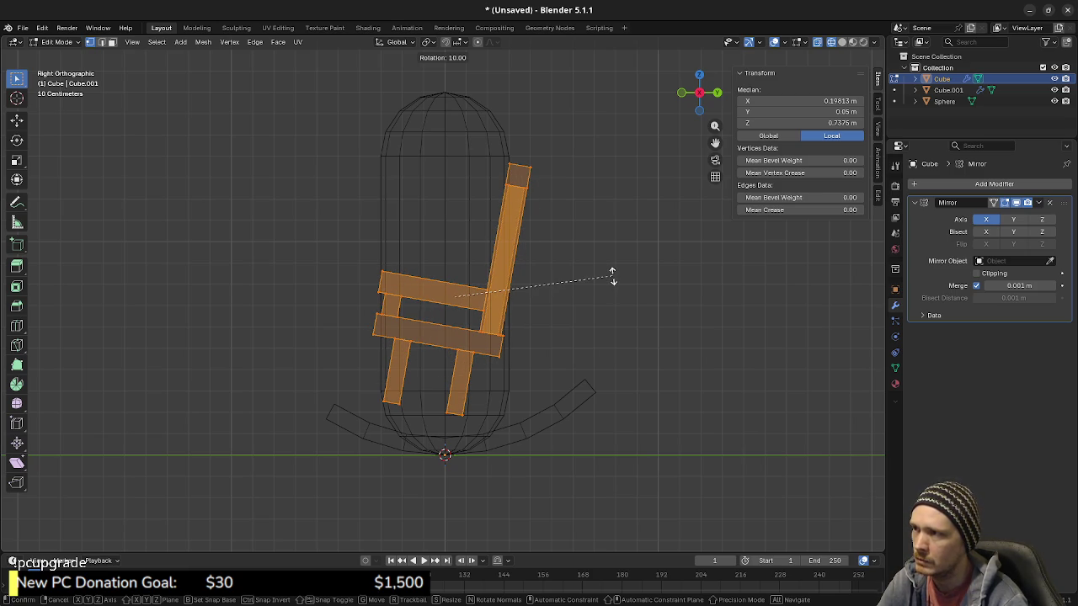
click(612, 278)
key(g)
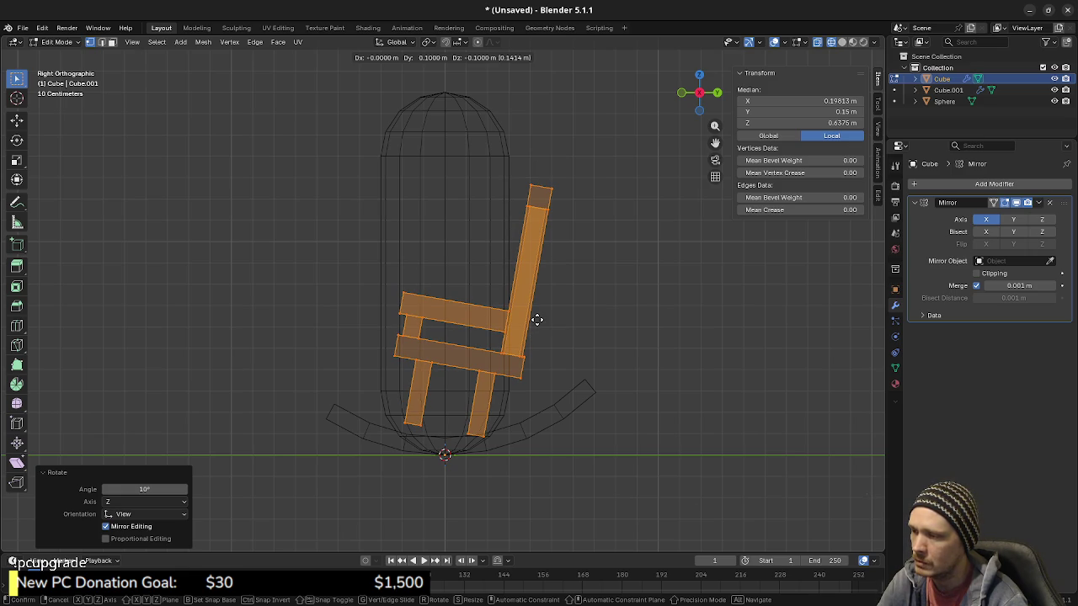
click(538, 333)
Step: Check the tilted chair in solid shading from the right side, then leave Edit Mode
mouse_move(538, 337)
middle_down()
mouse_move(421, 355)
mouse_move(501, 364)
mouse_move(621, 350)
mouse_move(599, 361)
mouse_move(431, 347)
mouse_move(503, 430)
mouse_move(620, 425)
mouse_move(447, 421)
mouse_move(487, 390)
mouse_move(618, 387)
mouse_move(638, 373)
mouse_move(595, 389)
mouse_move(381, 378)
mouse_move(420, 375)
mouse_move(449, 354)
middle_up()
key(shift+z)
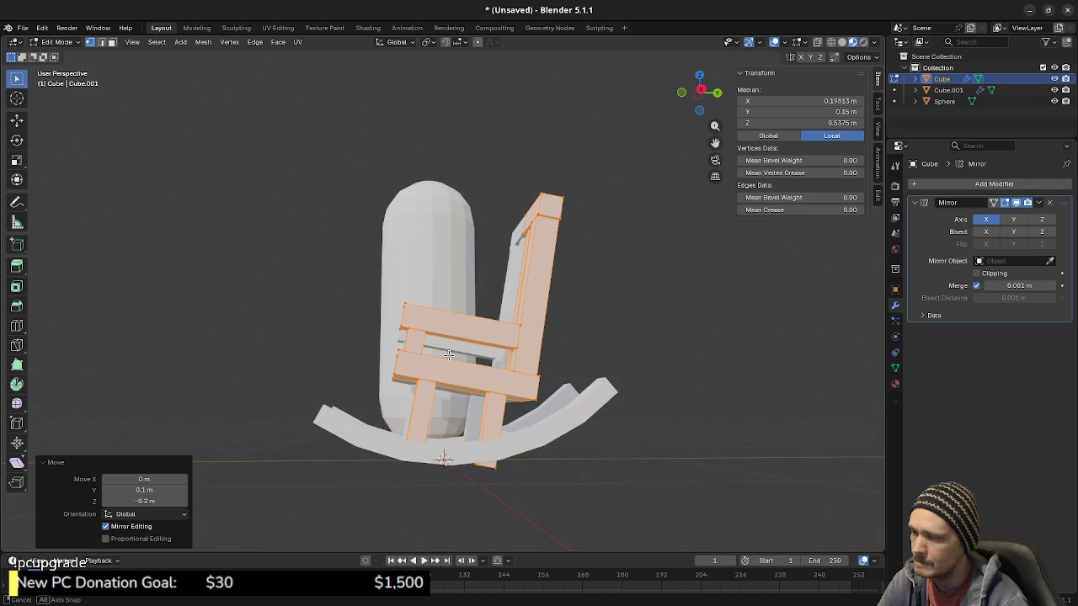
middle_drag(449, 354, 441, 370)
key(KP_3)
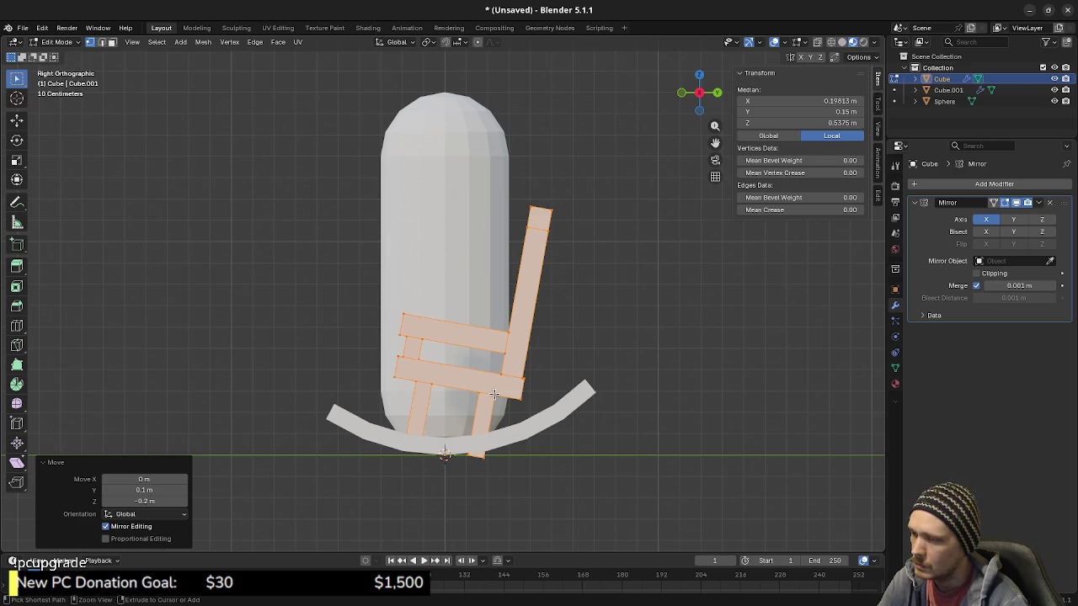
key(Tab)
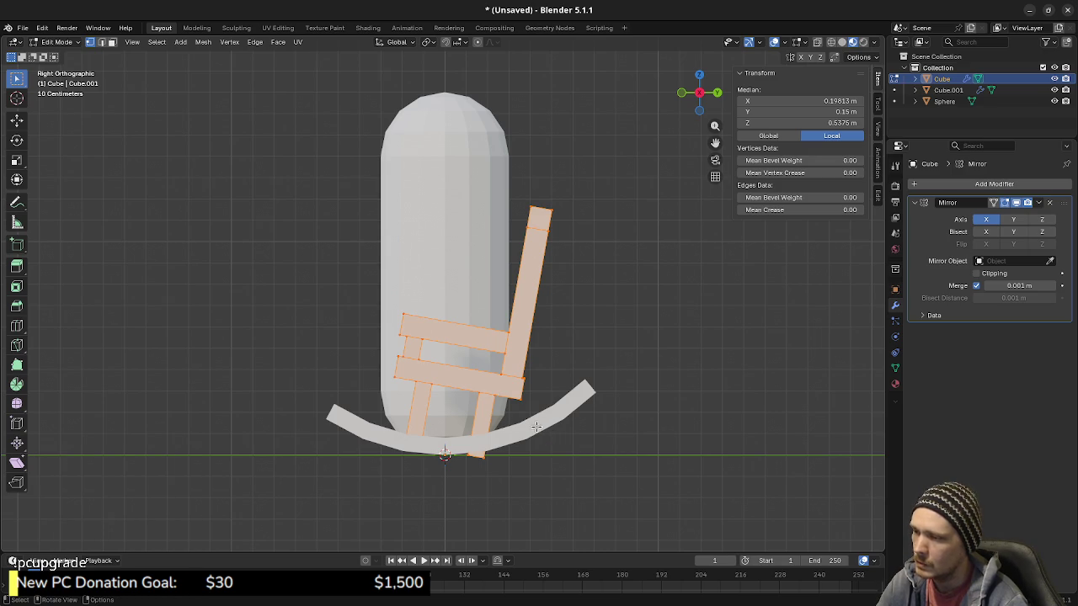
Step: Rotate the curved rocker mesh (Cube.001) by 10 degrees in Edit Mode
click(557, 421)
key(Tab)
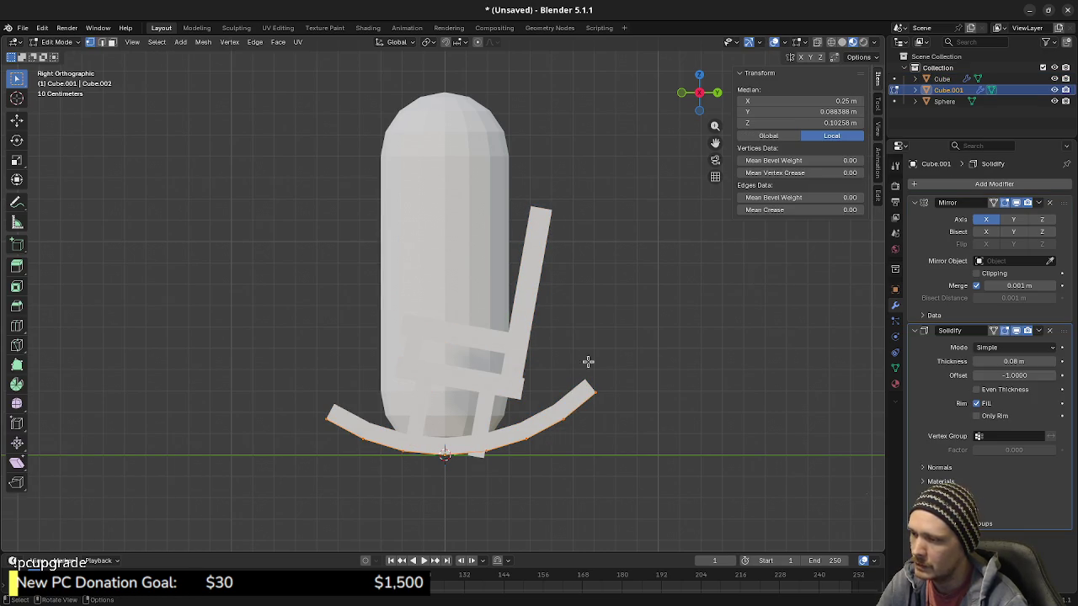
key(r)
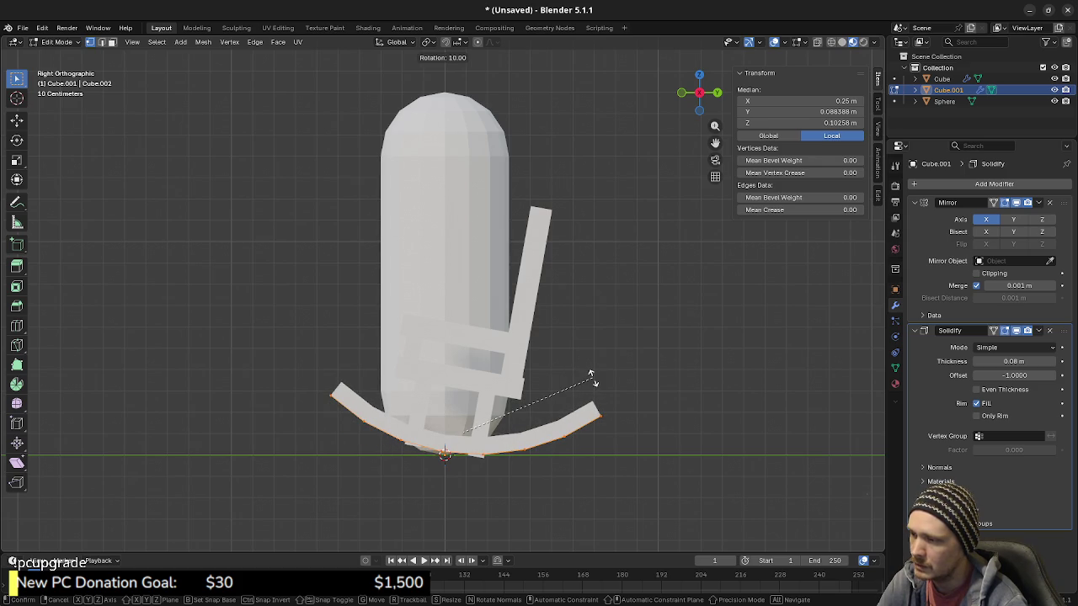
click(590, 376)
mouse_move(590, 376)
middle_down()
mouse_move(592, 406)
mouse_move(661, 397)
mouse_move(496, 358)
mouse_move(479, 401)
mouse_move(649, 406)
mouse_move(599, 401)
middle_up()
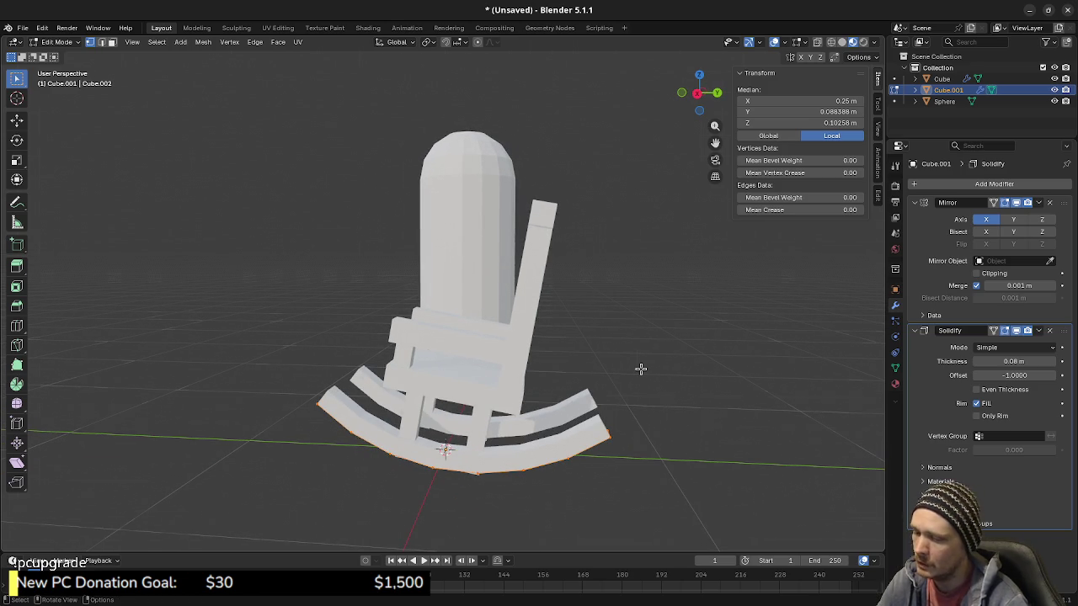
key(KP_3)
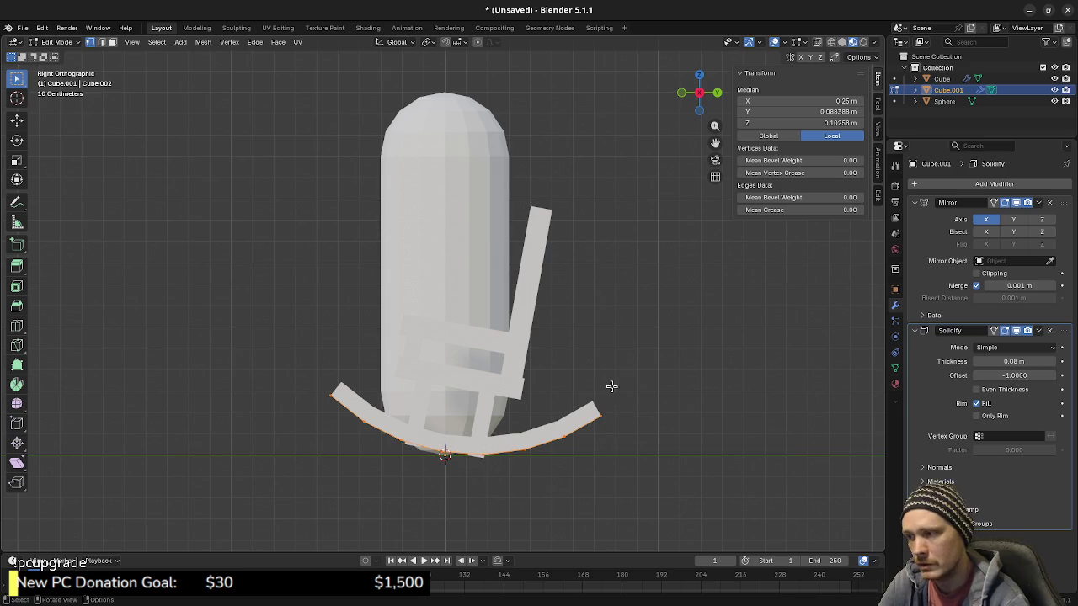
Step: Slide the rocker -0.2 m along Y, then select the chair Cube for editing
key(g)
key(y)
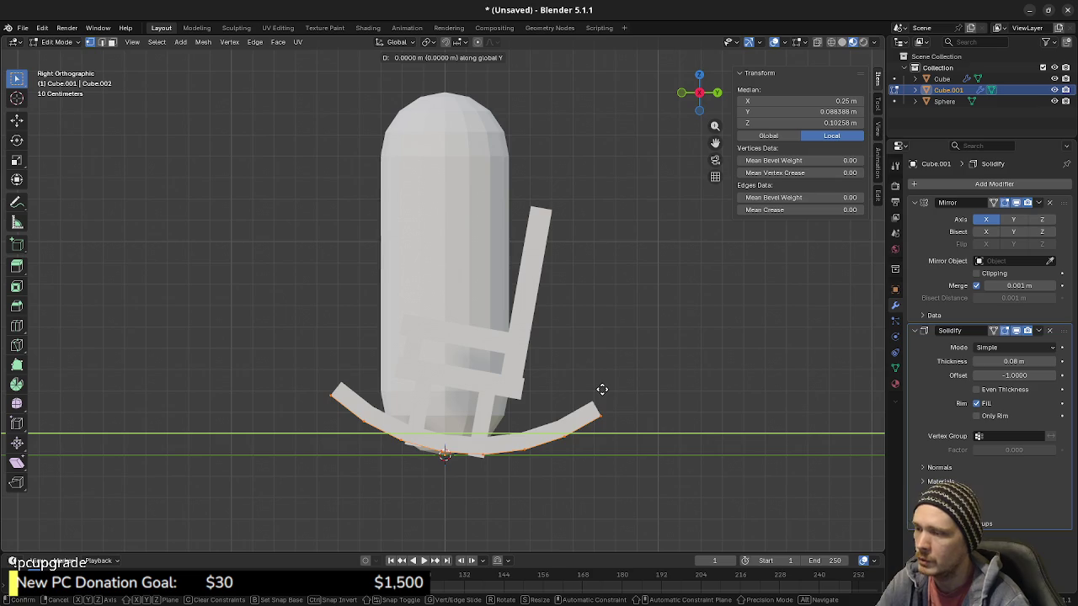
click(563, 393)
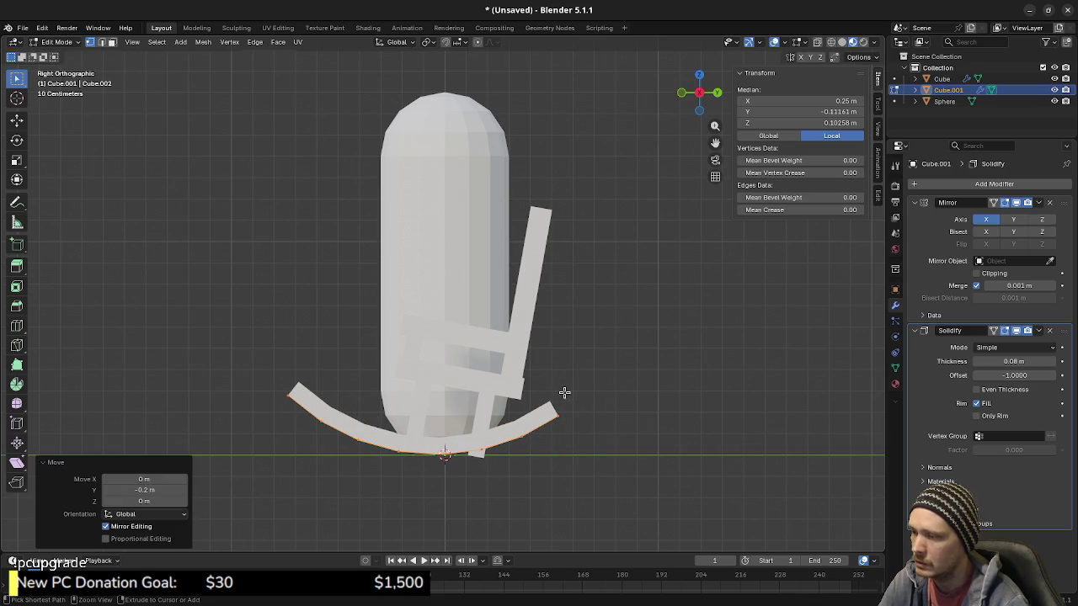
key(Tab)
click(511, 341)
key(Tab)
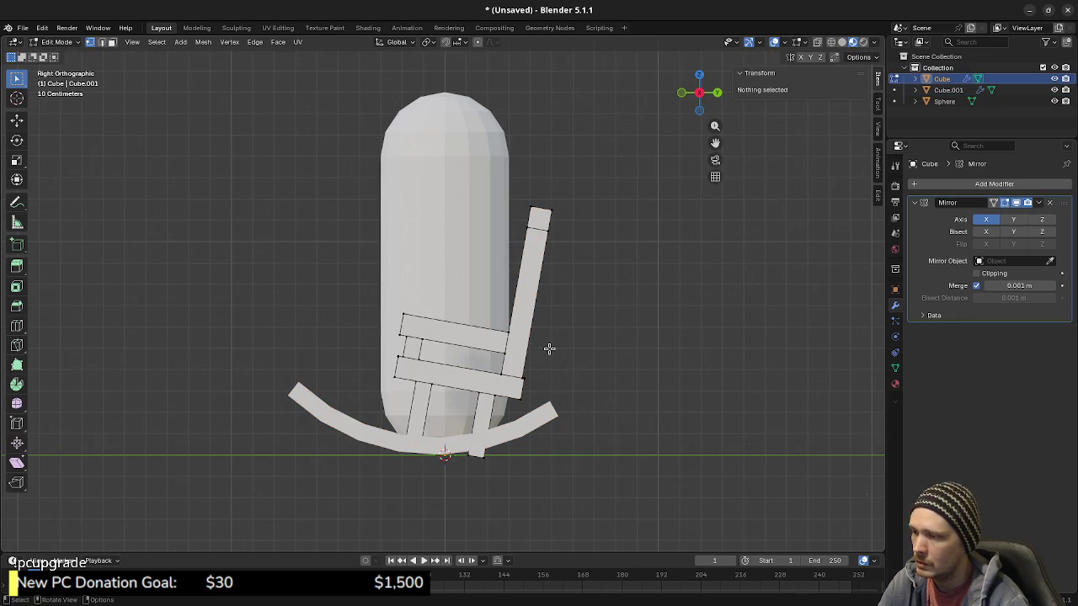
Step: Move the whole chair mesh -0.2 m along Y
key(a)
key(g)
key(y)
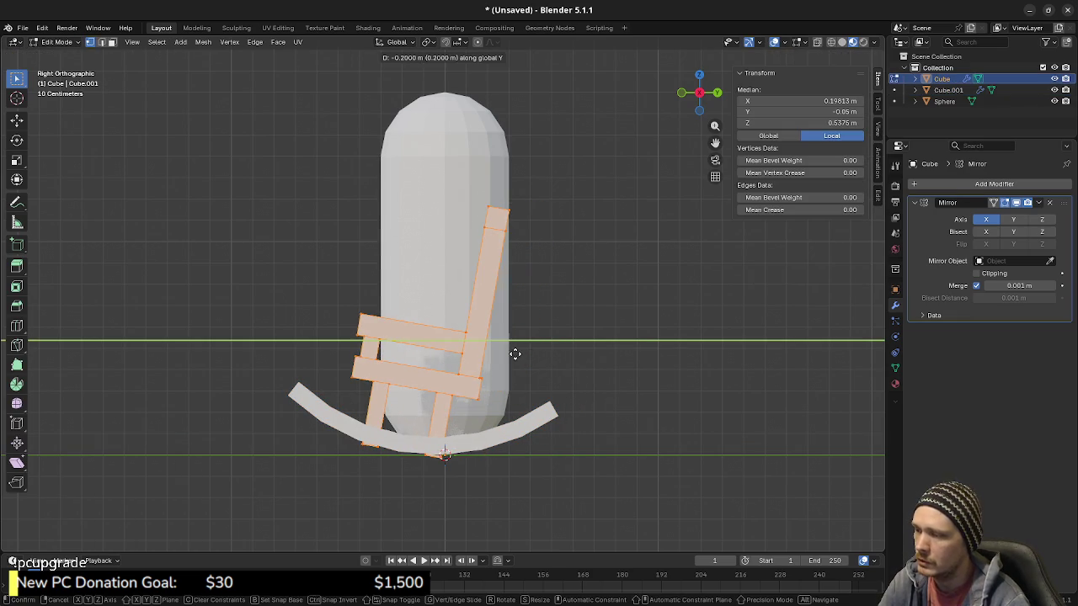
click(516, 354)
mouse_move(431, 405)
middle_down()
mouse_move(567, 414)
mouse_move(572, 421)
mouse_move(496, 451)
mouse_move(556, 458)
mouse_move(580, 446)
mouse_move(534, 437)
middle_up()
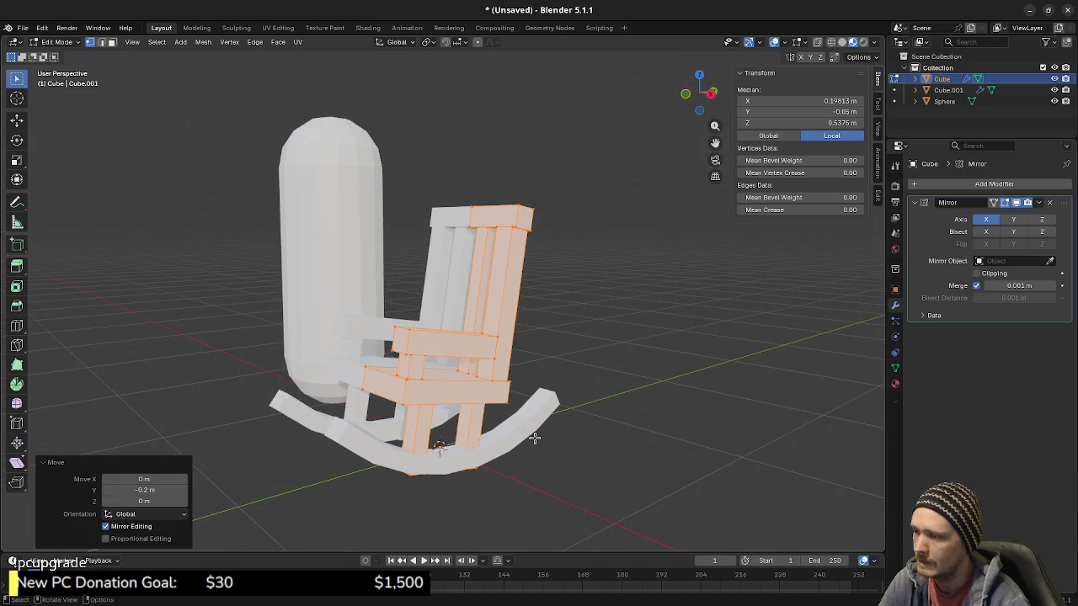
key(KP_3)
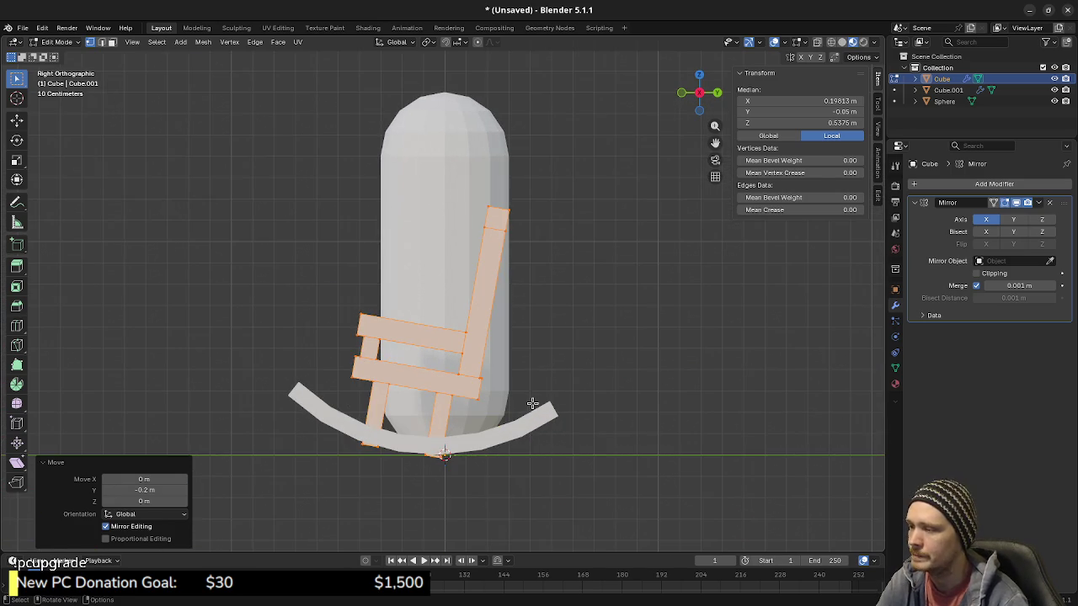
key(Tab)
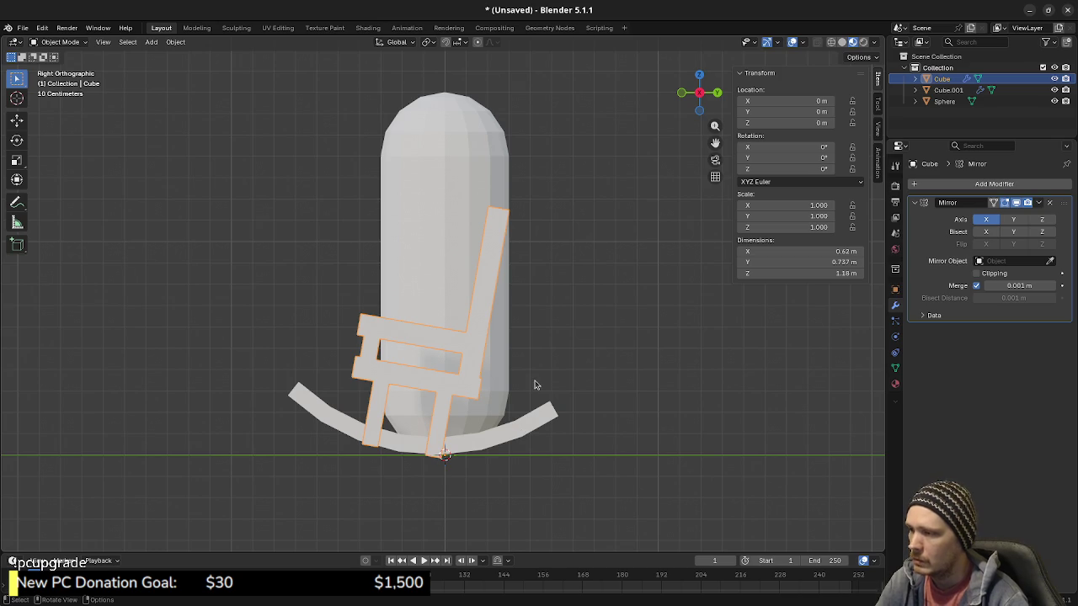
Step: Rotate the whole chair mesh -10 degrees and check it over the rockers
key(Tab)
key(alt+a)
text(ar)
text(-10)
key(Return)
mouse_move(614, 397)
middle_down()
mouse_move(485, 416)
mouse_move(547, 328)
middle_up()
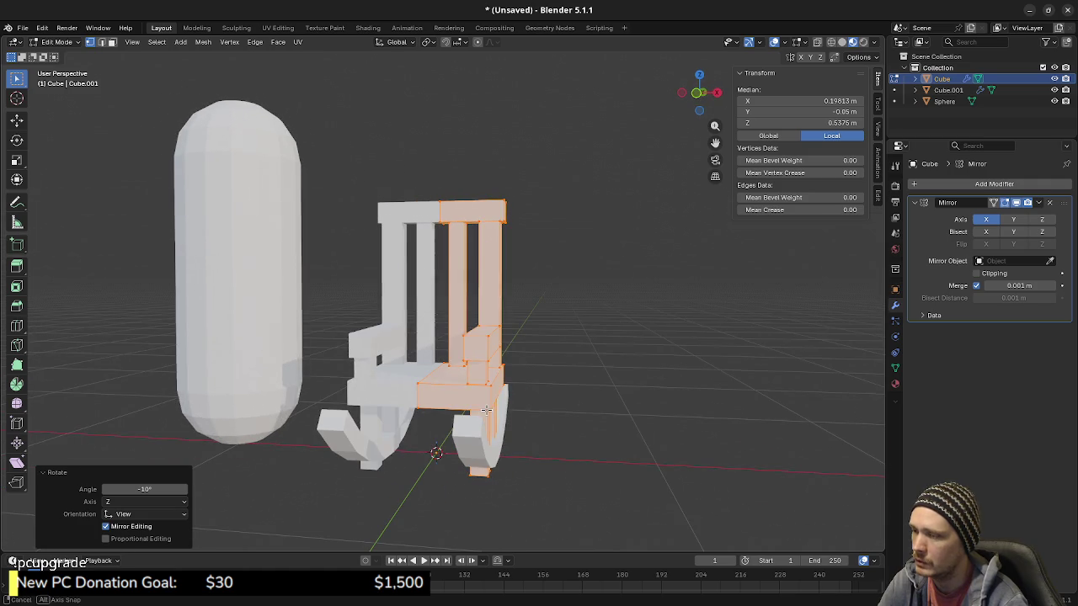
mouse_move(457, 291)
middle_down()
mouse_move(481, 329)
mouse_move(502, 423)
mouse_move(467, 431)
mouse_move(513, 414)
middle_up()
Step: With X-ray on, select the hidden leg and post end faces in face mode
scroll(515, 412, up, 3)
key(alt+z)
scroll(517, 413, up, 1)
key(3)
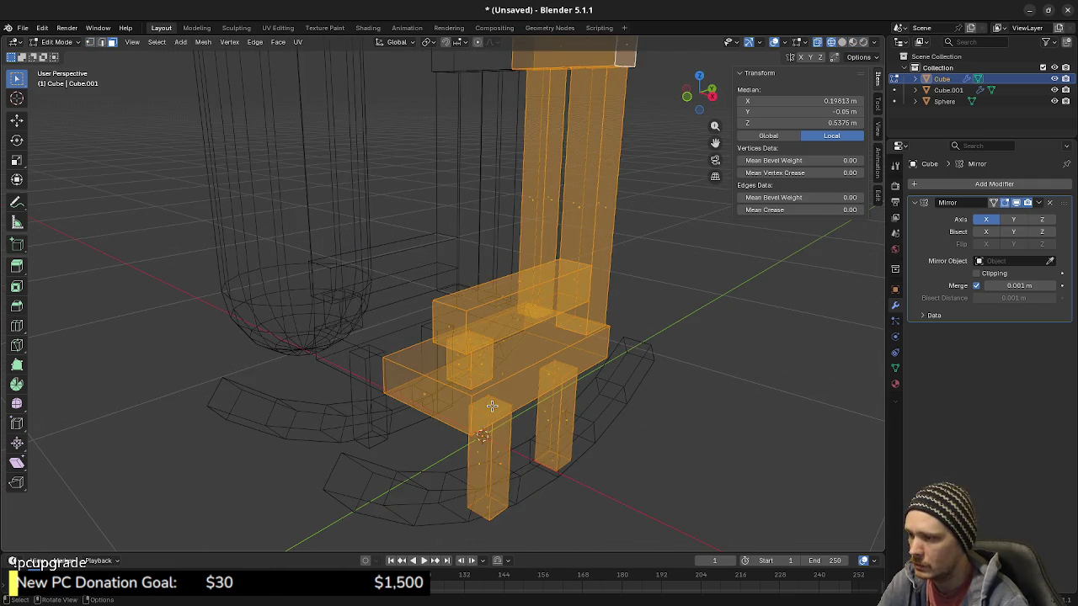
click(490, 407)
shift+click(558, 369)
mouse_move(453, 419)
middle_down()
mouse_move(488, 421)
mouse_move(464, 426)
middle_up()
shift+click(476, 379)
shift+click(477, 339)
shift+click(576, 323)
mouse_move(576, 323)
middle_down()
mouse_move(614, 390)
mouse_move(526, 277)
middle_up()
shift+click(532, 273)
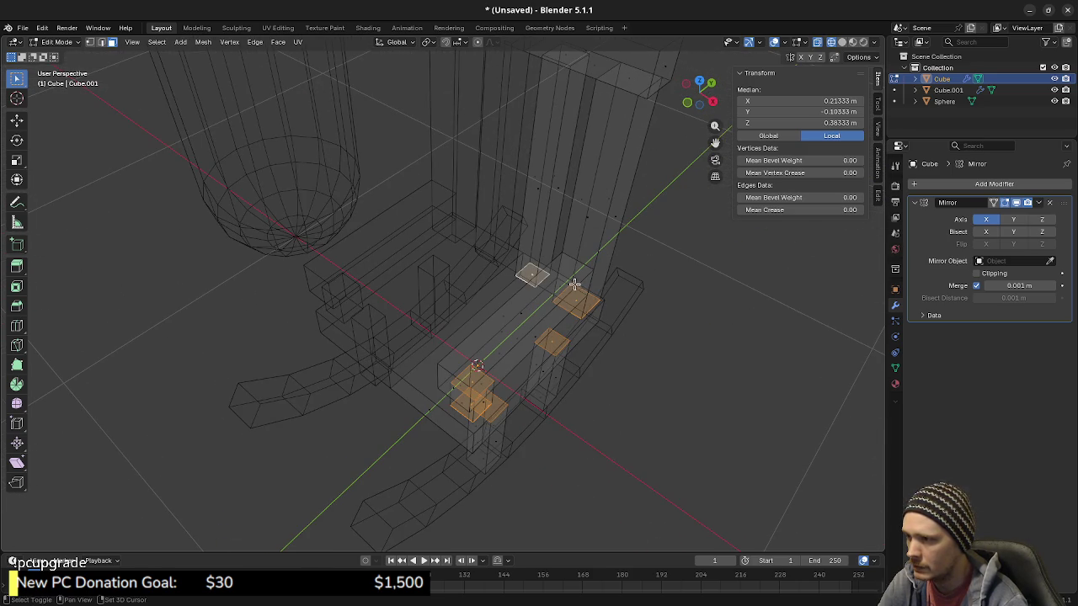
mouse_move(576, 275)
middle_down()
mouse_move(569, 320)
mouse_move(576, 307)
middle_up()
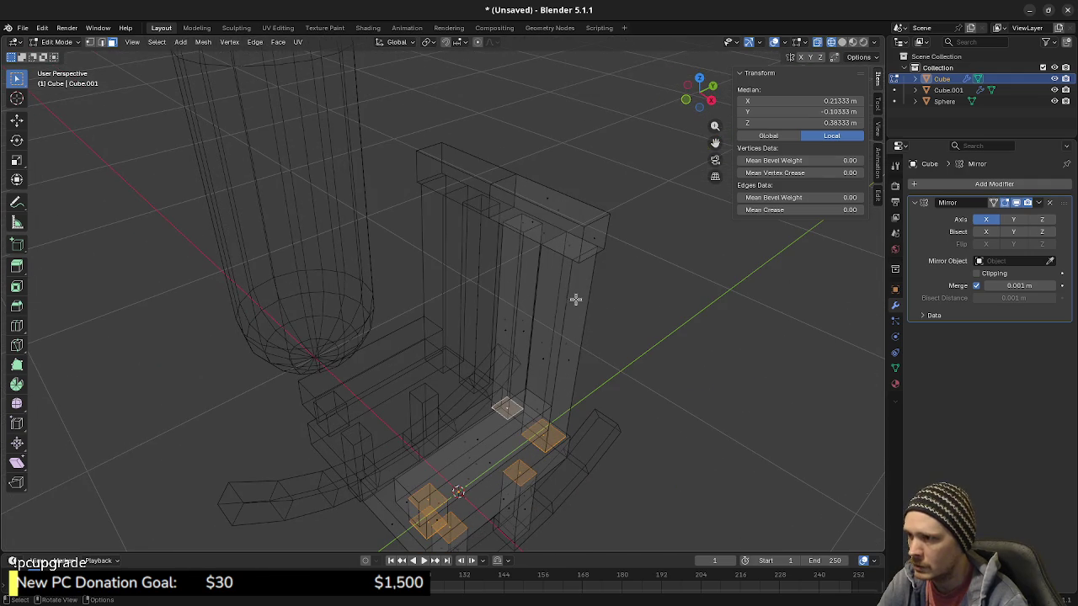
Step: Add the post-top and remaining leg-bottom faces, delete the selection, and restore solid shading
shift+click(571, 243)
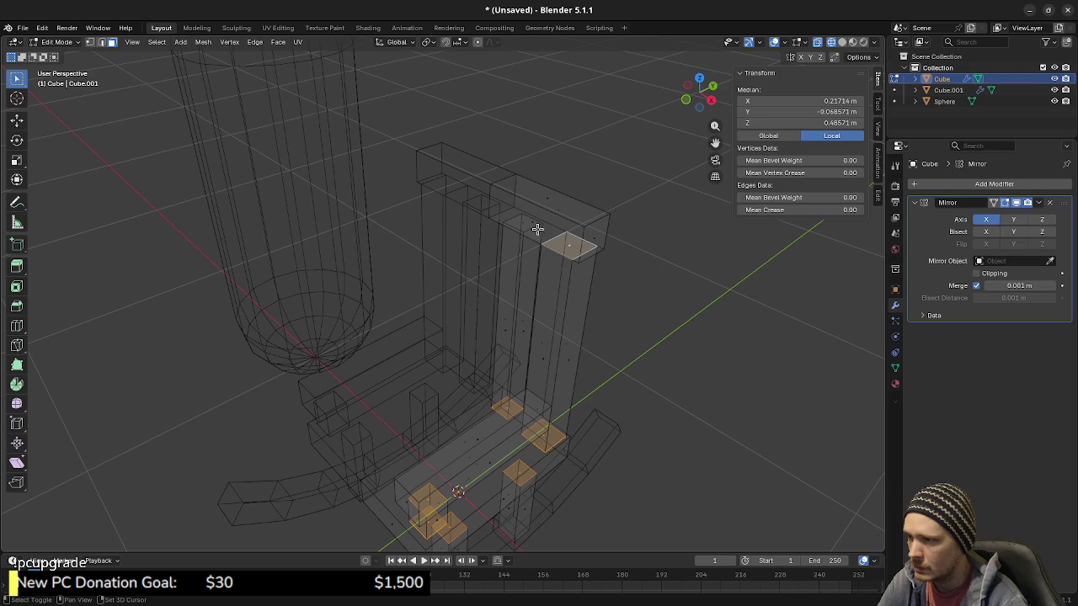
shift+click(522, 222)
shift+middle_drag(611, 409, 623, 300)
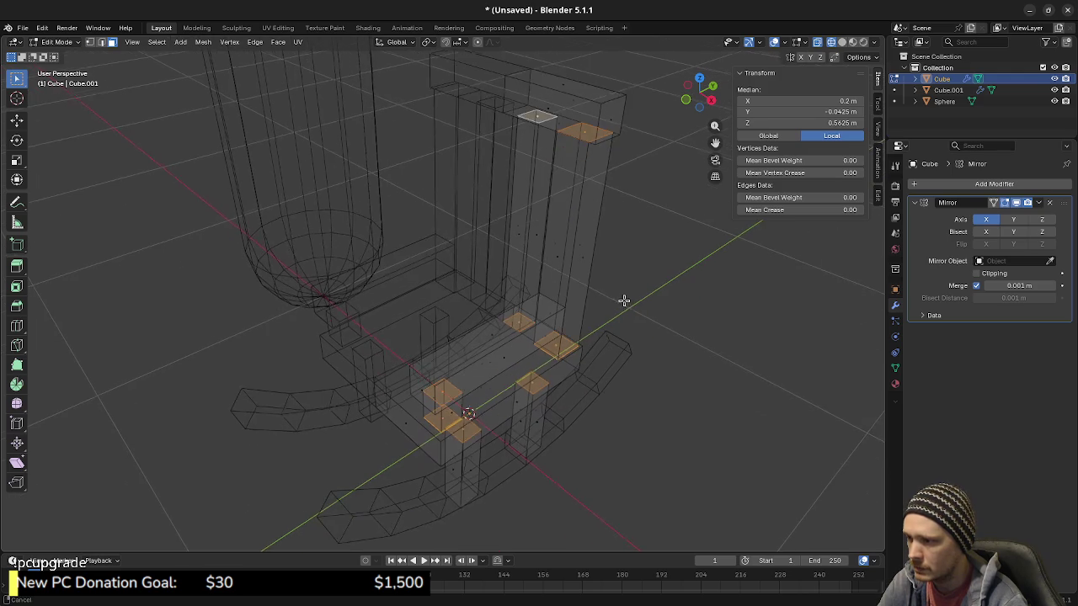
shift+click(524, 437)
shift+click(461, 488)
mouse_move(593, 444)
middle_down()
mouse_move(661, 410)
mouse_move(548, 402)
mouse_move(567, 412)
middle_up()
key(x)
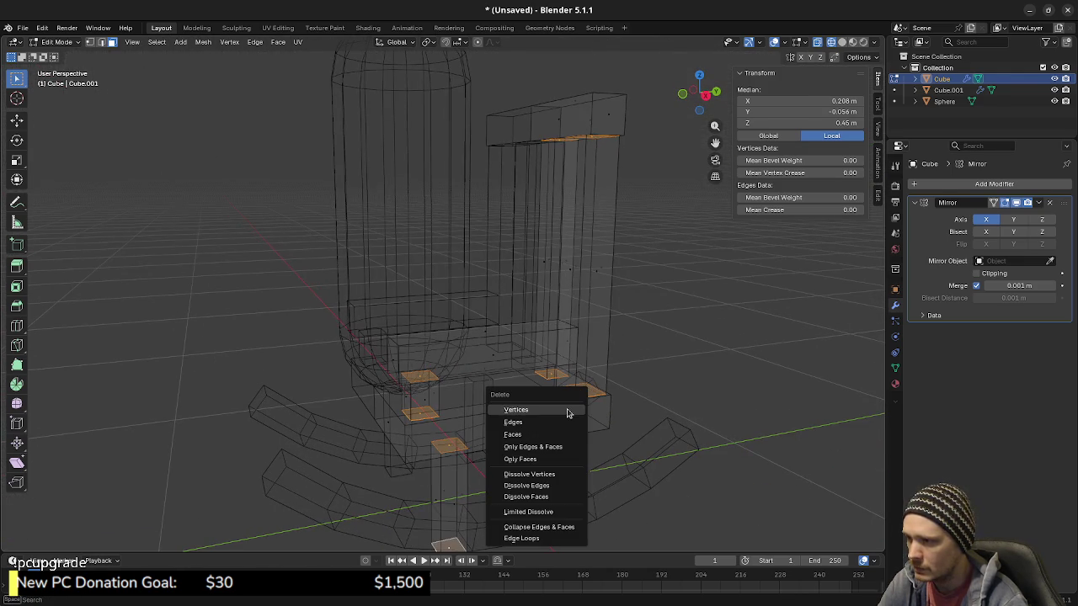
click(548, 436)
key(shift+z)
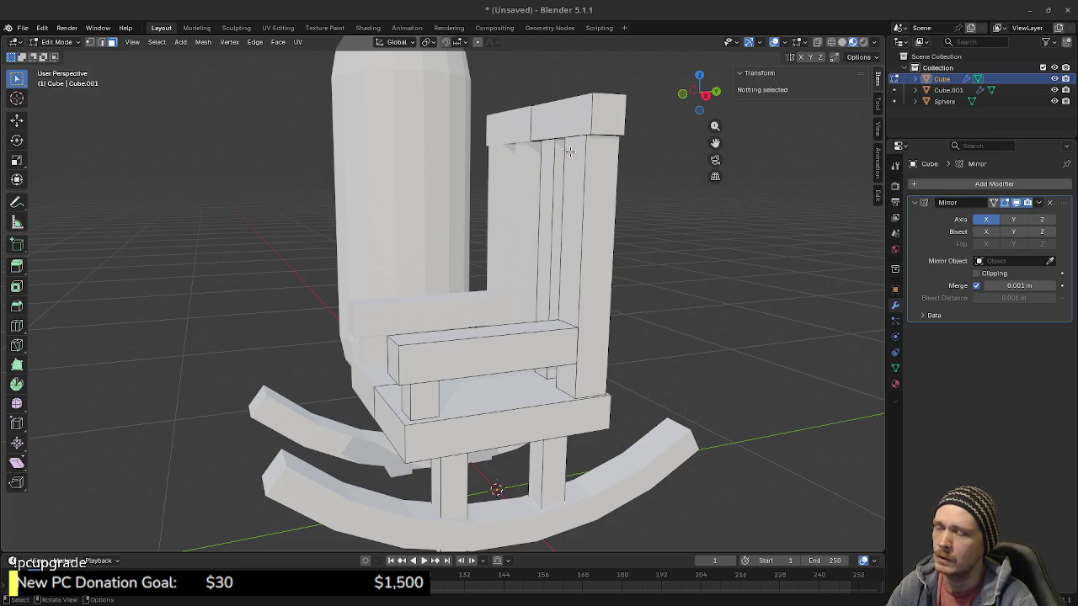
mouse_move(501, 330)
middle_down()
mouse_move(608, 334)
mouse_move(546, 303)
mouse_move(535, 313)
middle_up()
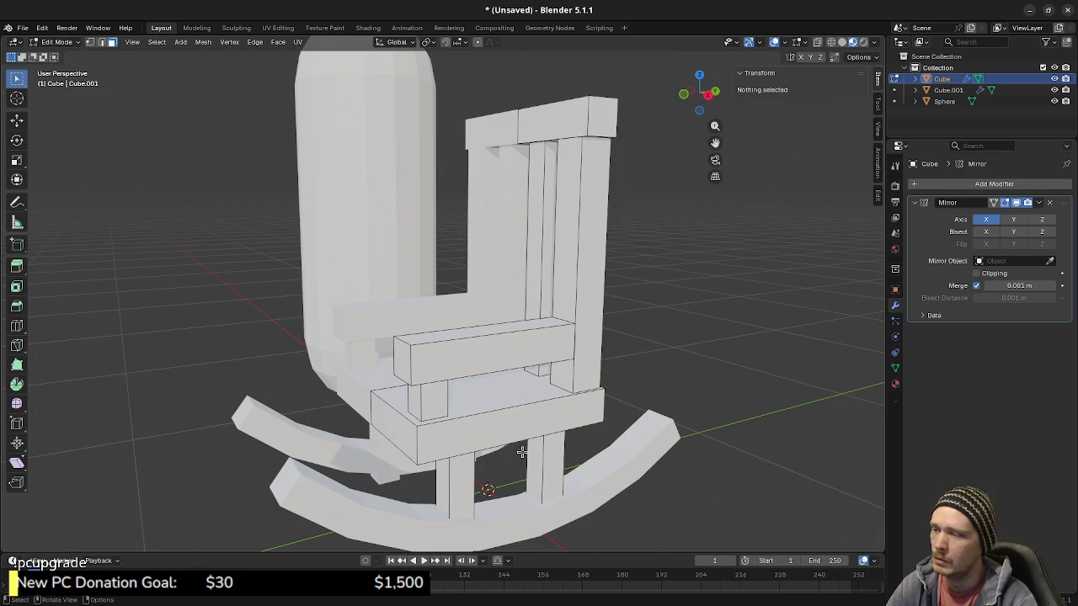
Step: Select the whole armrest and scale it to 0.8
middle_drag(454, 384, 522, 370)
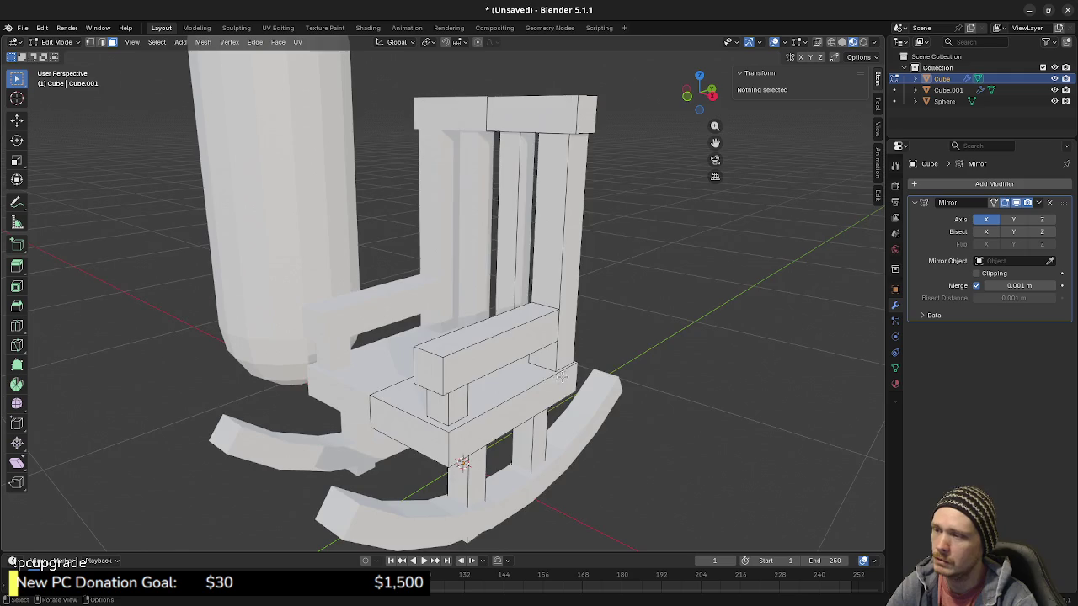
scroll(589, 345, up, 4)
key(l)
key(2)
alt+click(621, 325)
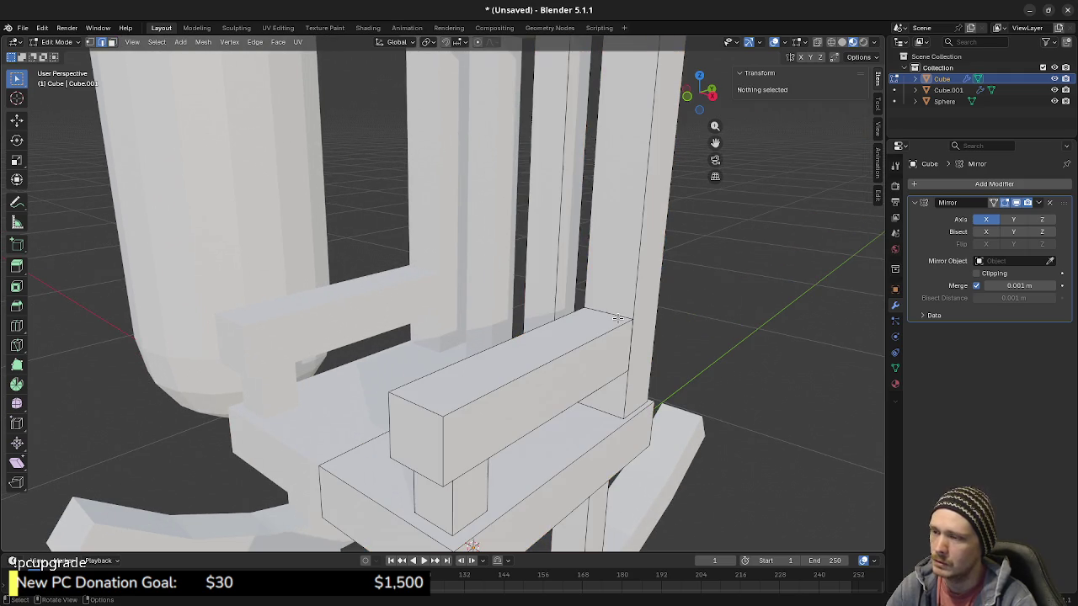
key(shift+z)
mouse_move(575, 433)
middle_down()
mouse_move(681, 438)
mouse_move(698, 418)
mouse_move(731, 447)
middle_up()
key(l)
key(z)
key(shift+z)
key(g)
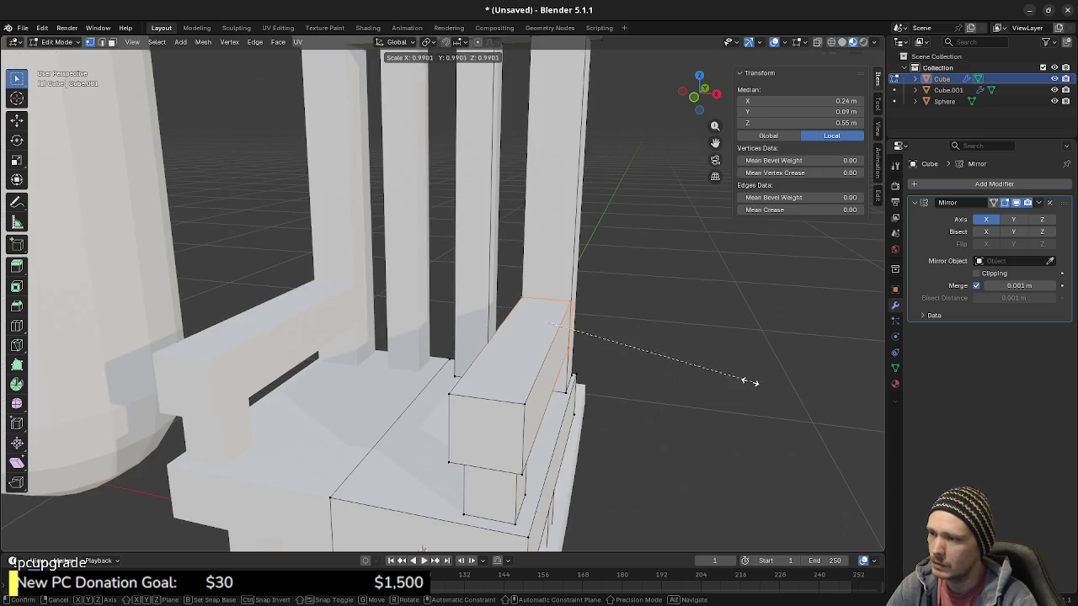
key(Escape)
key(s)
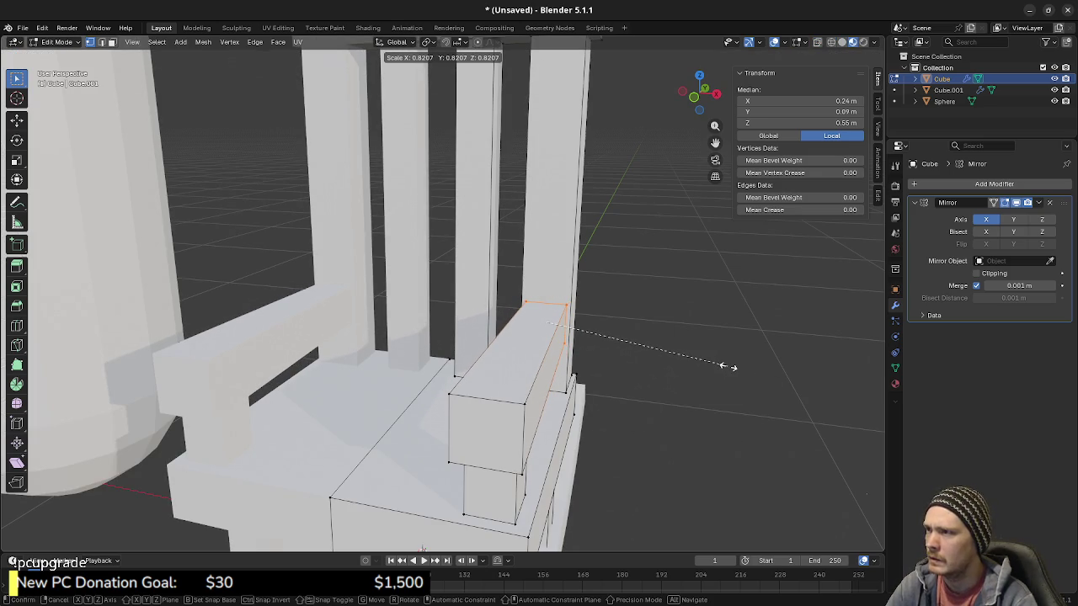
text(0)
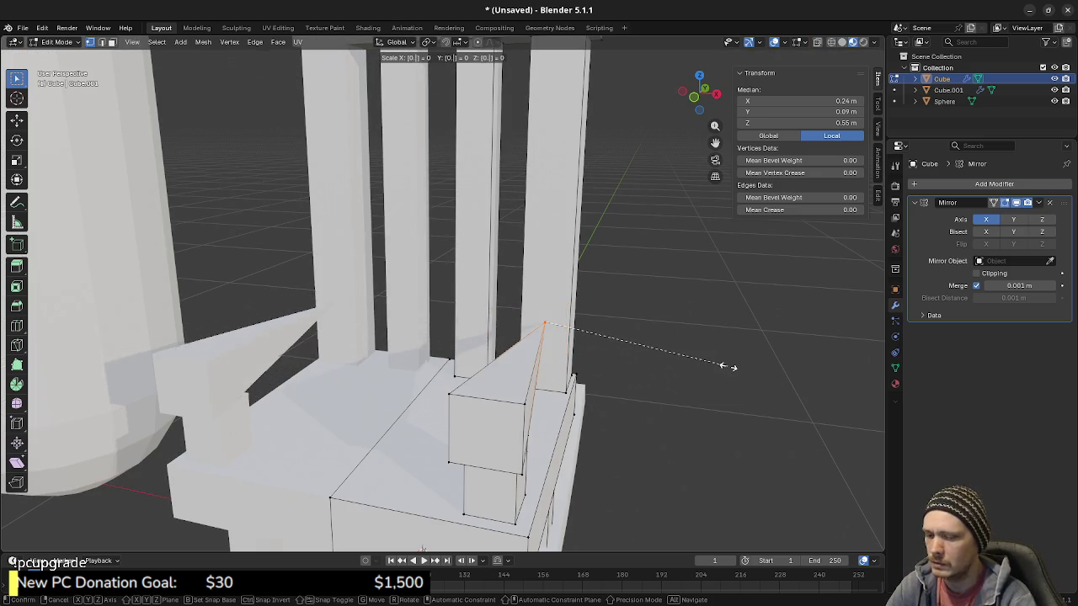
text(.8)
key(Return)
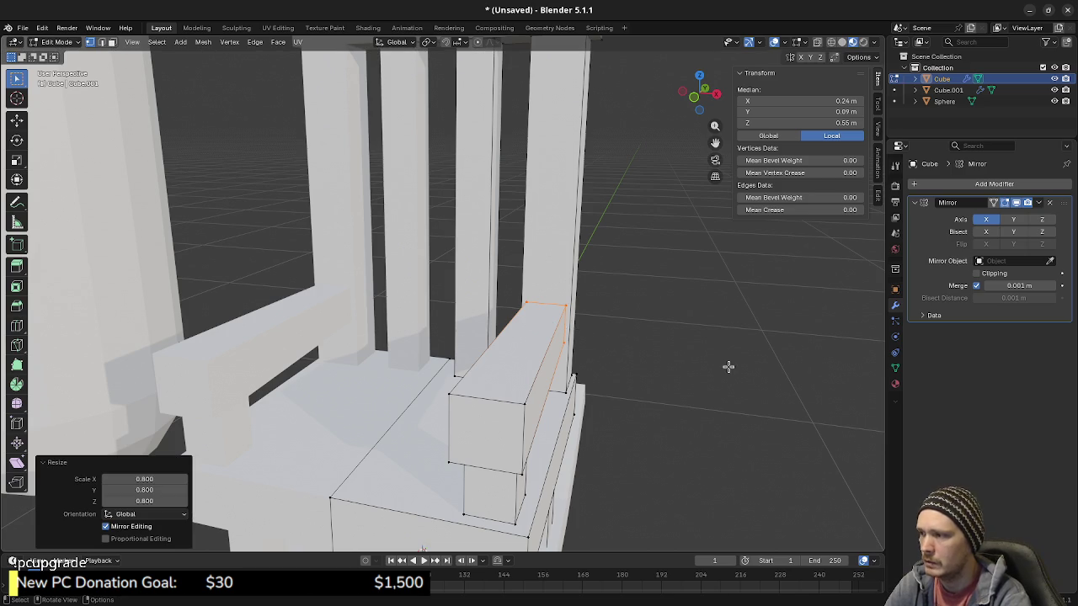
mouse_move(500, 379)
middle_down()
mouse_move(528, 360)
mouse_move(517, 433)
middle_up()
Step: Scale the armrest post loop and a lower-post edge ring each to 0.8
key(a)
key(alt+a)
alt+click(514, 433)
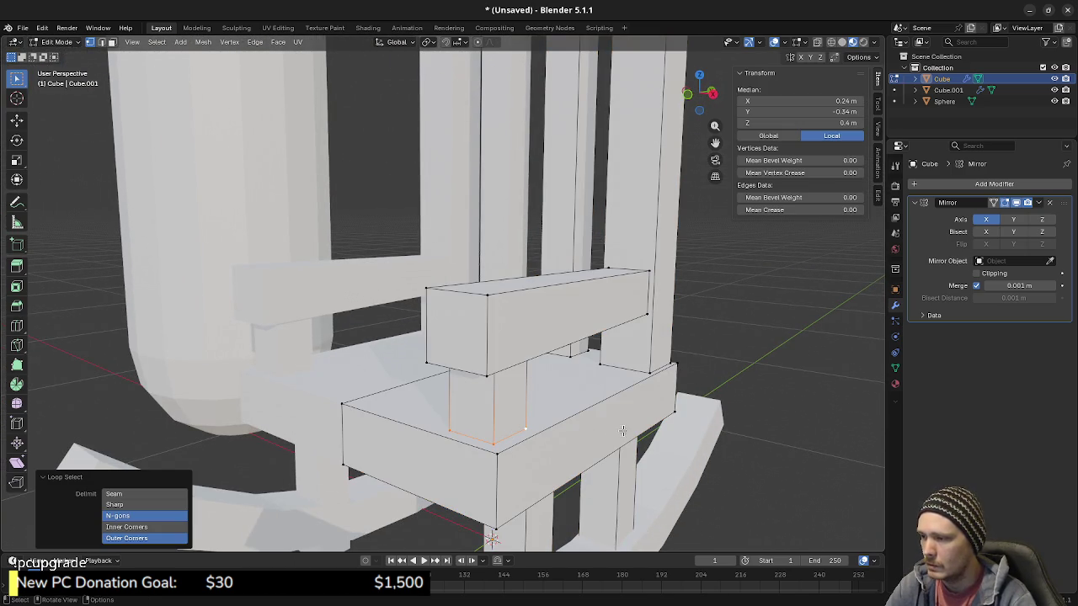
text(s0.8)
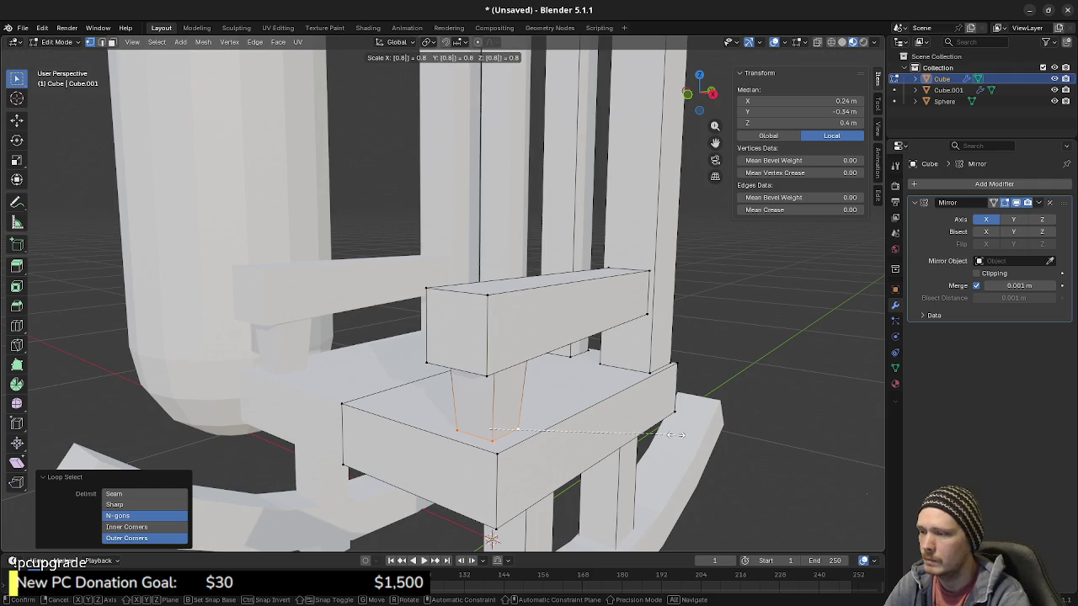
key(Return)
key(alt+a)
mouse_move(497, 235)
middle_down()
mouse_move(497, 300)
mouse_move(620, 342)
mouse_move(577, 268)
middle_up()
key(a)
key(alt+a)
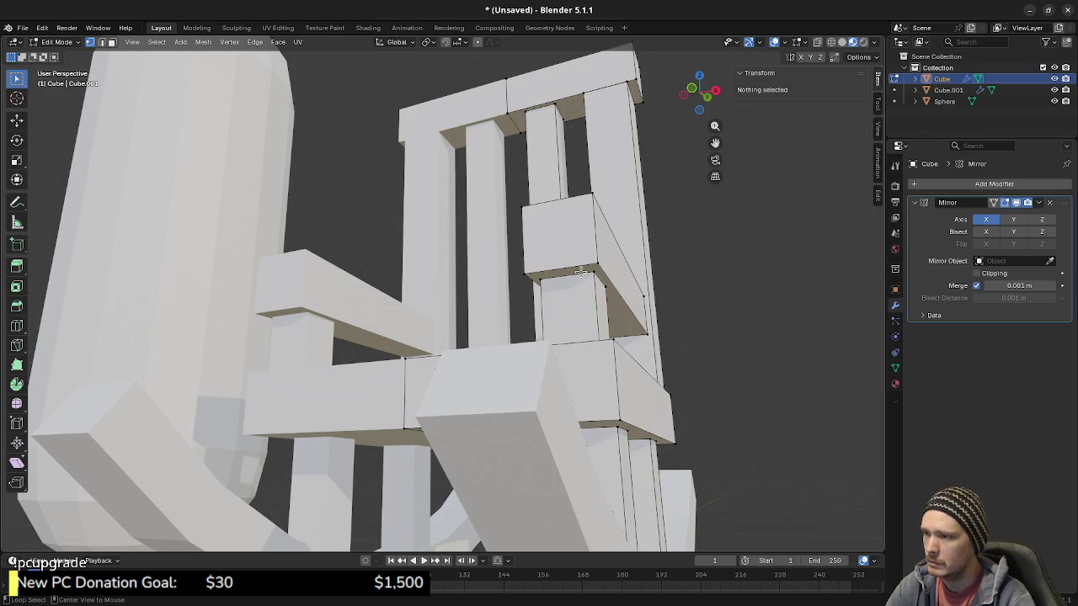
alt+click(579, 272)
text(s.8)
key(Return)
Step: Return to Object Mode, deselect, and zoom out to see the whole rocking chair
mouse_move(748, 312)
middle_down()
mouse_move(590, 335)
mouse_move(525, 335)
mouse_move(523, 321)
mouse_move(512, 323)
mouse_move(515, 355)
mouse_move(553, 365)
mouse_move(506, 340)
mouse_move(421, 342)
mouse_move(455, 357)
mouse_move(488, 318)
mouse_move(495, 359)
middle_up()
key(Tab)
key(alt+a)
scroll(525, 335, down, 5)
scroll(498, 362, up, 4)
Step: Add a centred loop cut across the armrest in Edit Mode
mouse_move(575, 328)
middle_down()
mouse_move(527, 330)
mouse_move(539, 374)
middle_up()
key(Tab)
key(alt+a)
key(ctrl+r)
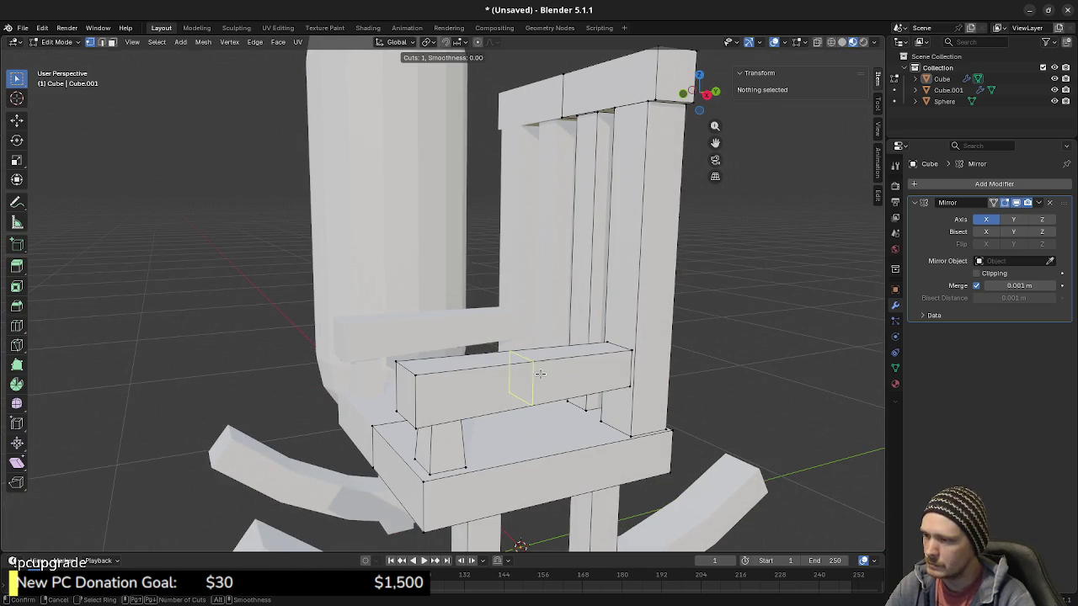
click(539, 373)
right_click(538, 374)
key(ctrl+r)
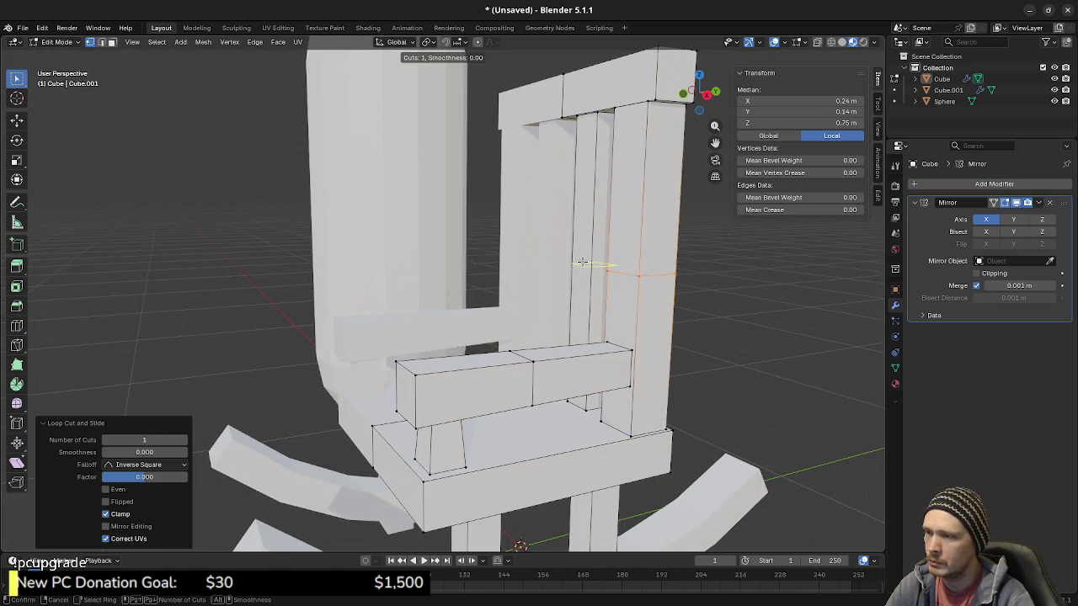
key(Escape)
key(a)
key(alt+a)
Step: In Right Ortho with X-ray, box-select the back post top vertices and lower them along Z
scroll(581, 320, down, 4)
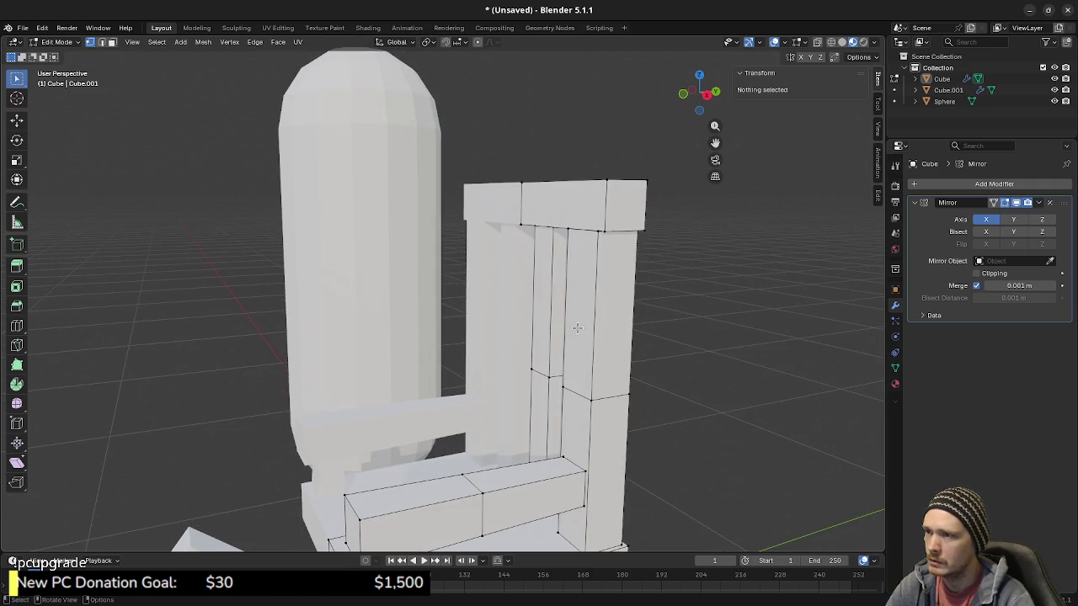
shift+middle_drag(615, 385, 608, 301)
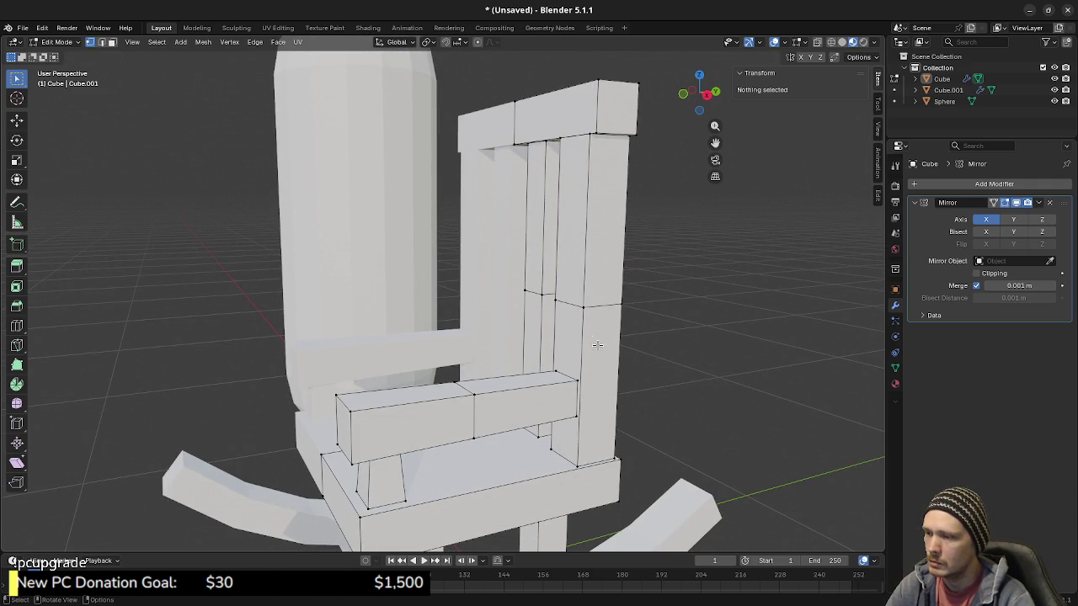
mouse_move(533, 203)
middle_down()
mouse_move(616, 188)
mouse_move(645, 202)
mouse_move(601, 219)
mouse_move(501, 214)
mouse_move(539, 210)
middle_up()
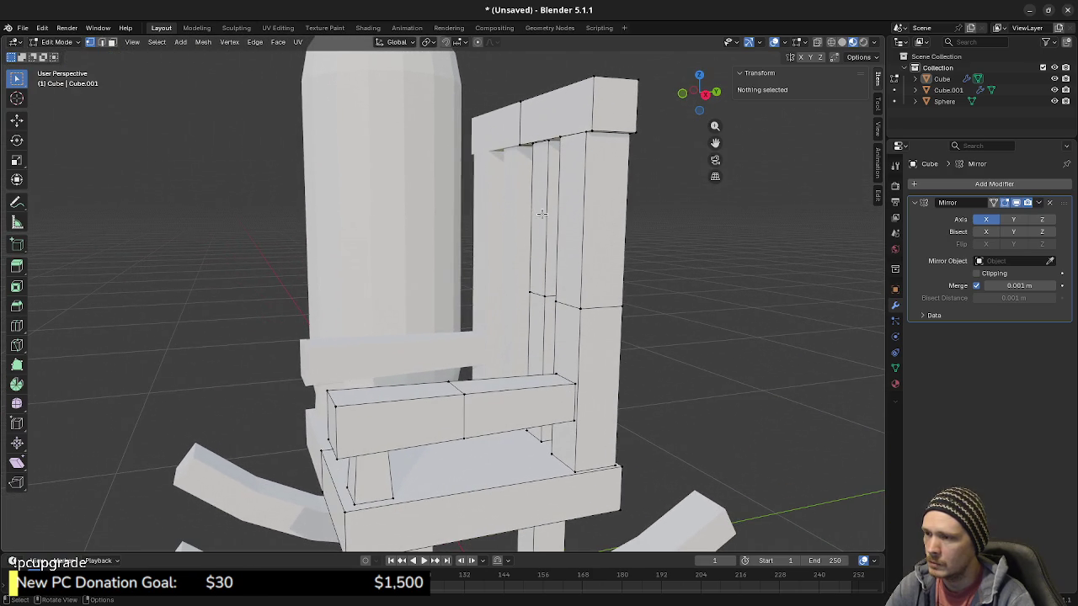
mouse_move(608, 186)
middle_down()
mouse_move(581, 200)
mouse_move(622, 229)
middle_up()
key(KP_3)
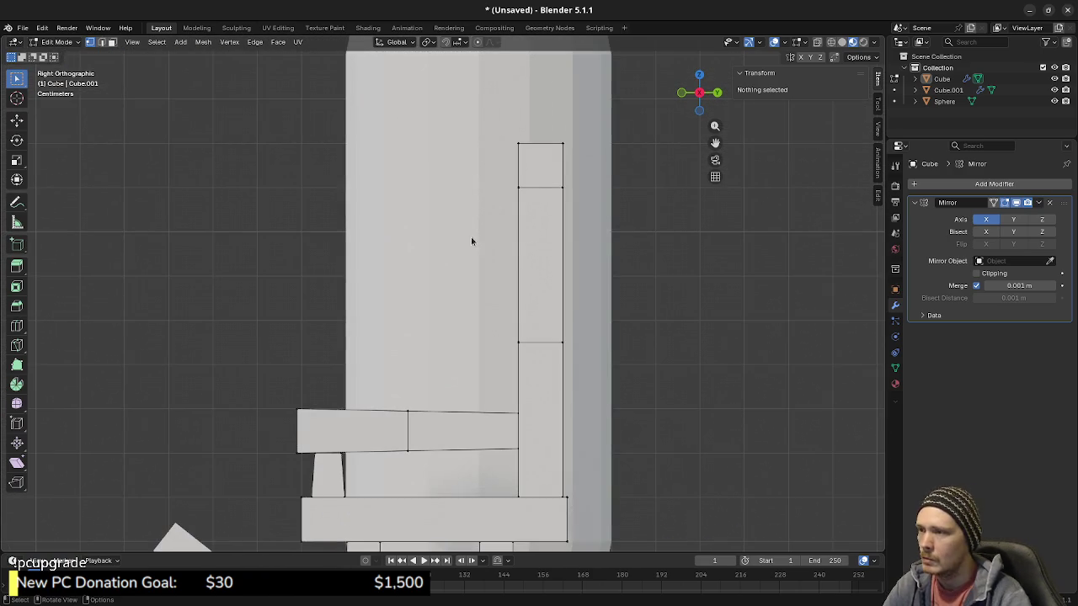
key(alt+z)
drag(505, 130, 584, 159)
key(g)
key(z)
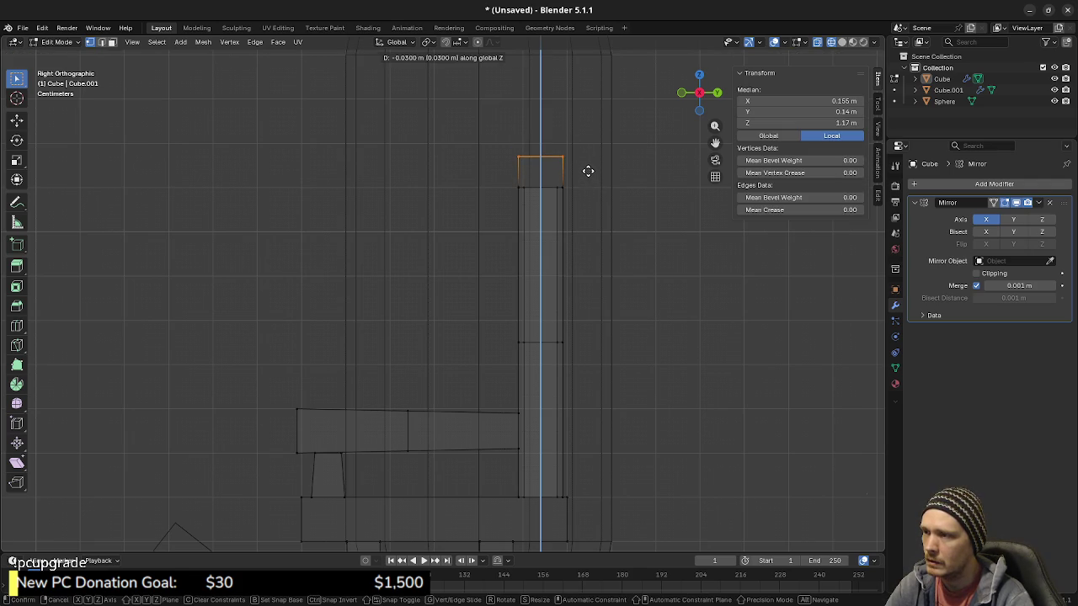
key(Return)
mouse_move(525, 175)
middle_down()
mouse_move(539, 182)
mouse_move(525, 163)
middle_up()
Step: Slide the selected top faces front-to-back along Y
key(3)
key(KP_3)
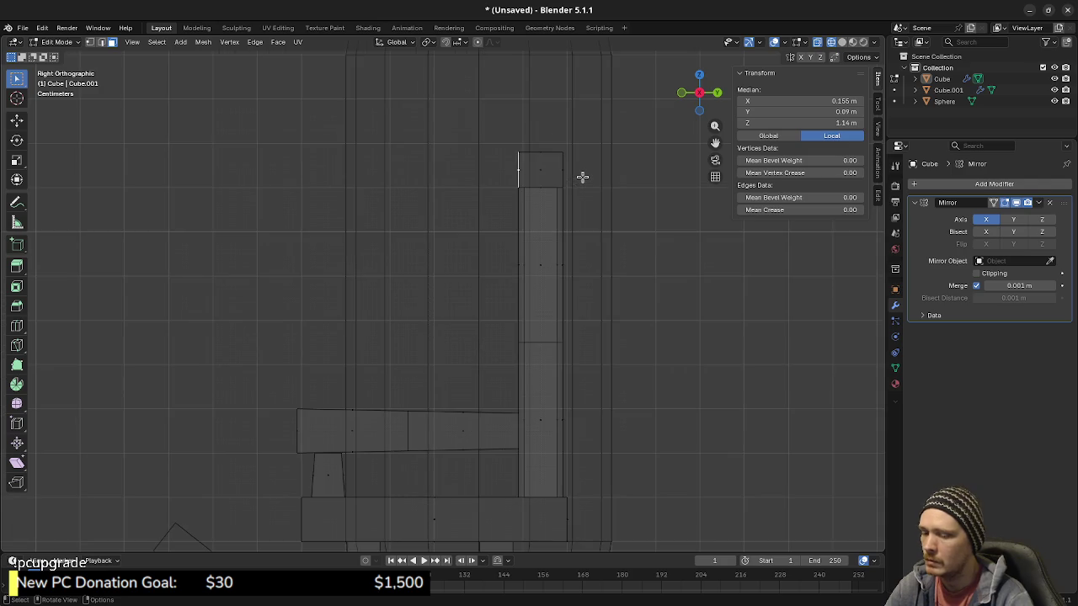
scroll(525, 281, up, 2)
scroll(568, 331, up, 2)
key(g)
key(y)
click(561, 331)
mouse_move(562, 331)
middle_down()
mouse_move(618, 332)
mouse_move(534, 253)
mouse_move(571, 254)
middle_up()
Step: Nudge the selection a further 0.01 m along Y
key(KP_1)
key(KP_3)
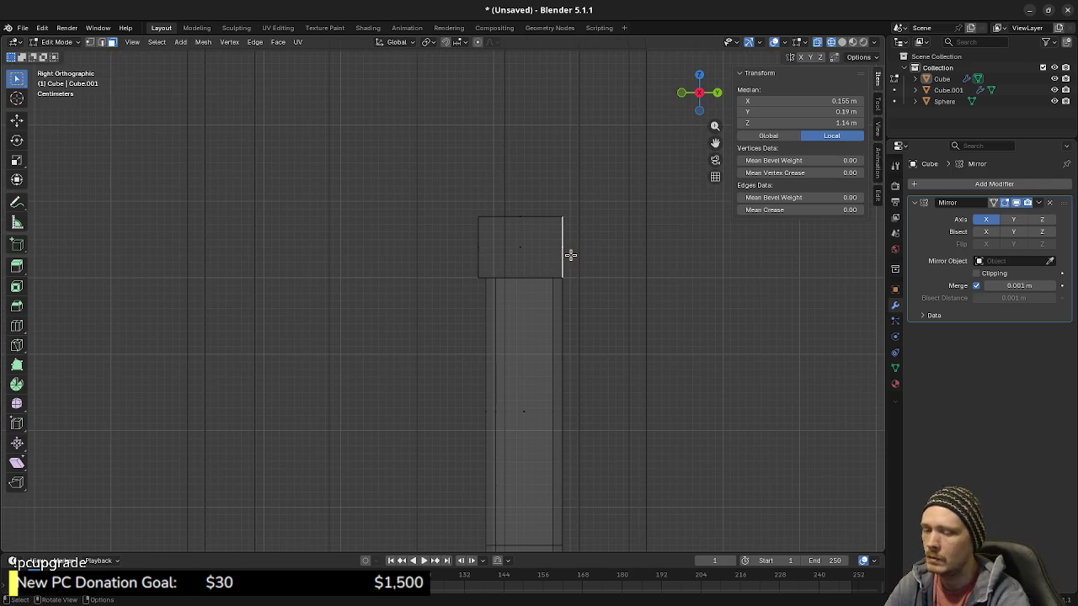
key(g)
key(y)
click(571, 254)
mouse_move(573, 256)
middle_down()
mouse_move(505, 328)
mouse_move(565, 323)
mouse_move(511, 319)
middle_up()
scroll(511, 319, down, 3)
Step: Return to Object Mode with solid shading and view the chair from the front
key(Tab)
key(alt+a)
key(z)
click(519, 416)
mouse_move(519, 416)
middle_down()
mouse_move(500, 301)
mouse_move(658, 310)
mouse_move(600, 310)
middle_up()
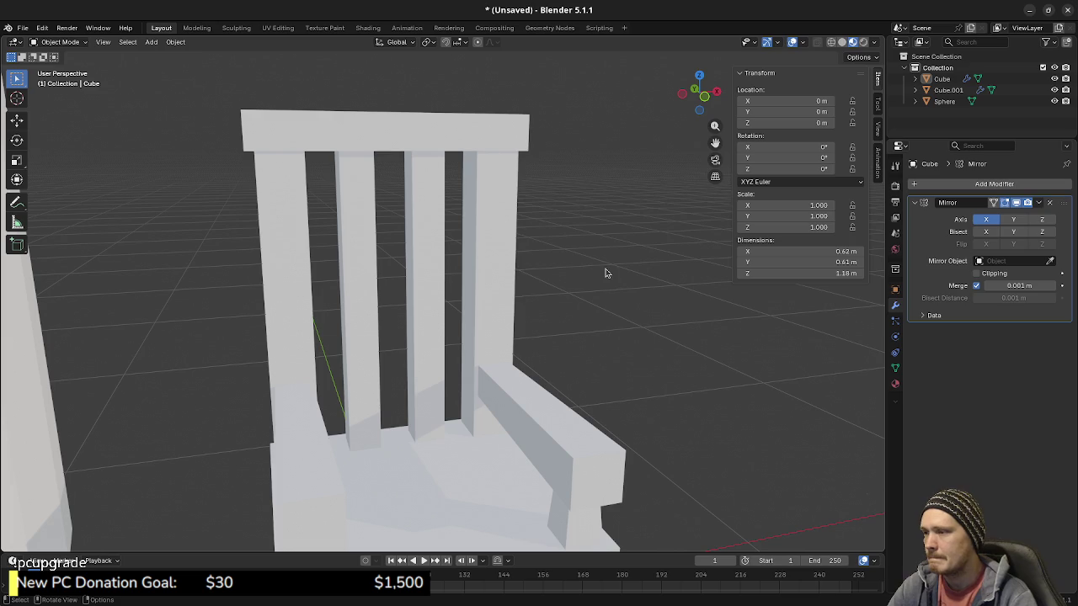
Step: Scale the armrest's middle edge loop and raise it about 0.024 m into a slight peak
mouse_move(562, 375)
middle_down()
mouse_move(533, 414)
mouse_move(445, 344)
mouse_move(445, 320)
middle_up()
key(Tab)
key(alt+a)
key(l)
alt+click(415, 320)
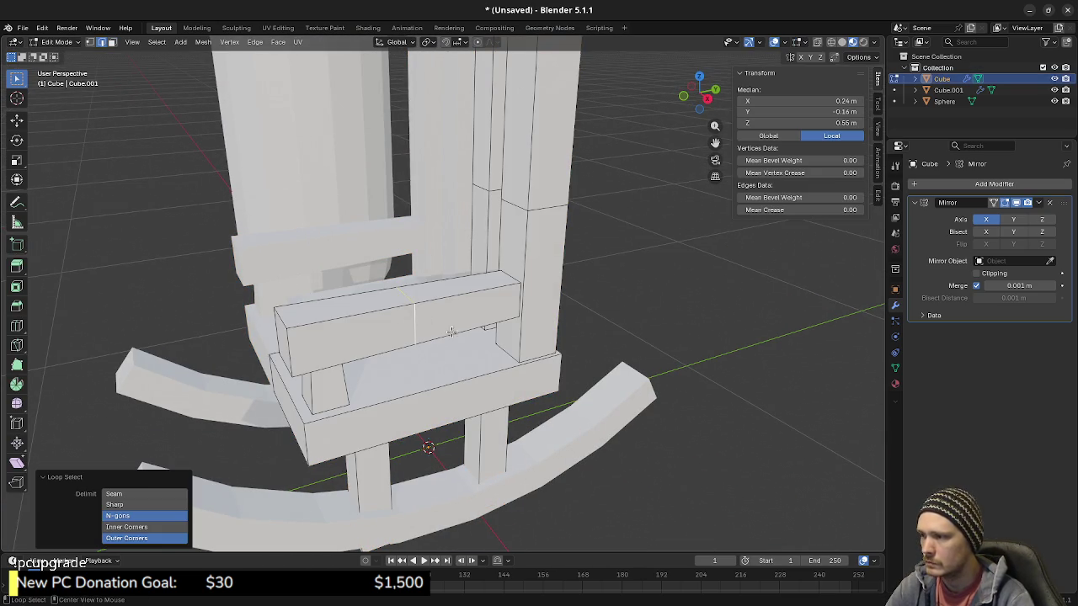
key(s)
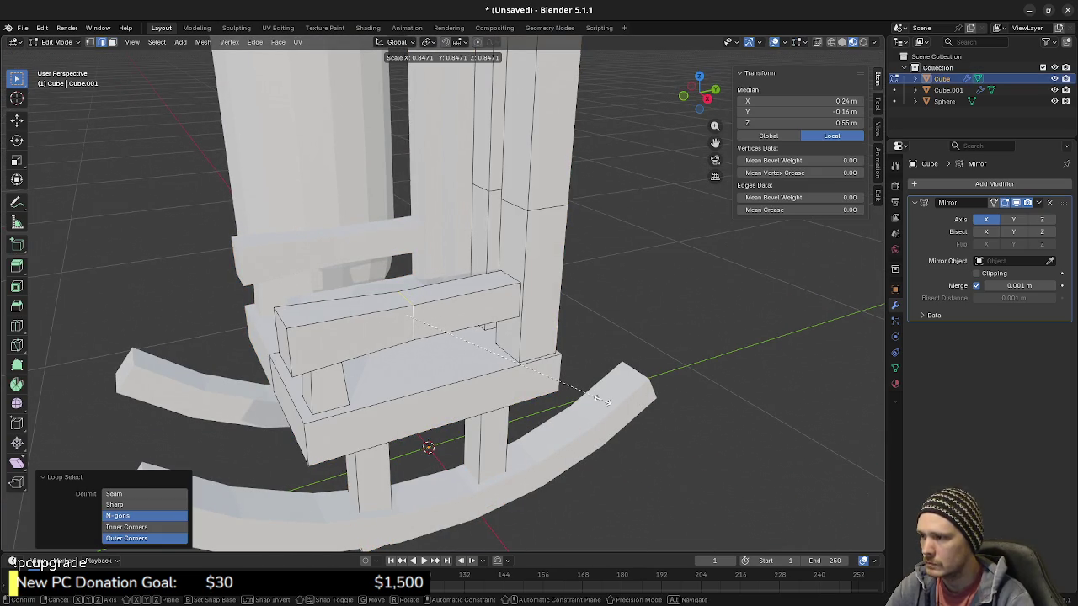
click(673, 426)
key(g)
key(z)
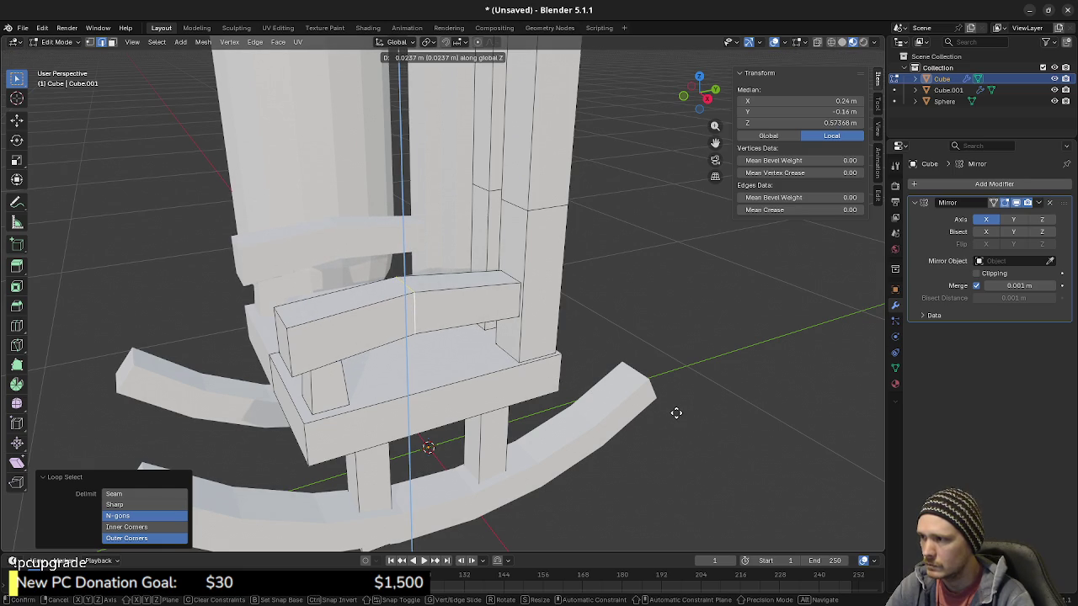
click(676, 413)
Step: Lift the front support's top vertices 0.02 m along Z to meet the armrest
mouse_move(676, 413)
middle_down()
mouse_move(650, 396)
mouse_move(522, 381)
middle_up()
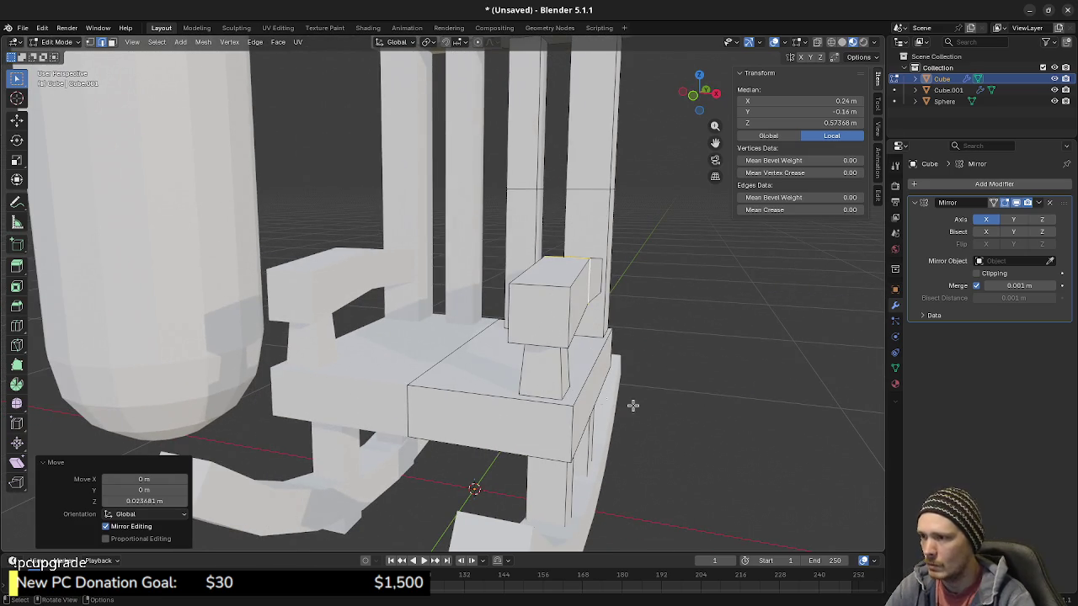
mouse_move(631, 358)
middle_down()
mouse_move(522, 373)
mouse_move(548, 378)
middle_up()
scroll(548, 378, up, 1)
scroll(428, 349, up, 3)
scroll(387, 384, up, 2)
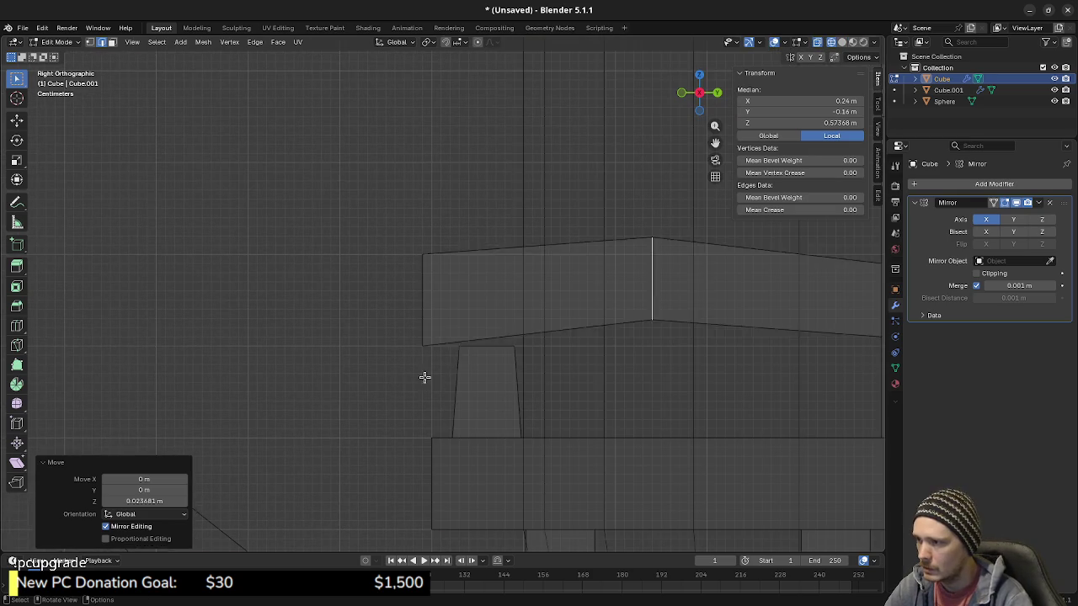
drag(450, 336, 534, 367)
key(g)
key(z)
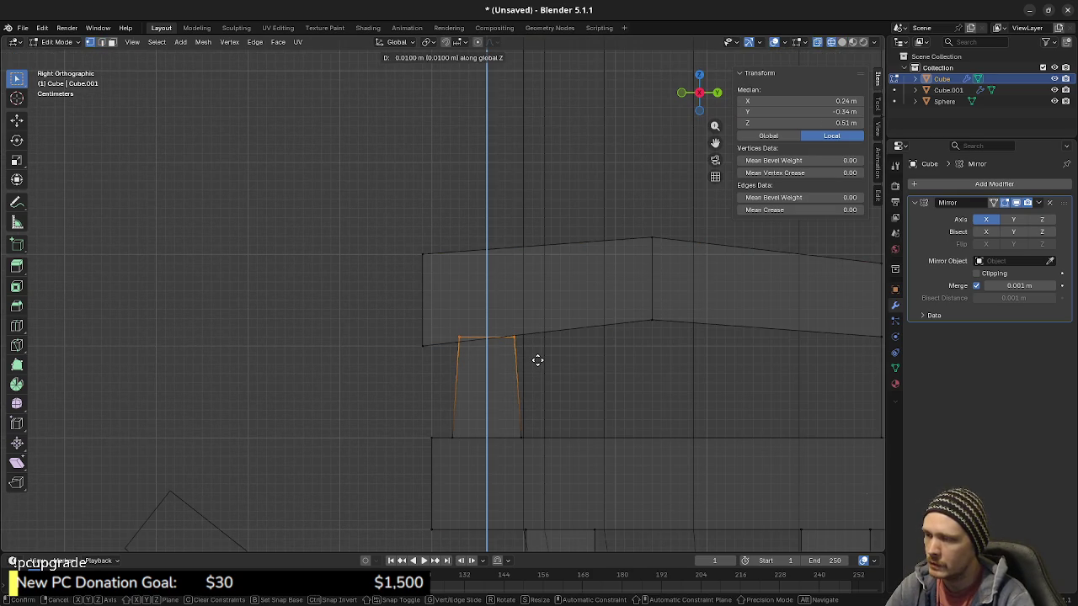
click(537, 354)
Step: Check the raised support in perspective, then select the whole armrest block
key(shift+z)
mouse_move(578, 356)
middle_down()
mouse_move(557, 433)
mouse_move(515, 363)
middle_up()
key(shift+z)
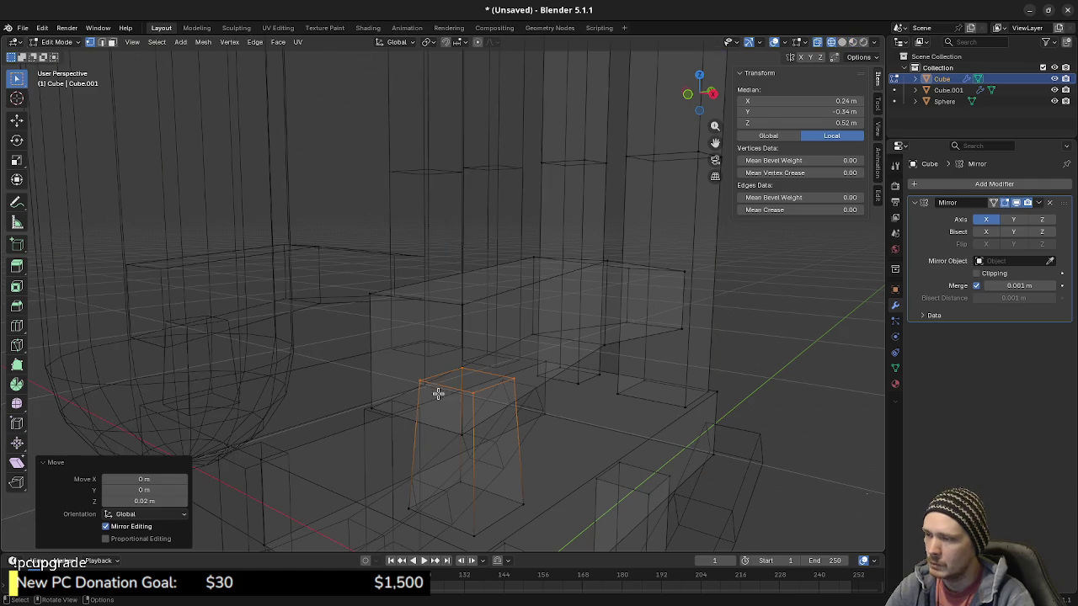
click(442, 385)
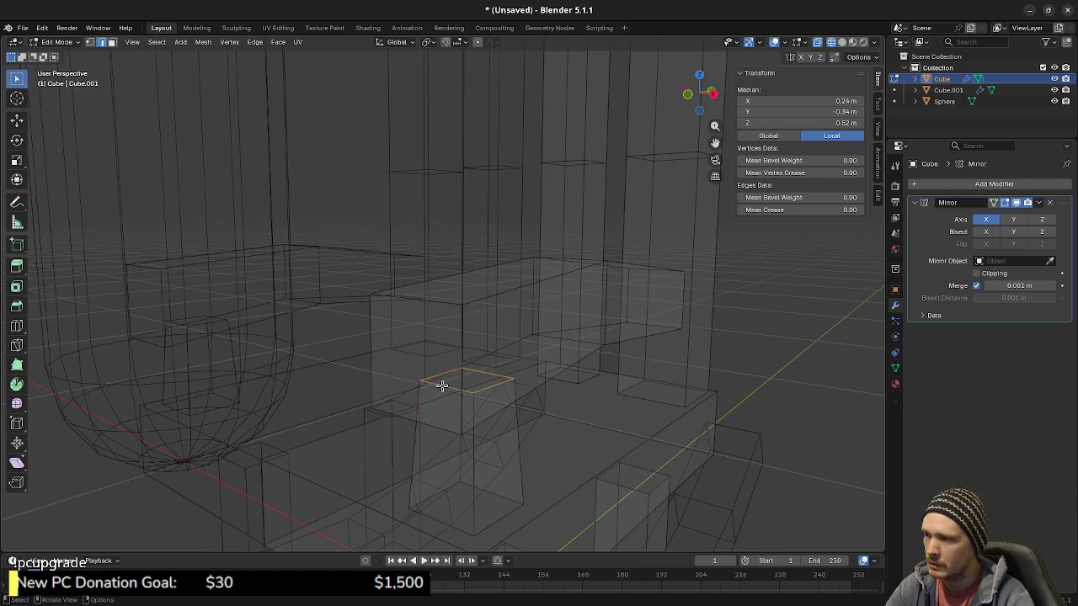
key(a)
key(alt+a)
alt+click(507, 294)
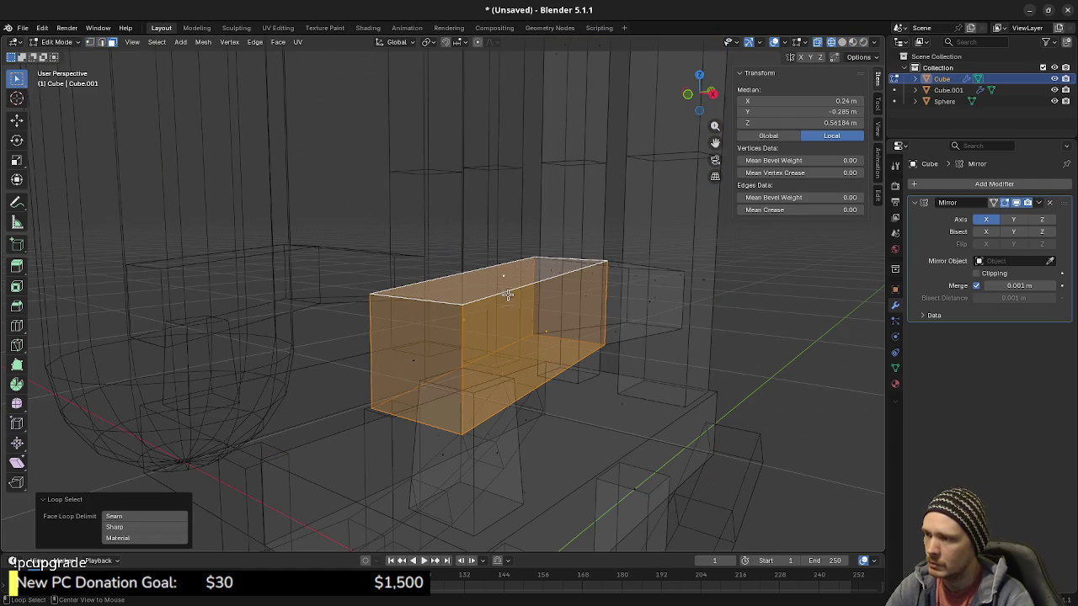
Step: In top orthographic view, shift the armrest 0.03 m outward along X
shift+click(486, 390)
shift+click(489, 397)
key(2)
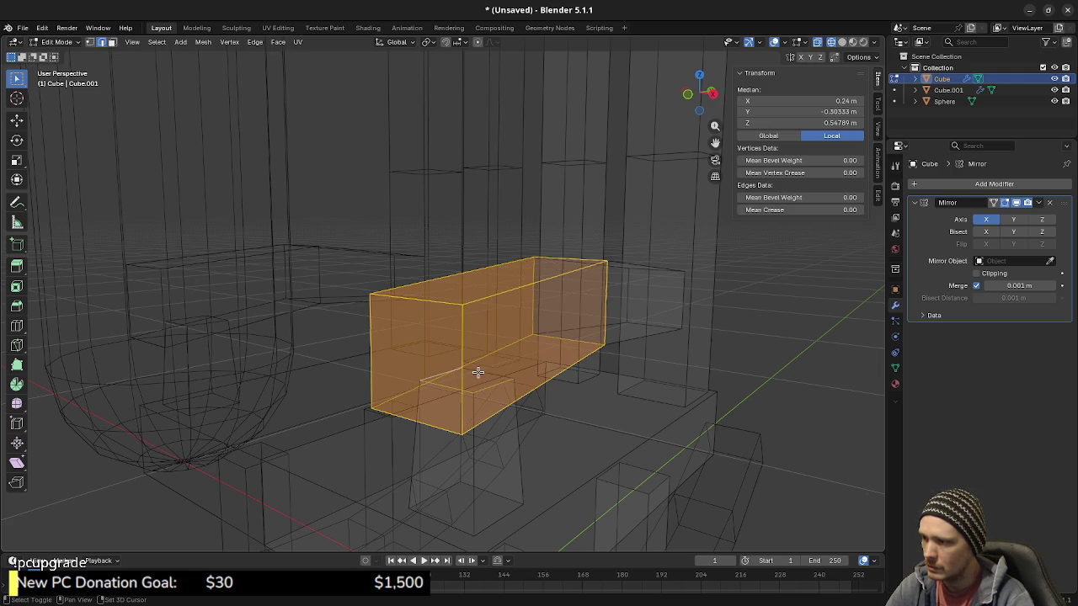
key(KP_7)
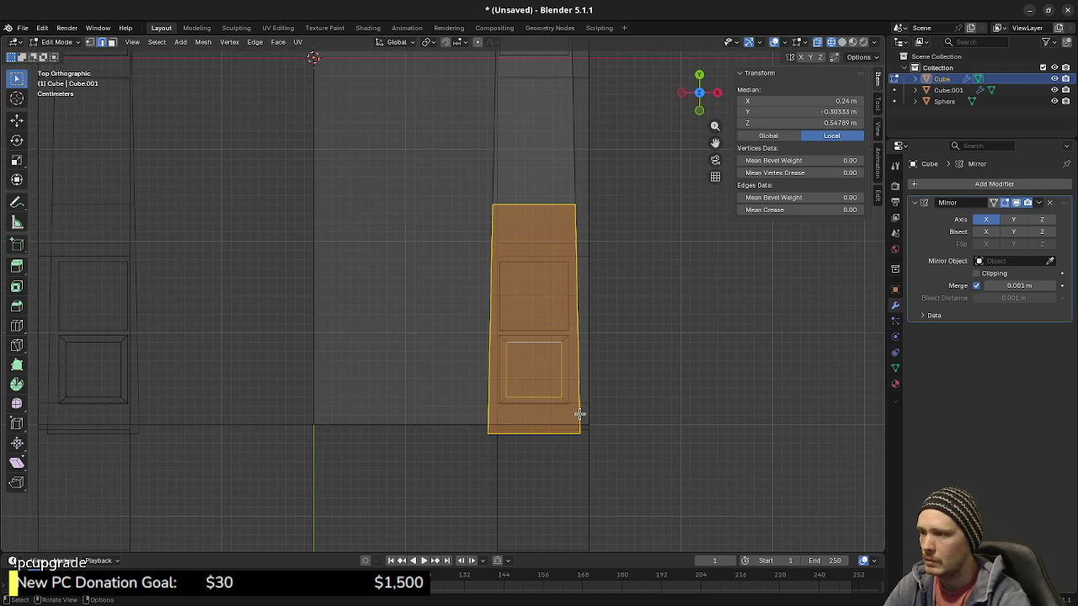
key(g)
key(x)
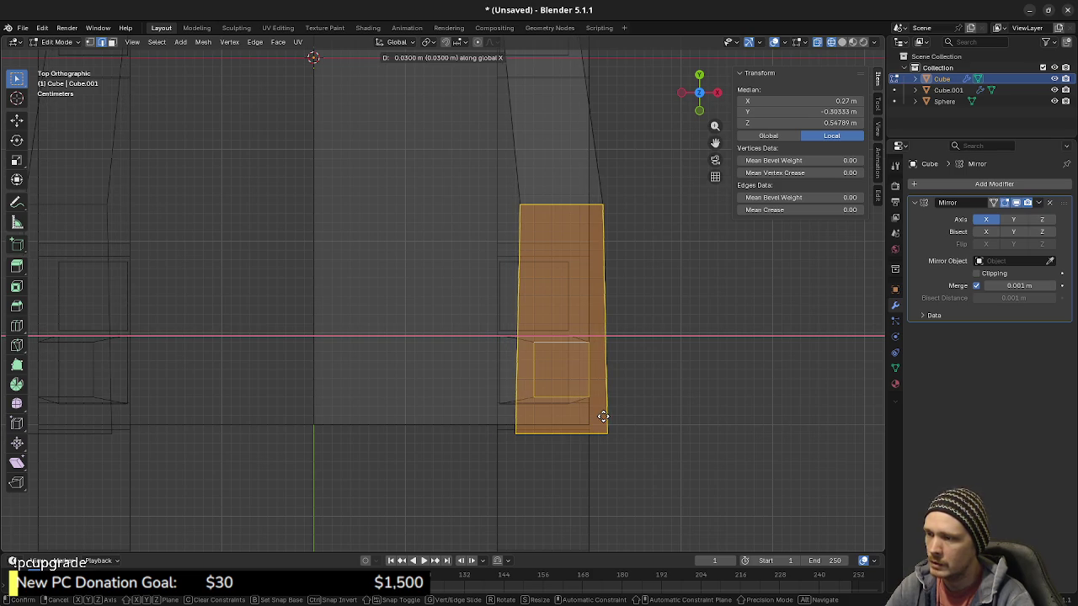
click(601, 416)
Step: In front orthographic view, tilt the armrest 10 degrees
middle_drag(602, 415, 472, 368)
key(alt+z)
mouse_move(426, 407)
middle_down()
mouse_move(524, 347)
mouse_move(407, 341)
middle_up()
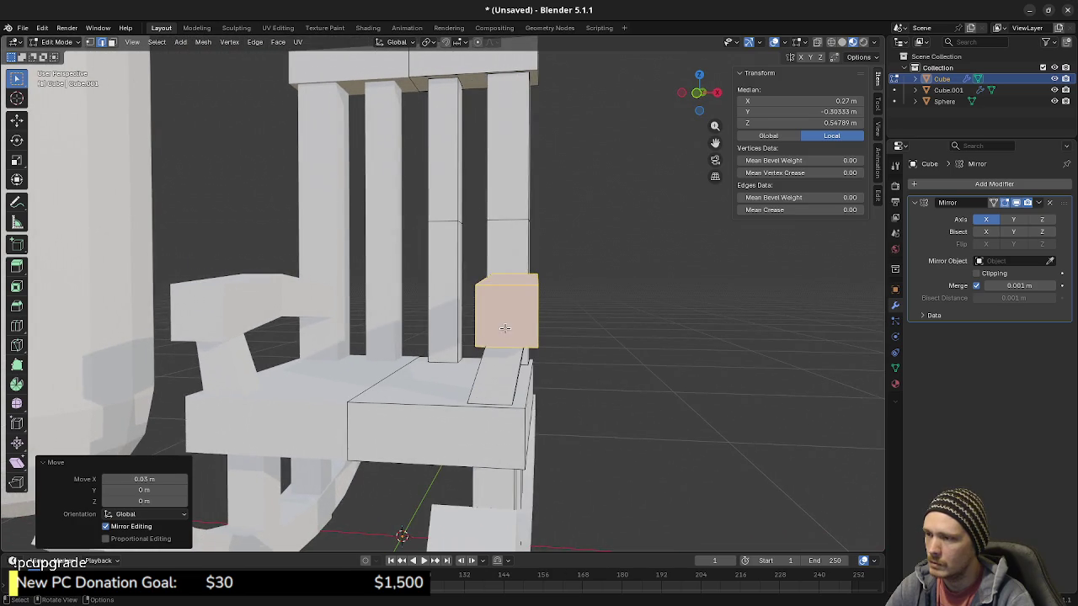
middle_drag(504, 327, 560, 349)
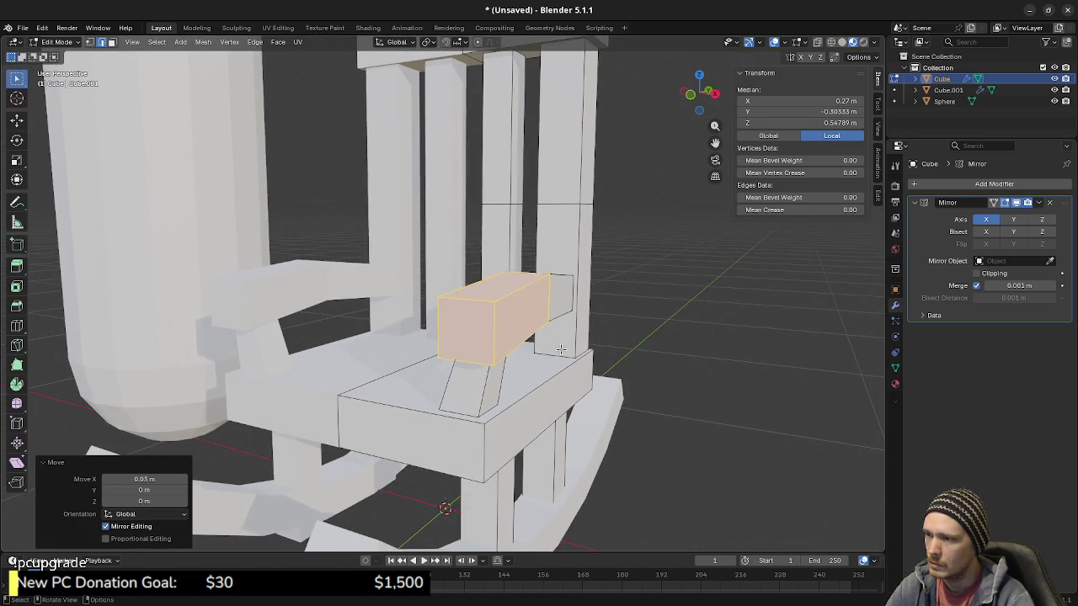
key(KP_3)
key(KP_1)
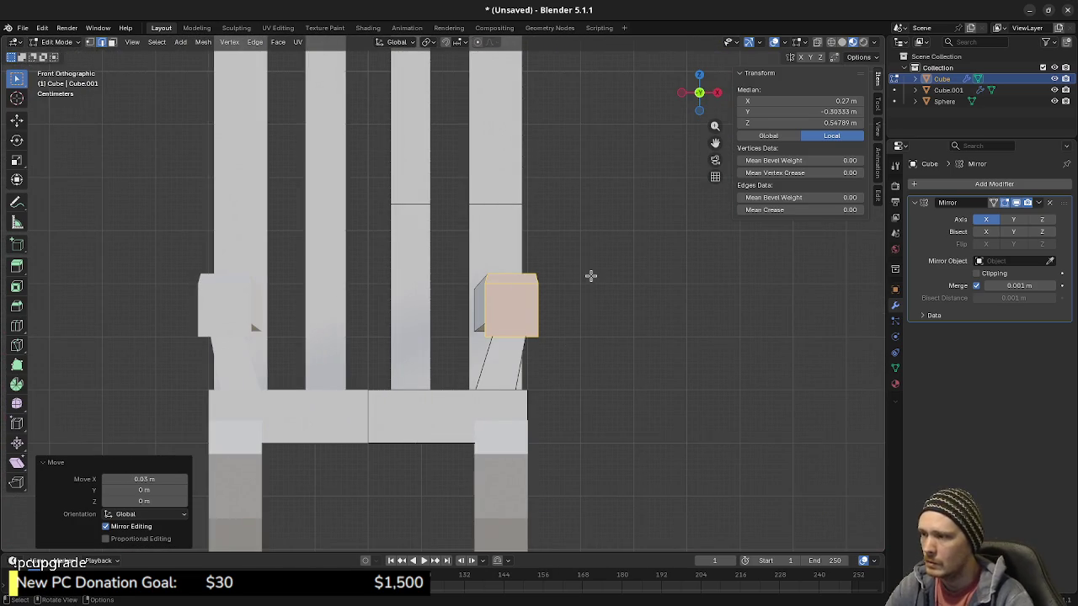
key(r)
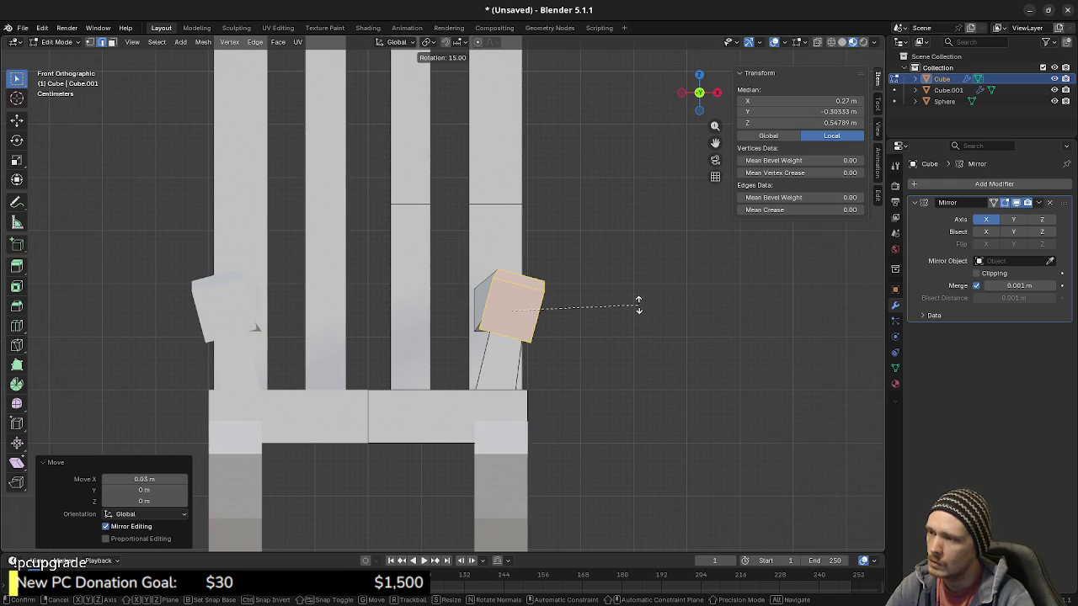
click(638, 296)
Step: Select the armrest's end face and scale it up slightly
middle_drag(638, 296, 550, 323)
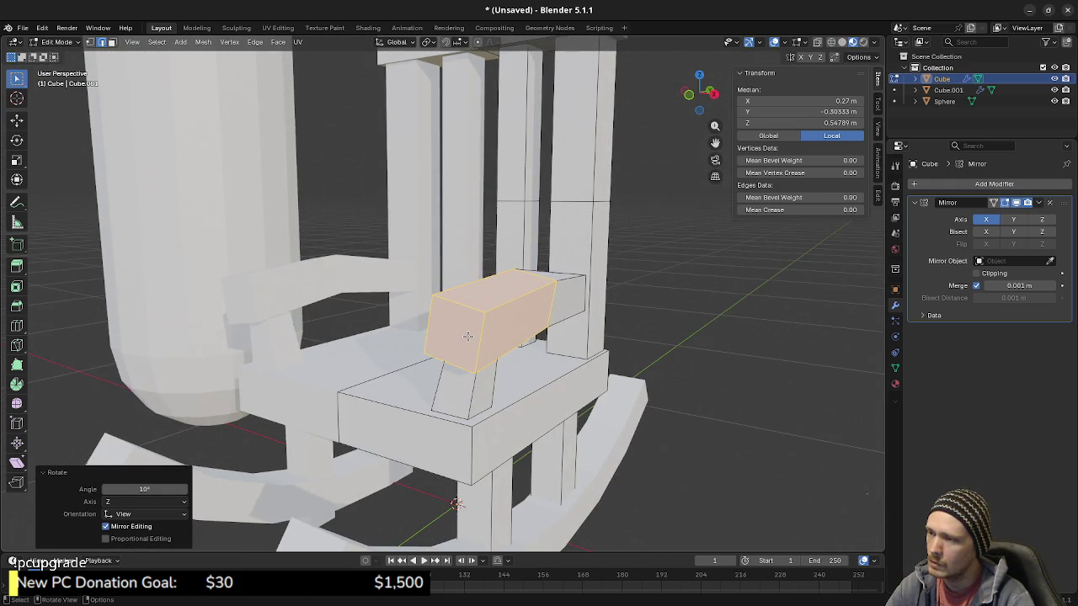
click(496, 338)
key(3)
click(475, 337)
key(s)
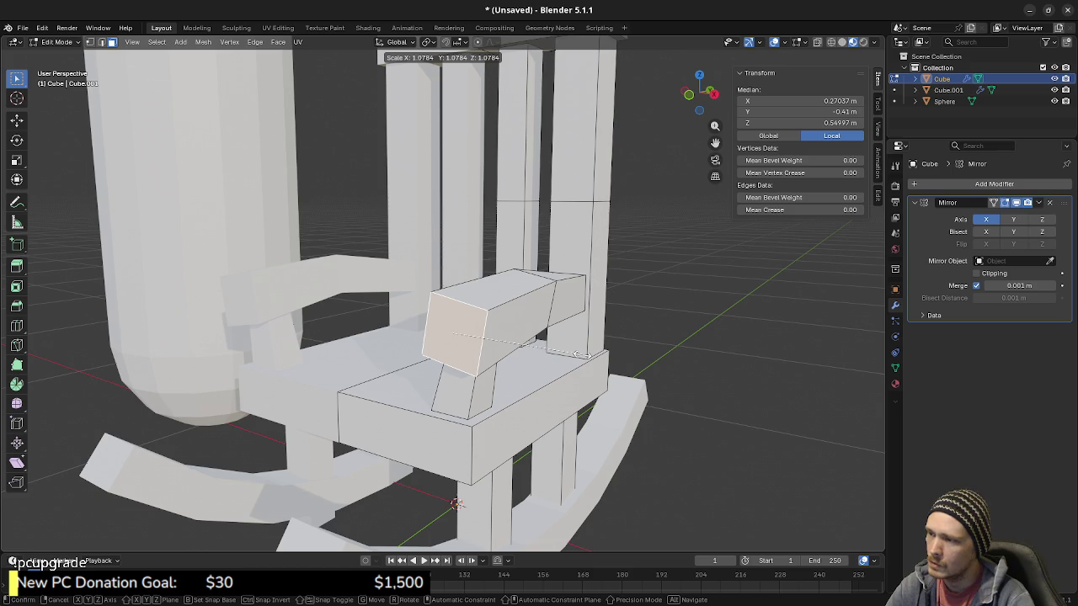
click(579, 353)
Step: Add a loop cut across the middle of the chair seat
mouse_move(580, 353)
middle_down()
mouse_move(506, 357)
mouse_move(690, 349)
mouse_move(454, 324)
mouse_move(539, 337)
mouse_move(524, 360)
mouse_move(584, 353)
mouse_move(495, 324)
middle_up()
key(ctrl+r)
click(538, 337)
Step: Keep the seat loop cut centred, then lower the seat's centre strip along Z
right_click(544, 339)
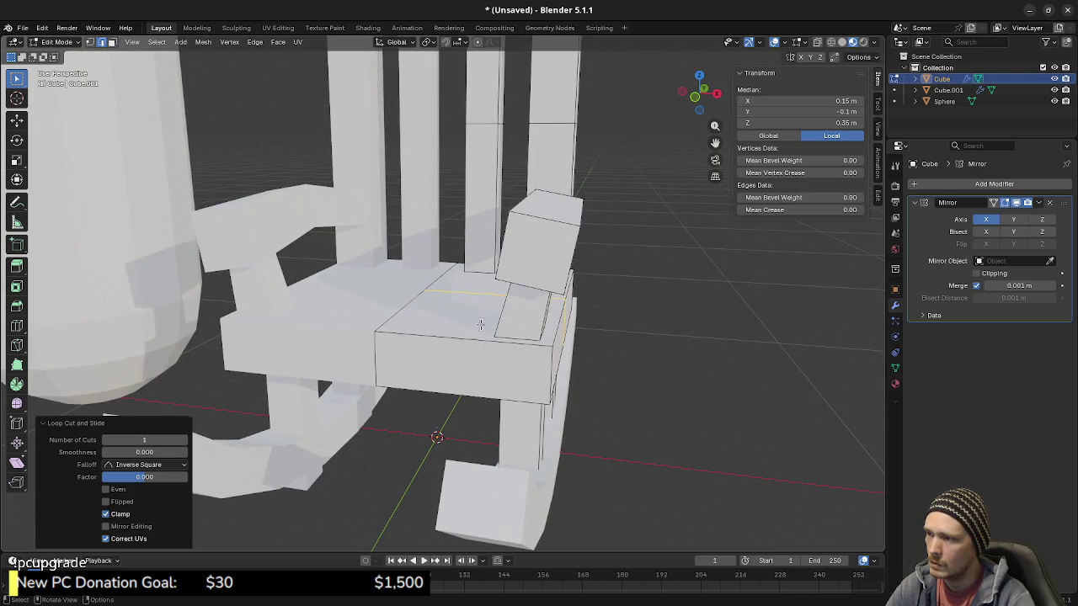
key(shift+z)
click(441, 352)
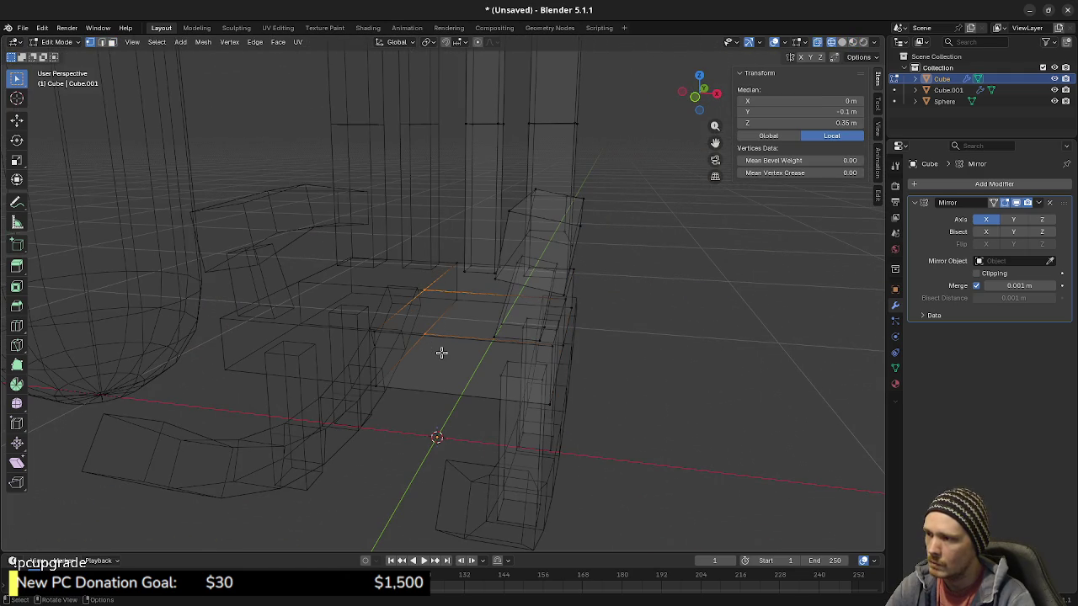
mouse_move(441, 352)
middle_down()
mouse_move(457, 356)
mouse_move(468, 341)
middle_up()
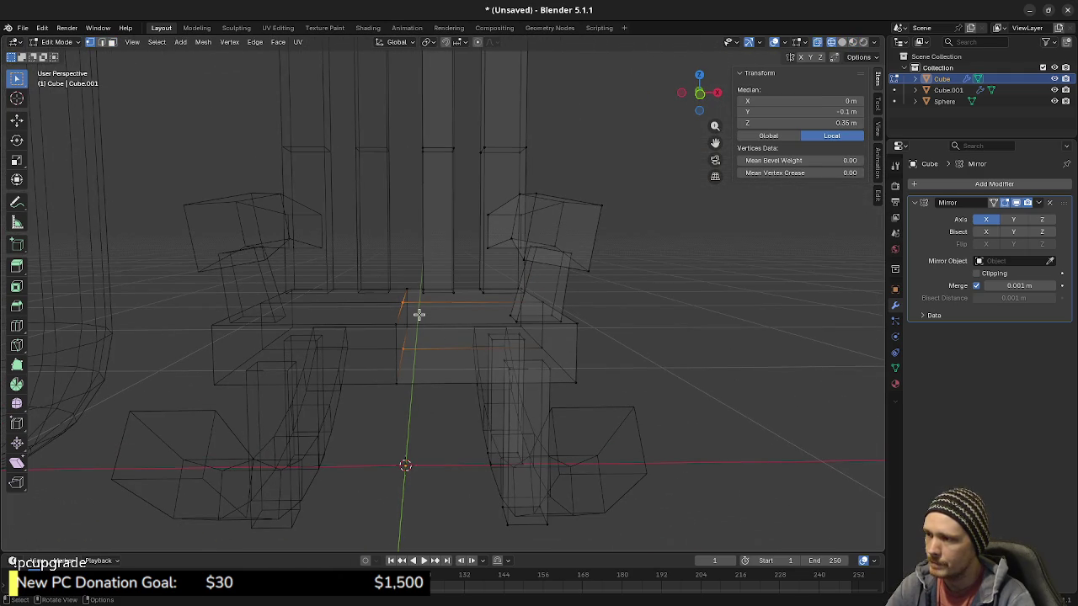
mouse_move(384, 267)
mouse_down()
mouse_move(447, 390)
mouse_move(465, 397)
mouse_up()
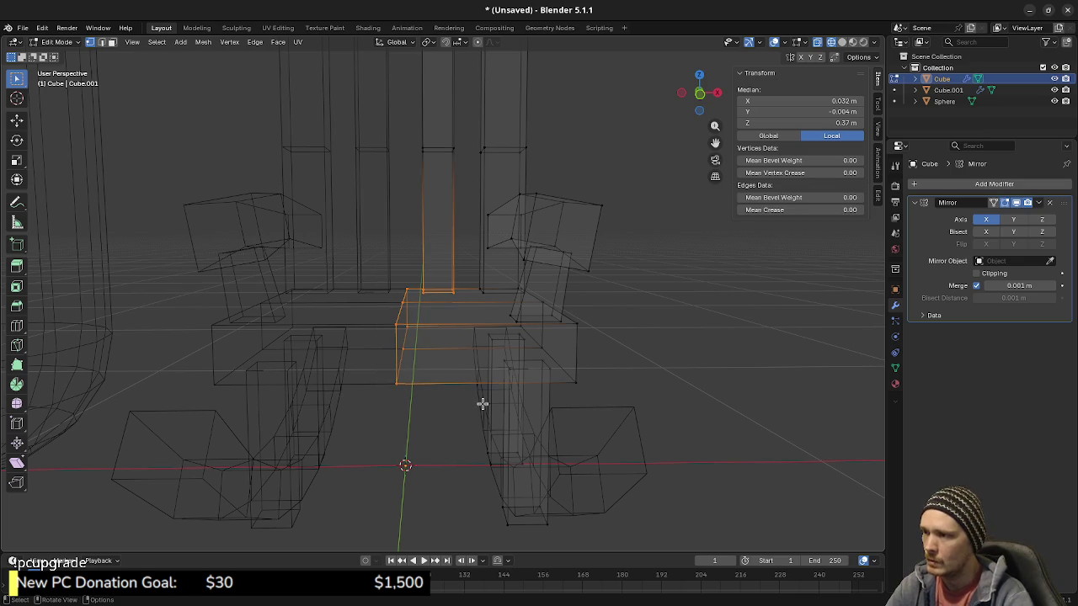
key(KP_1)
drag(377, 277, 477, 385)
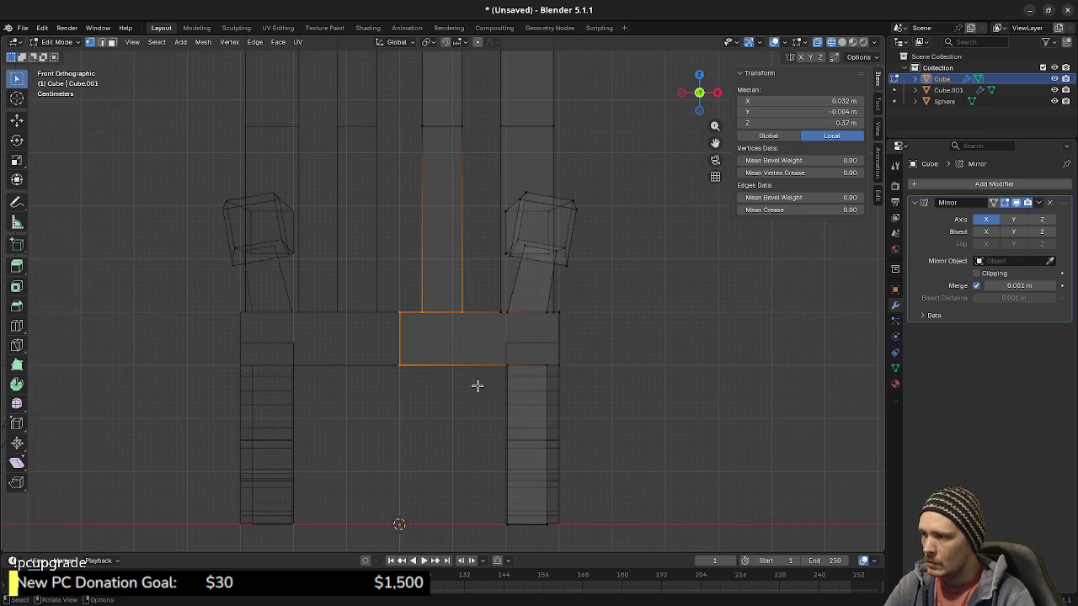
key(g)
key(z)
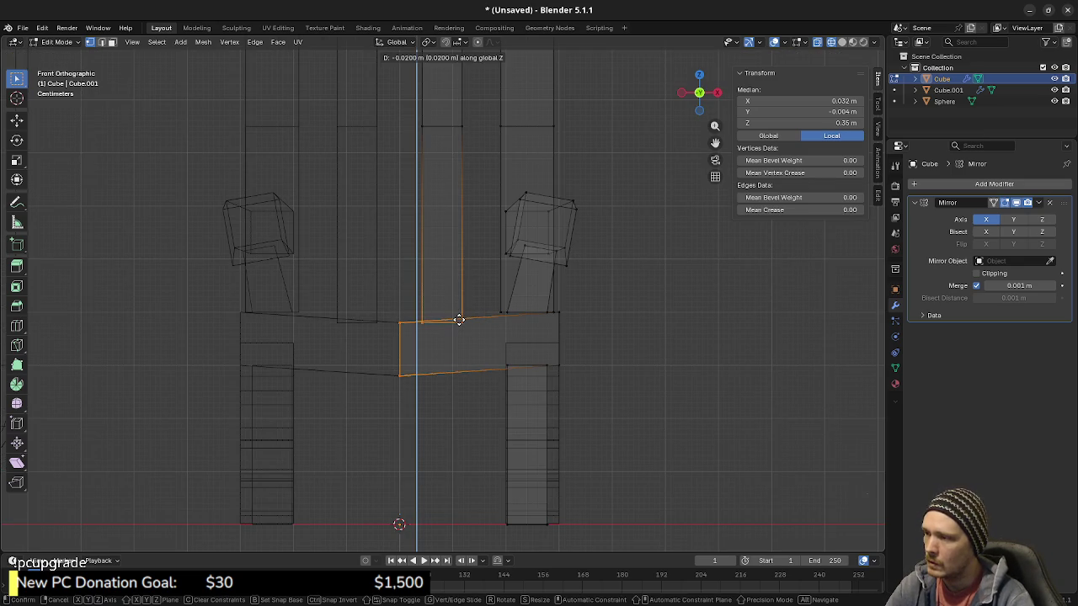
click(459, 321)
Step: Inspect the dipped seat and make a small extra vertical adjustment to its centre
middle_drag(459, 321, 516, 334)
key(shift+z)
mouse_move(564, 396)
middle_down()
mouse_move(517, 363)
mouse_move(496, 364)
middle_up()
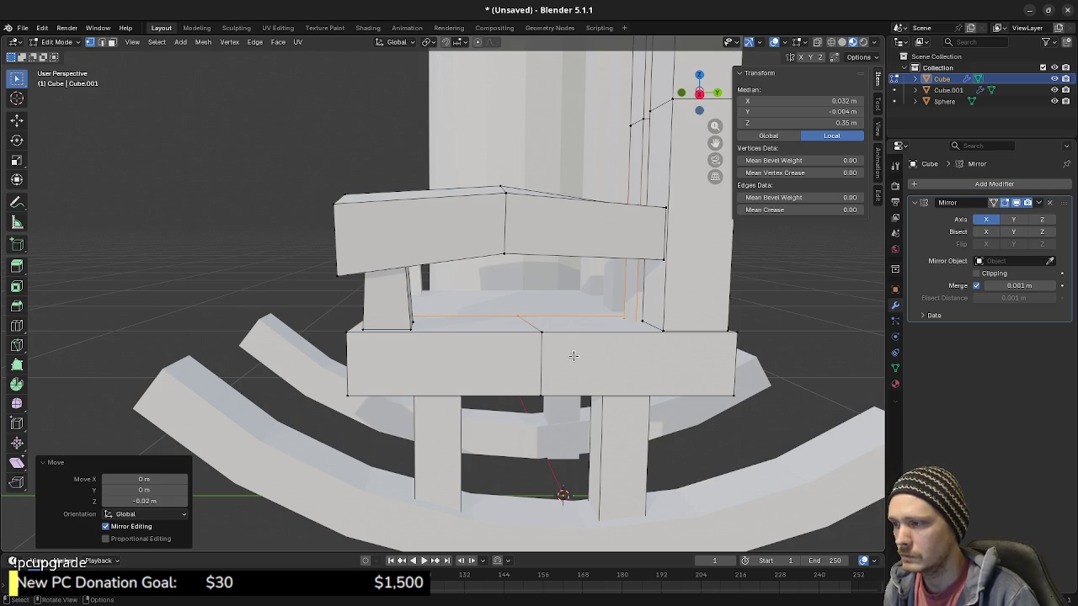
middle_drag(558, 373, 633, 383)
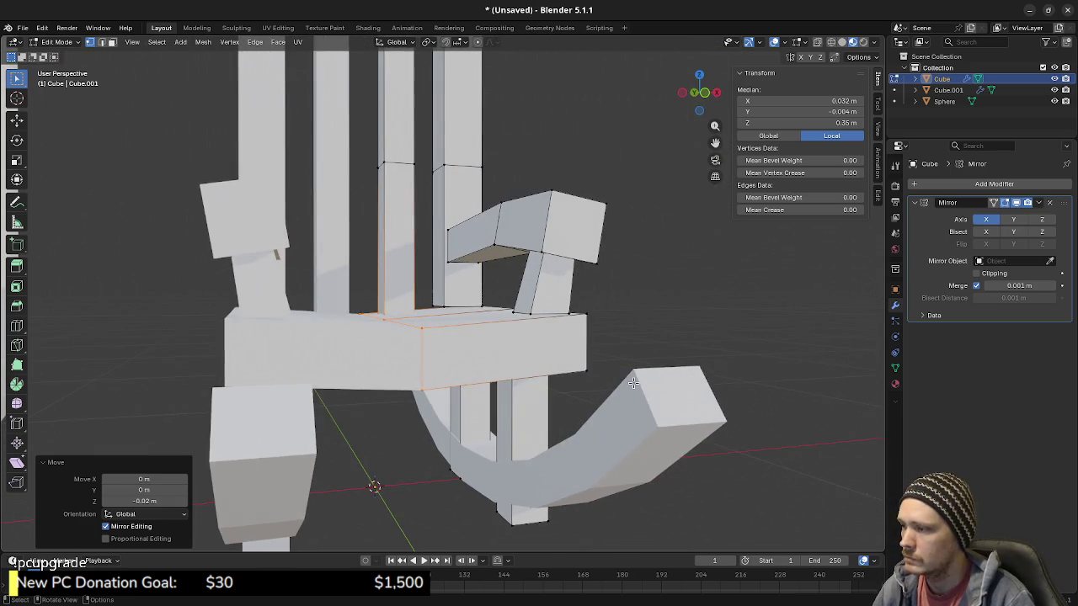
key(KP_1)
key(alt+z)
key(g)
key(z)
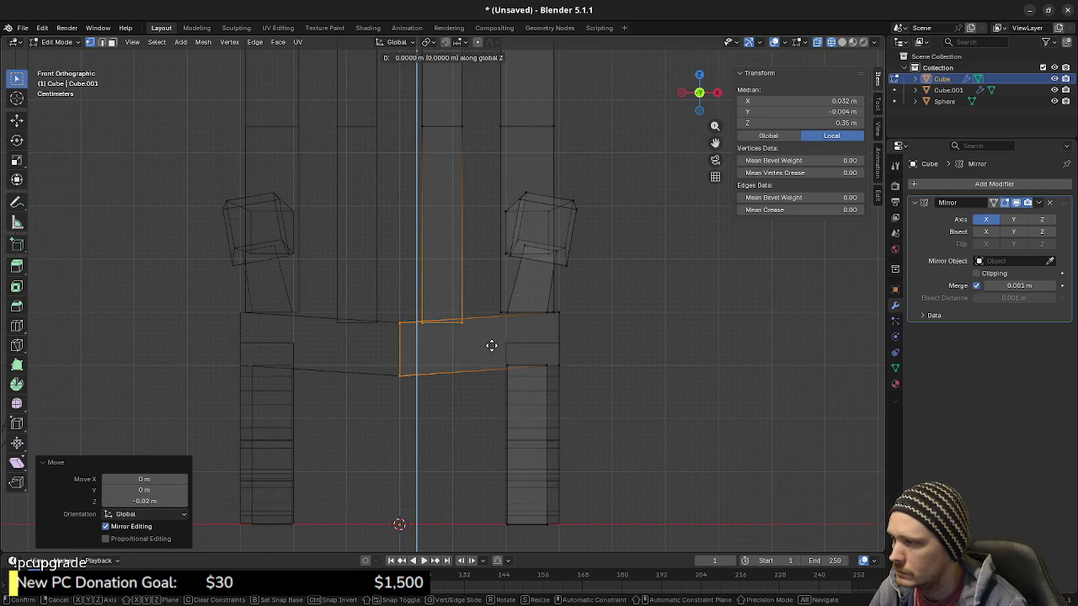
click(503, 349)
key(alt+z)
mouse_move(584, 382)
middle_down()
mouse_move(503, 397)
mouse_move(497, 344)
mouse_move(508, 317)
mouse_move(528, 308)
mouse_move(378, 306)
mouse_move(625, 341)
middle_up()
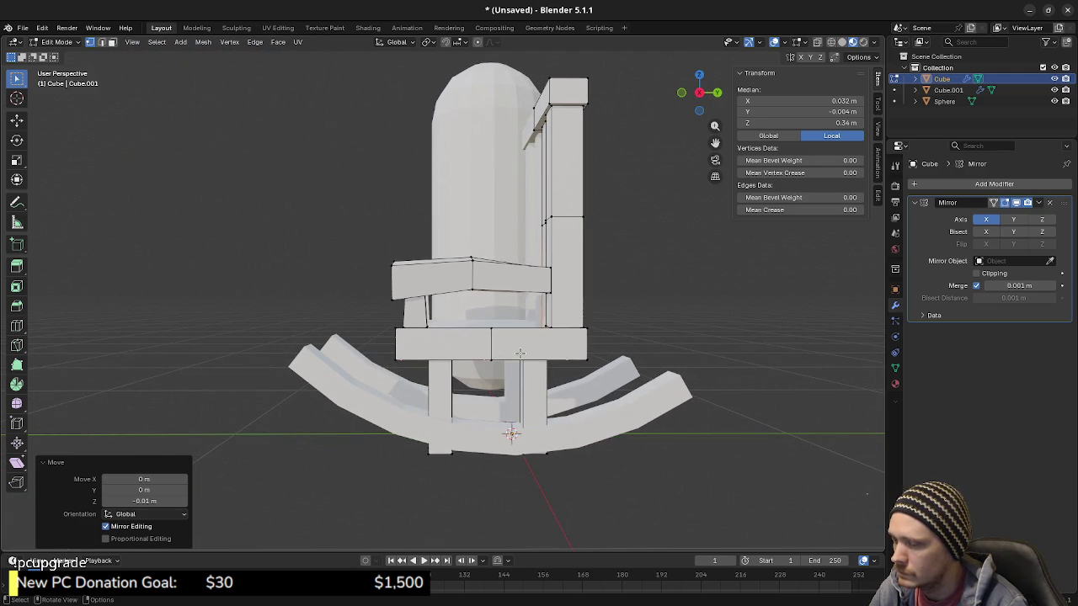
Step: From the right side view, raise the seat's two edge loops 0.02 m along Z
alt+middle_drag(520, 352, 390, 308)
key(alt+z)
drag(472, 313, 488, 352)
key(g)
key(z)
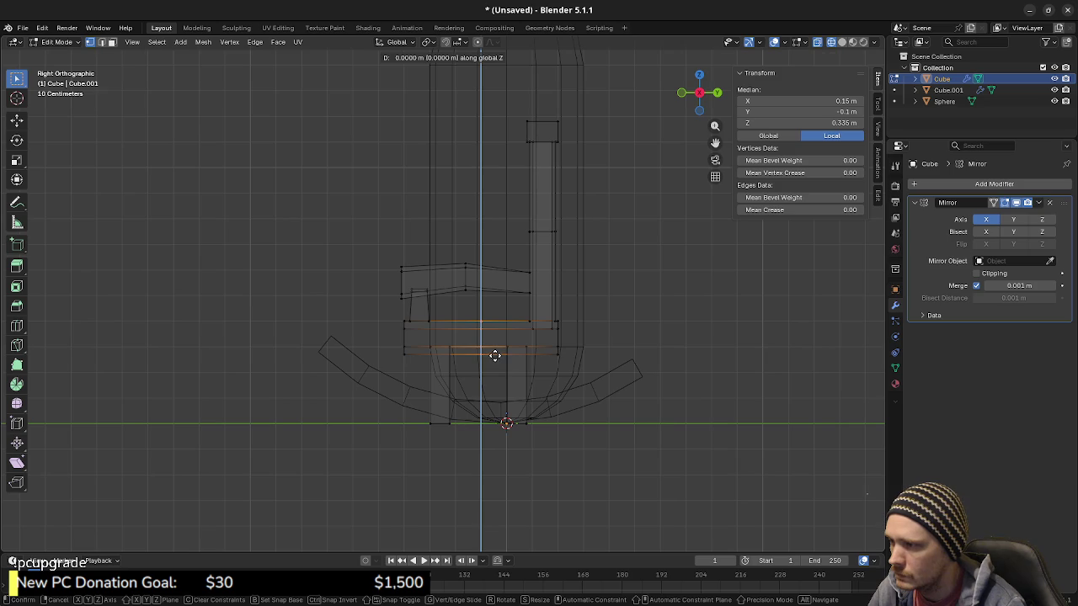
scroll(495, 355, up, 1)
scroll(497, 357, up, 1)
scroll(496, 354, up, 2)
scroll(496, 345, up, 1)
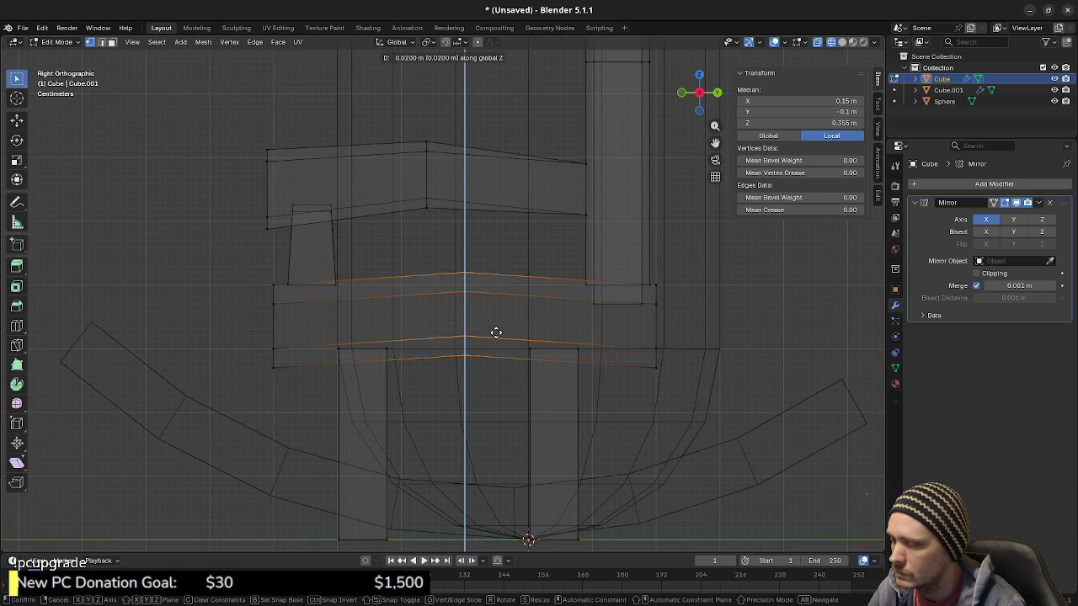
click(496, 334)
mouse_move(495, 332)
middle_down()
mouse_move(500, 351)
mouse_move(472, 381)
mouse_move(440, 348)
mouse_move(489, 328)
middle_up()
key(shift+z)
scroll(473, 382, down, 3)
scroll(472, 381, down, 5)
Step: Raise the seat's centre-line edge 0.03 m along Z in side view
click(489, 329)
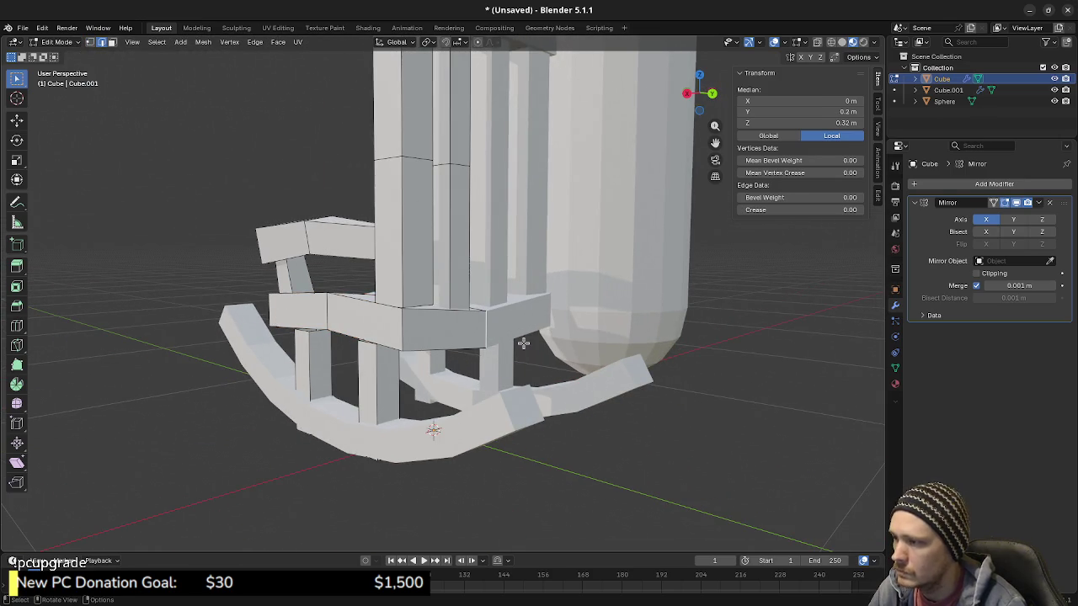
key(KP_3)
key(KP_1)
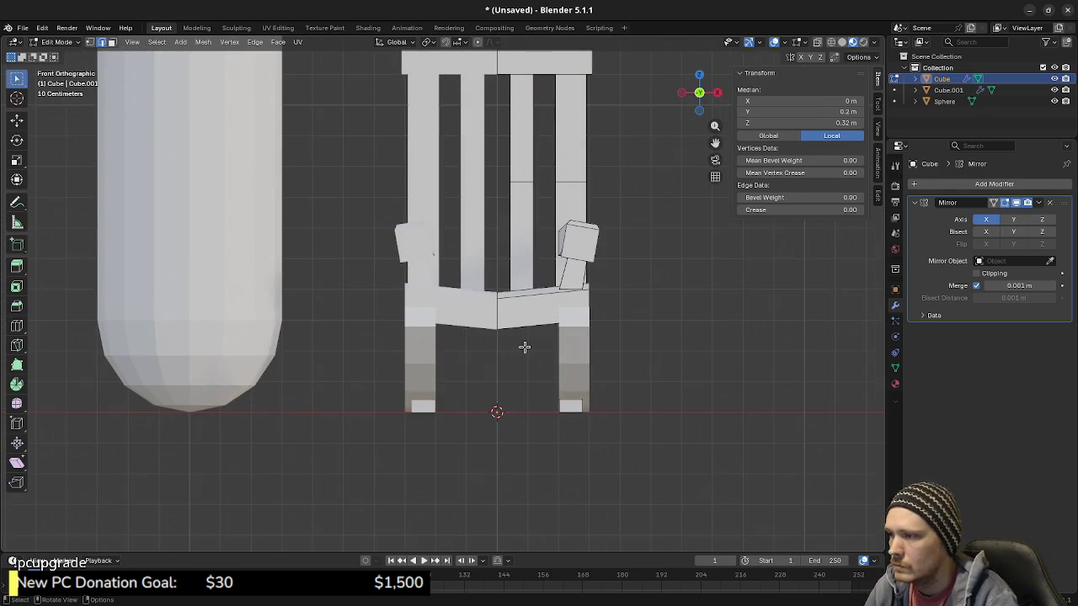
key(KP_3)
key(KP_3)
key(alt+z)
scroll(578, 354, up, 2)
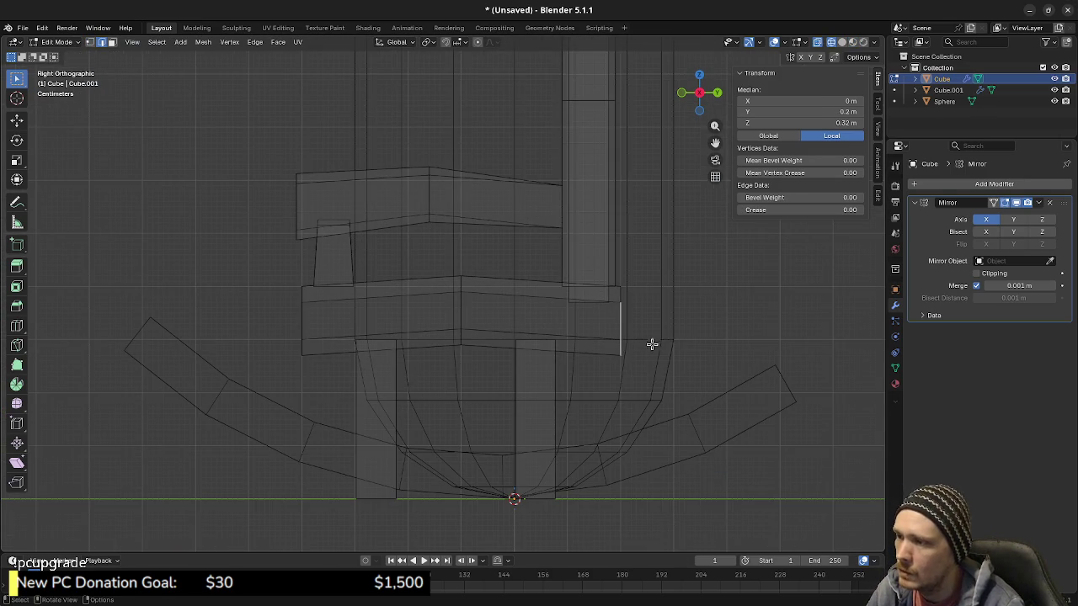
key(g)
key(z)
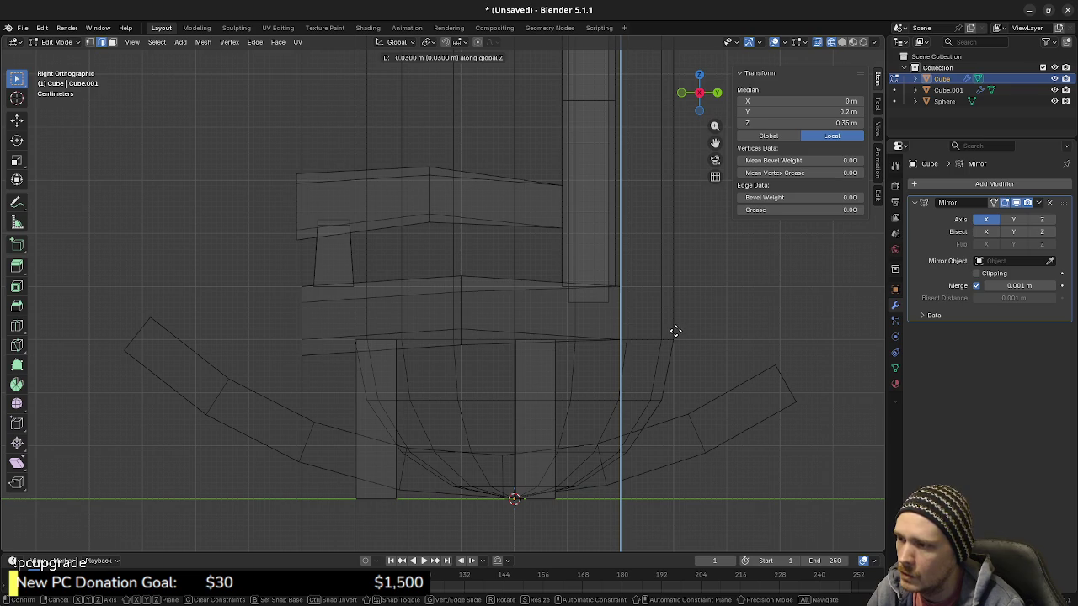
click(675, 333)
mouse_move(679, 332)
middle_down()
mouse_move(596, 337)
mouse_move(526, 393)
mouse_move(525, 364)
mouse_move(631, 360)
middle_up()
key(alt+z)
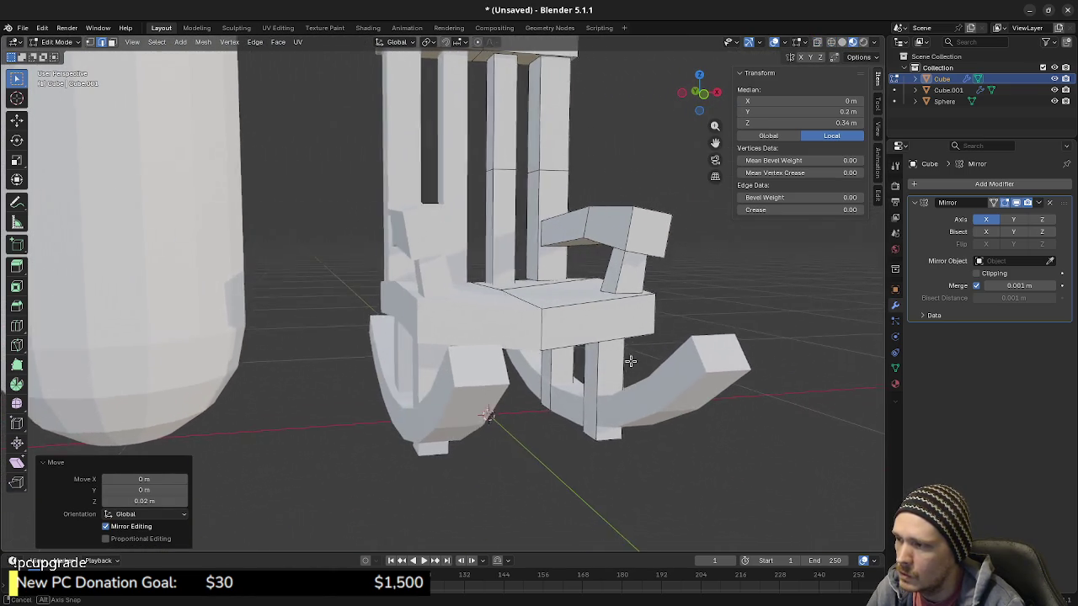
Step: Lower the seat's front centre edge 0.01 m along Z in front view
click(548, 329)
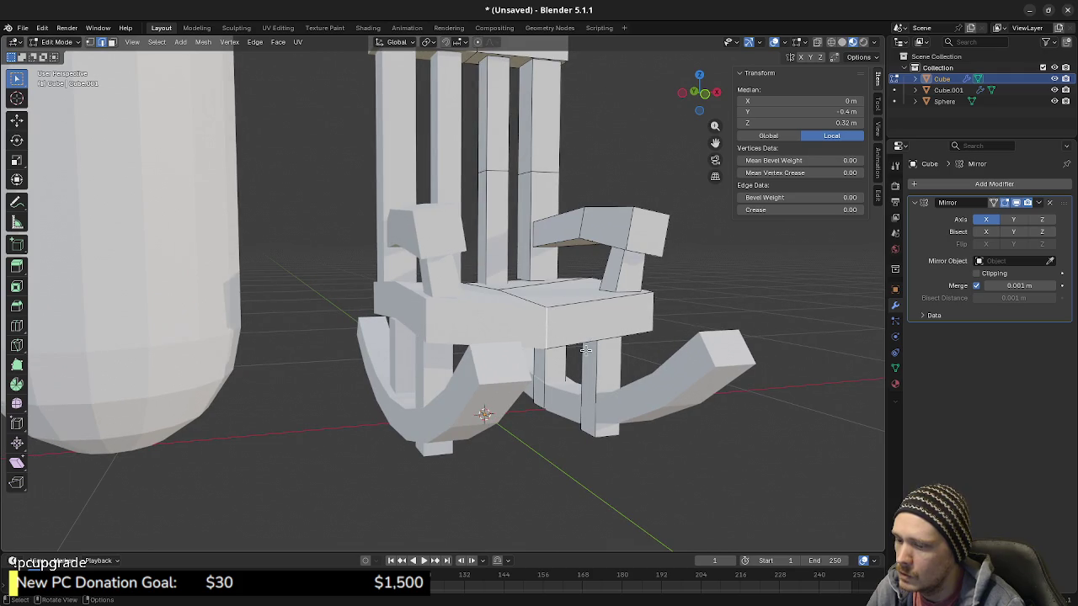
key(KP_1)
scroll(505, 336, up, 3)
key(shift+z)
key(g)
key(z)
click(510, 346)
key(shift+z)
mouse_move(594, 441)
middle_down()
mouse_move(647, 336)
mouse_move(559, 339)
middle_up()
scroll(647, 337, down, 4)
Step: Reorient the view with rockers pointing right and select the seat edge beneath the right armrest
key(Tab)
mouse_move(632, 363)
middle_down()
mouse_move(512, 353)
mouse_move(484, 374)
mouse_move(505, 392)
middle_up()
scroll(505, 392, up, 4)
key(Tab)
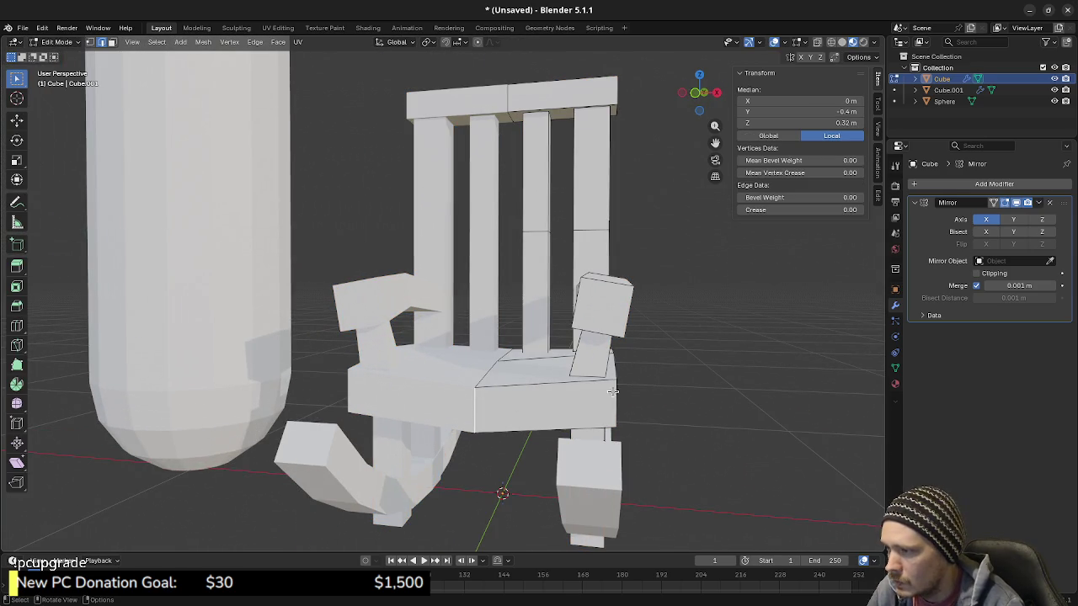
click(640, 380)
mouse_move(578, 389)
middle_down()
mouse_move(626, 385)
mouse_move(617, 372)
mouse_move(627, 402)
mouse_move(597, 404)
middle_up()
alt+click(614, 370)
Step: Lower the seat edge beside the right armrest 0.01 m along Z in front view
key(KP_1)
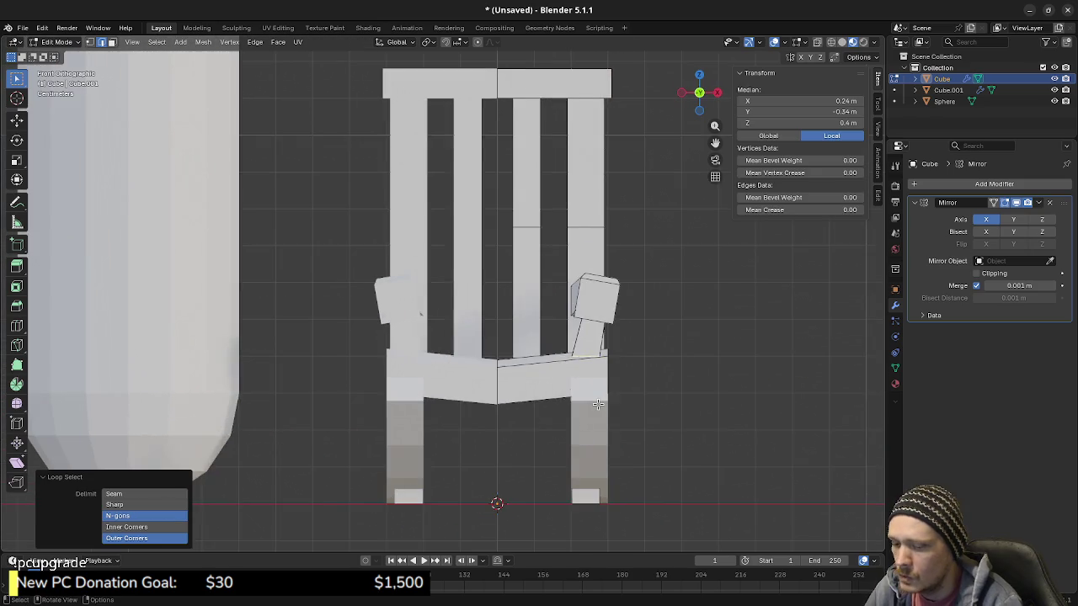
scroll(598, 404, up, 2)
scroll(597, 404, up, 2)
scroll(599, 388, up, 2)
key(shift+z)
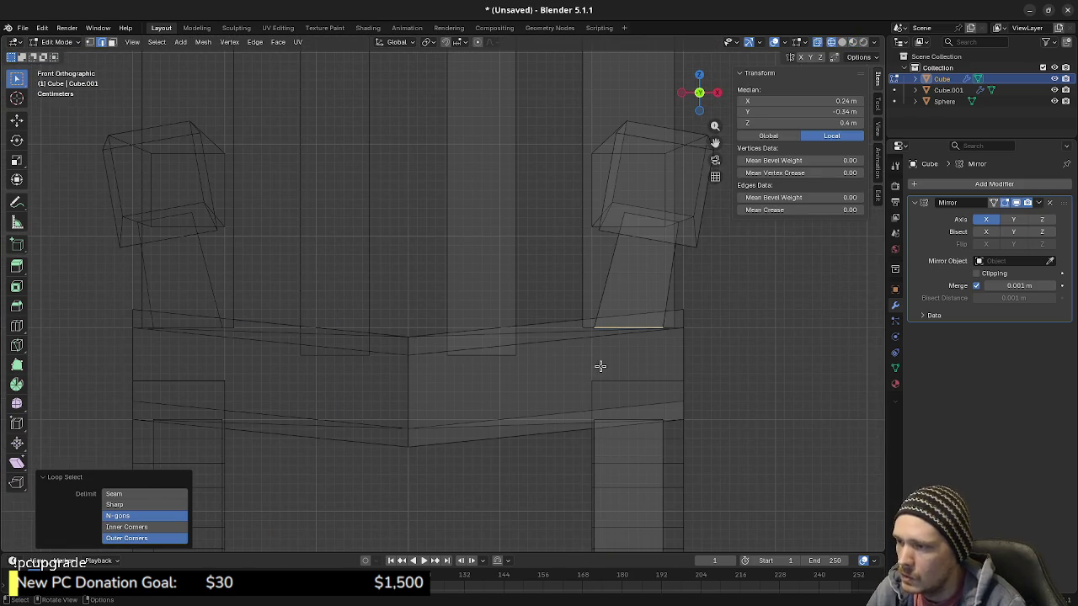
key(g)
key(z)
click(647, 366)
key(shift+z)
mouse_move(648, 365)
middle_down()
mouse_move(612, 404)
mouse_move(612, 346)
middle_up()
scroll(612, 404, down, 3)
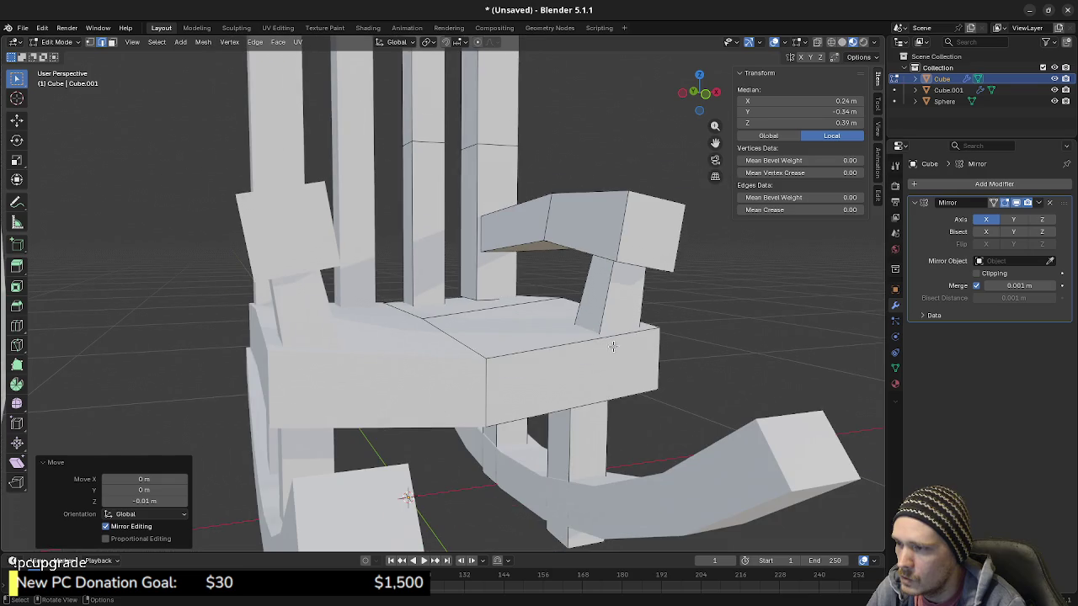
Step: Lower the seat edge beside the right back post 0.01 m along Z in side view
key(ctrl+z)
alt+click(516, 306)
mouse_move(516, 307)
middle_down()
mouse_move(452, 324)
mouse_move(502, 354)
middle_up()
key(shift+z)
key(KP_3)
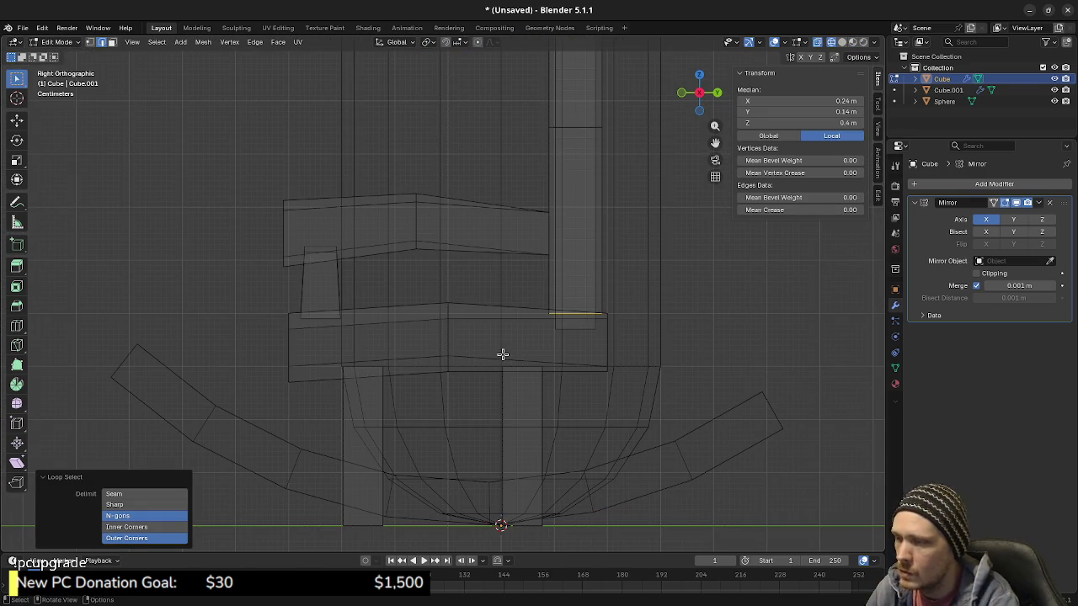
key(g)
key(z)
click(502, 358)
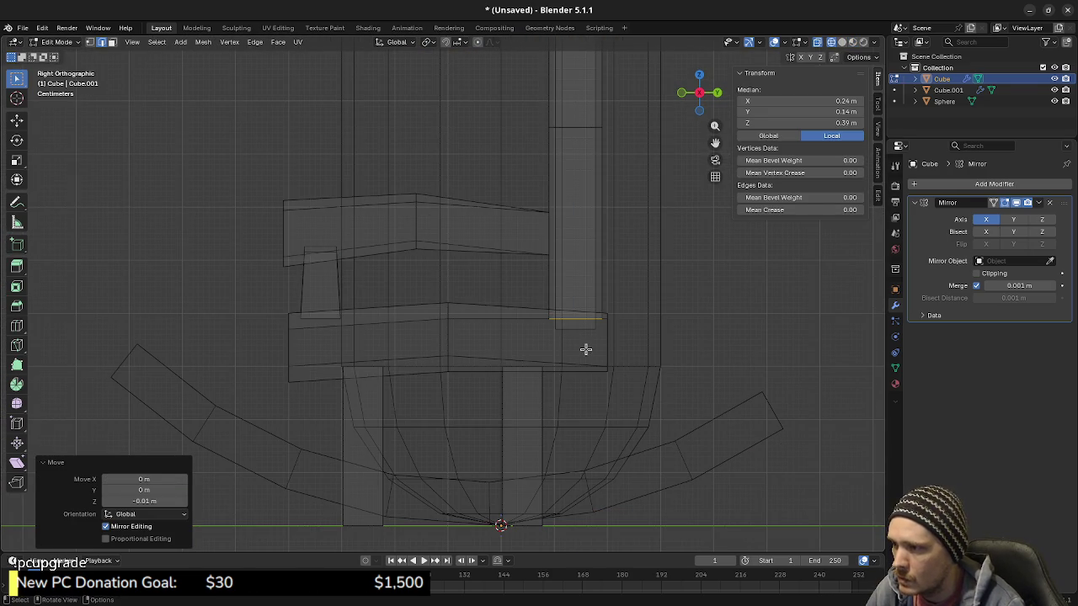
middle_drag(632, 312, 541, 310)
key(shift+z)
Step: Show the chair straight-on from the front in wireframe, framing the chair back
mouse_move(543, 371)
middle_down()
mouse_move(617, 368)
mouse_move(583, 417)
mouse_move(548, 356)
mouse_move(529, 411)
middle_up()
key(KP_1)
shift+middle_drag(601, 346, 563, 351)
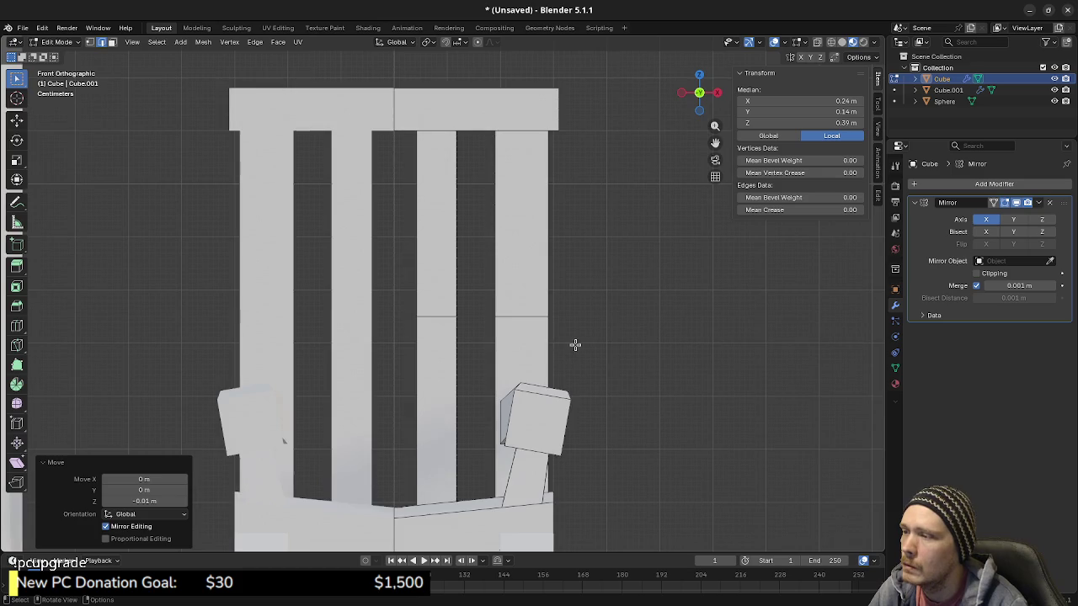
key(shift+z)
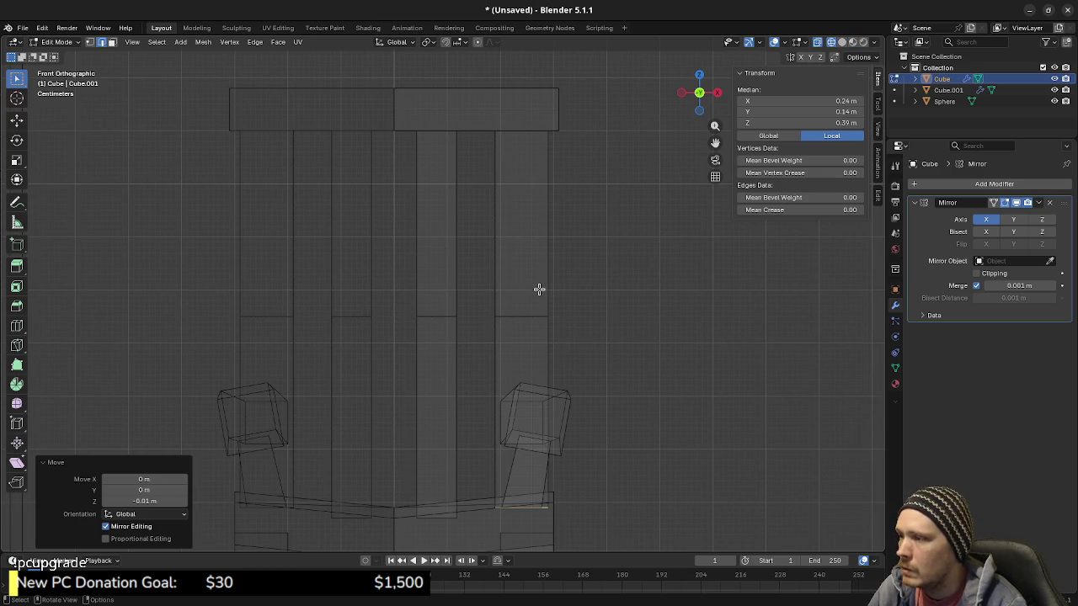
scroll(563, 291, down, 2)
shift+scroll(465, 251, up, 2)
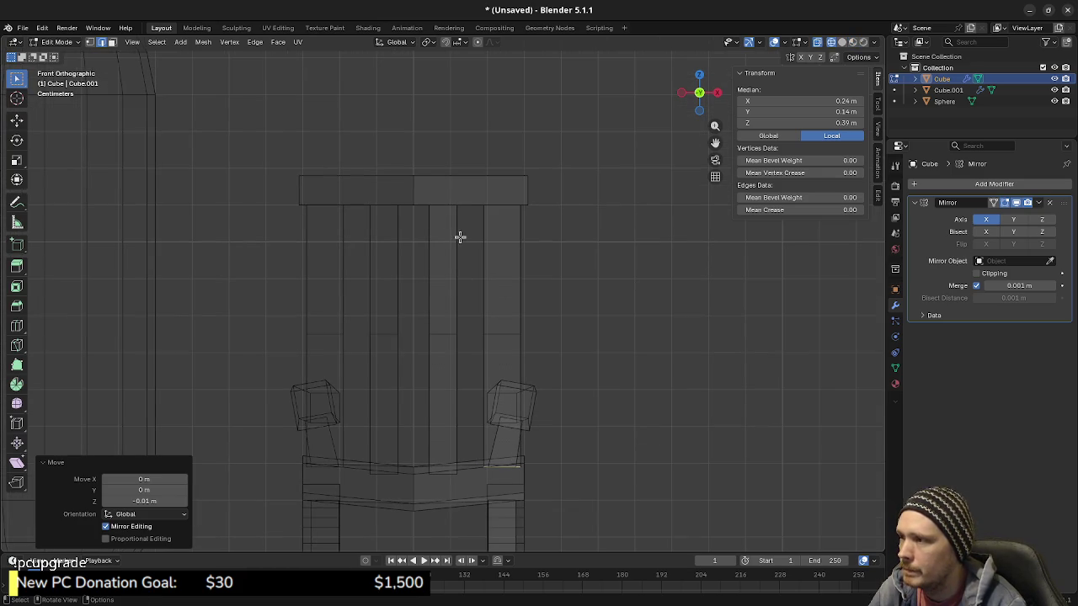
Step: Shift the selected right half of the top rail and spindle tops back left along X
key(1)
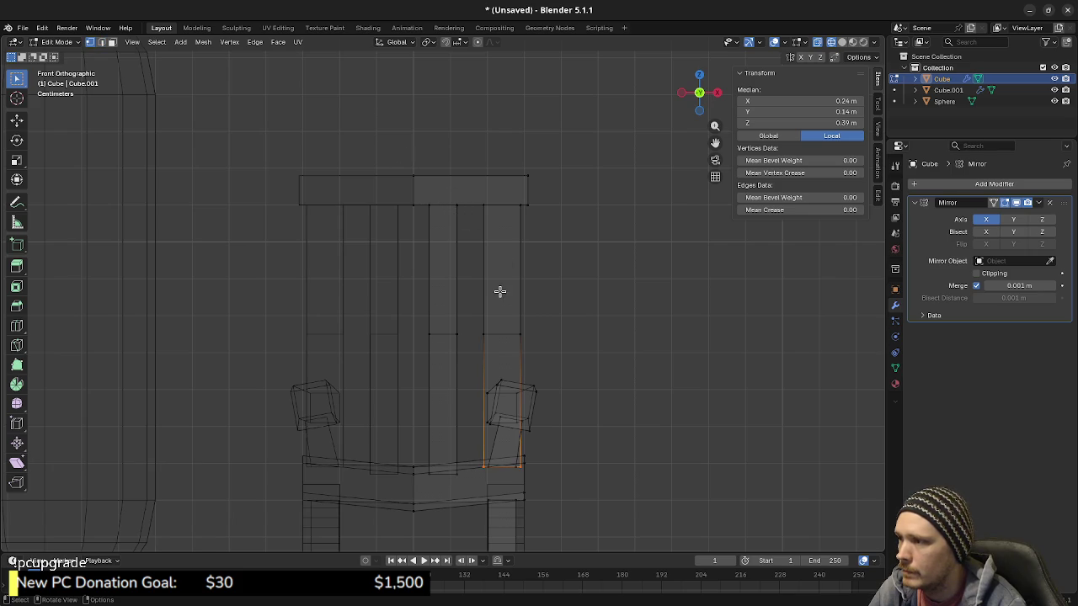
drag(405, 158, 563, 224)
key(g)
key(x)
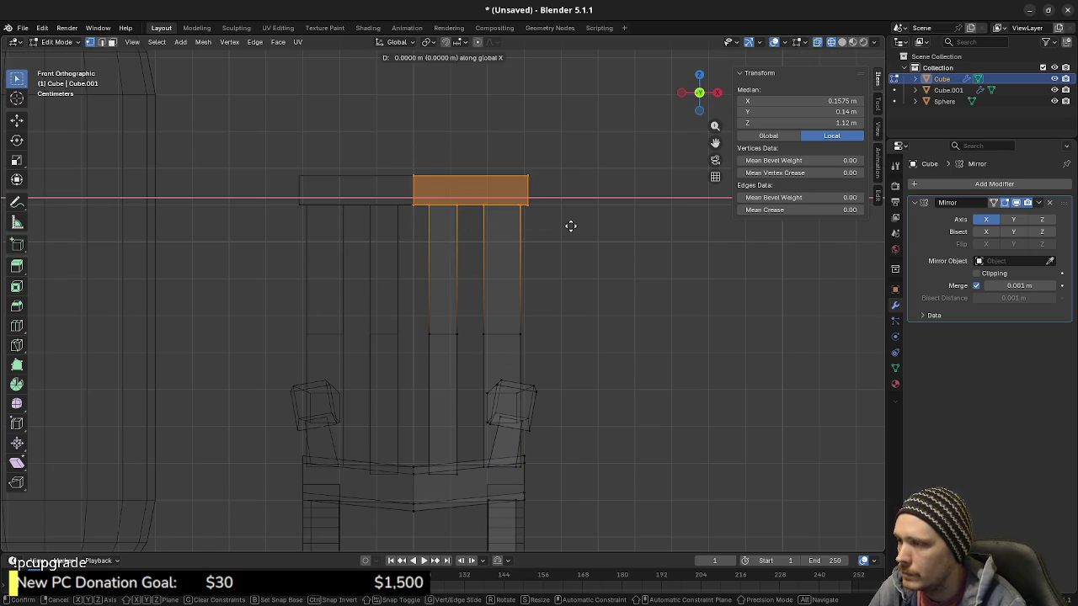
right_click(580, 227)
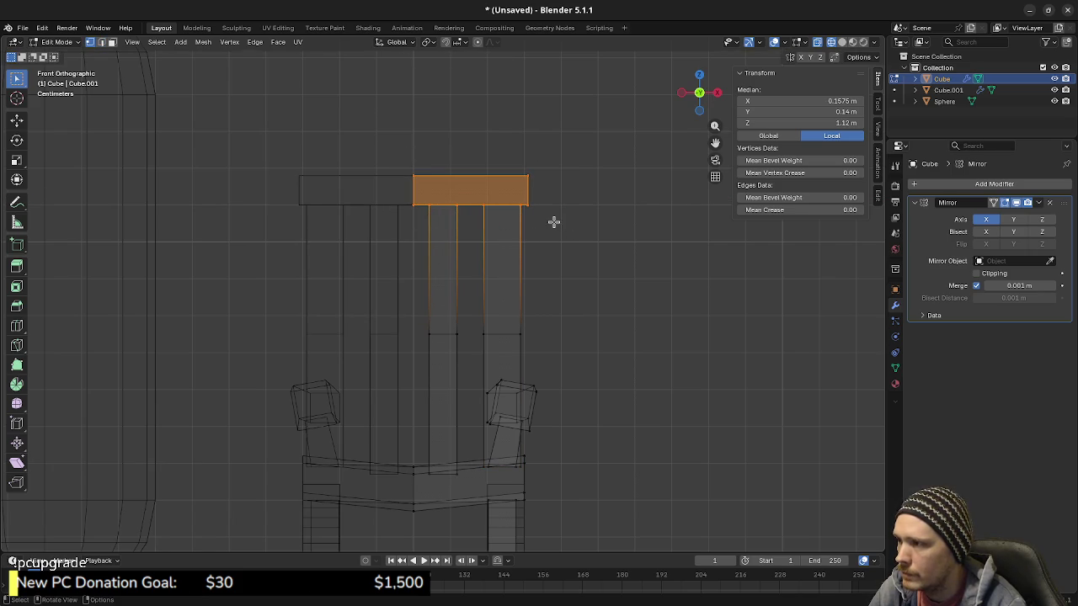
scroll(596, 313, down, 2)
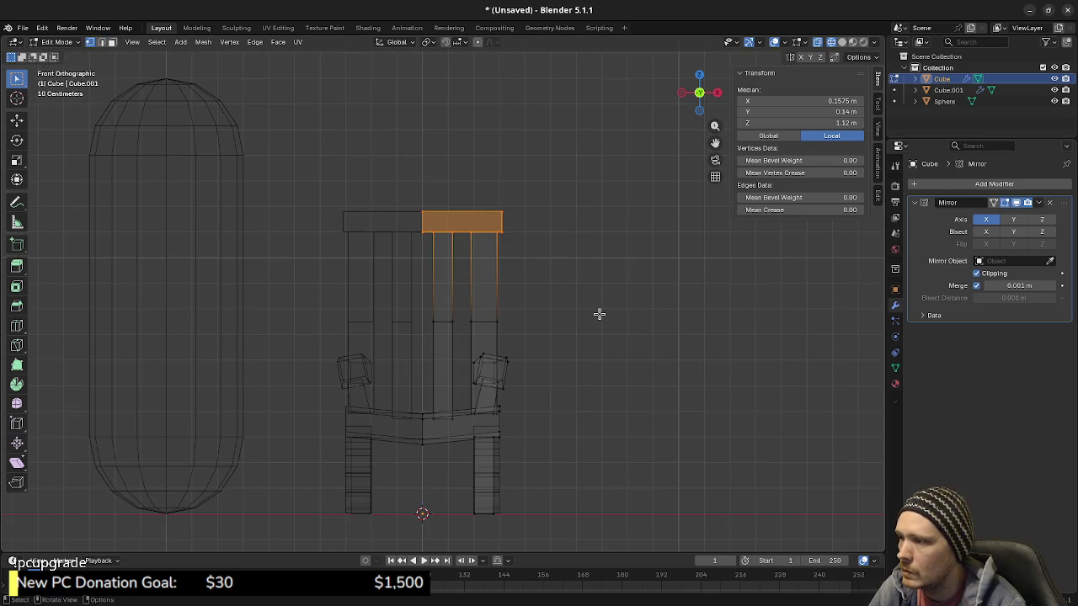
key(g)
key(x)
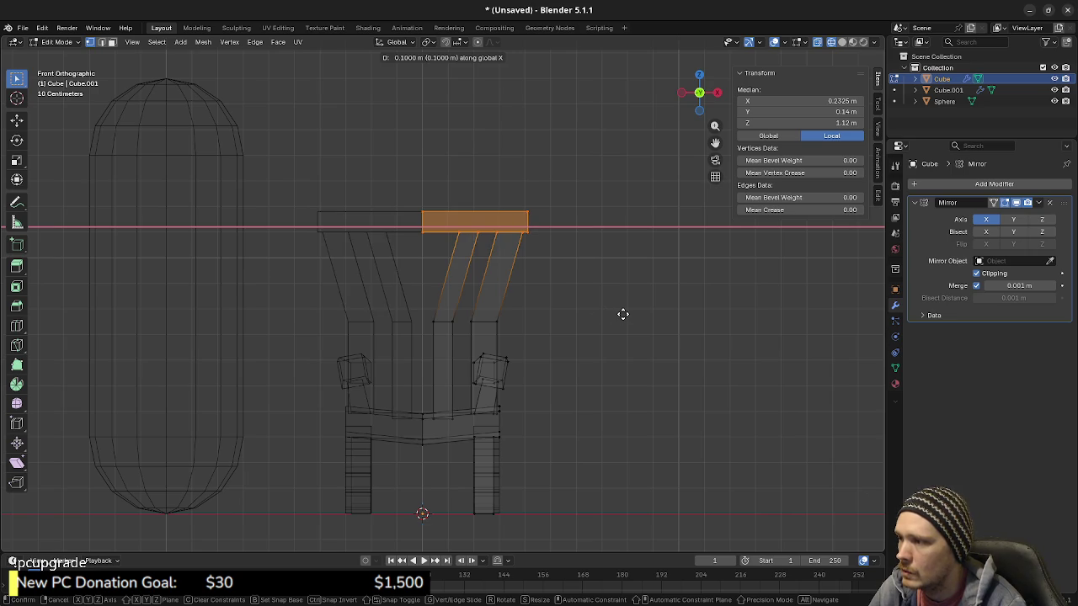
click(554, 336)
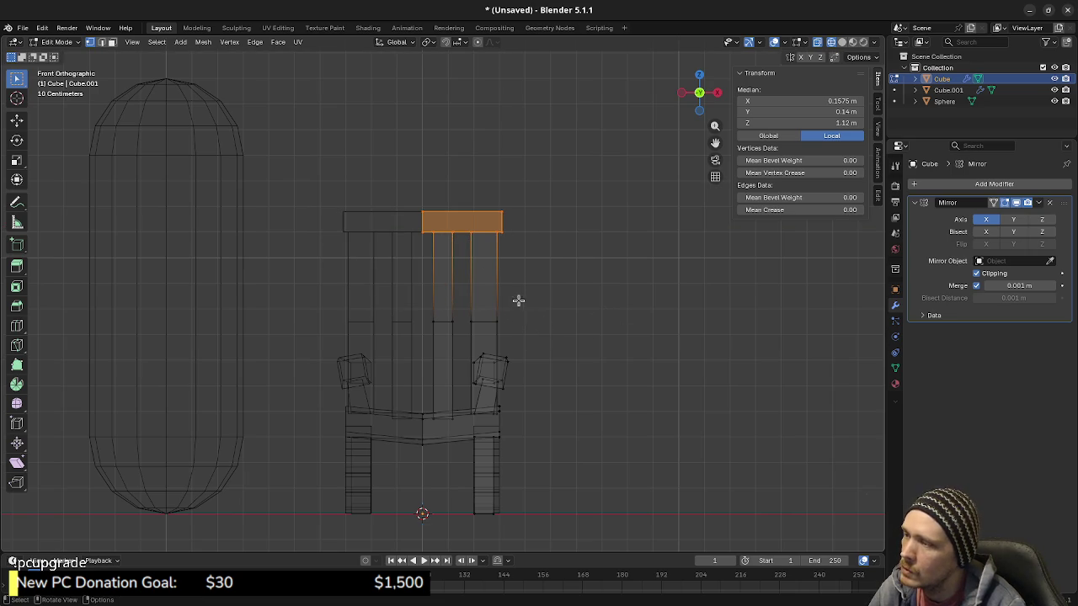
scroll(516, 296, up, 2)
scroll(519, 279, up, 1)
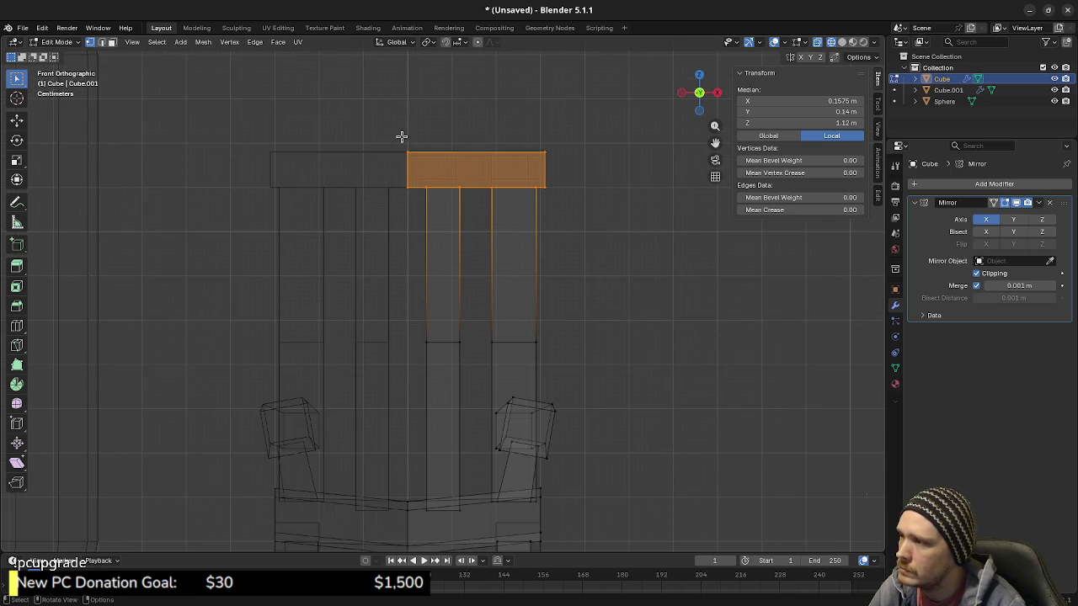
Step: Add a centred edge loop across the top rail with Ctrl+R
key(alt+a)
key(ctrl+r)
click(478, 172)
right_click(479, 171)
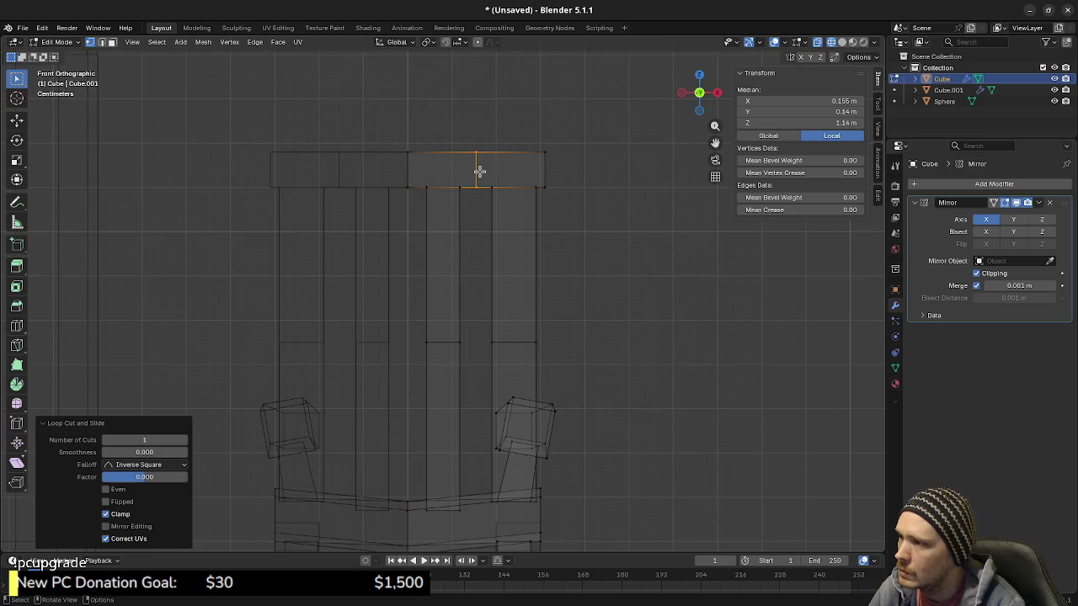
Step: Lower the outer top rail section 0.05 m along Z to form the peak
drag(465, 136, 566, 199)
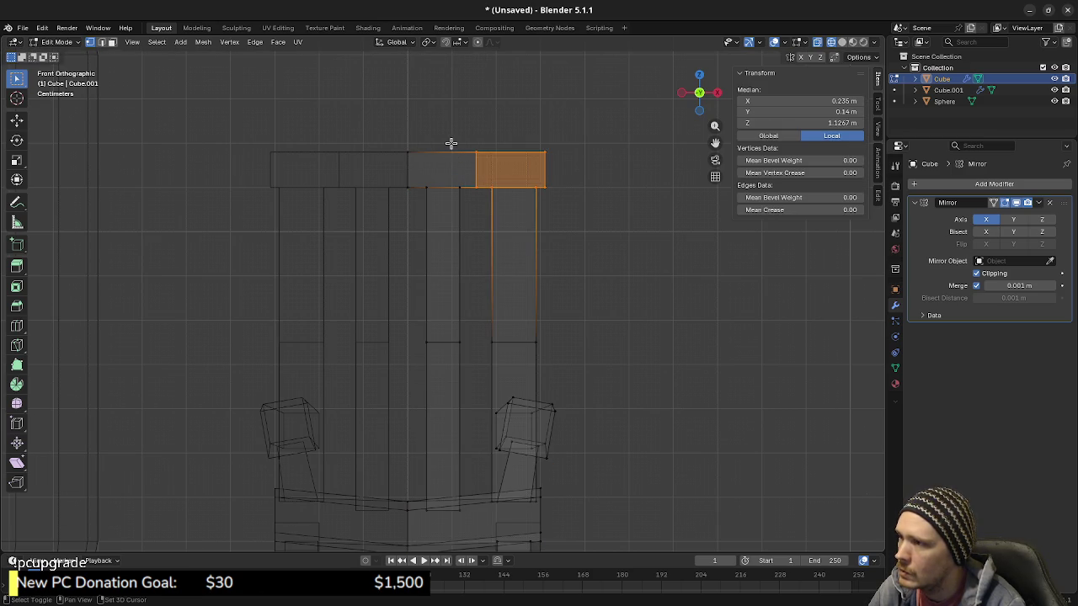
shift+drag(419, 136, 485, 195)
key(g)
key(z)
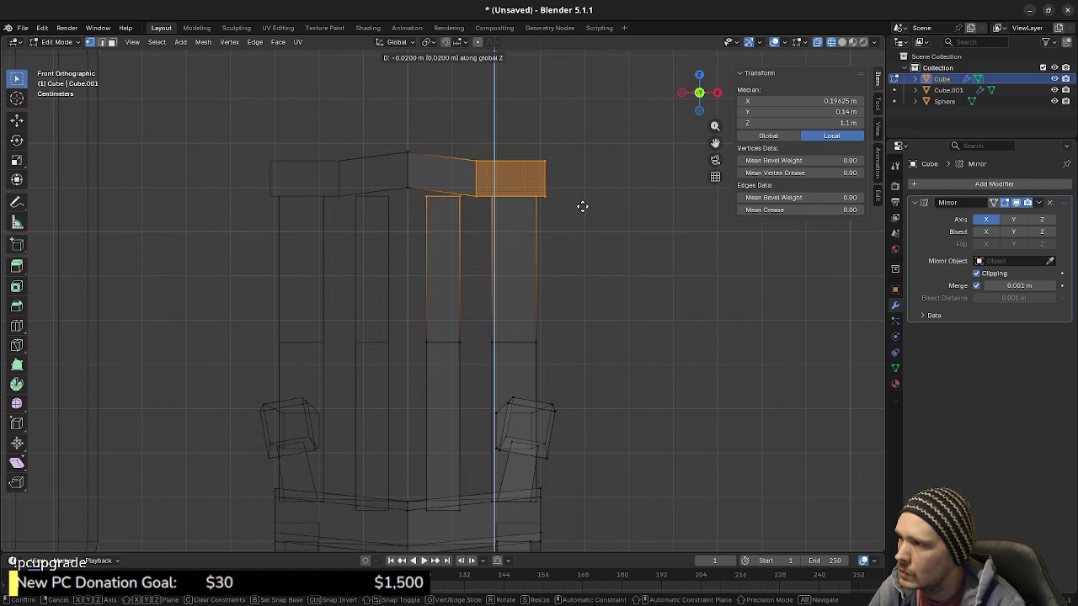
click(583, 212)
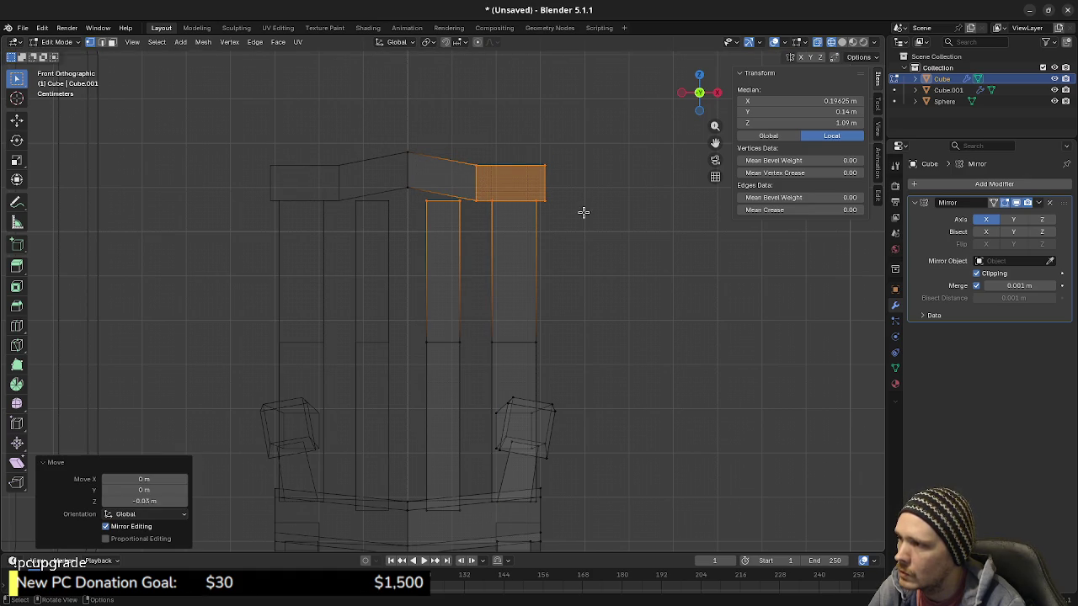
key(g)
key(z)
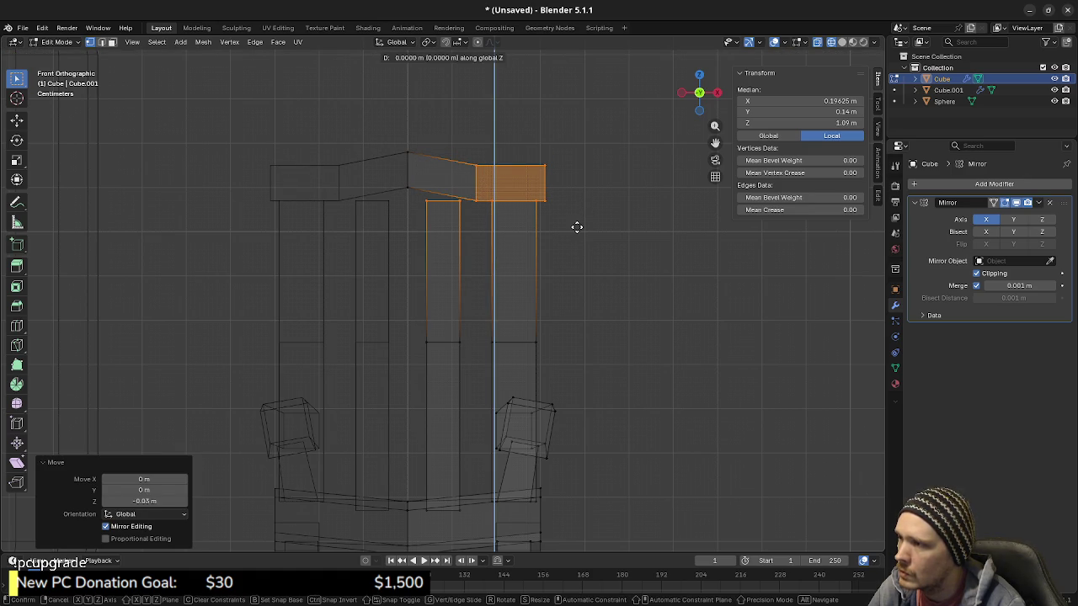
click(577, 230)
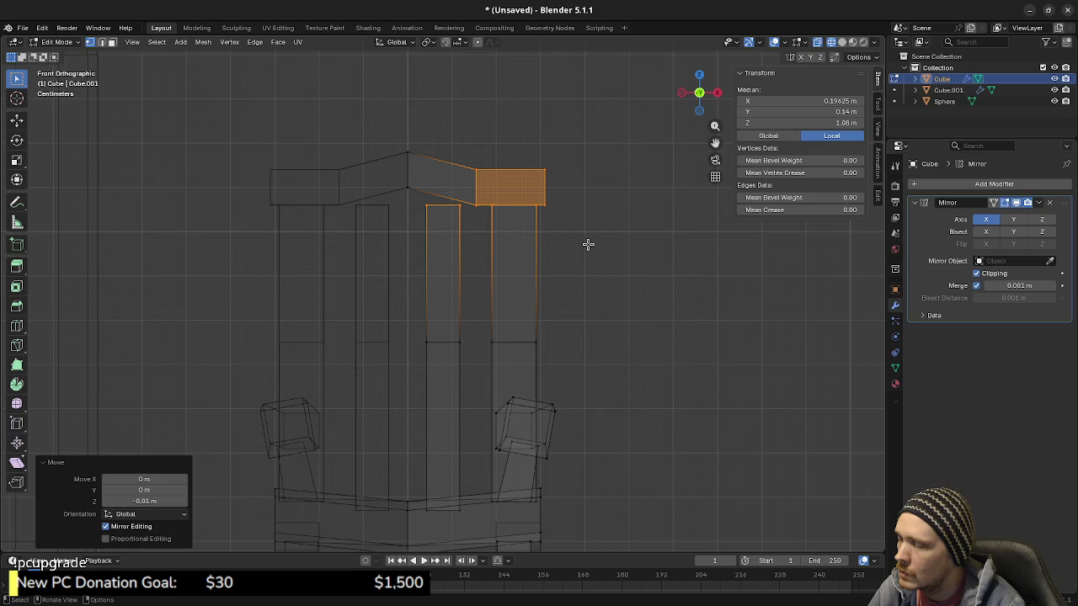
key(ctrl+z)
key(ctrl+z)
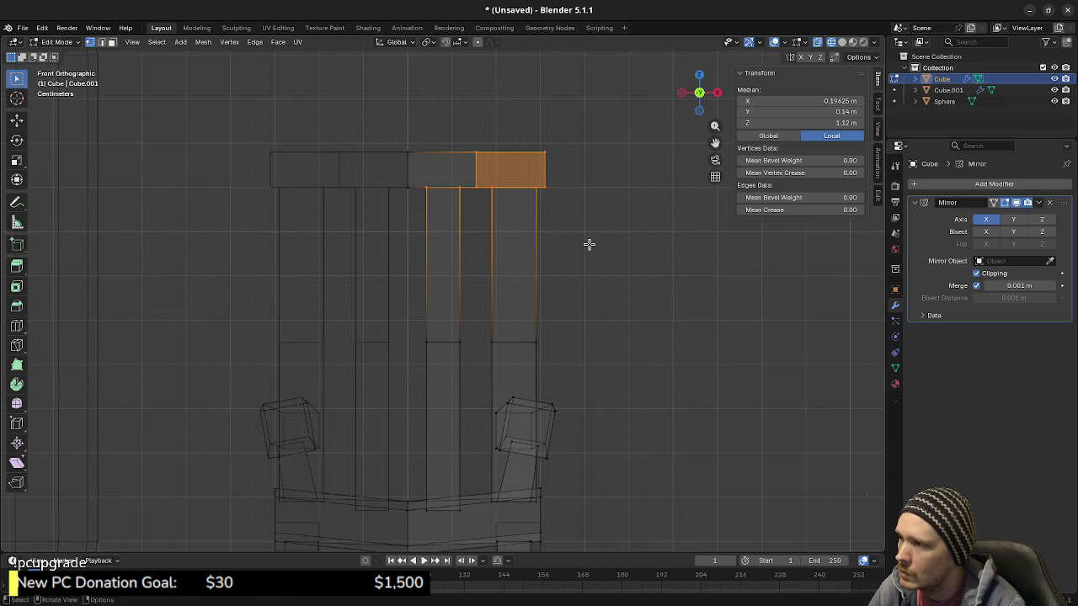
key(g)
key(z)
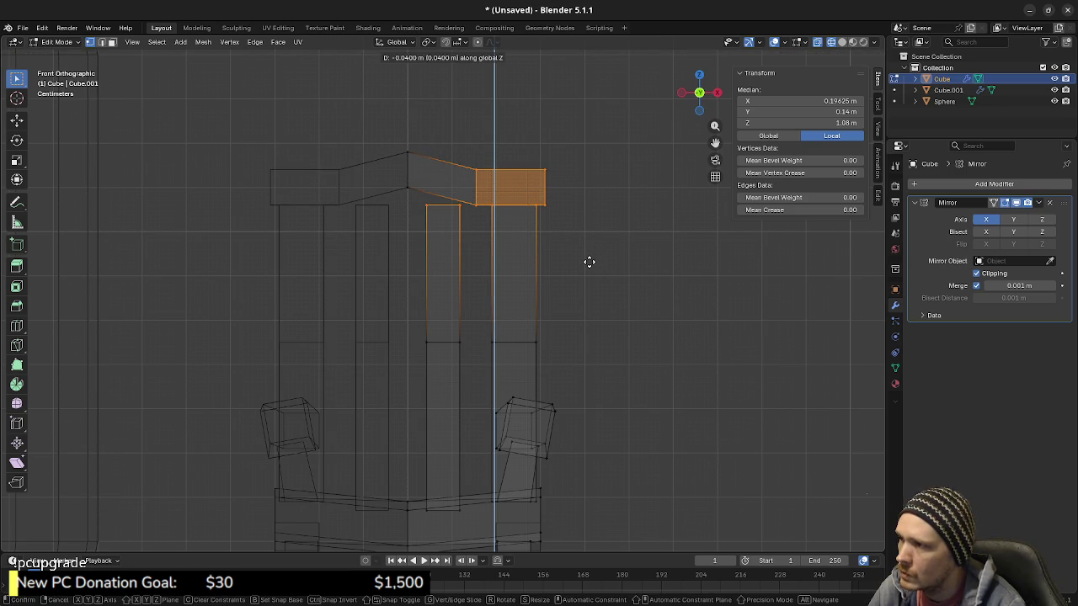
click(589, 266)
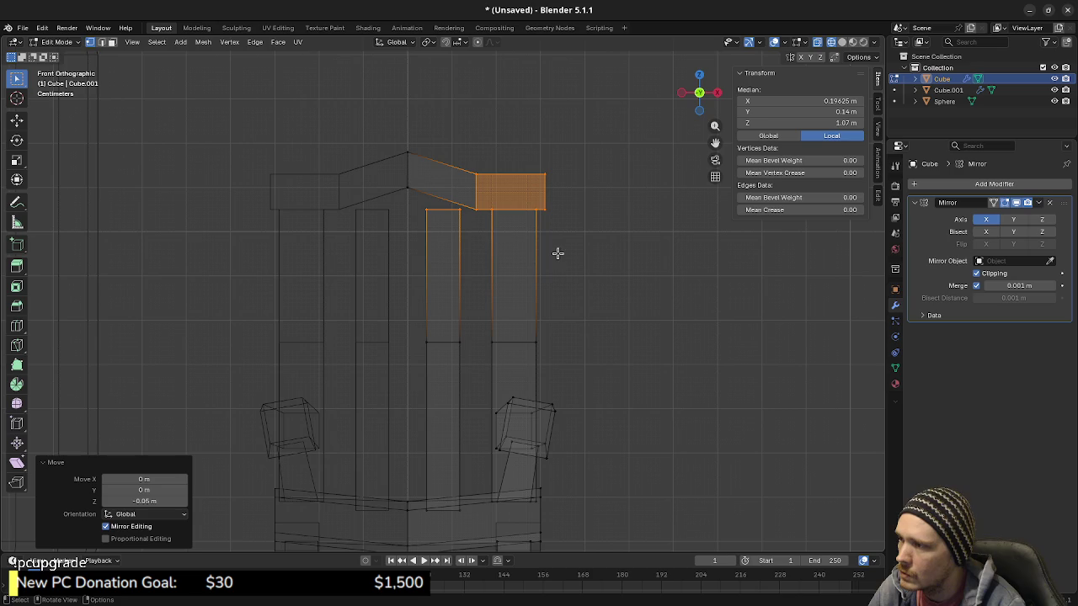
Step: Raise the inner spindle top 0.05 m and the outer post top 0.01 m to meet the rail
click(463, 224)
key(g)
key(z)
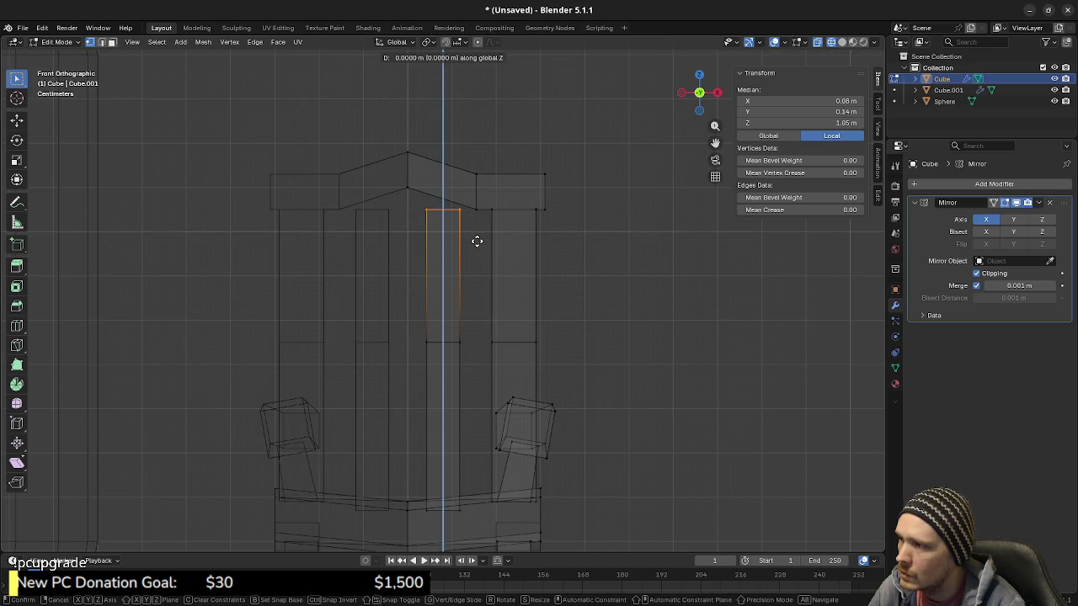
click(486, 219)
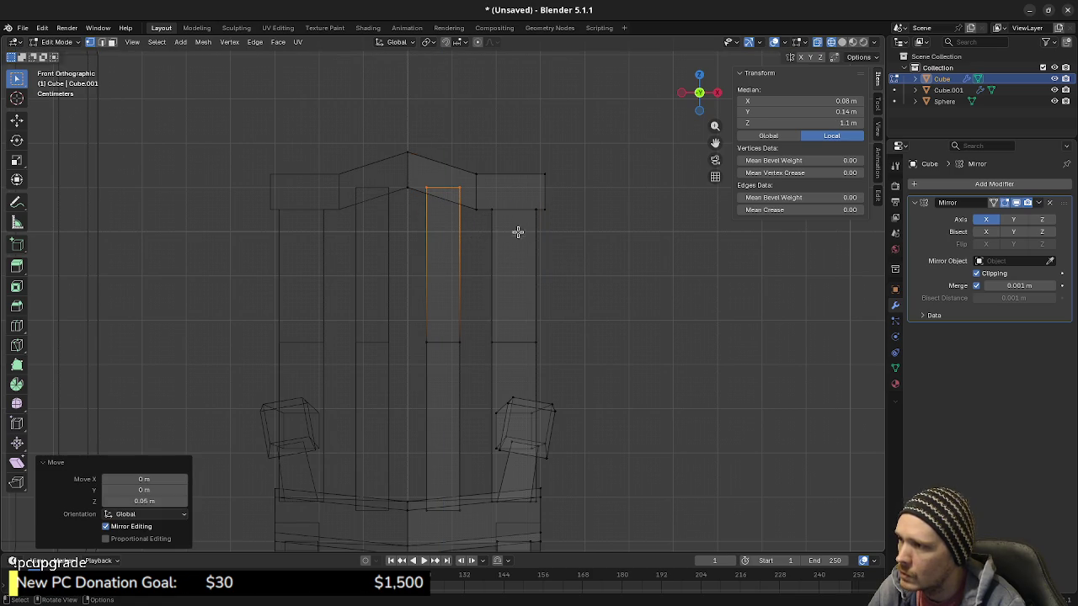
drag(489, 203, 537, 225)
key(g)
key(z)
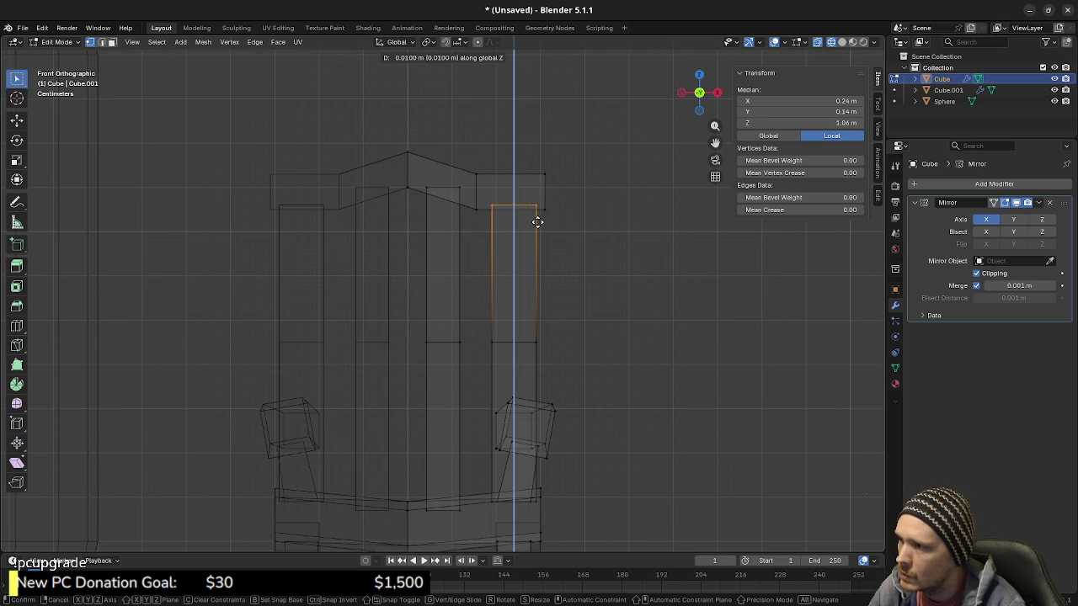
click(537, 221)
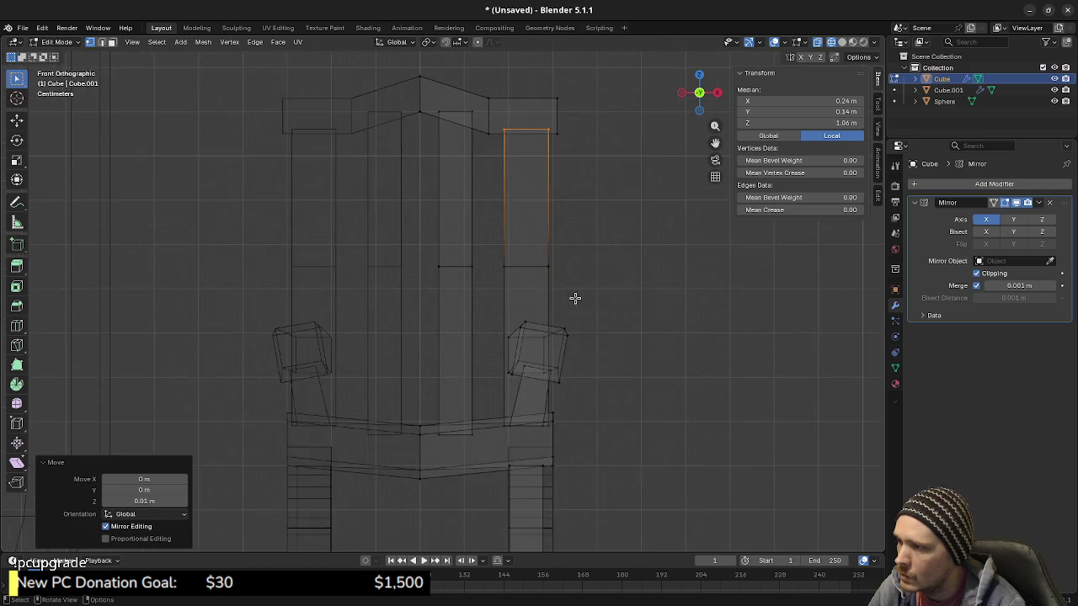
key(shift+z)
mouse_move(556, 312)
middle_down()
mouse_move(520, 331)
mouse_move(551, 310)
mouse_move(599, 228)
middle_up()
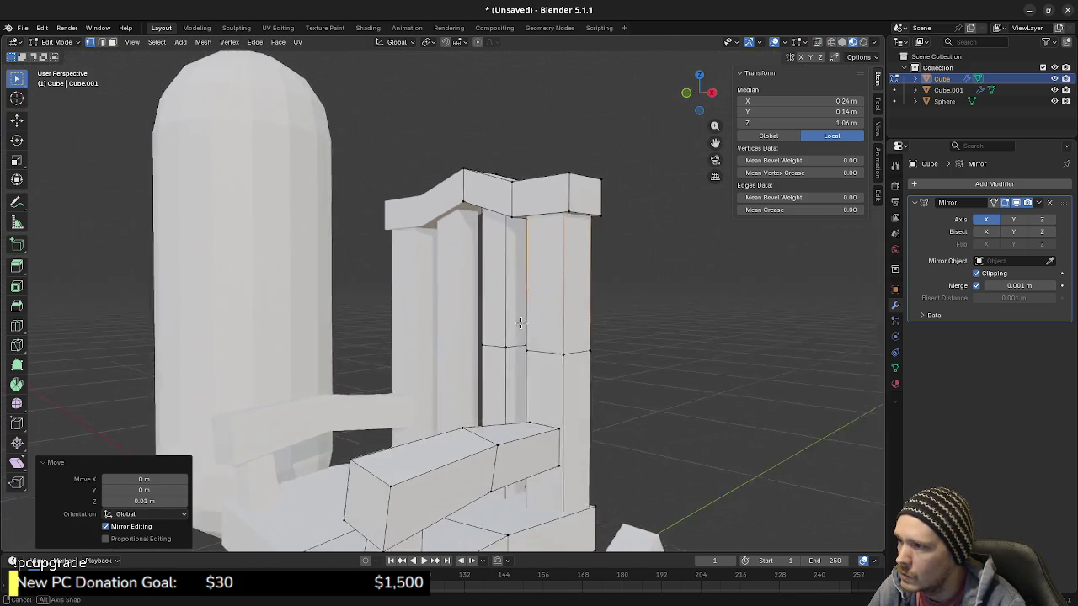
Step: Extrude the top rail's end face 0.04 m outward and enlarge it
key(alt+a)
click(604, 219)
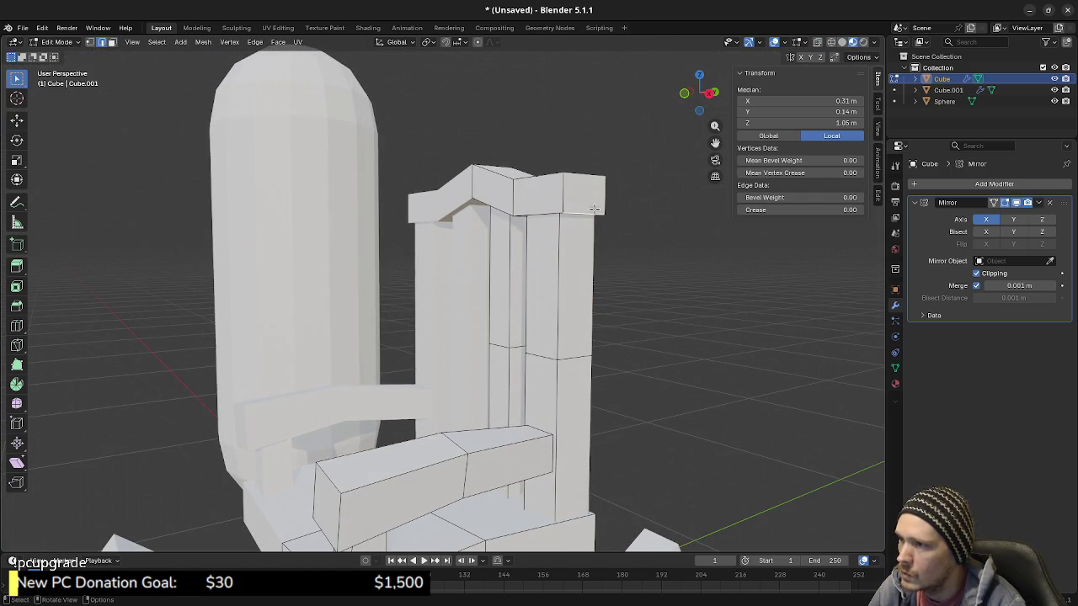
click(637, 243)
click(622, 234)
middle_drag(556, 274, 625, 275)
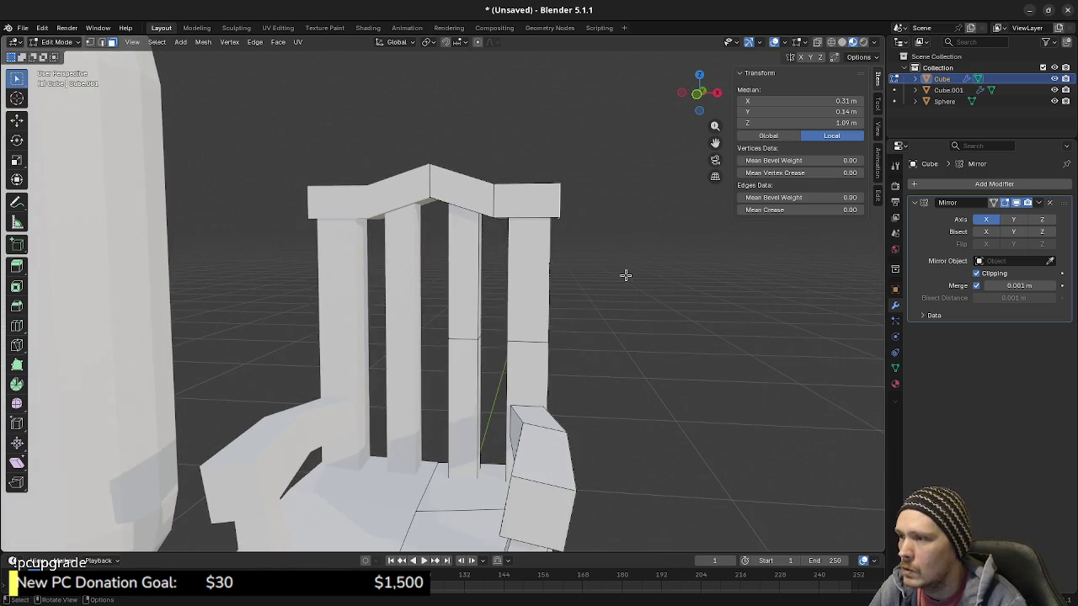
key(KP_1)
key(e)
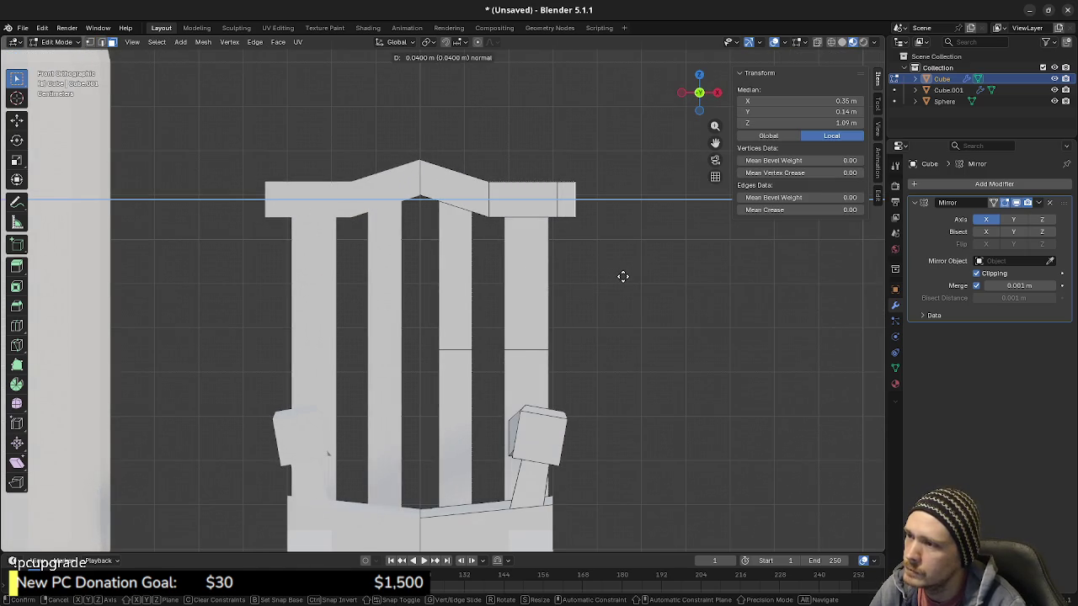
click(623, 277)
key(s)
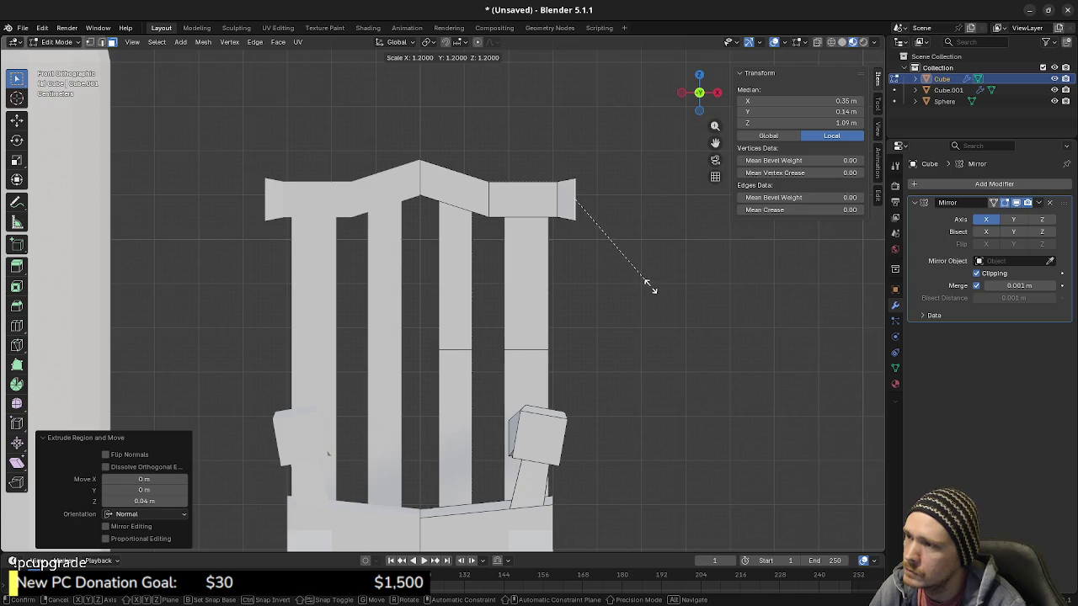
key(Escape)
Step: Widen the peak edge at the rail centre by 1.2 in X-ray, then inspect the chair
key(alt+z)
click(426, 189)
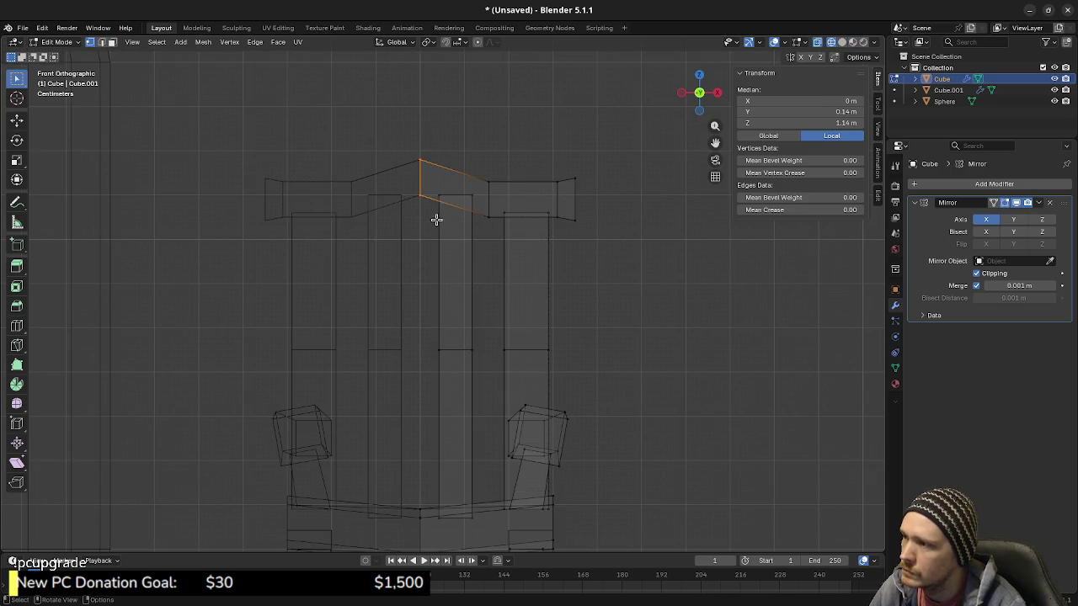
key(s)
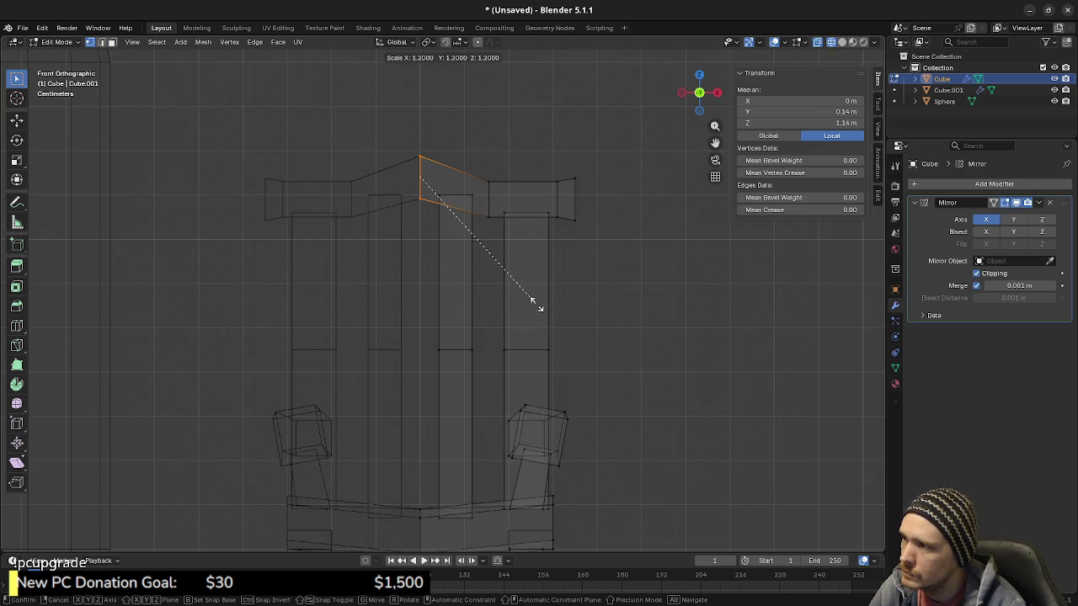
click(545, 304)
key(alt+z)
mouse_move(556, 361)
middle_down()
mouse_move(548, 316)
mouse_move(499, 345)
mouse_move(487, 271)
mouse_move(585, 241)
mouse_move(586, 208)
middle_up()
key(alt+a)
key(a)
key(alt+a)
mouse_move(569, 239)
middle_down()
mouse_move(603, 246)
mouse_move(608, 217)
mouse_move(633, 228)
mouse_move(608, 239)
mouse_move(601, 224)
mouse_move(620, 275)
mouse_move(639, 259)
mouse_move(601, 275)
mouse_move(585, 267)
middle_up()
key(a)
click(203, 41)
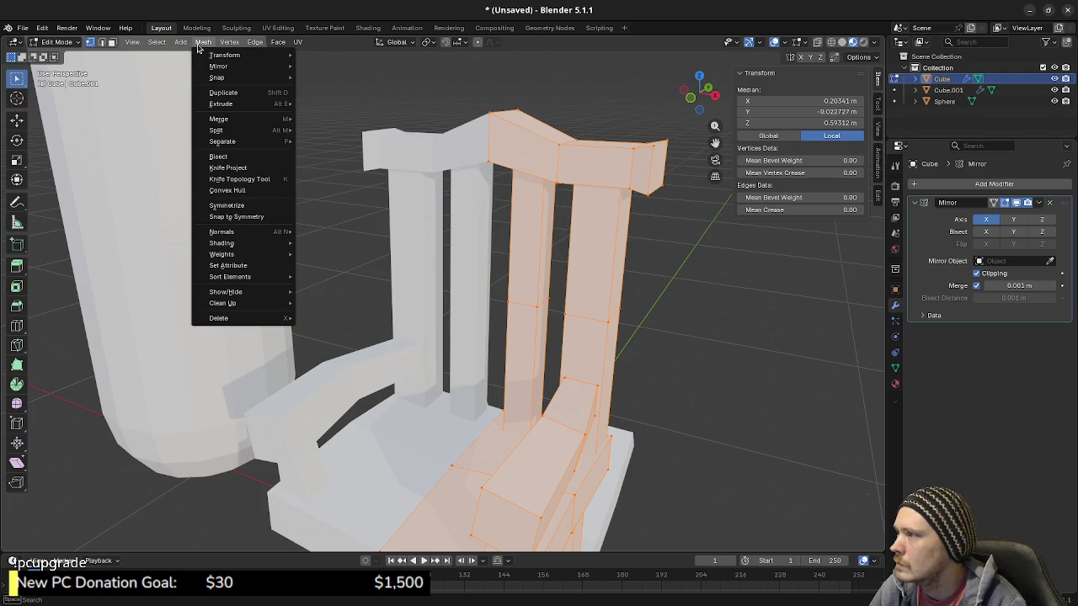
mouse_move(221, 242)
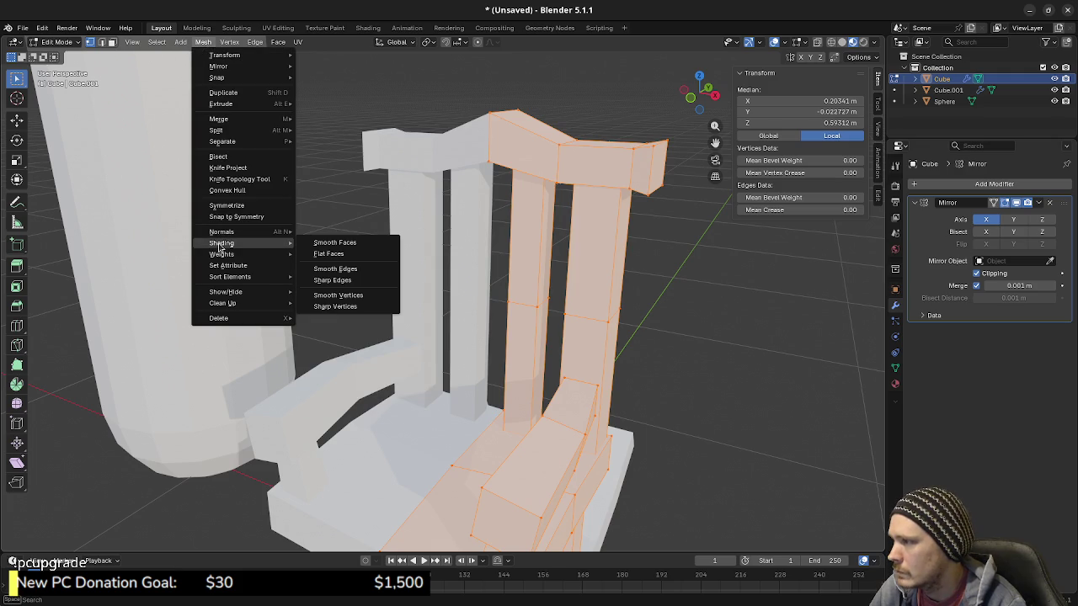
Step: Apply a shading setting to the chair faces and switch to a see-through right side view
click(322, 244)
key(Tab)
mouse_move(594, 294)
middle_down()
mouse_move(609, 300)
mouse_move(409, 253)
mouse_move(450, 266)
middle_up()
scroll(609, 301, down, 3)
key(KP_3)
scroll(534, 320, up, 4)
key(shift+z)
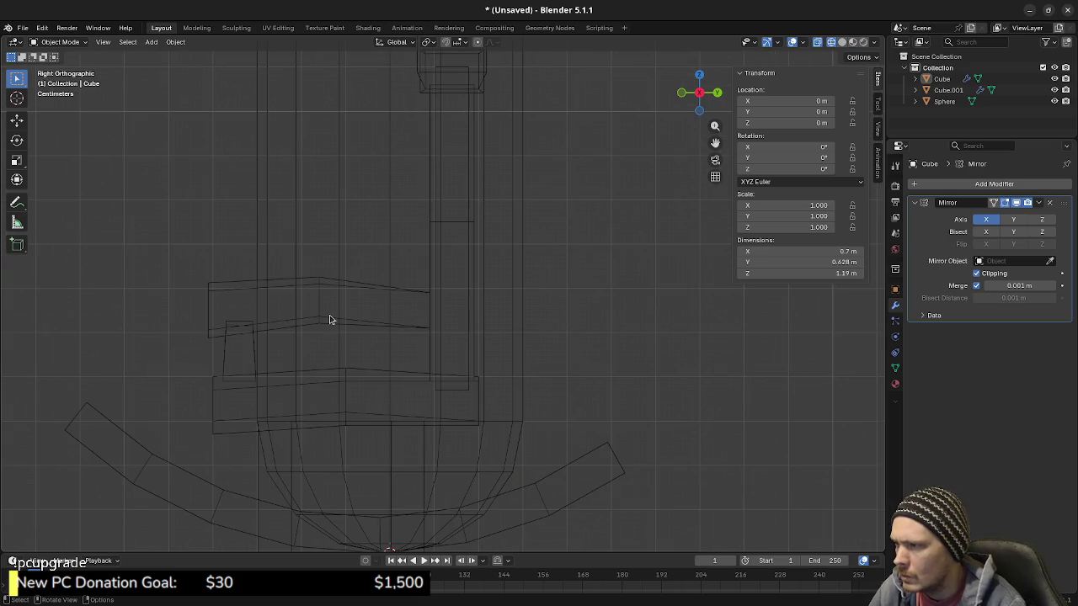
Step: Briefly select the capsule reference shape, then return to editing the chair mesh with nothing selected
shift+middle_drag(384, 295, 435, 414)
scroll(457, 399, down, 2)
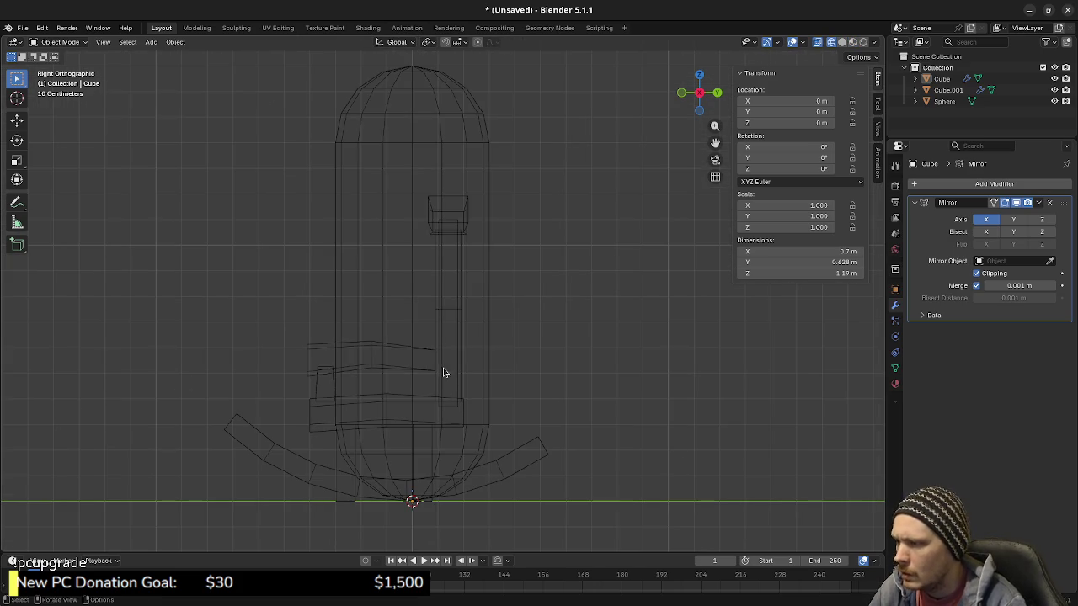
click(442, 370)
key(Tab)
key(Tab)
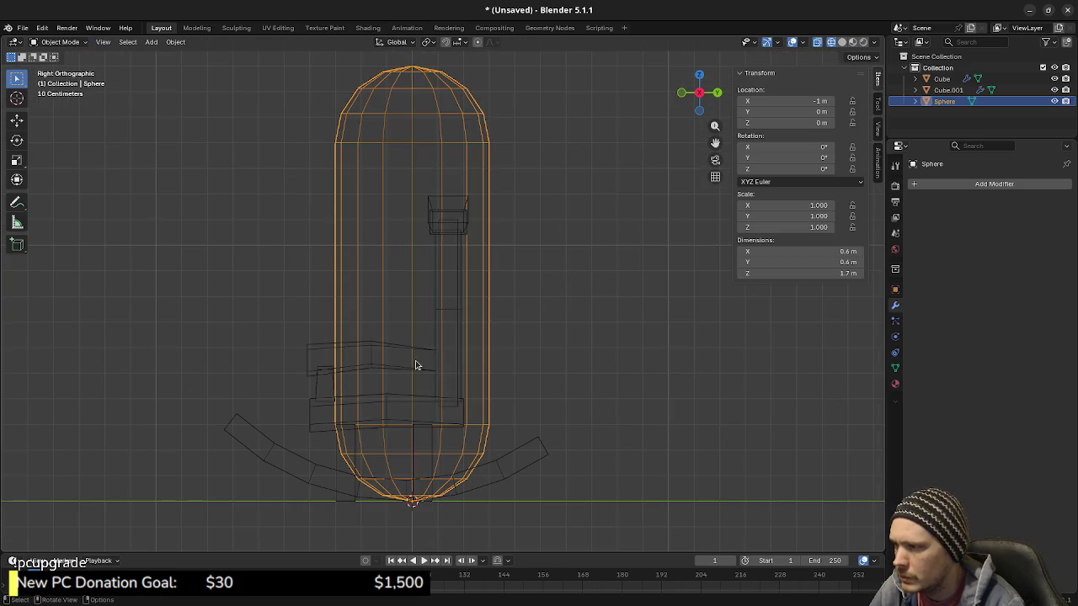
key(alt+a)
click(406, 346)
key(Tab)
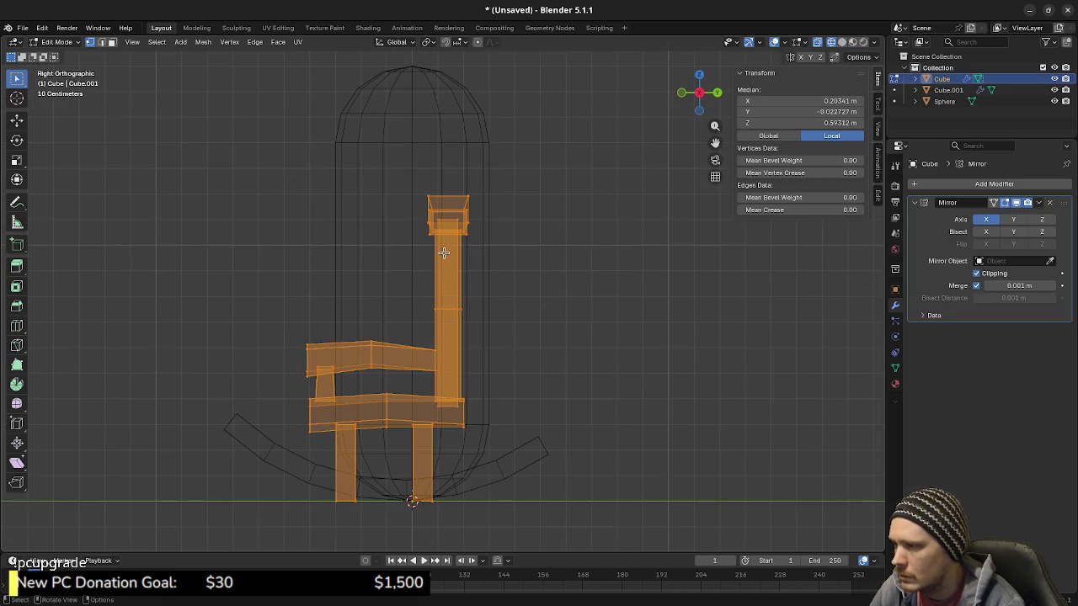
key(alt+a)
scroll(452, 312, up, 1)
scroll(431, 324, up, 1)
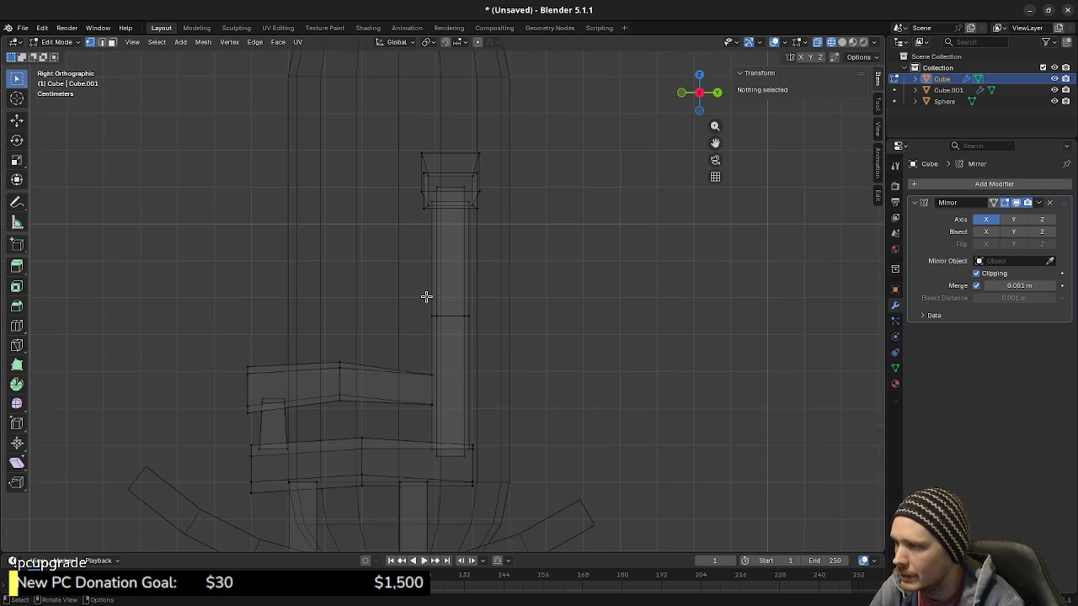
Step: Move the back post's vertical edges 0.02 m along Y and review it in solid shading
drag(411, 134, 495, 415)
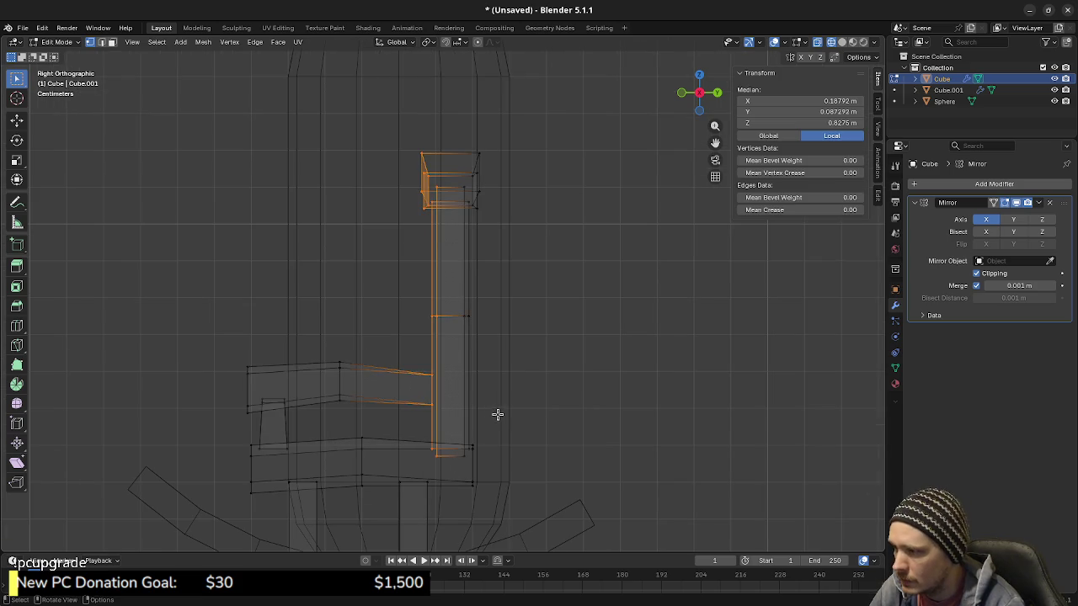
scroll(509, 410, up, 2)
key(g)
key(y)
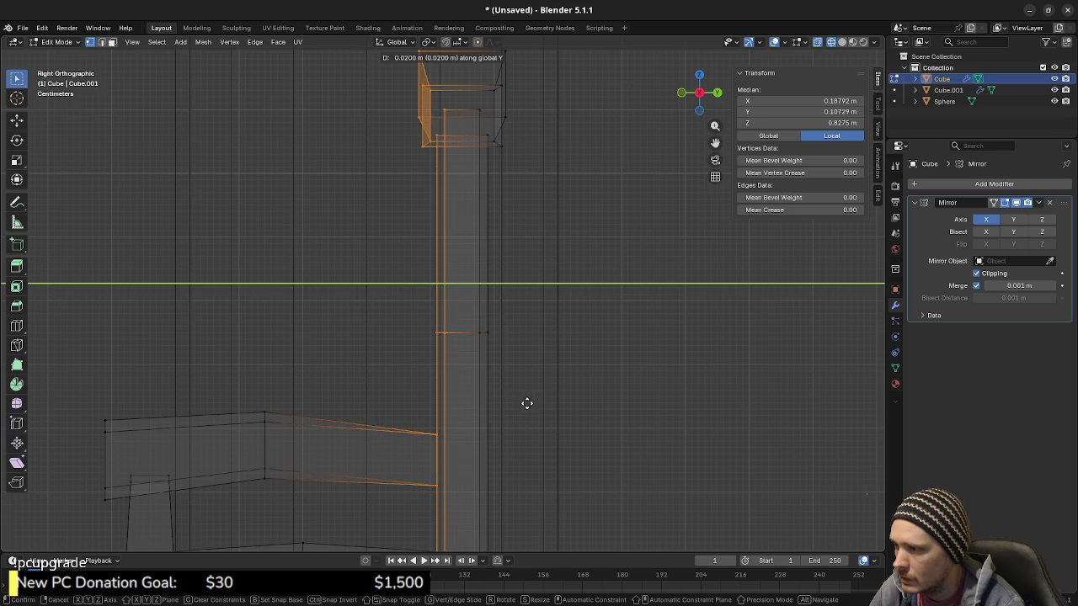
click(528, 403)
key(z)
middle_drag(440, 396, 525, 397)
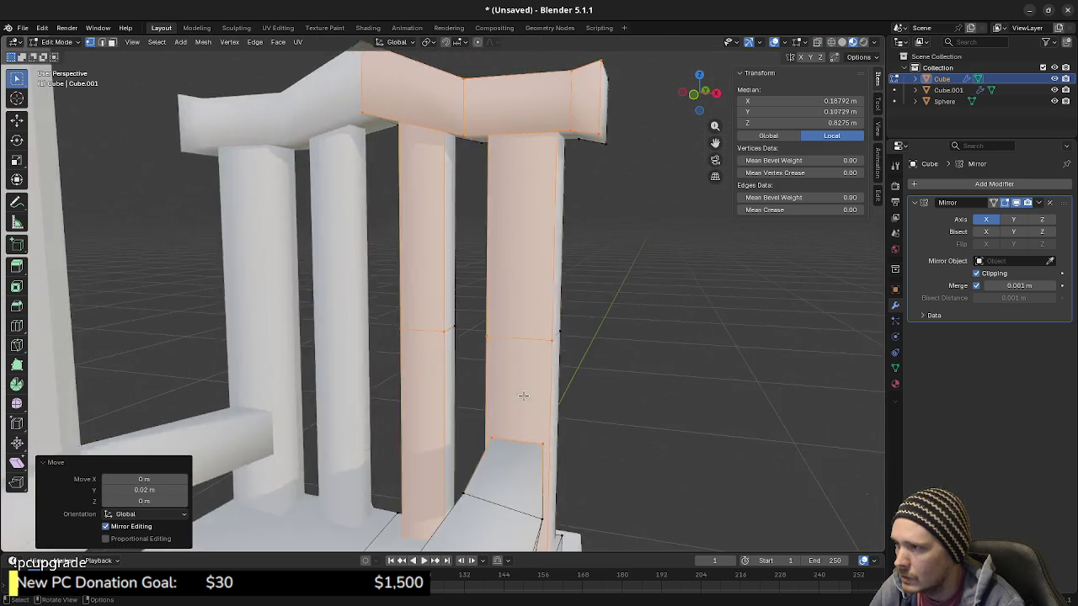
scroll(524, 397, down, 3)
click(598, 367)
mouse_move(599, 368)
middle_down()
mouse_move(511, 373)
mouse_move(497, 368)
mouse_move(513, 365)
mouse_move(508, 345)
mouse_move(522, 345)
mouse_move(536, 413)
mouse_move(469, 358)
middle_up()
scroll(537, 399, up, 2)
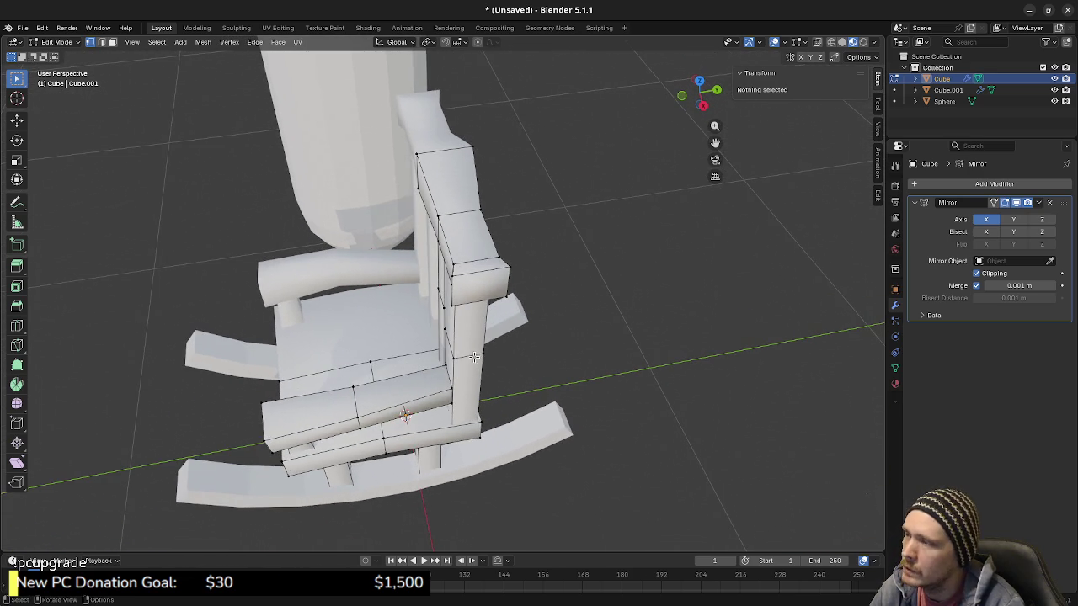
key(a)
alt+click(476, 356)
key(ctrl+l)
key(Tab)
key(Tab)
key(Tab)
click(475, 355)
key(Tab)
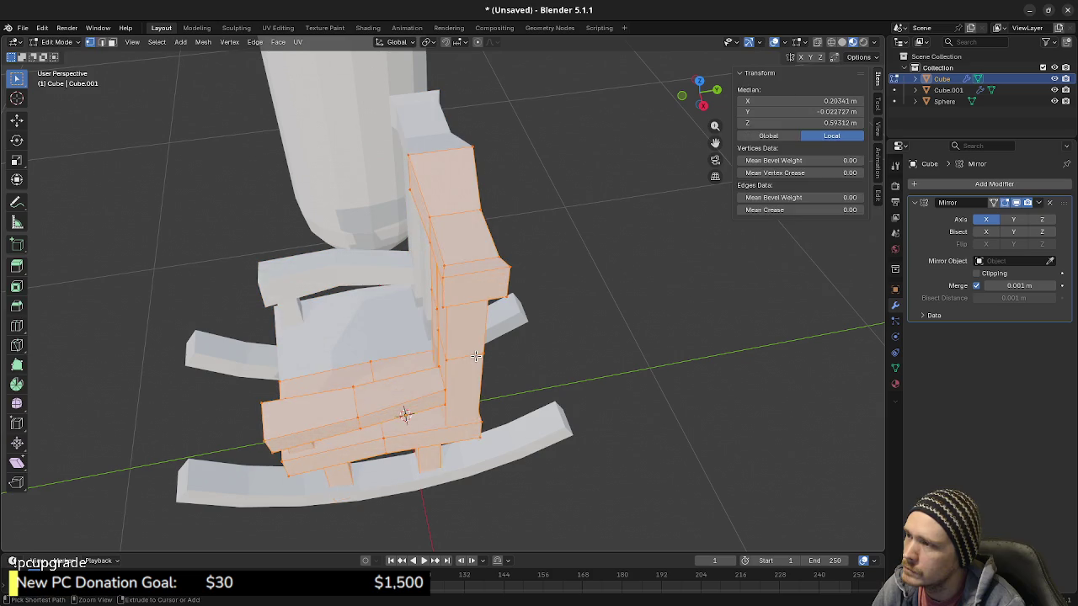
key(ctrl+z)
key(ctrl+z)
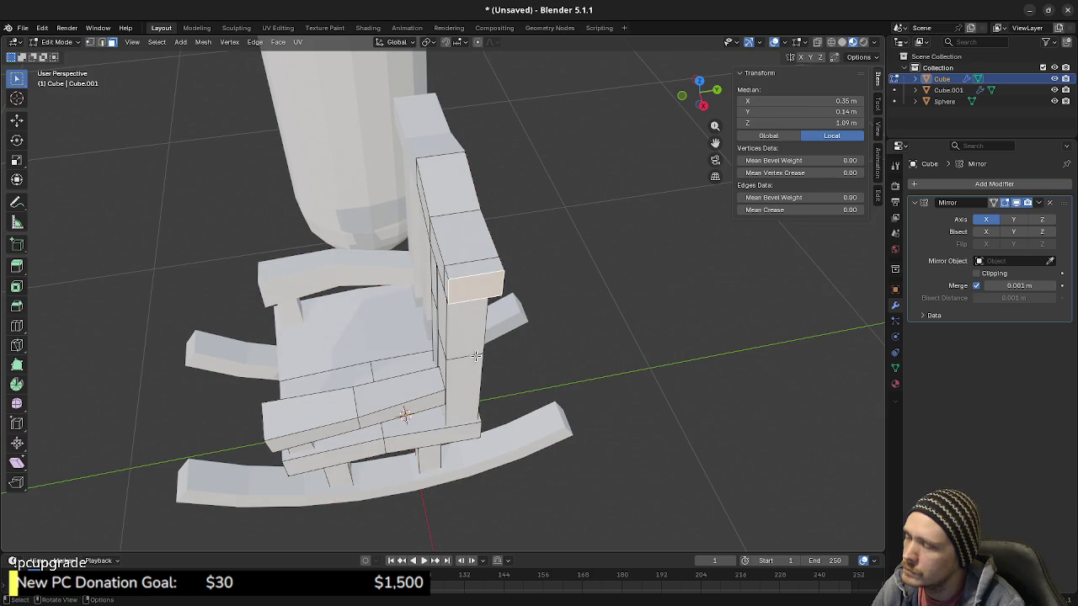
middle_drag(559, 360, 531, 329)
key(s)
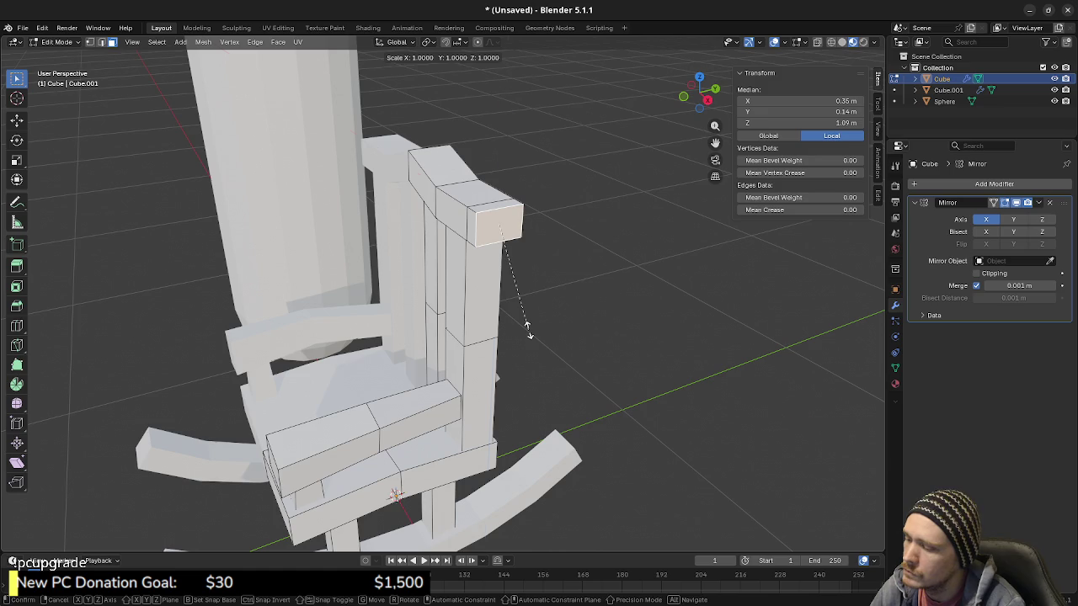
key(shift+y)
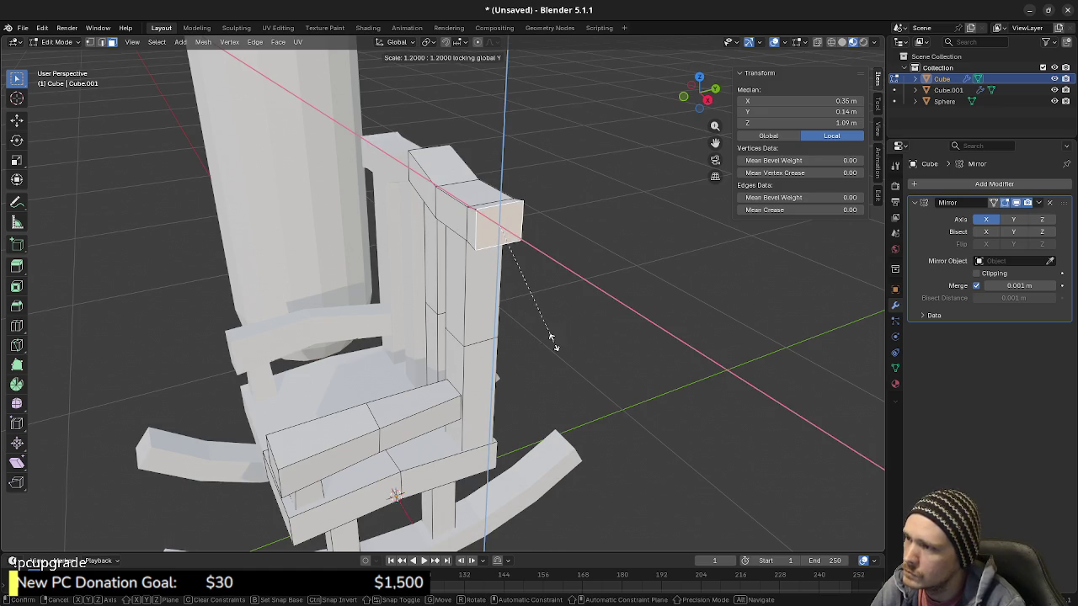
key(Escape)
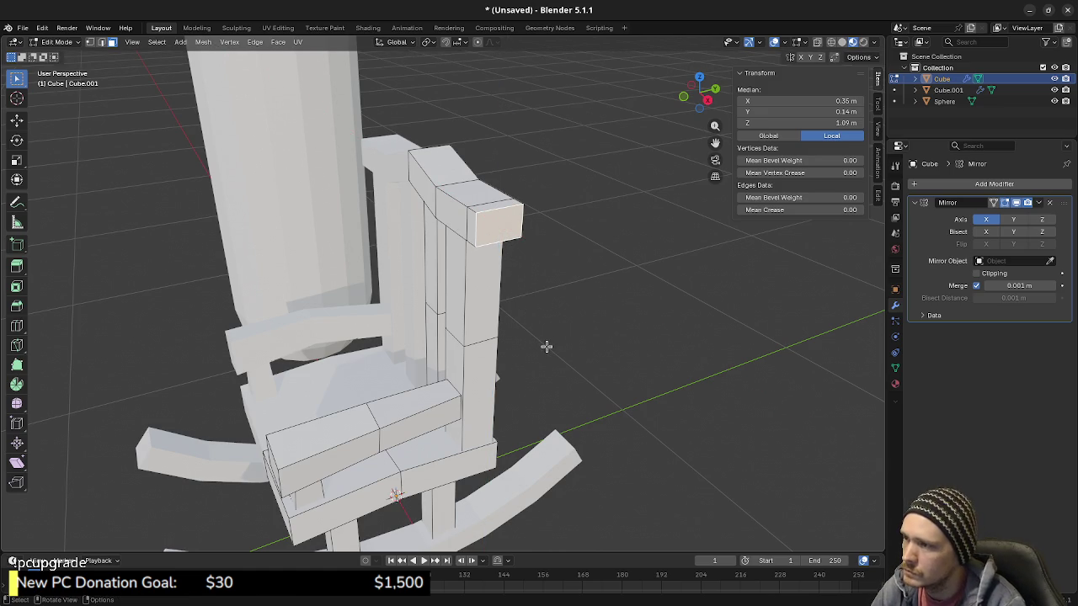
key(s)
key(shift+y)
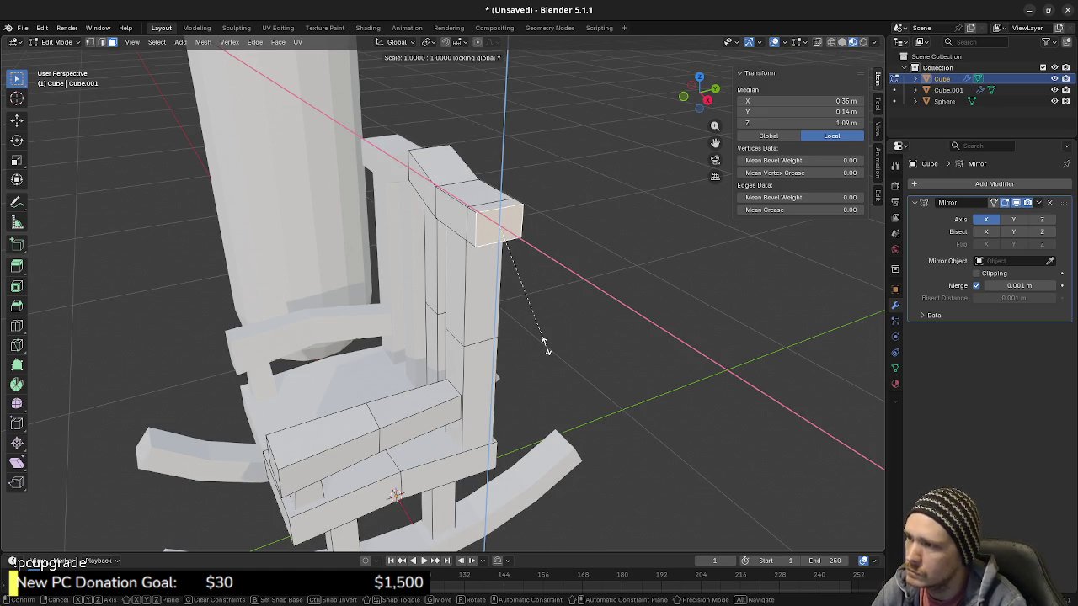
click(642, 419)
key(KP_1)
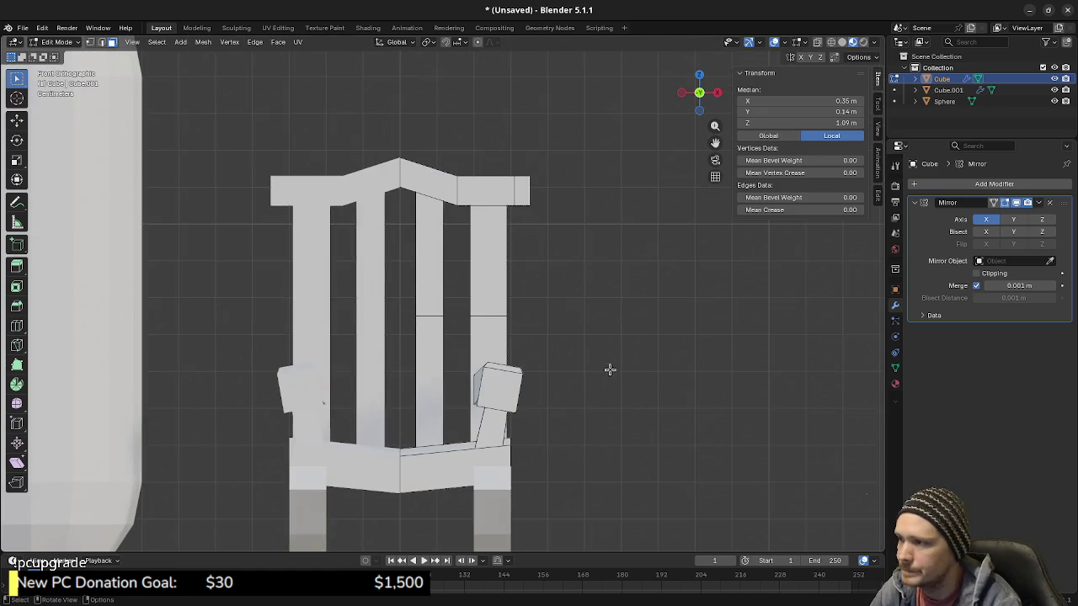
Step: Enlarge the top rail's end faces by 1.3, excluding the Y axis
scroll(633, 410, up, 3)
key(s)
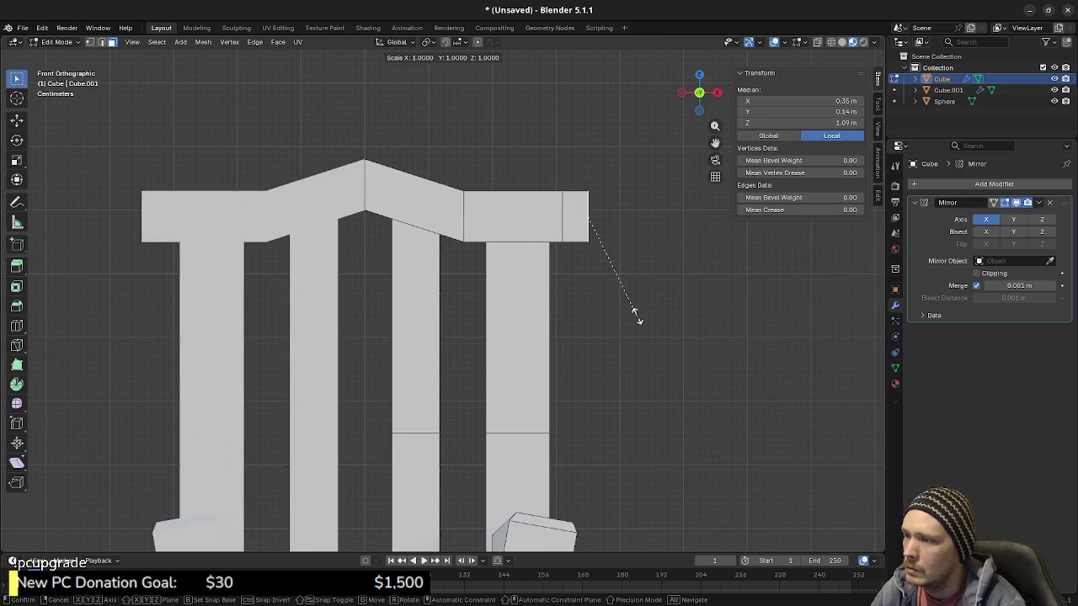
key(shift+y)
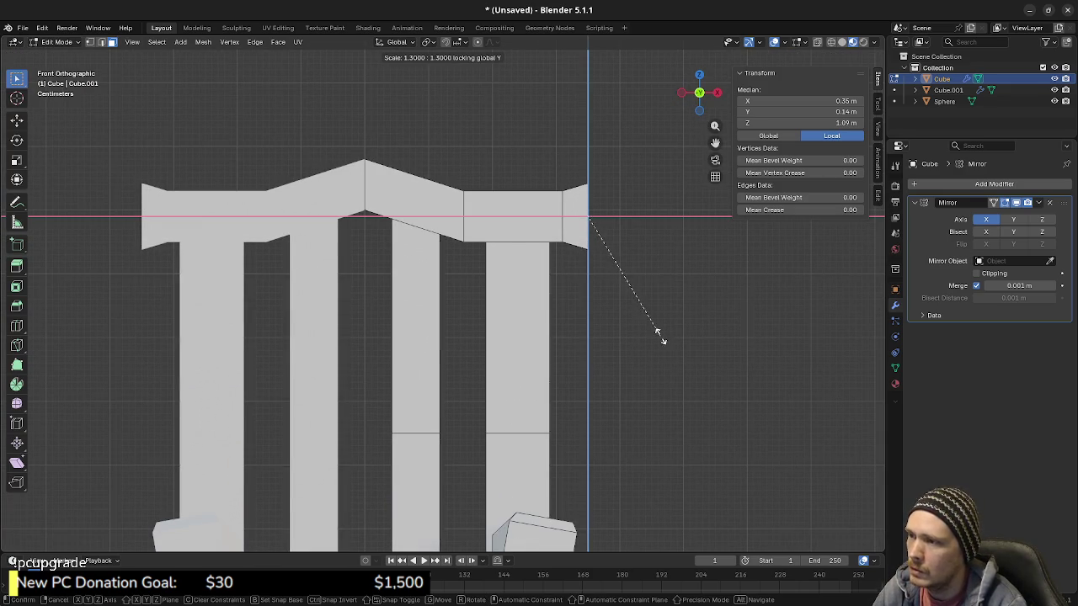
click(651, 332)
key(a)
key(alt+a)
Step: Enlarge the top rail's peak vertices by 1.3 excluding Y, using the see-through view
key(alt+z)
drag(350, 133, 380, 237)
key(s)
key(shift+y)
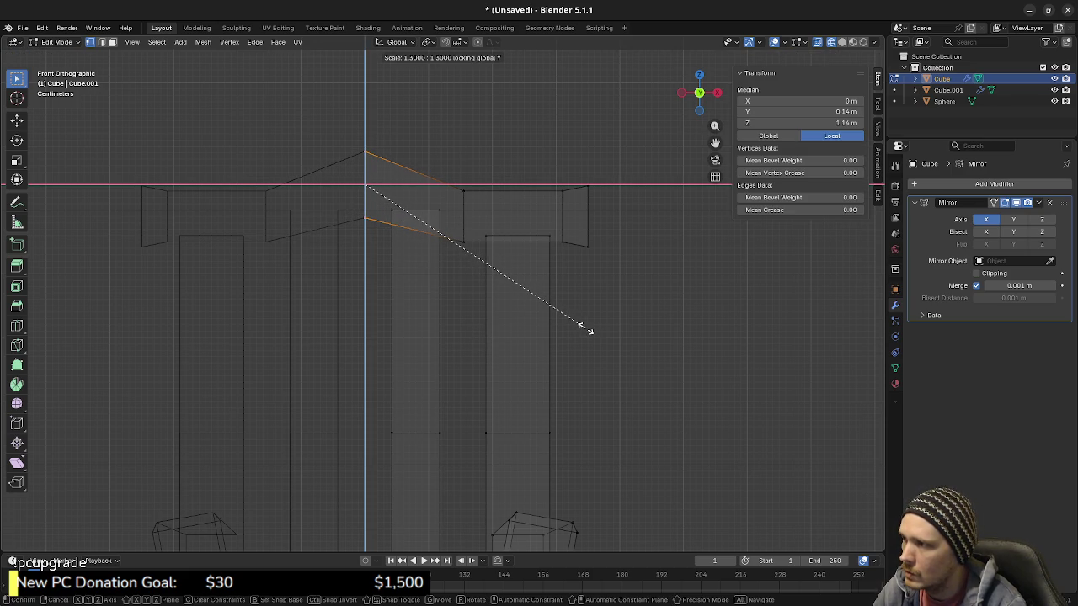
click(586, 329)
mouse_move(517, 328)
middle_down()
mouse_move(495, 338)
mouse_move(492, 320)
mouse_move(569, 325)
mouse_move(589, 294)
middle_up()
key(alt+z)
key(alt+a)
scroll(491, 303, down, 5)
Step: Tilt an edge loop across the top rail about 17° around the X axis
key(Tab)
key(alt+a)
key(Tab)
scroll(522, 332, up, 3)
scroll(521, 331, up, 2)
scroll(497, 324, up, 2)
scroll(488, 319, up, 3)
key(l)
key(alt+a)
alt+click(522, 298)
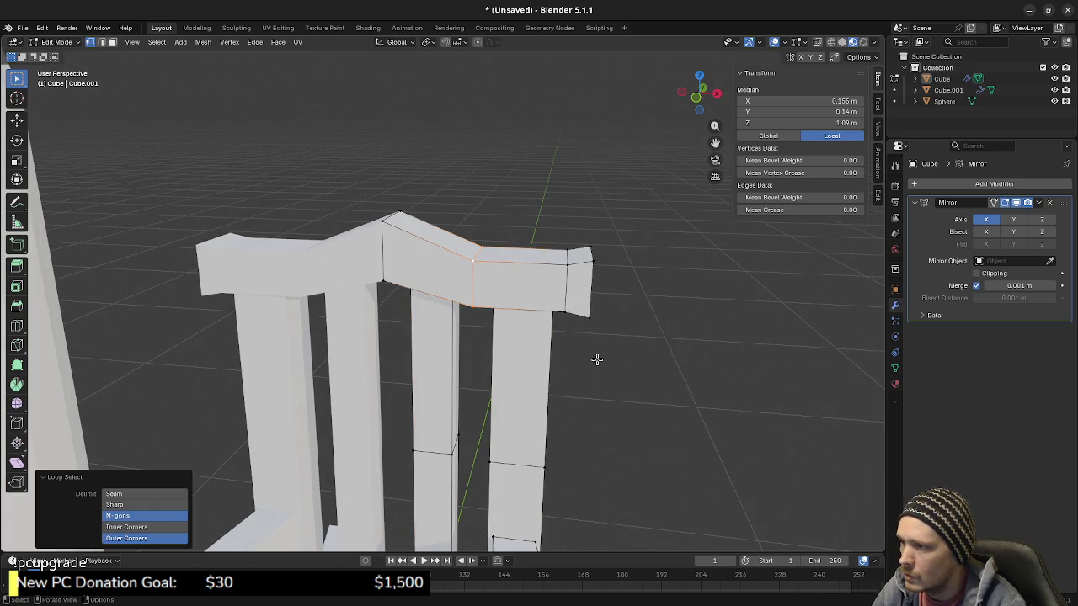
middle_drag(607, 359, 625, 361)
key(r)
key(x)
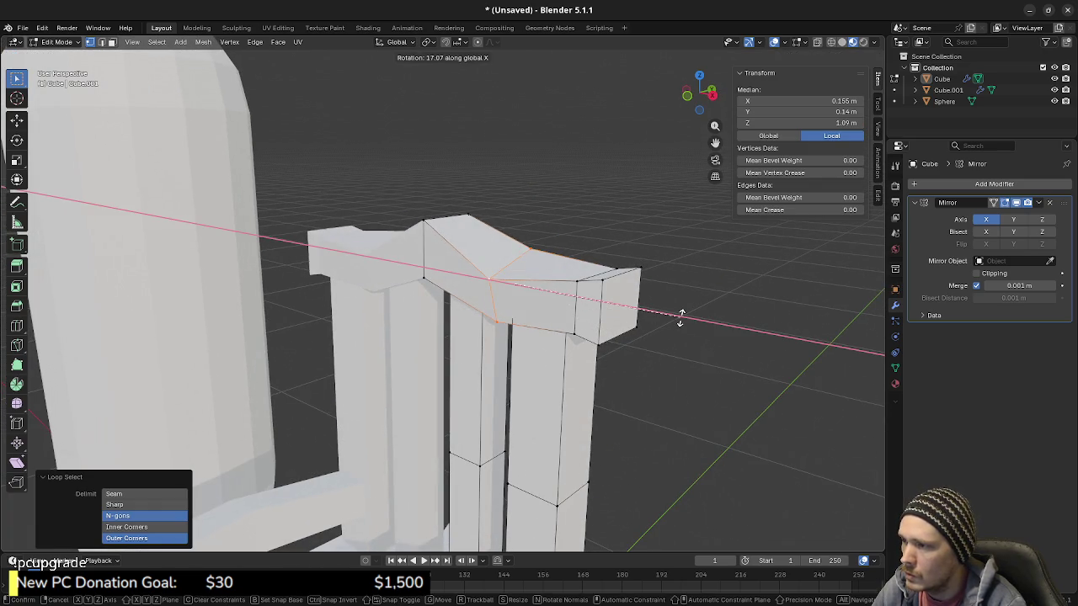
click(626, 415)
Step: Thin the selected edge loop to 0.8 along the Y axis
mouse_move(626, 413)
middle_down()
mouse_move(669, 344)
mouse_move(717, 327)
mouse_move(640, 413)
mouse_move(611, 415)
middle_up()
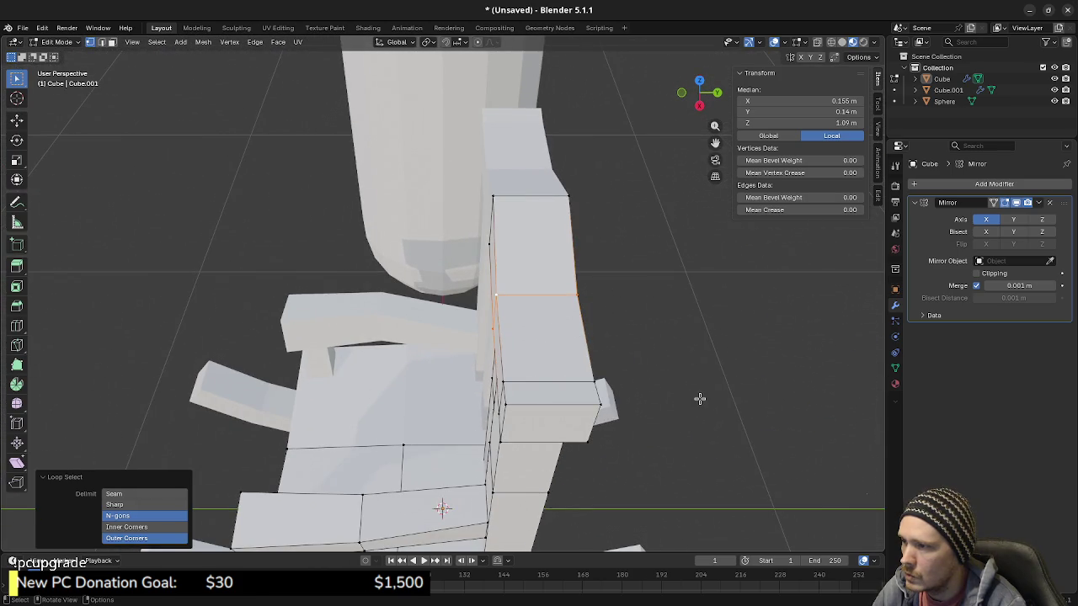
key(s)
key(y)
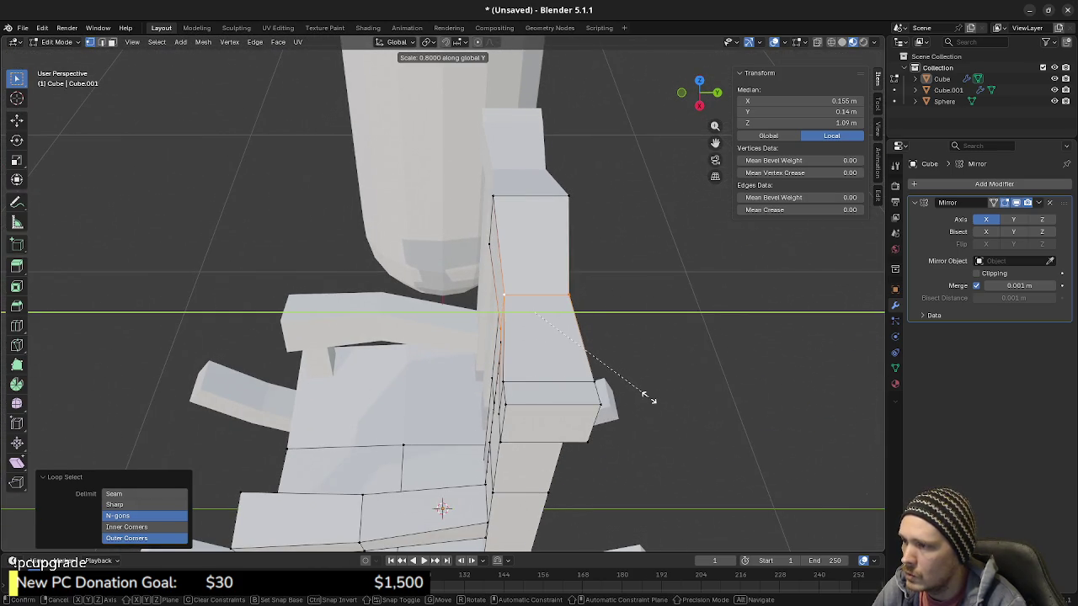
click(648, 397)
mouse_move(649, 398)
middle_down()
mouse_move(606, 368)
mouse_move(626, 320)
mouse_move(654, 378)
mouse_move(569, 424)
mouse_move(618, 396)
mouse_move(517, 331)
middle_up()
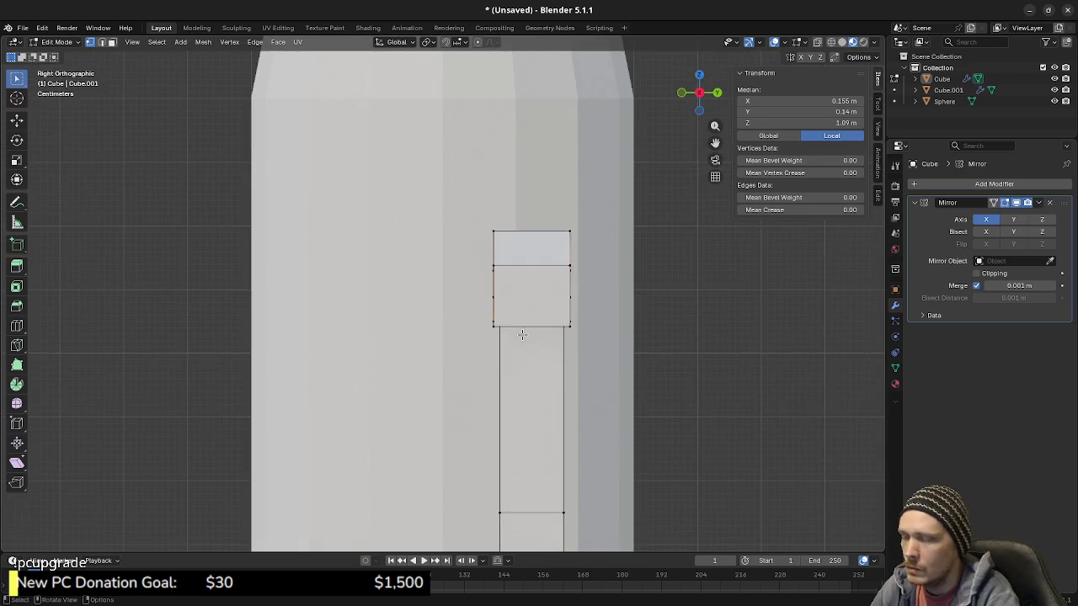
Step: In X-ray, box-select the back post's vertices and move them 0.02 m along Y
scroll(600, 445, down, 1)
key(alt+z)
shift+middle_drag(519, 380, 512, 334)
key(alt+a)
mouse_move(461, 137)
mouse_down()
mouse_move(508, 356)
mouse_move(493, 465)
mouse_up()
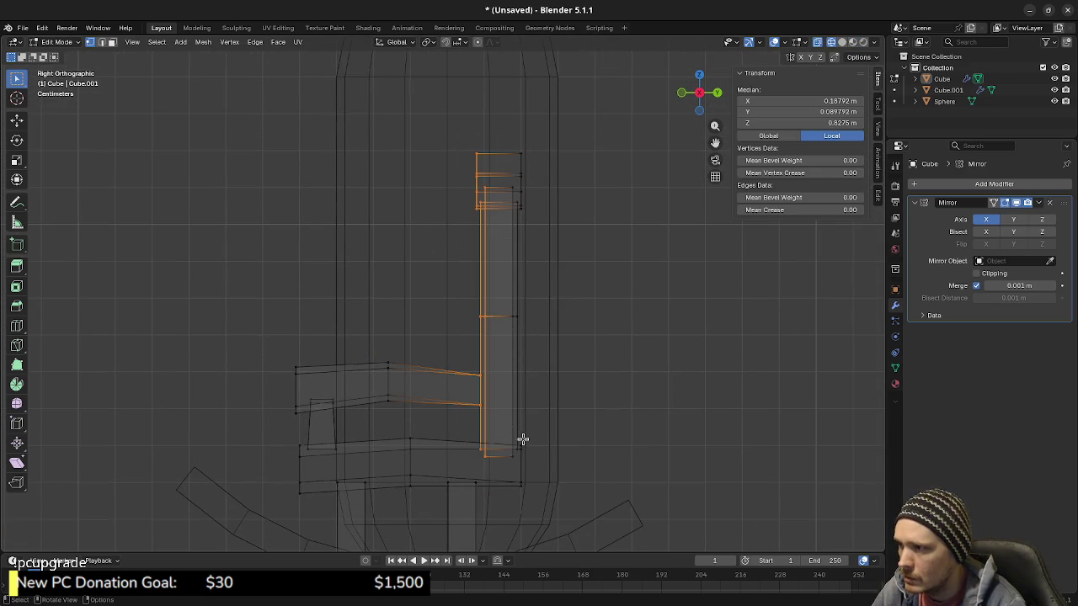
scroll(545, 451, up, 3)
shift+middle_drag(545, 451, 517, 378)
scroll(527, 379, up, 1)
key(g)
key(x)
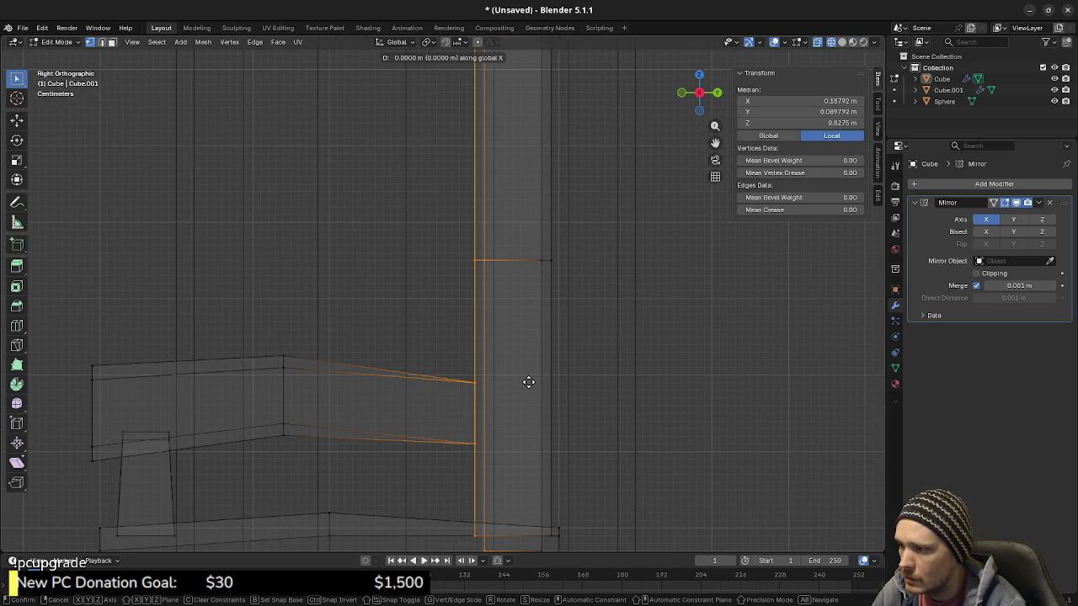
key(y)
click(548, 384)
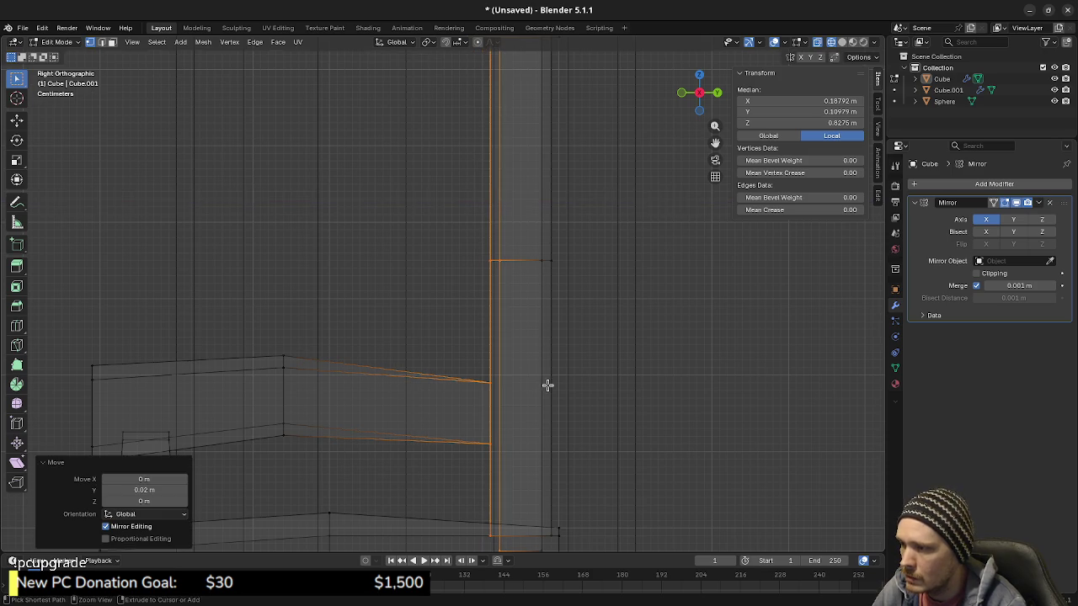
Step: From the right side view, nudge the armrest's front end 0.01 m along Y
scroll(564, 346, down, 2)
key(shift+z)
mouse_move(483, 313)
middle_down()
mouse_move(535, 423)
mouse_move(442, 355)
middle_up()
key(alt+a)
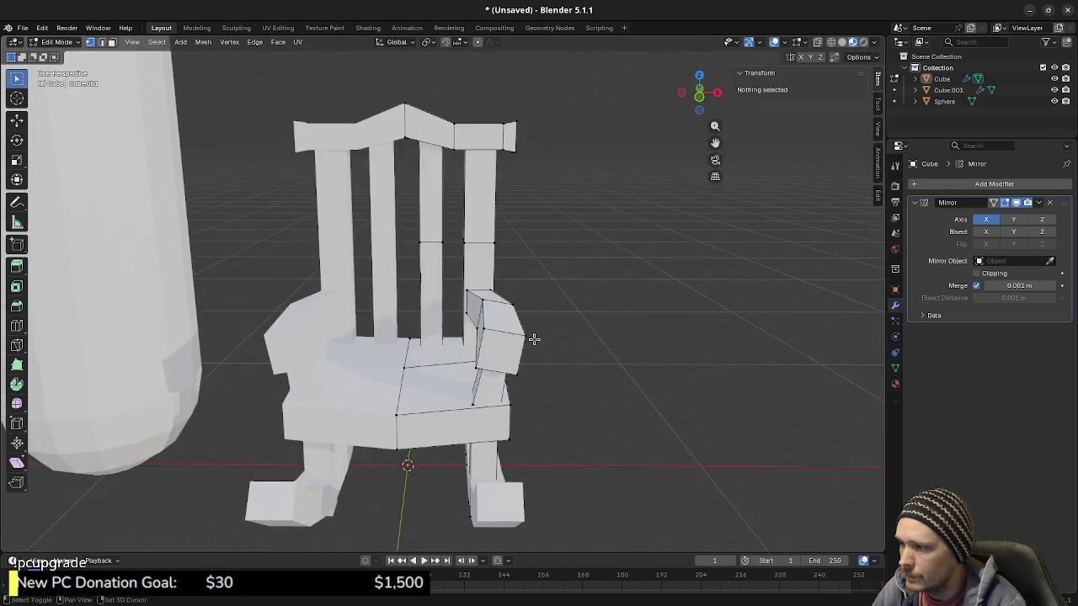
scroll(503, 381, up, 2)
key(KP_3)
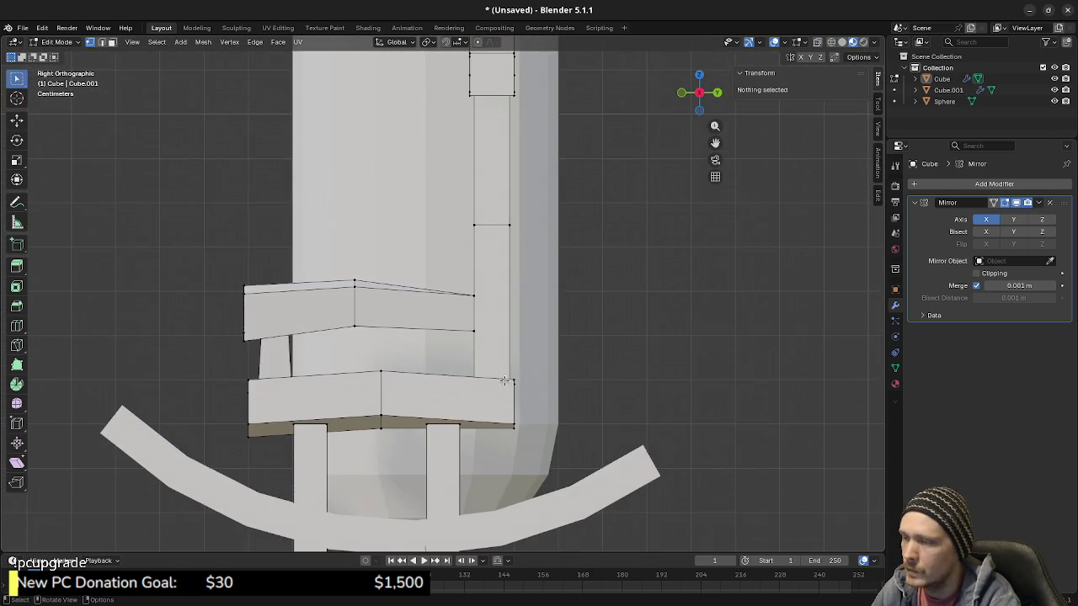
key(shift+z)
drag(459, 281, 487, 337)
key(g)
key(y)
click(492, 345)
Step: Select the left and right leg edges and raise them 0.02 m along Z
shift+middle_drag(410, 382, 415, 332)
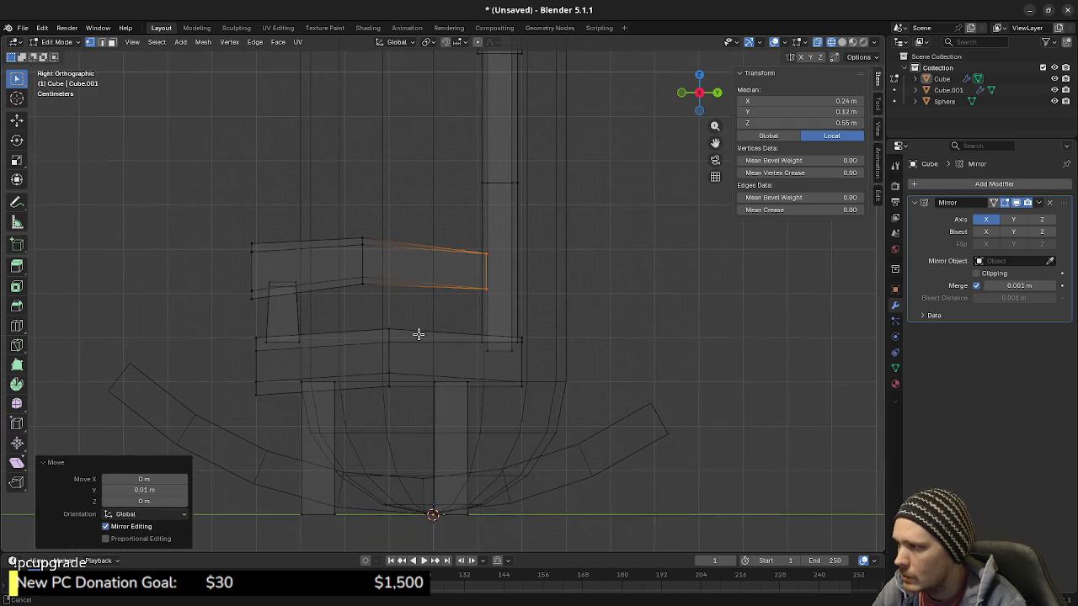
drag(292, 368, 337, 386)
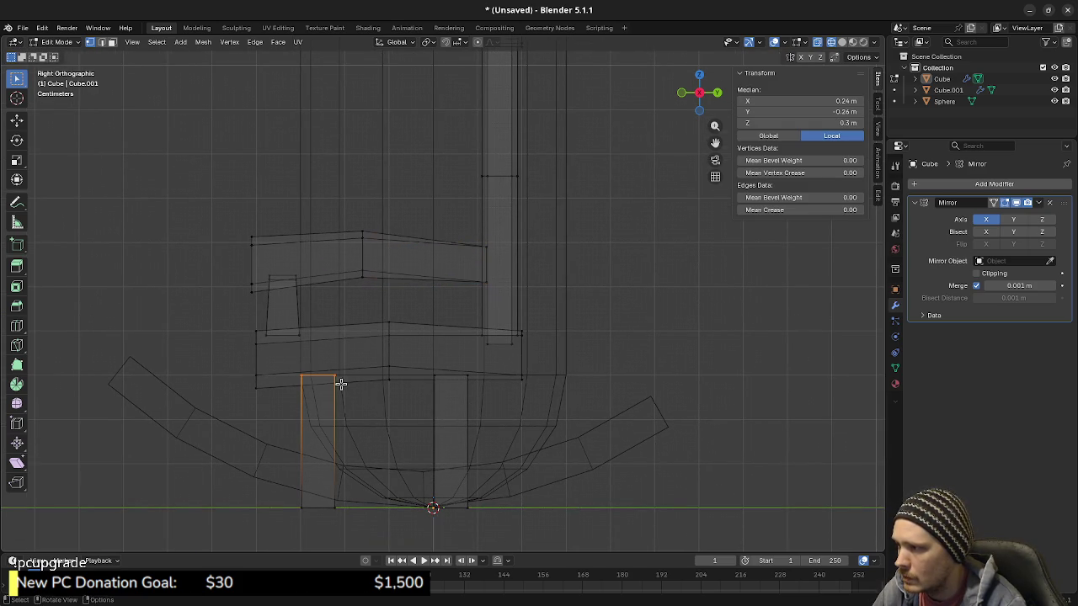
shift+drag(430, 366, 474, 388)
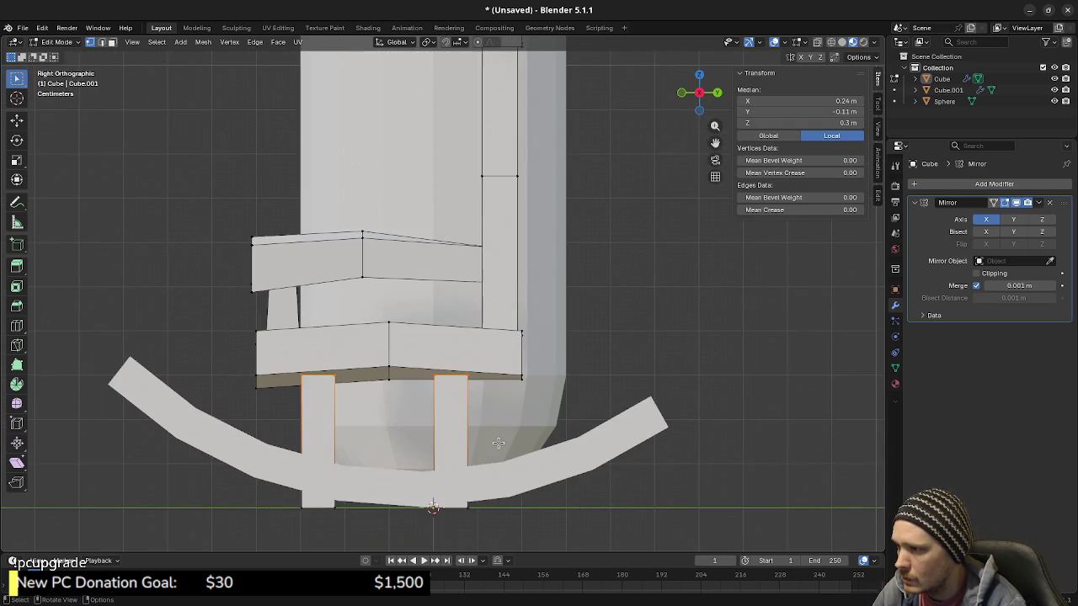
key(g)
key(z)
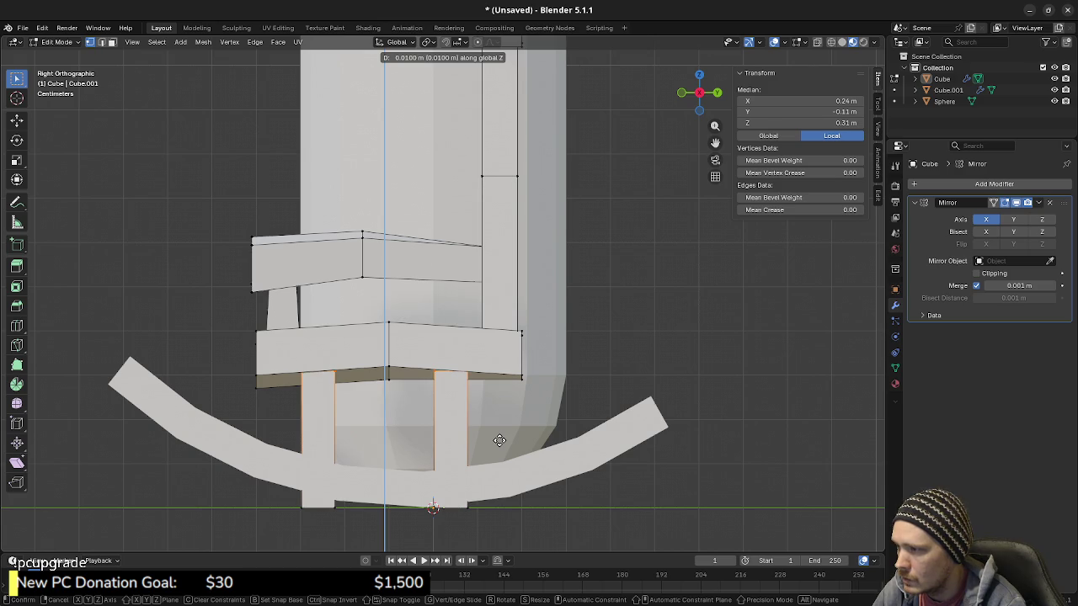
click(504, 436)
key(z)
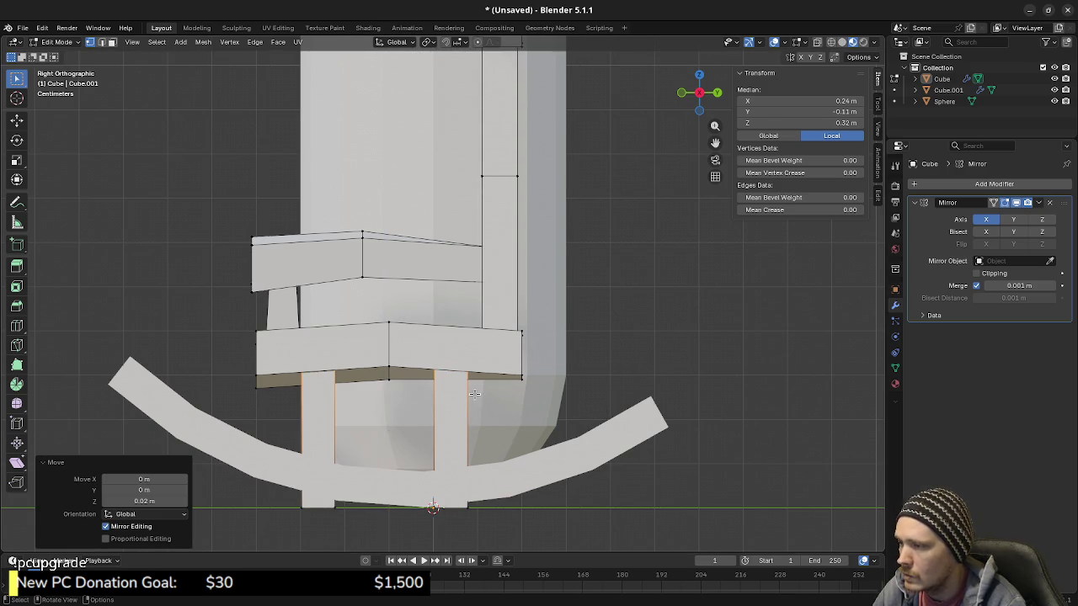
key(alt+a)
Step: In wireframe, snap the 3D cursor to the back post's bottom edge, then deselect all
shift+middle_drag(519, 238, 526, 378)
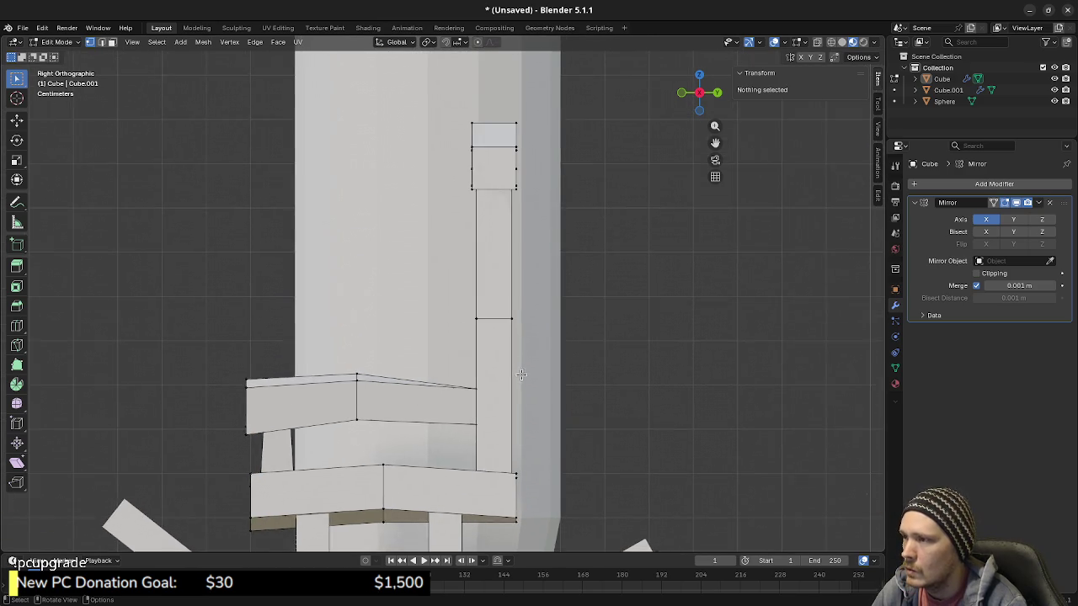
scroll(526, 382, down, 1)
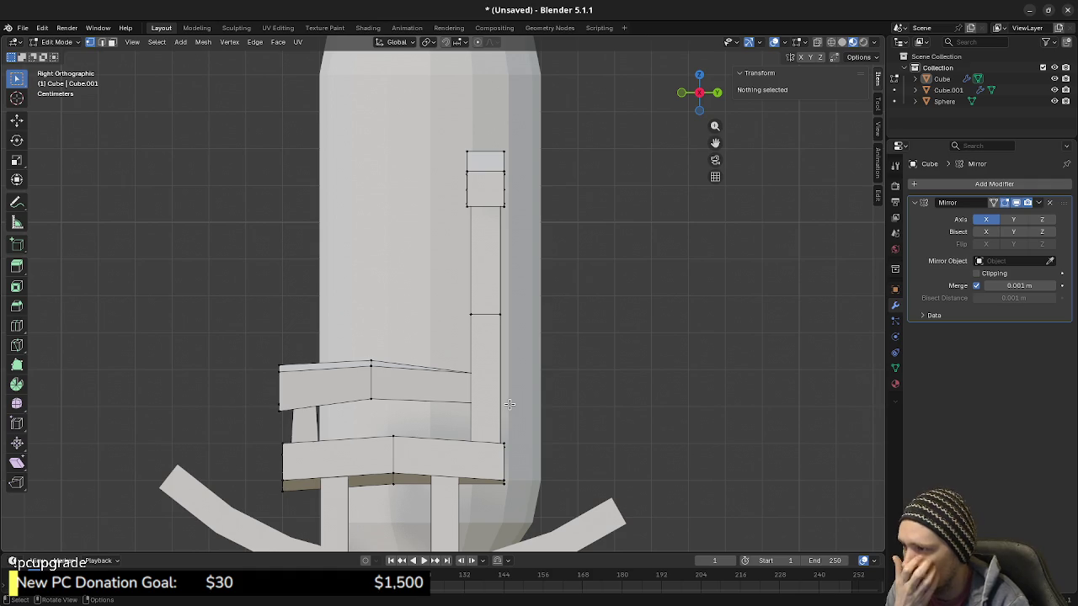
key(z)
click(475, 477)
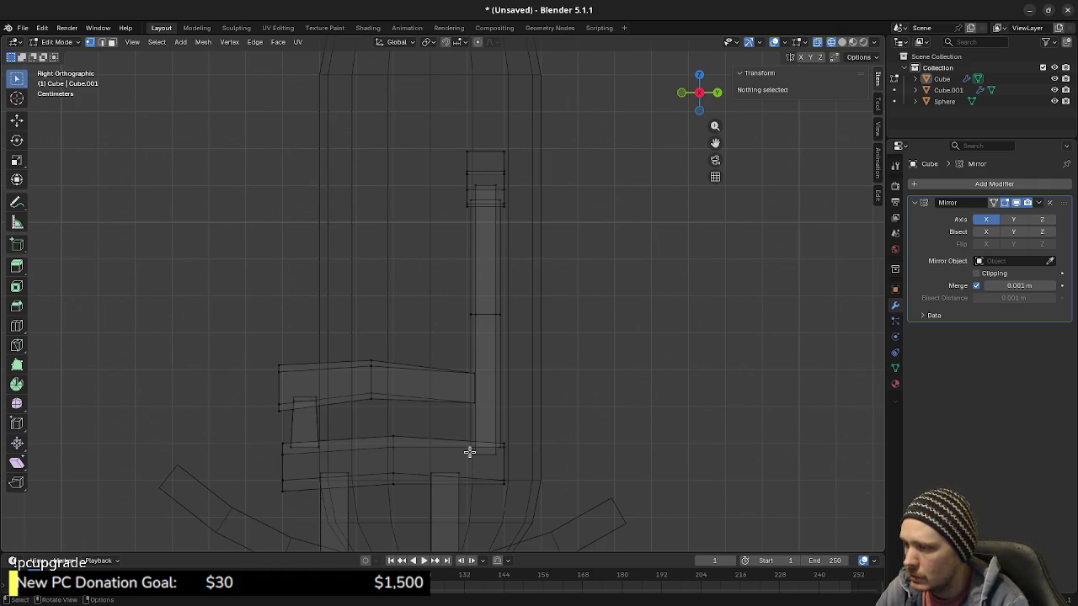
drag(469, 452, 502, 462)
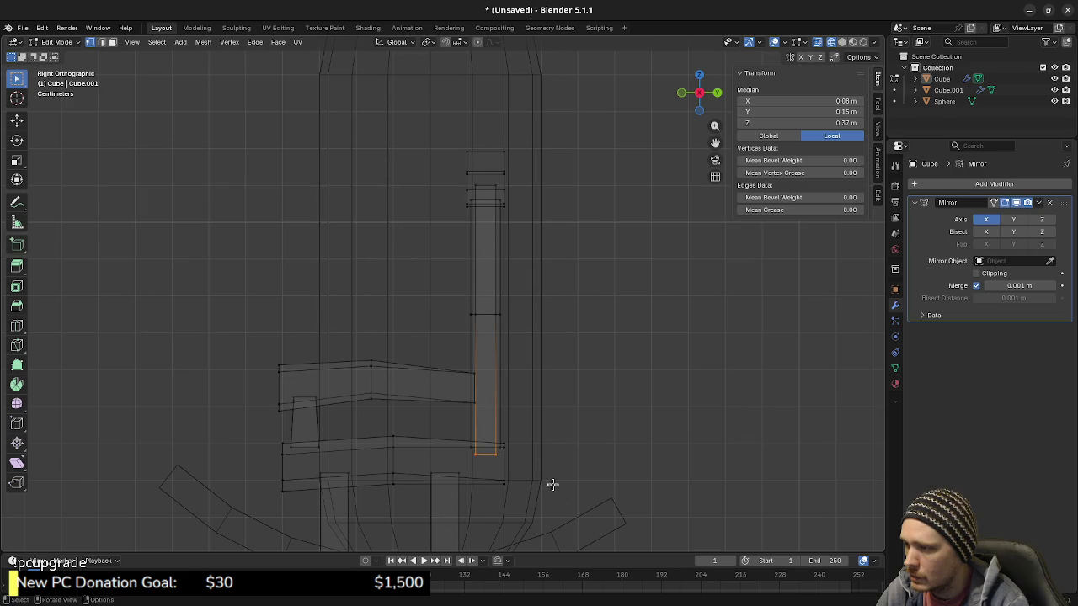
key(shift+s)
click(591, 474)
key(alt+a)
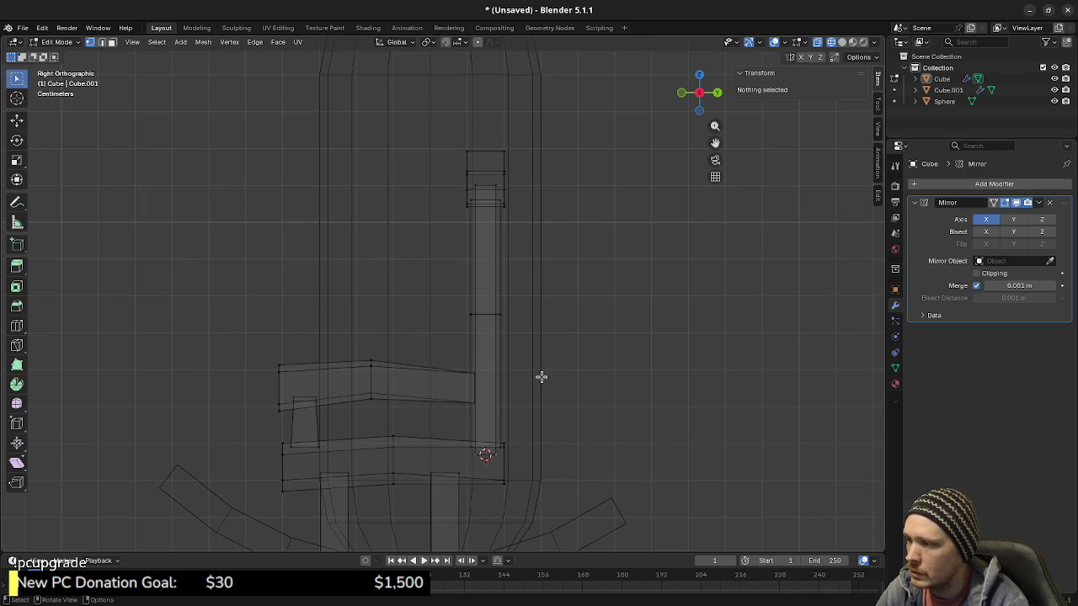
Step: Set the pivot point to 3D Cursor and tilt the upper post and armrest bar 5°
click(428, 48)
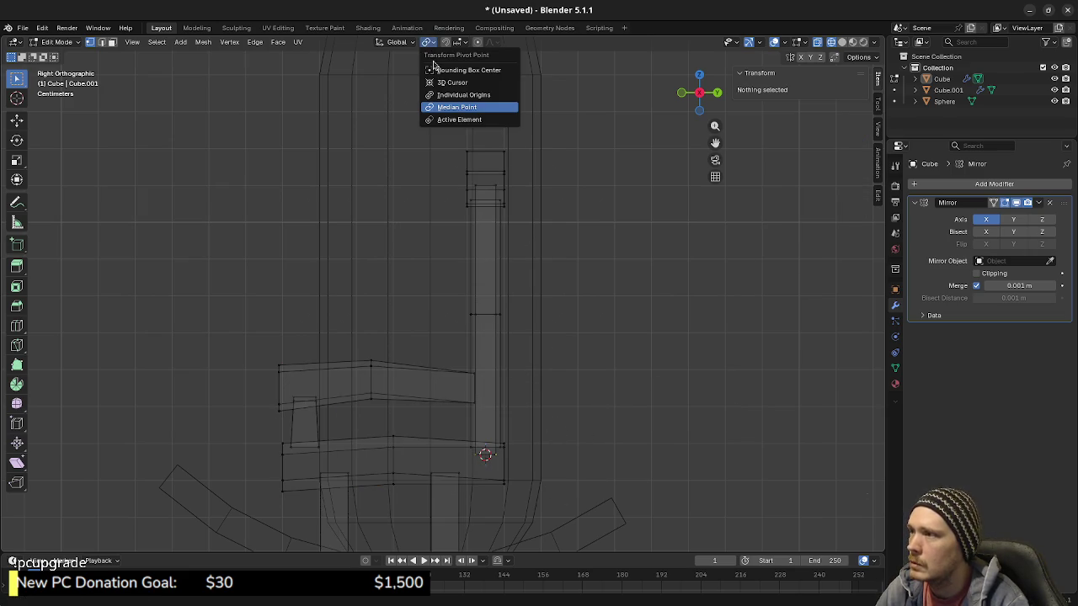
click(457, 105)
drag(433, 125, 522, 328)
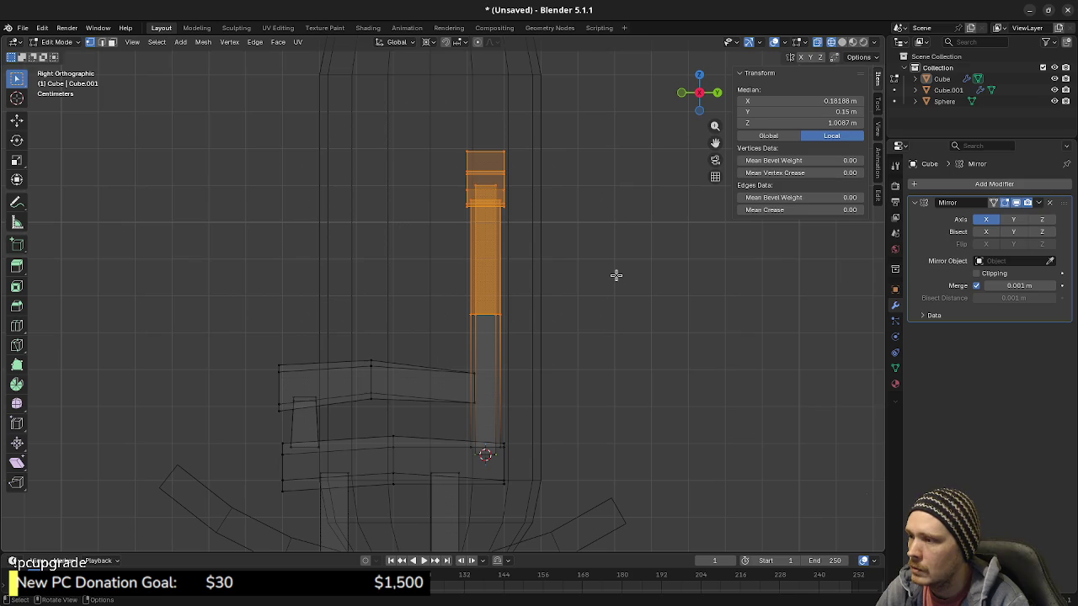
key(r)
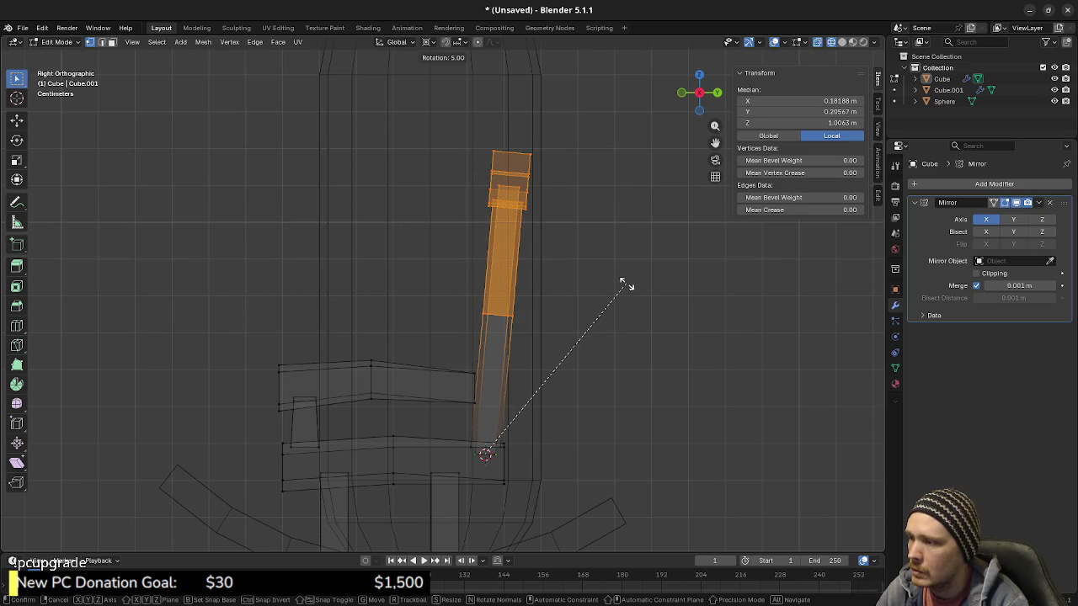
key(Escape)
shift+drag(461, 356, 514, 417)
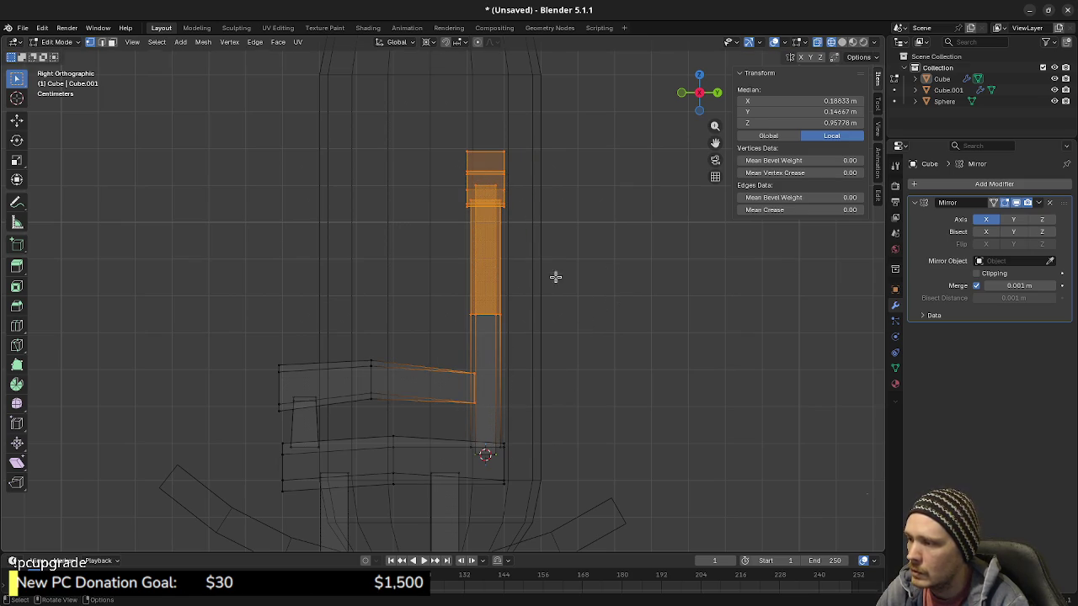
key(r)
ctrl+click(564, 244)
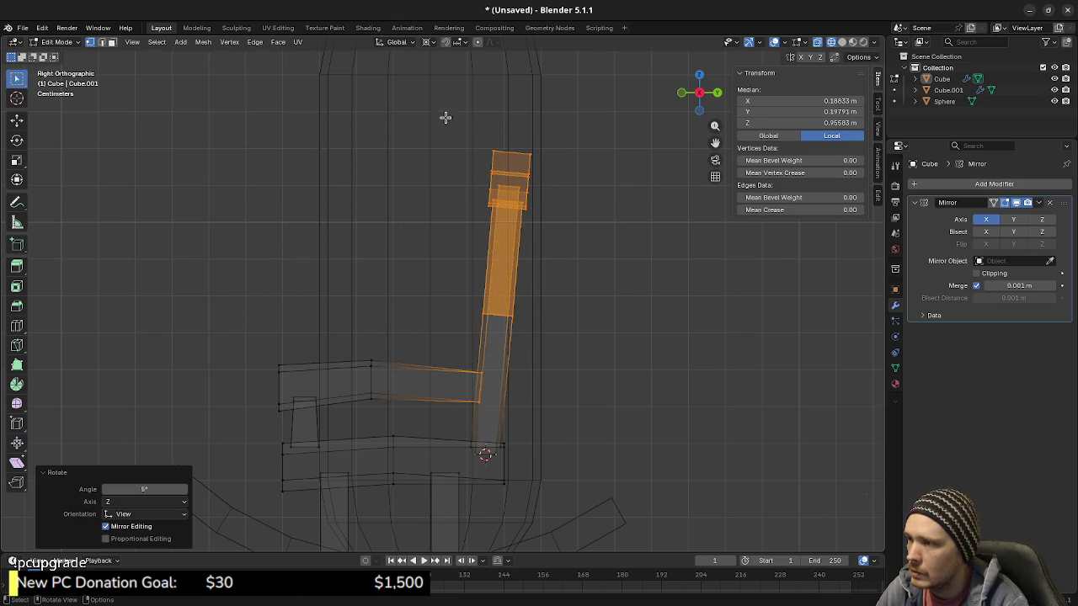
Step: Rotate the post's top block 5° as a trial, then undo both rotations
drag(475, 138, 570, 222)
key(r)
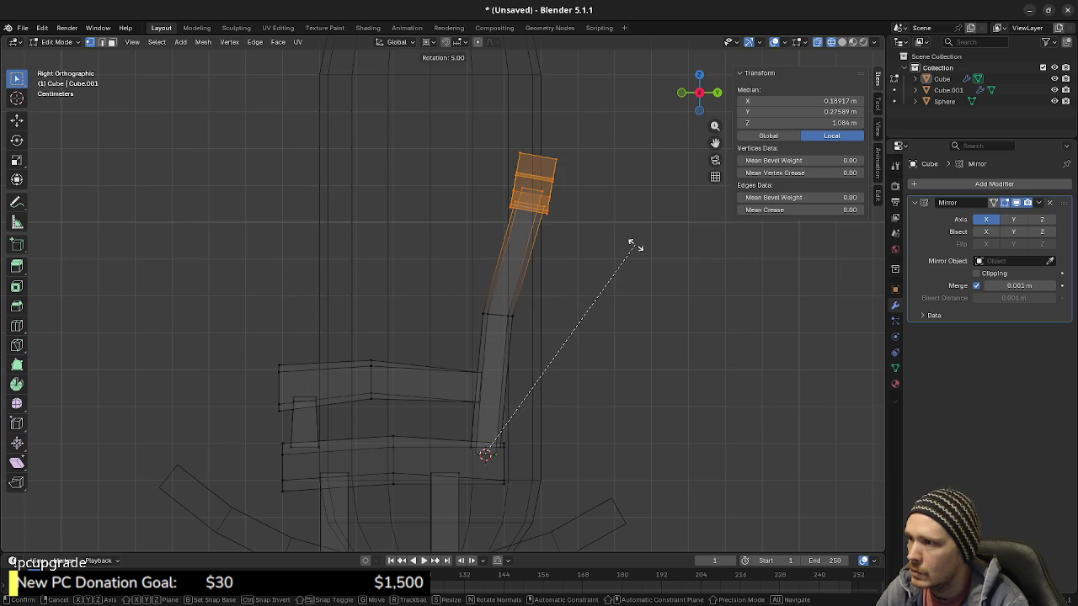
ctrl+click(631, 244)
mouse_move(482, 322)
middle_down()
mouse_move(581, 395)
mouse_move(400, 388)
middle_up()
key(shift+z)
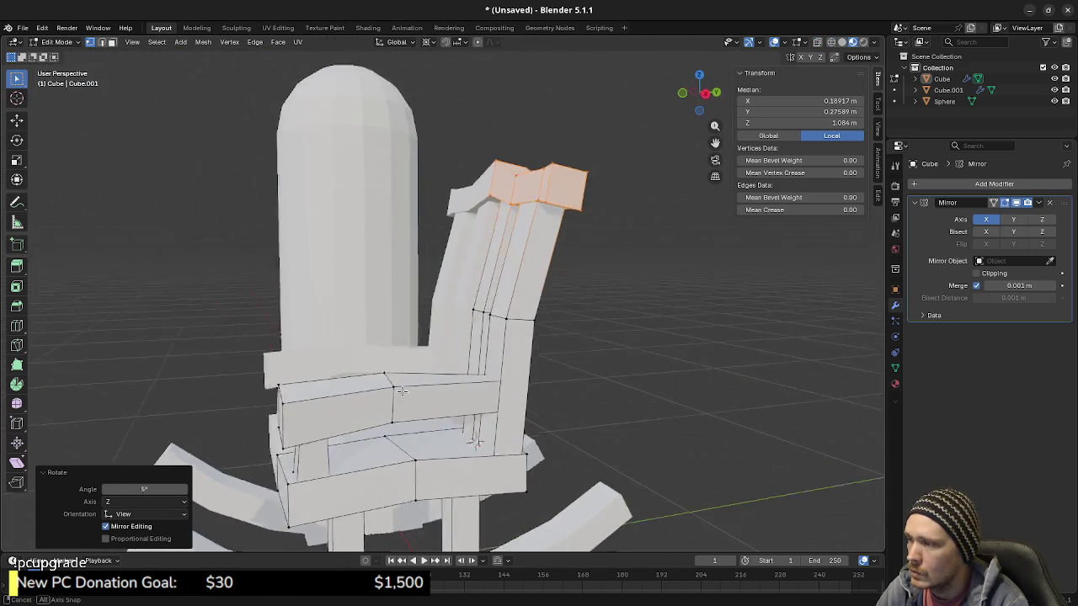
key(ctrl+z)
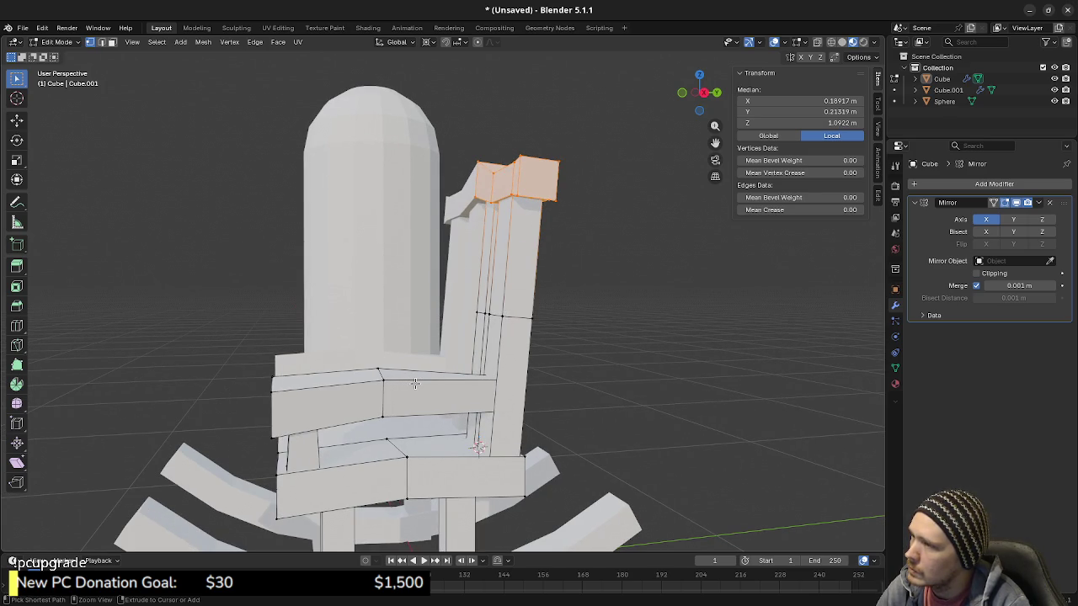
key(ctrl+z)
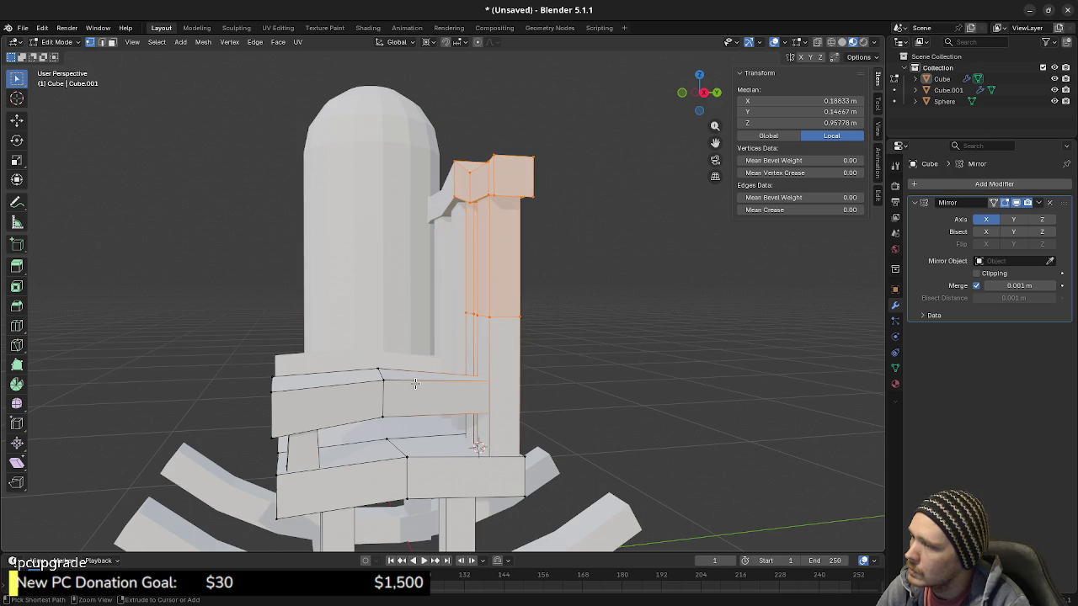
Step: Deselect everything and orbit to inspect the upright back post from above and the side
key(l)
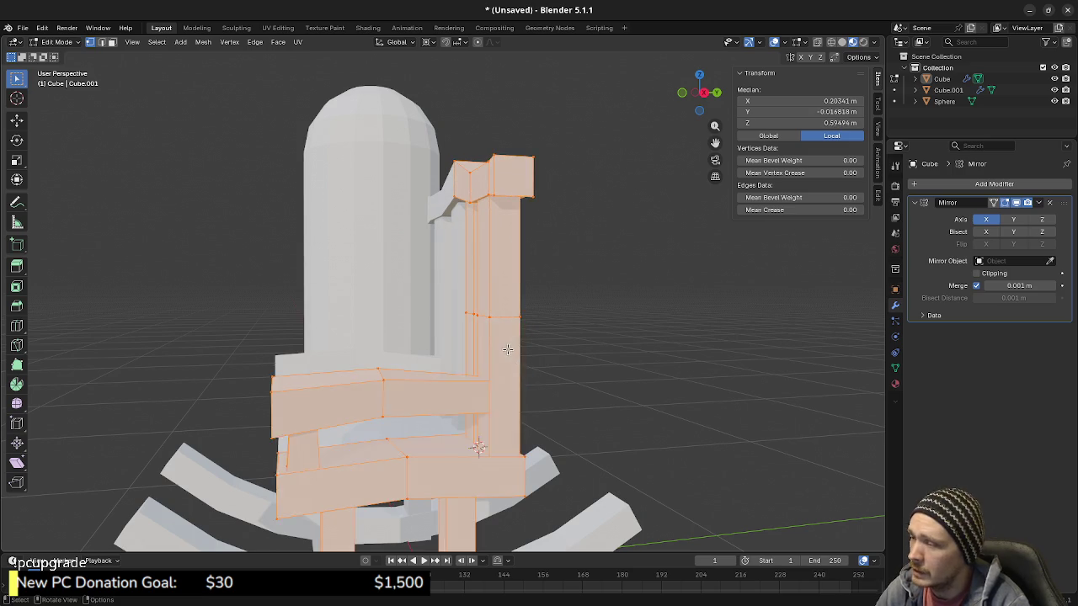
key(alt+a)
mouse_move(476, 320)
middle_down()
mouse_move(424, 311)
mouse_move(493, 316)
middle_up()
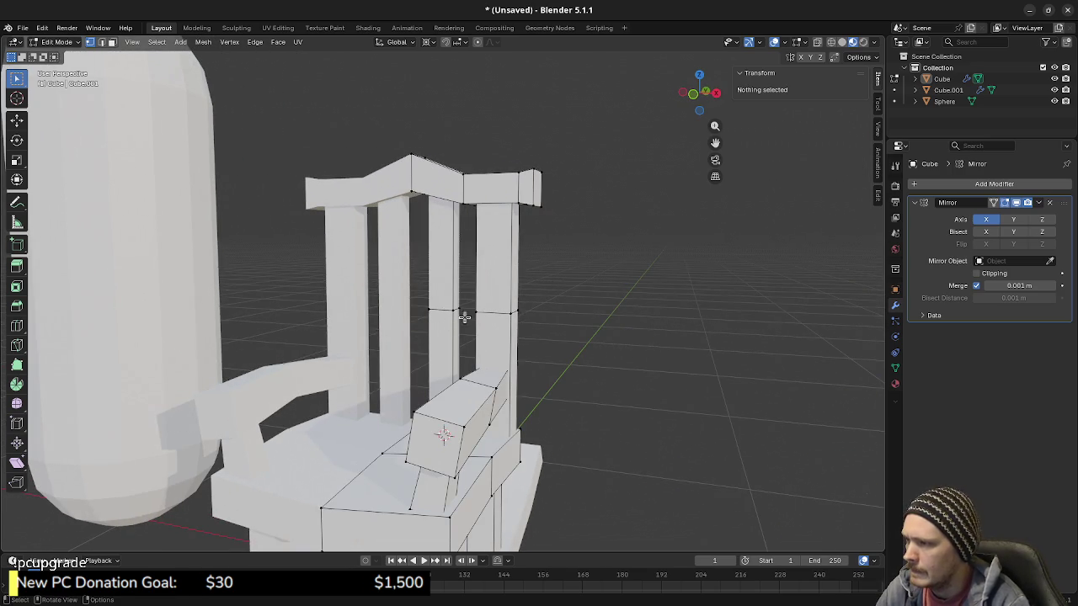
middle_drag(494, 324, 469, 364)
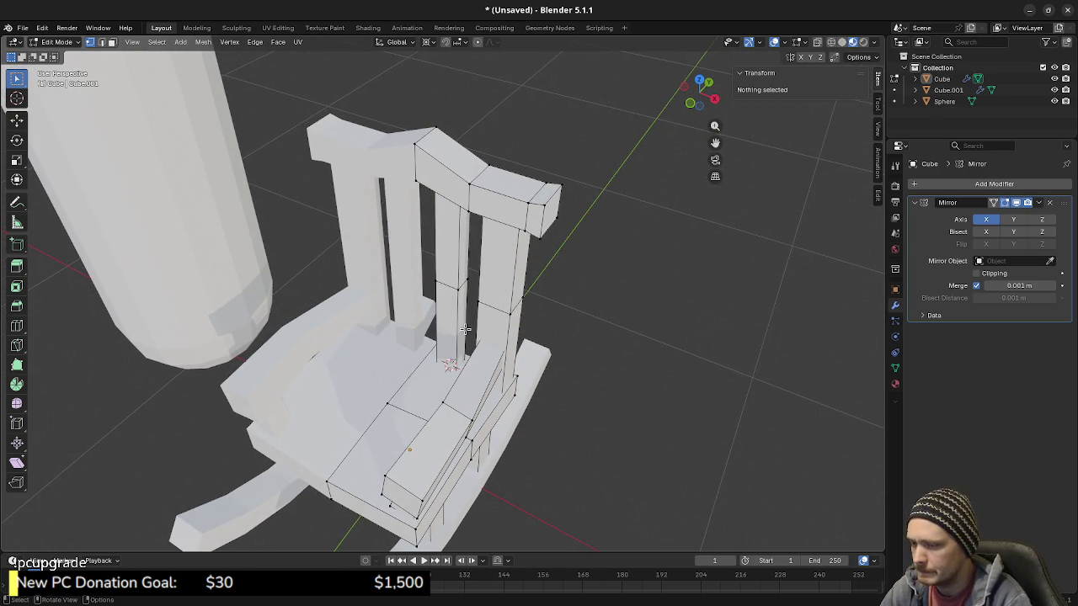
middle_drag(464, 329, 436, 320)
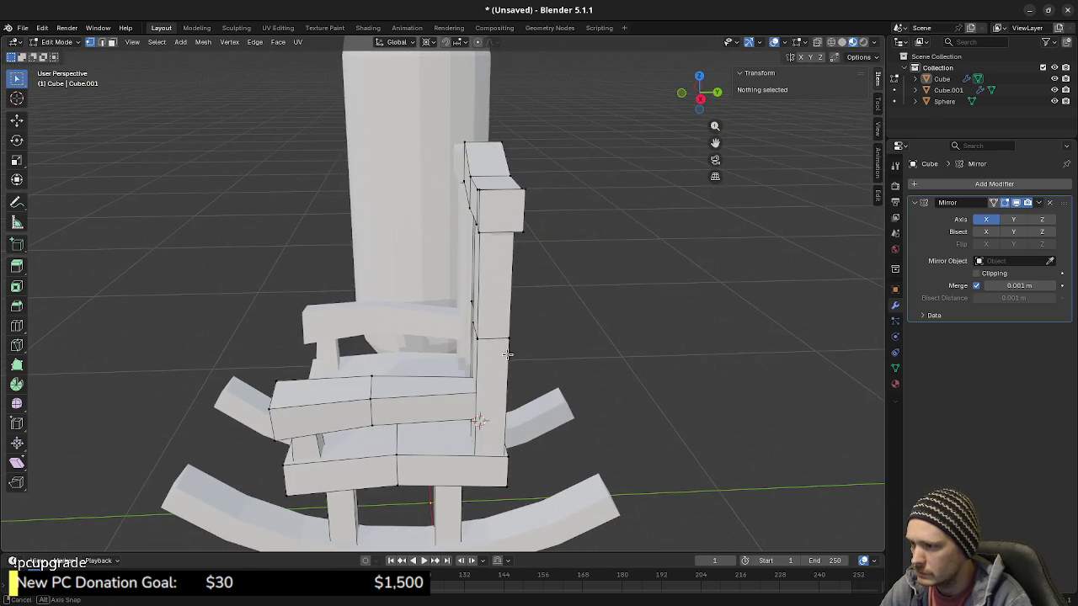
Step: In wireframe top view, shift the selected spindle top -0.02 m along Y
middle_drag(503, 354, 488, 328)
middle_drag(509, 351, 333, 406)
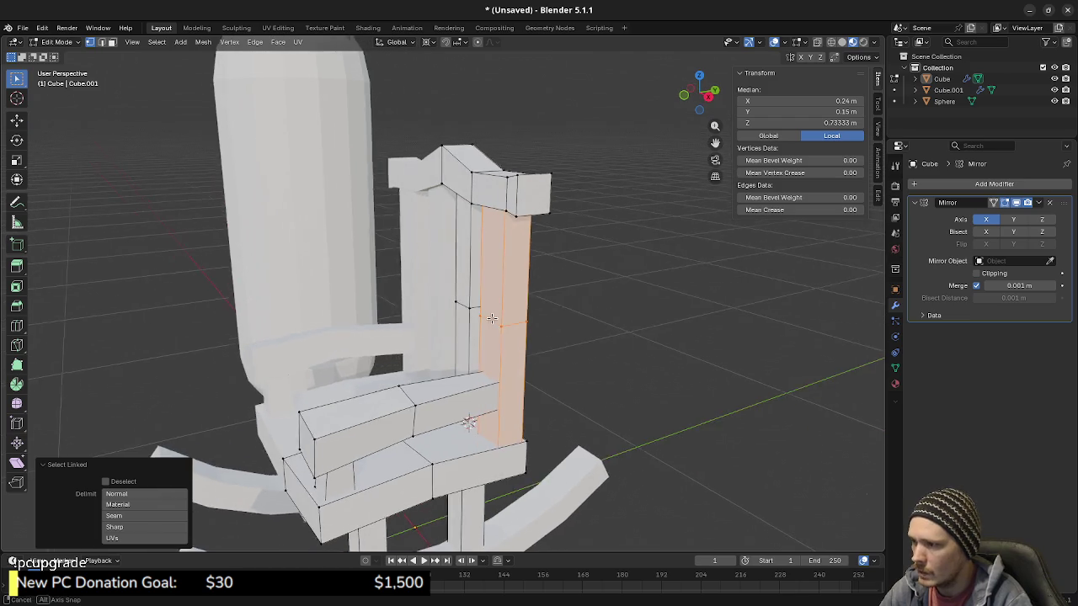
key(shift+z)
mouse_move(482, 389)
middle_down()
mouse_move(455, 344)
mouse_move(485, 348)
mouse_move(517, 370)
middle_up()
shift+click(468, 345)
key(KP_7)
mouse_move(519, 326)
middle_down()
mouse_move(508, 274)
mouse_move(483, 399)
mouse_move(483, 346)
middle_up()
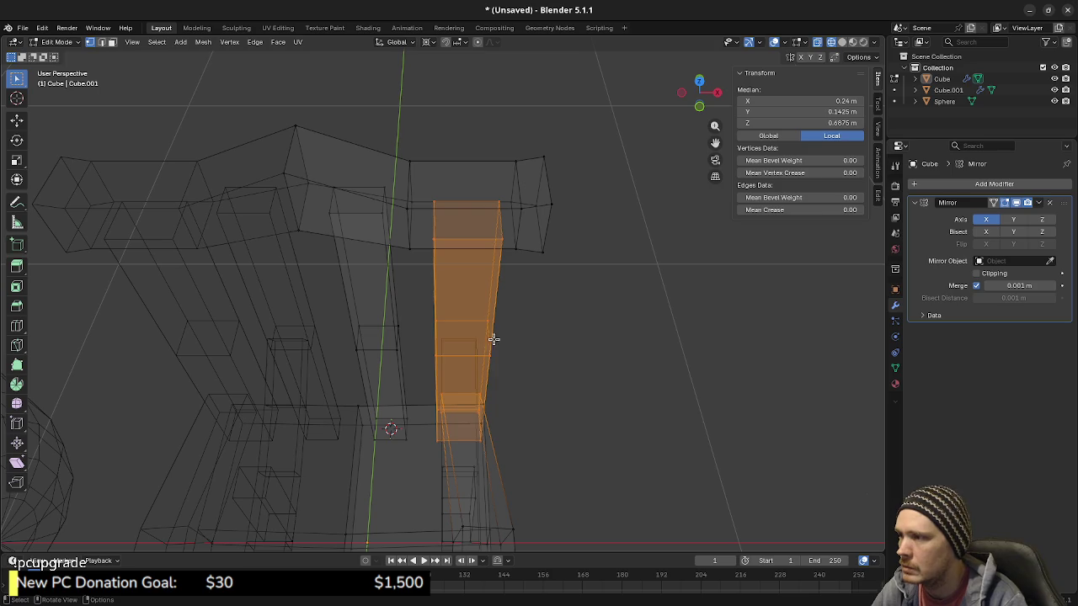
key(KP_7)
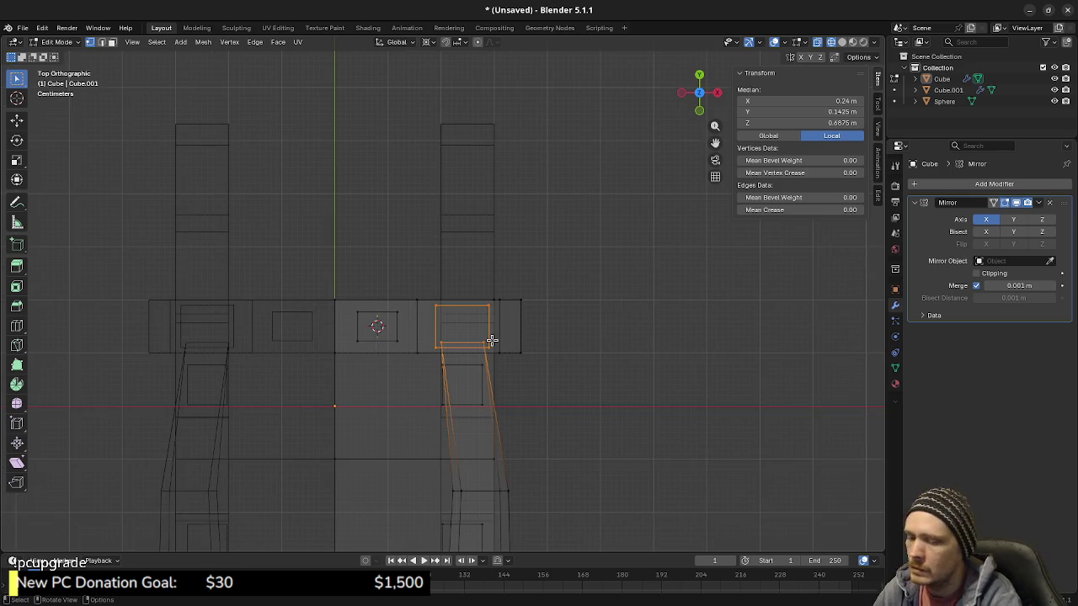
key(g)
key(y)
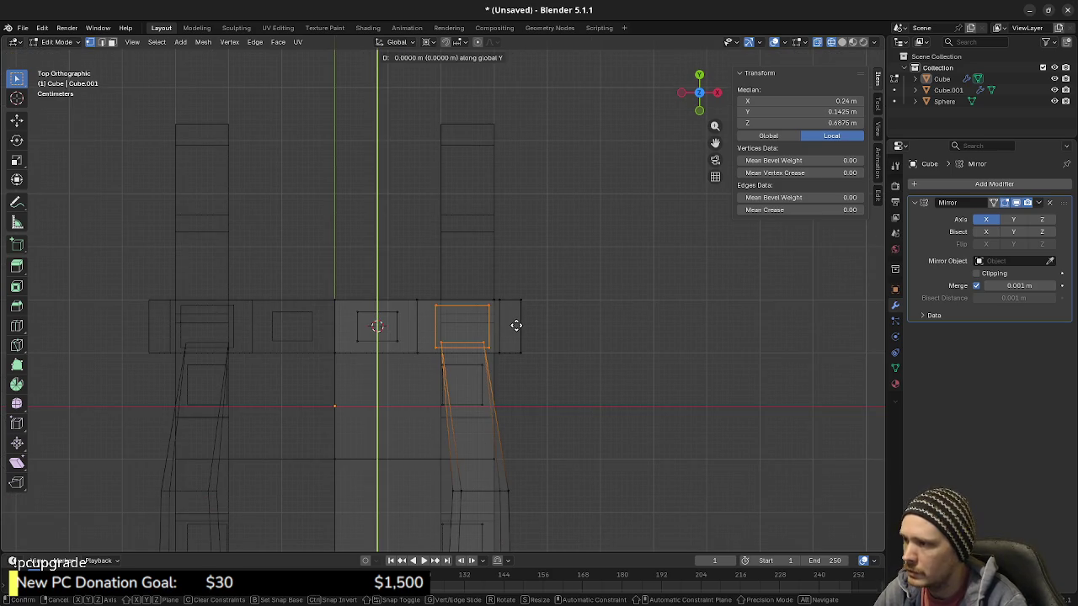
click(512, 333)
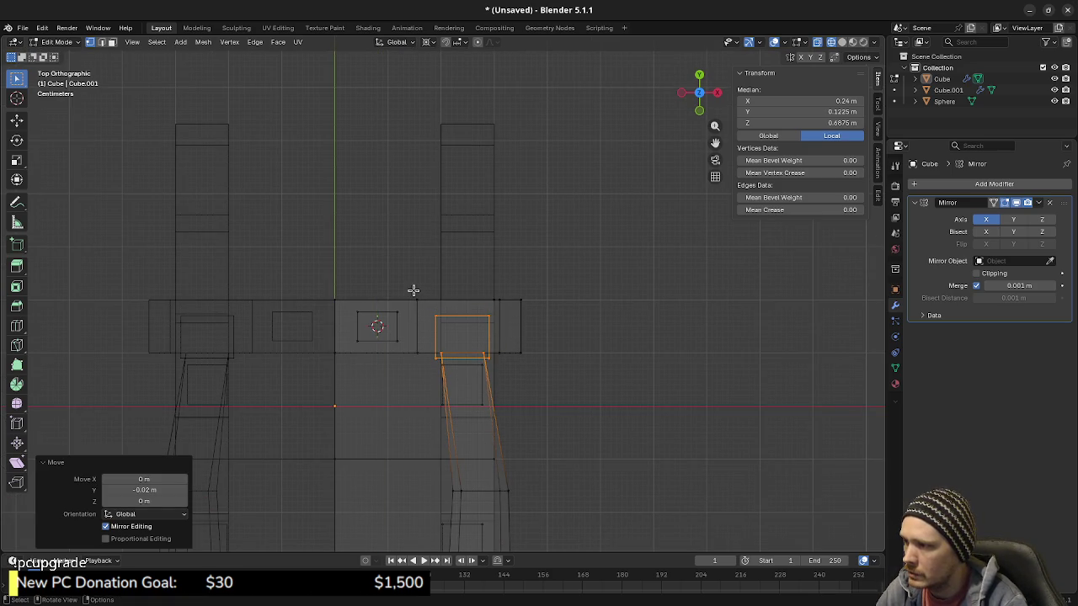
Step: Move the top rail's centre -0.01 m and its outer end -0.02 m along Y
drag(413, 290, 460, 340)
key(y)
click(495, 324)
middle_drag(541, 379, 527, 266)
mouse_move(505, 115)
mouse_down()
mouse_move(578, 206)
mouse_move(570, 230)
mouse_up()
key(KP_7)
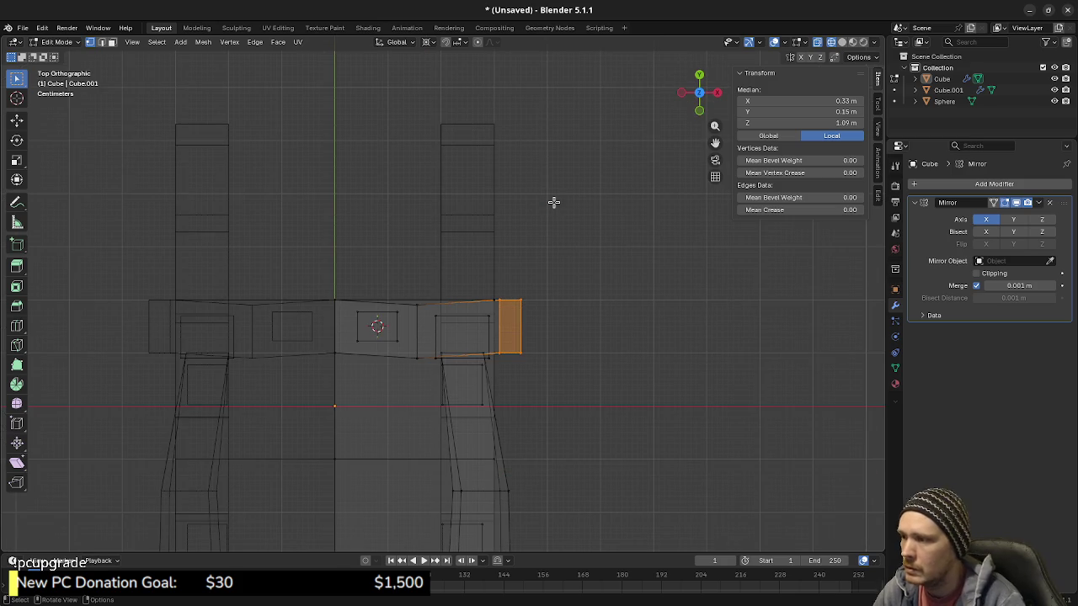
key(g)
key(y)
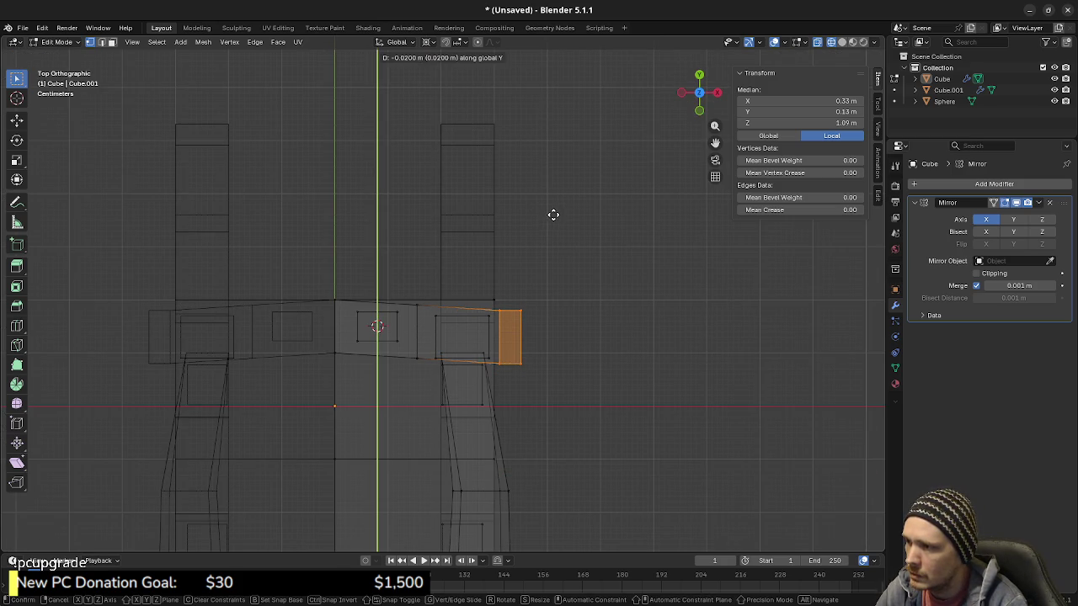
click(552, 215)
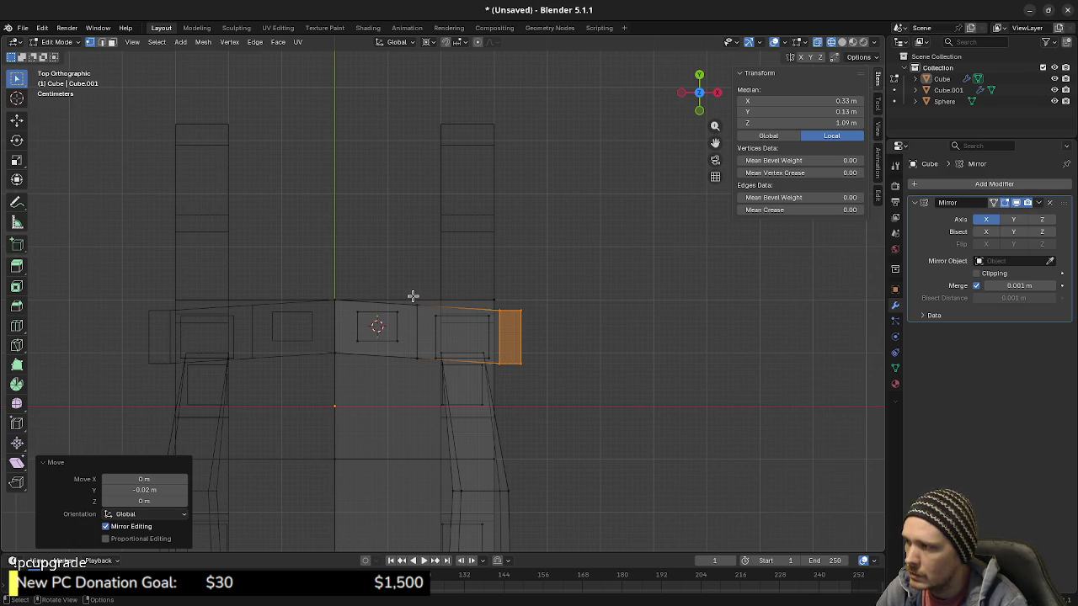
middle_drag(431, 357, 415, 331)
key(shift+z)
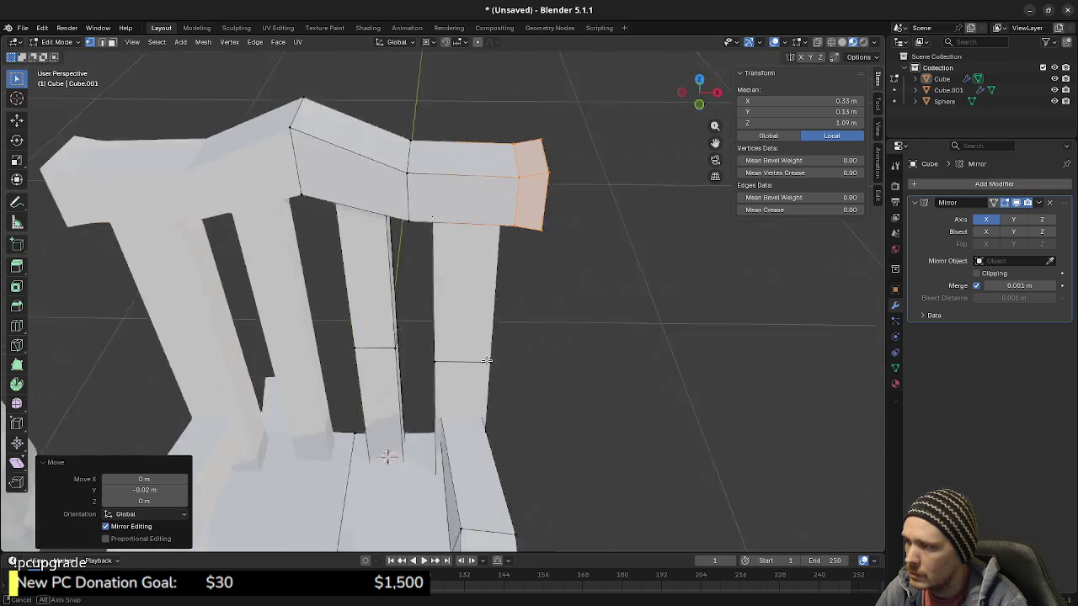
scroll(415, 331, down, 5)
mouse_move(415, 331)
middle_down()
mouse_move(523, 306)
mouse_move(602, 317)
mouse_move(445, 303)
mouse_move(517, 310)
mouse_move(567, 339)
mouse_move(560, 426)
mouse_move(505, 373)
mouse_move(379, 325)
mouse_move(522, 334)
middle_up()
key(Tab)
key(Tab)
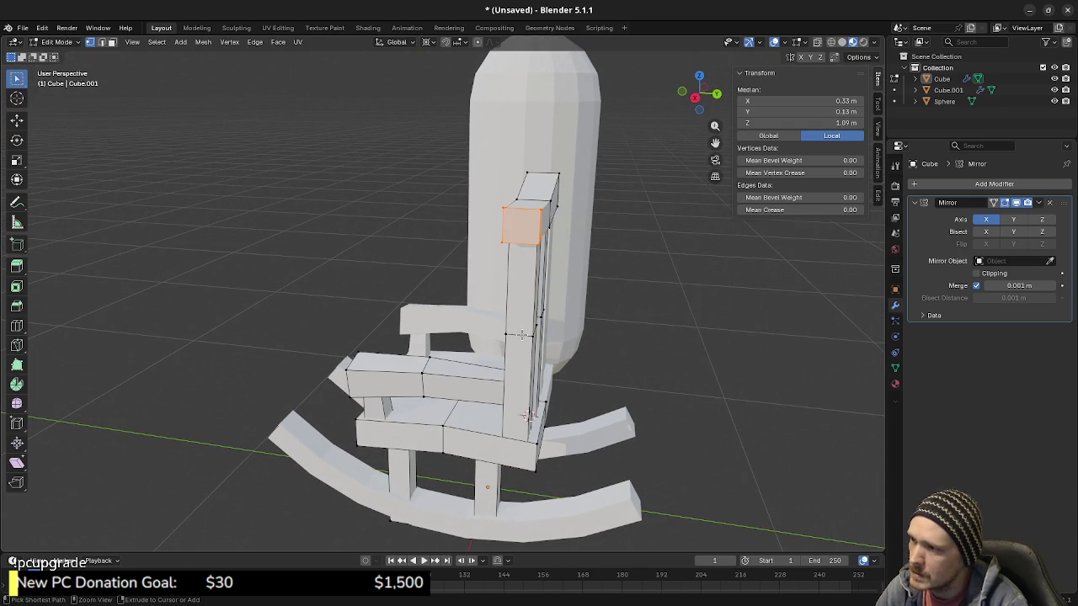
key(2)
click(522, 334)
middle_drag(522, 334, 513, 393)
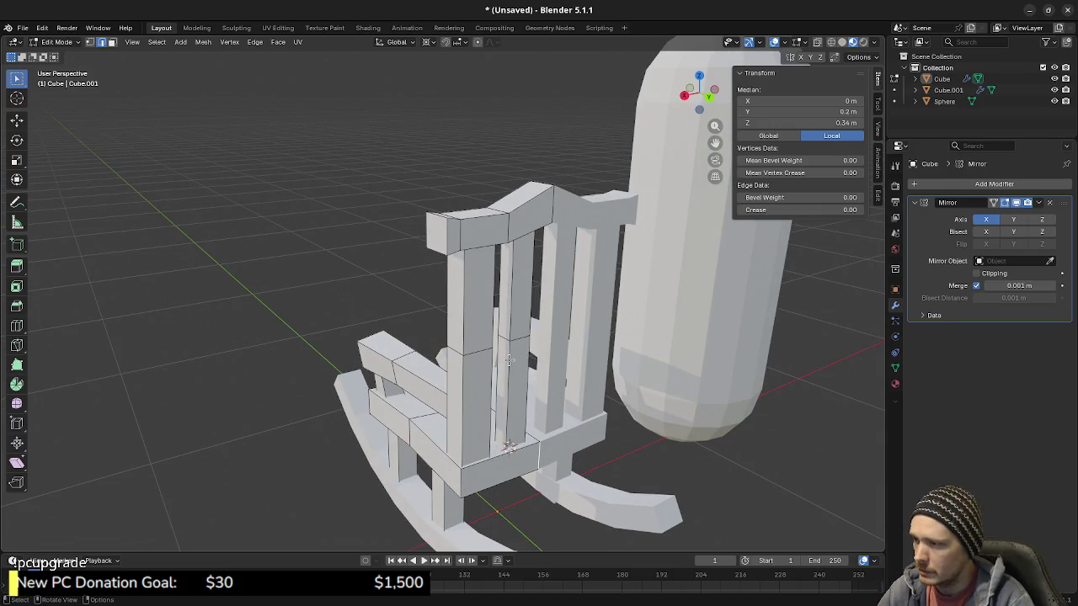
key(l)
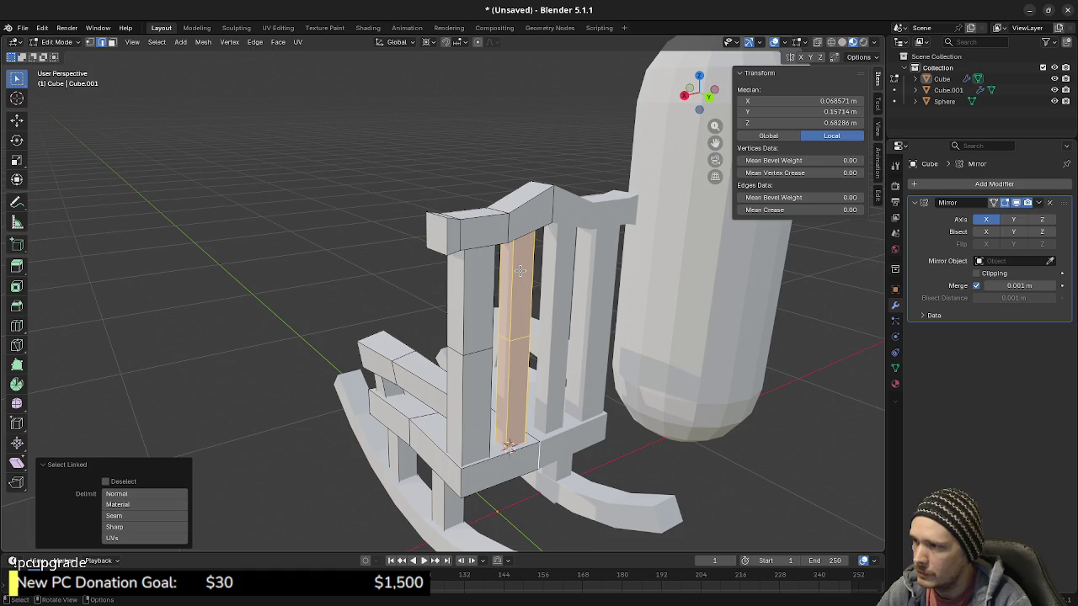
Step: In X-ray top view, select the inner spindle's top and move it 0.05 m along Y
key(KP_7)
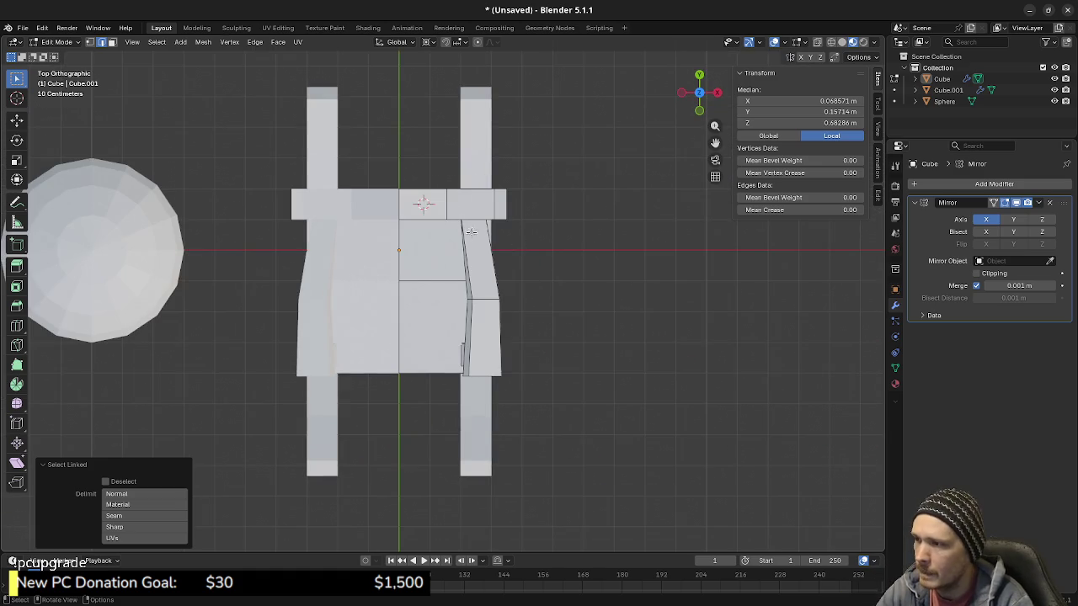
mouse_move(481, 257)
middle_down()
mouse_move(454, 261)
mouse_move(431, 301)
middle_up()
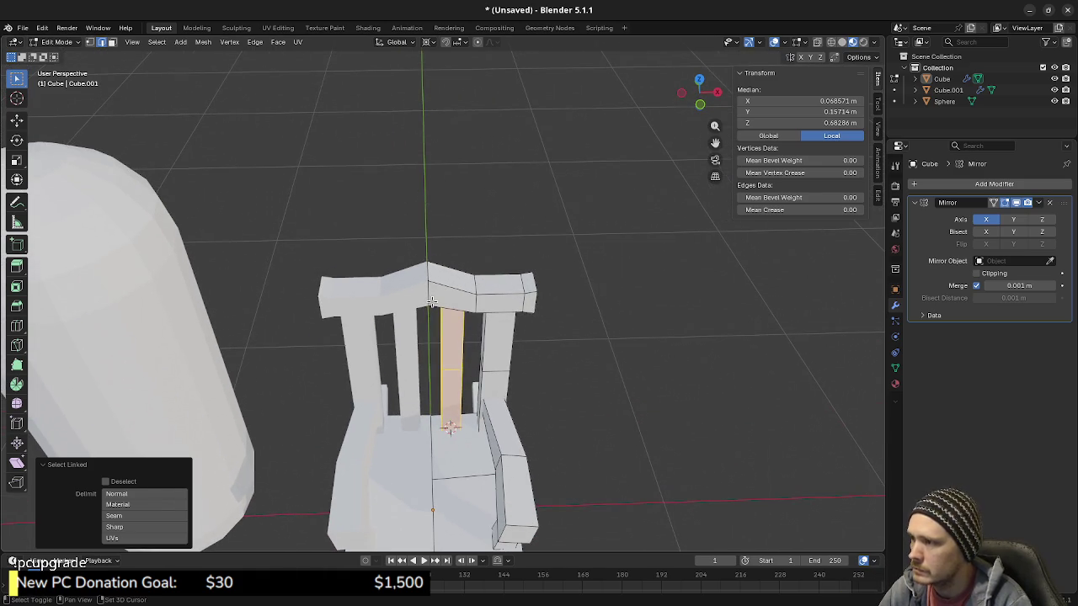
alt+click(462, 333)
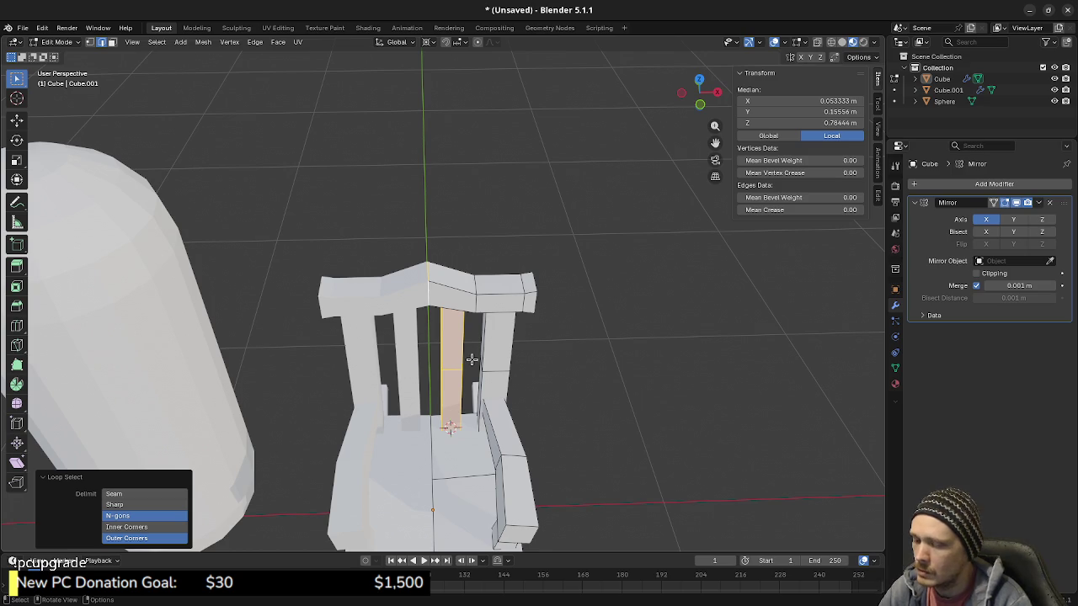
key(KP_7)
key(alt+z)
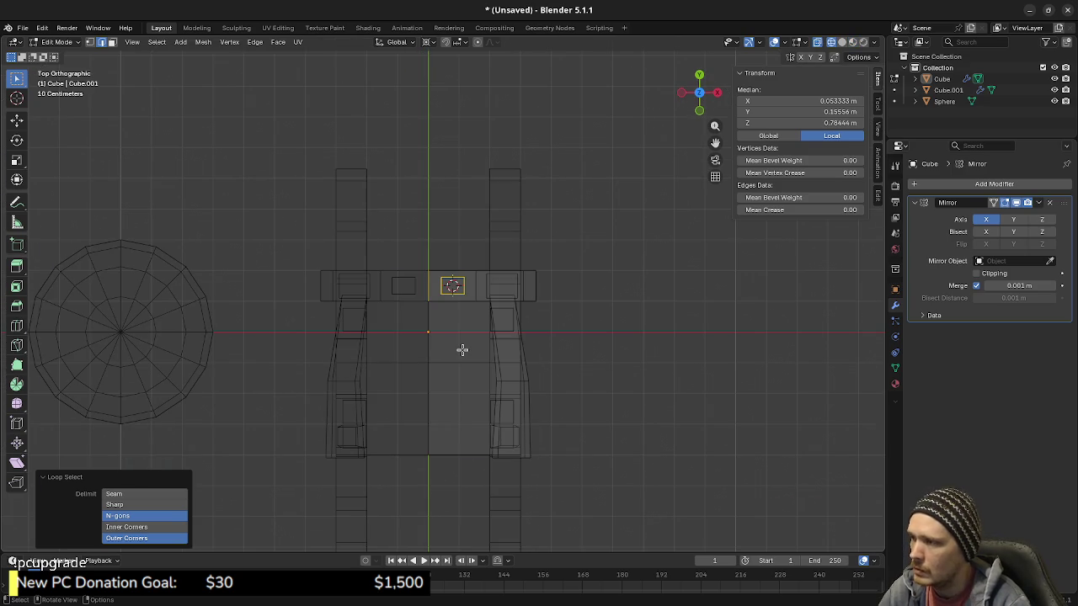
scroll(463, 350, up, 1)
scroll(471, 353, up, 1)
scroll(488, 370, up, 1)
key(g)
key(y)
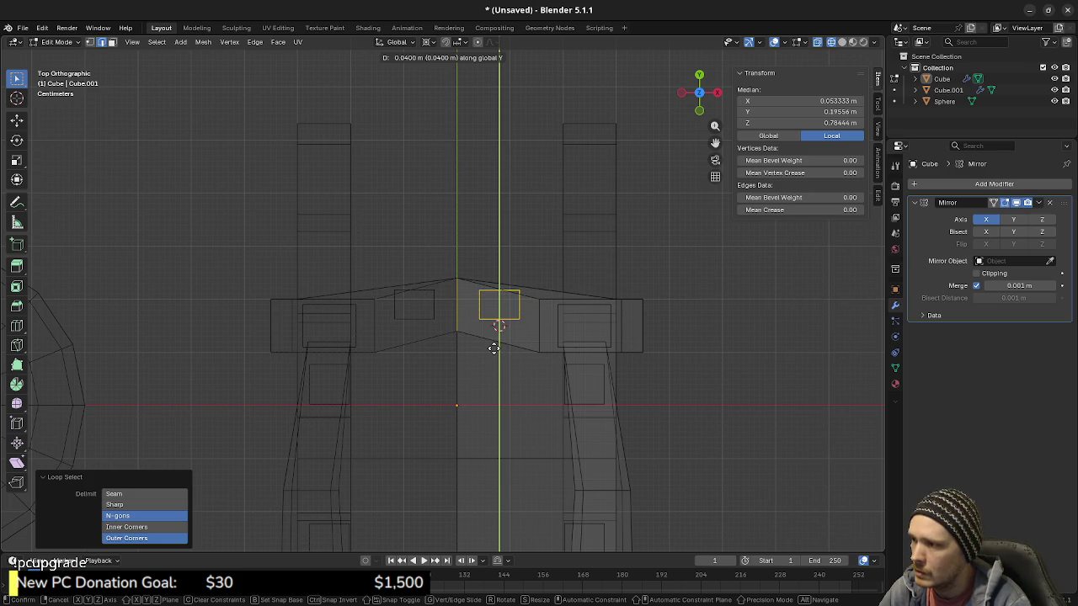
click(494, 341)
Step: Check the spindle in solid shading, then select the top rail faces around it in X-ray top view
mouse_move(529, 392)
middle_down()
mouse_move(476, 345)
mouse_move(500, 409)
mouse_move(530, 356)
mouse_move(474, 361)
mouse_move(510, 473)
mouse_move(481, 457)
middle_up()
key(shift+z)
scroll(510, 474, down, 3)
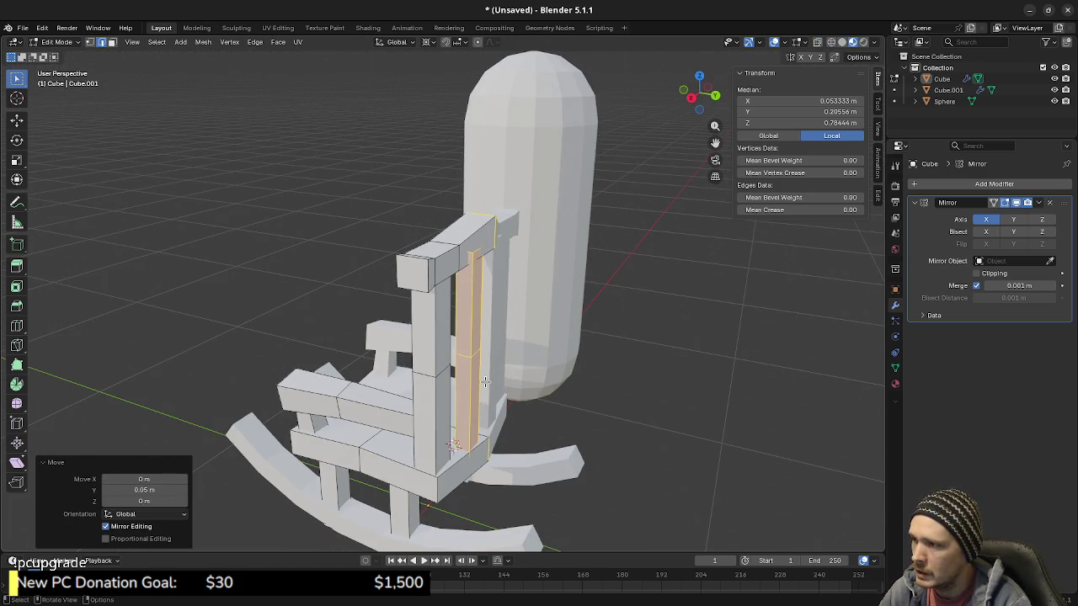
key(KP_7)
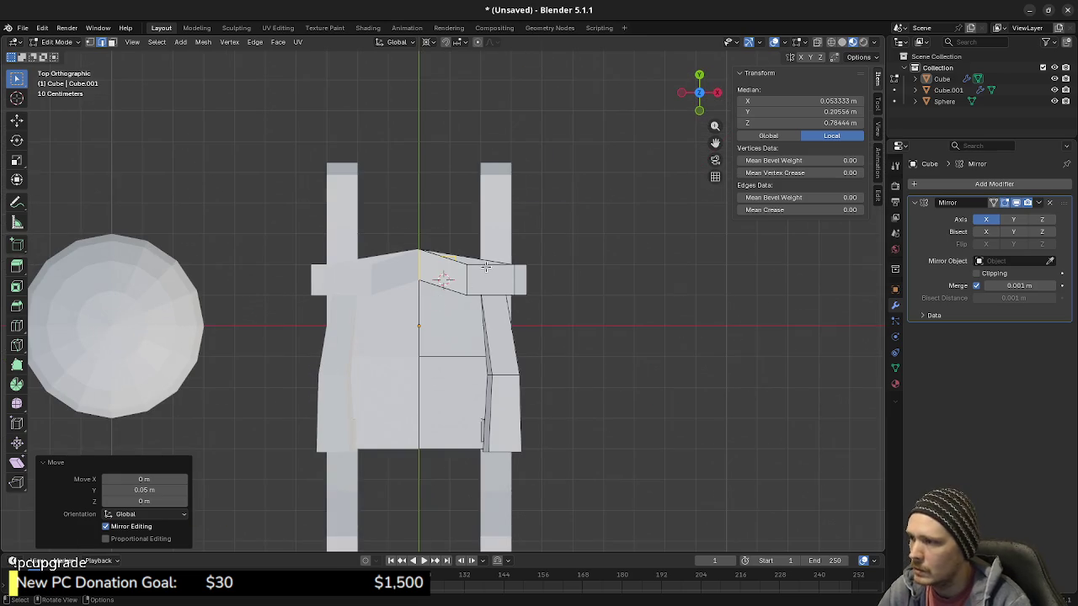
scroll(440, 282, up, 4)
scroll(505, 287, up, 2)
shift+middle_drag(521, 290, 517, 353)
key(shift+z)
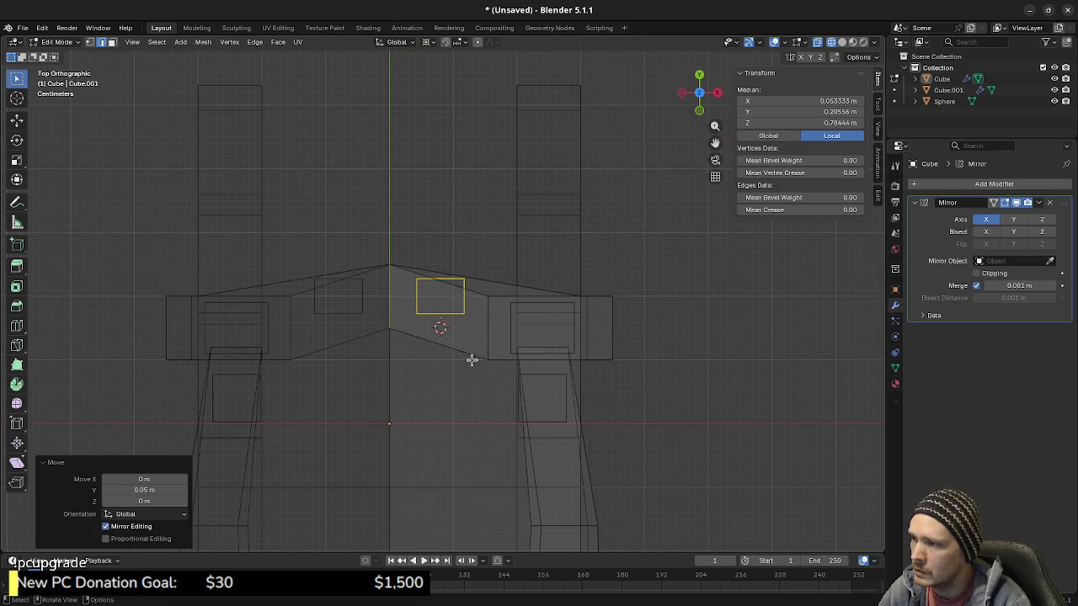
shift+click(485, 291)
Step: Push the top rail's right-hand section back 0.03 m along Y
click(512, 373)
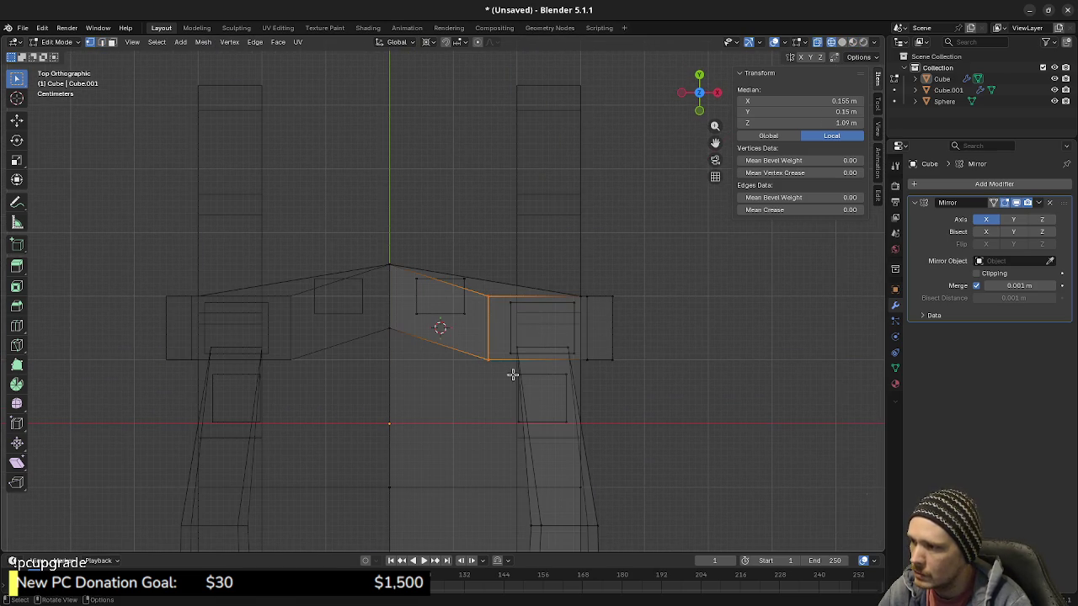
key(g)
key(y)
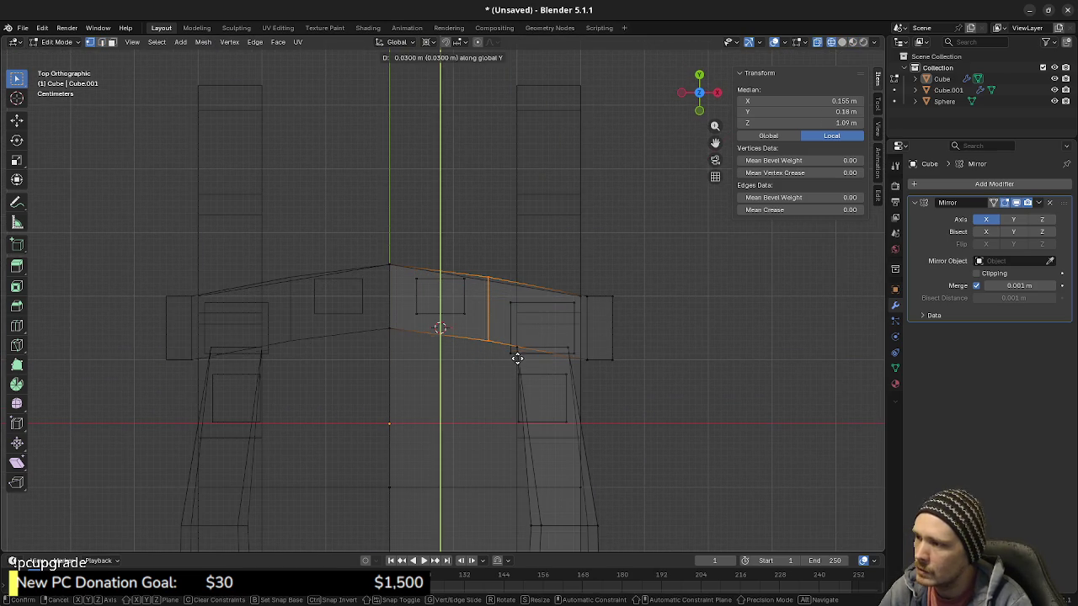
click(517, 357)
mouse_move(522, 380)
middle_down()
mouse_move(525, 353)
mouse_move(523, 389)
middle_up()
Step: Set the pivot to Individual Origins and rotate the spindle top 10° to follow the rail
click(450, 385)
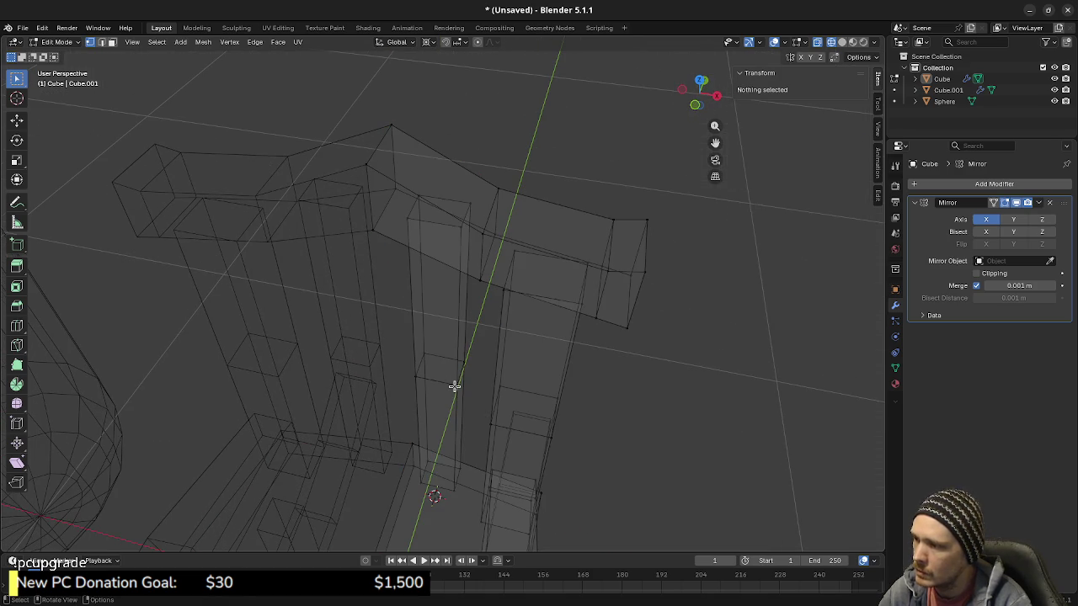
key(l)
key(KP_7)
key(r)
key(Escape)
click(426, 44)
click(449, 120)
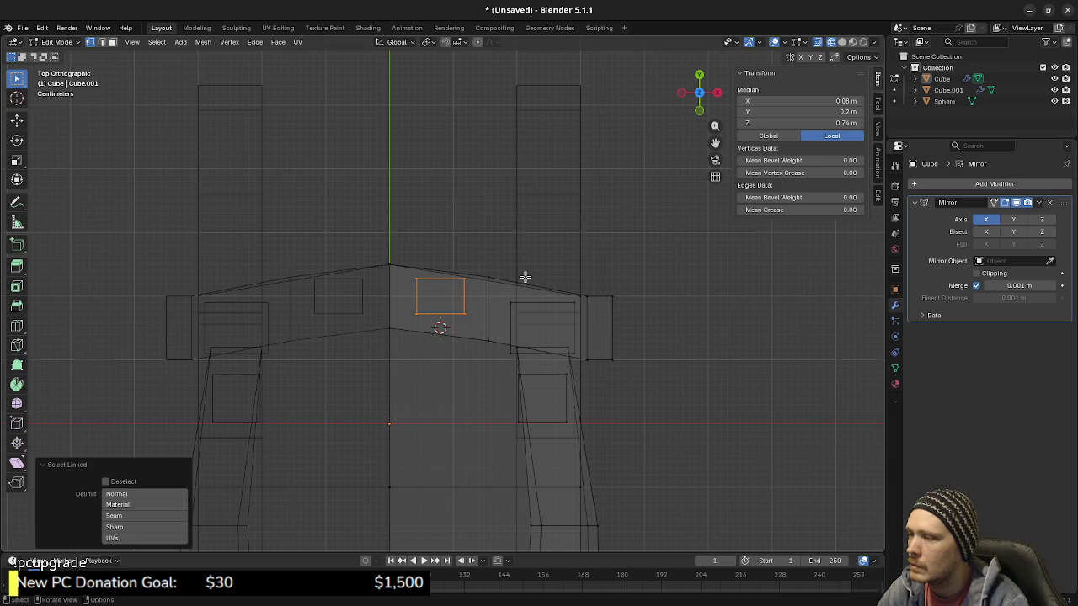
key(r)
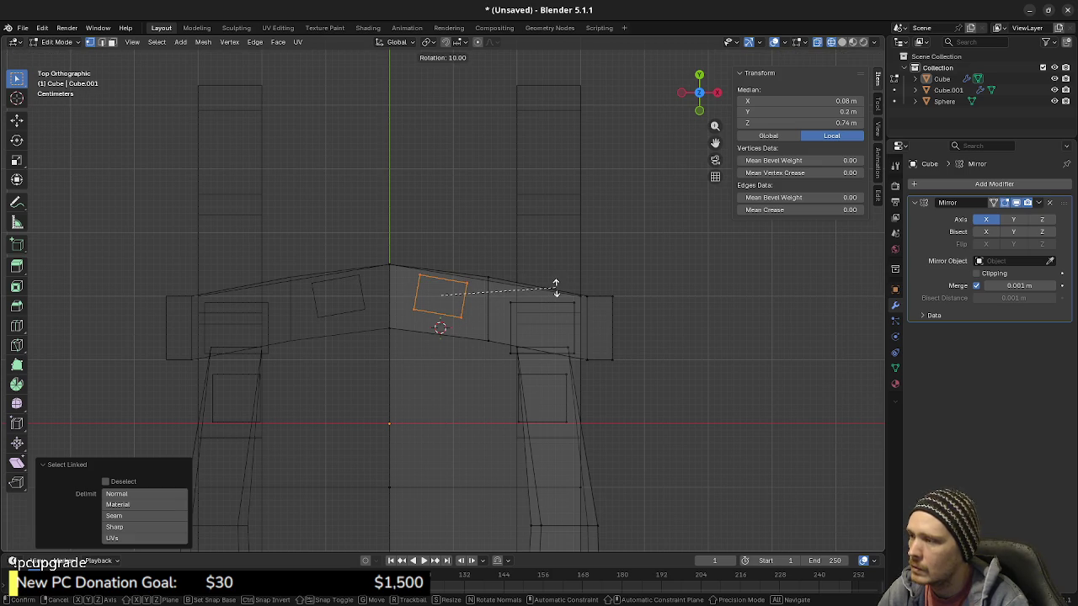
key(Return)
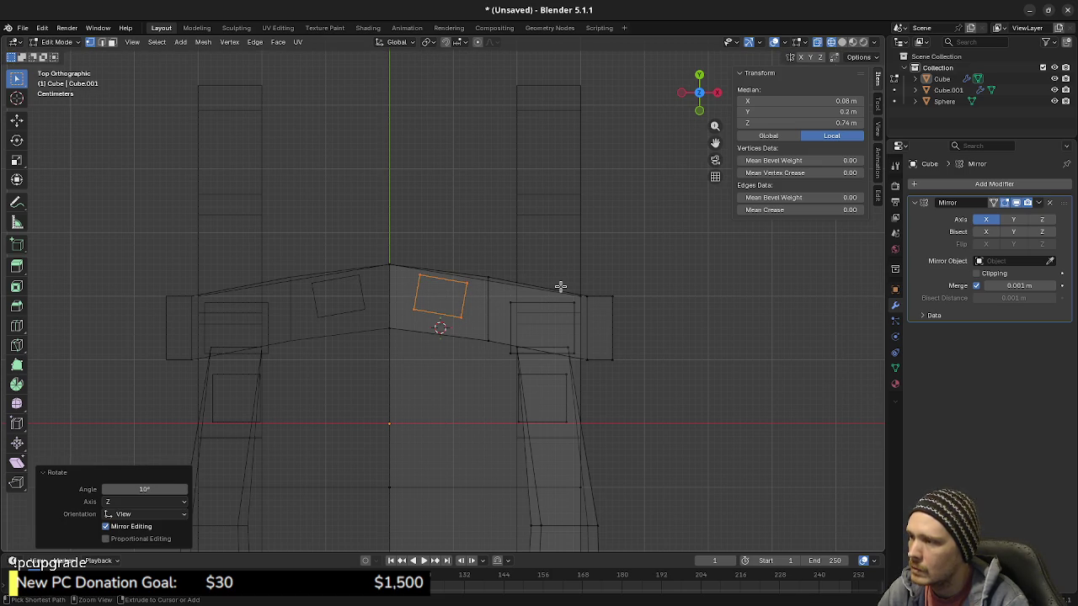
Step: Select the linked back post piece plus its top face, viewed from the top
key(l)
key(alt+a)
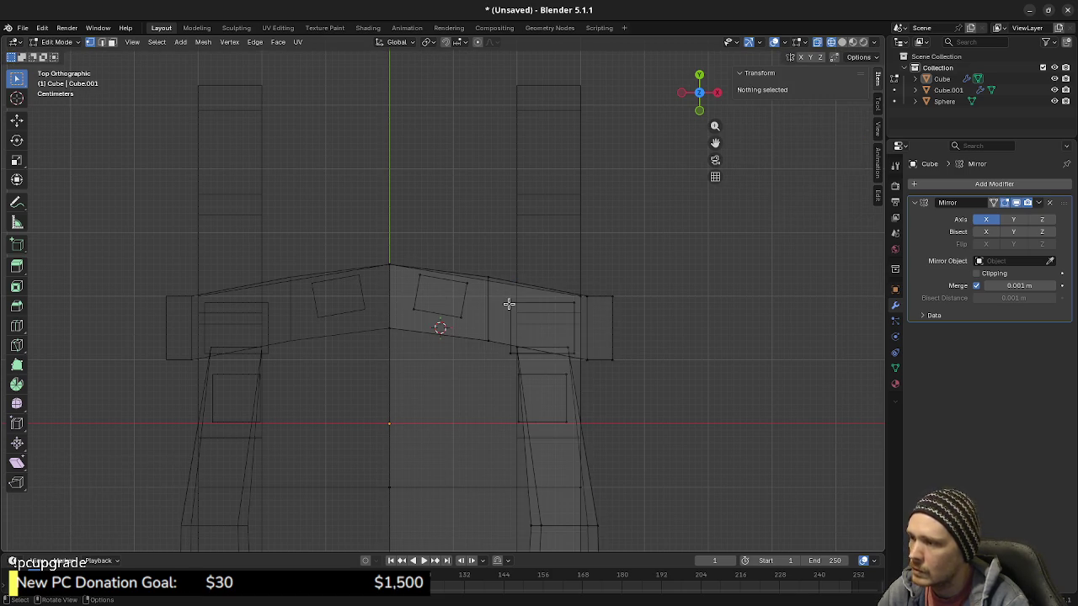
key(l)
mouse_move(517, 349)
middle_down()
mouse_move(532, 289)
mouse_move(551, 337)
mouse_move(534, 368)
mouse_move(498, 361)
mouse_move(417, 308)
middle_up()
shift+drag(418, 307, 468, 383)
key(KP_7)
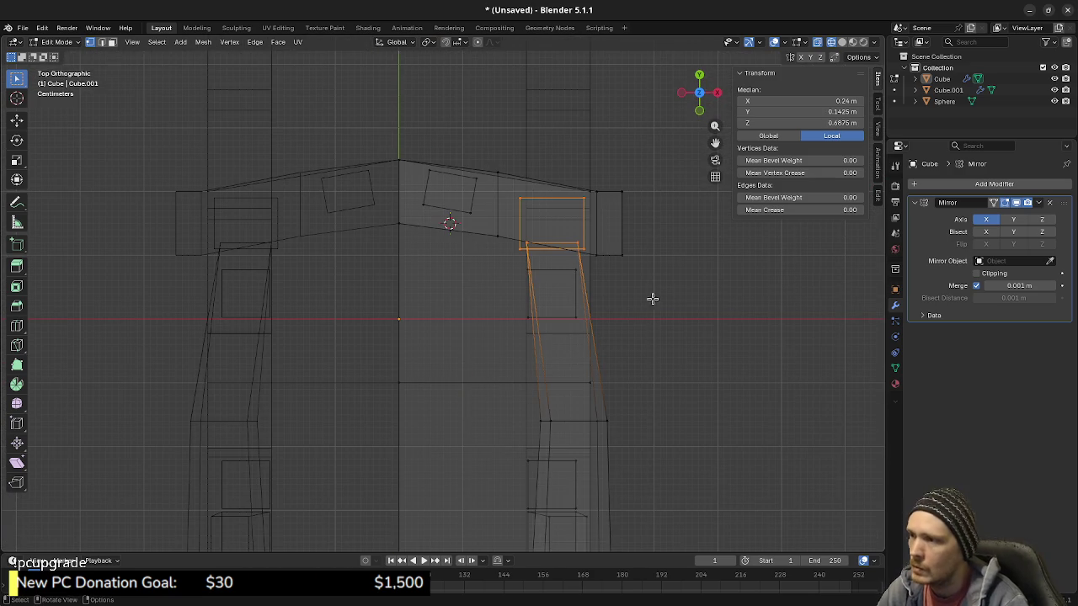
Step: Rotate the back post's top 10° and move it 0.01 m along Y
key(r)
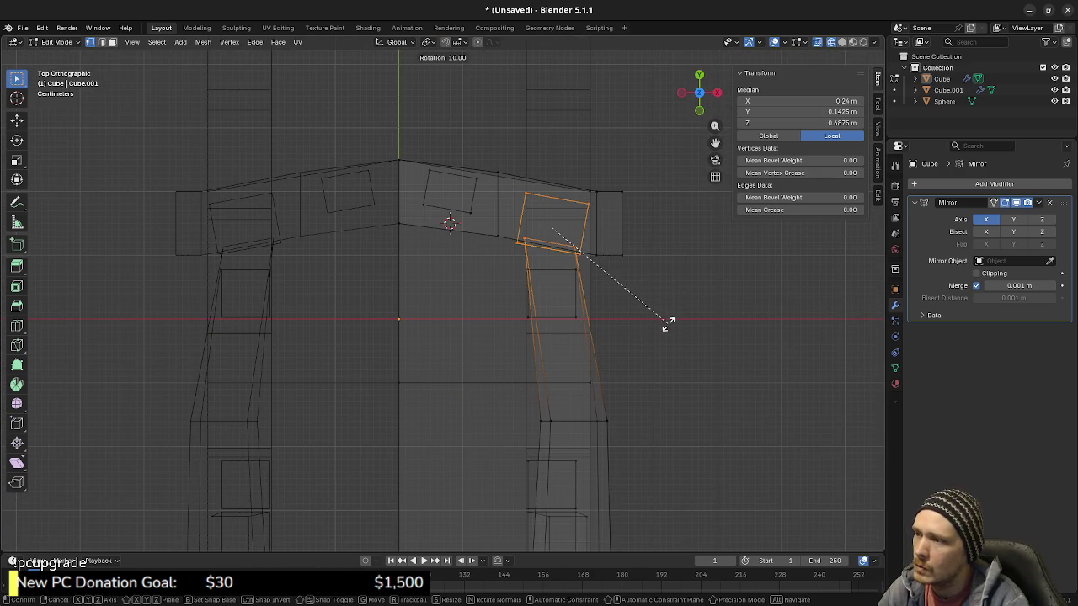
click(665, 324)
key(g)
key(y)
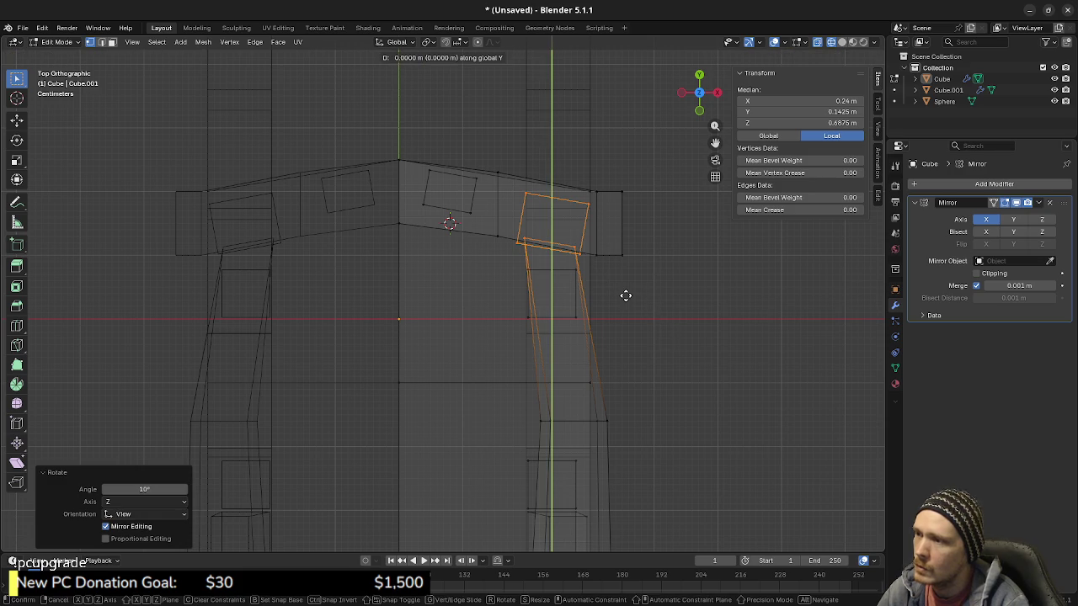
click(627, 289)
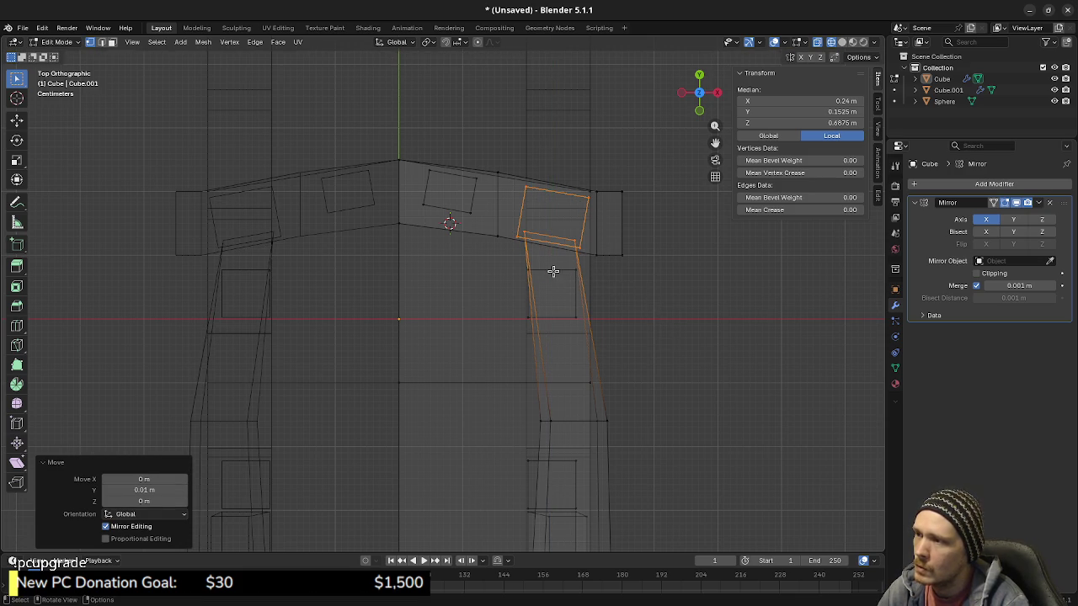
Step: Reselect only the post's top face and nudge it -0.01 m along Y
click(479, 214)
key(l)
key(ctrl+z)
key(g)
key(y)
click(475, 217)
Step: Switch to Material Preview shading, clear the selection and return to Object Mode
mouse_move(505, 289)
middle_down()
mouse_move(496, 308)
mouse_move(425, 329)
mouse_move(513, 334)
mouse_move(434, 331)
mouse_move(388, 362)
middle_up()
key(z)
click(488, 423)
key(alt+a)
scroll(505, 379, down, 5)
key(Tab)
scroll(512, 333, down, 5)
scroll(421, 336, up, 3)
Step: Edit the chair back mesh Cube.001 in a see-through top-down view
click(387, 362)
key(Tab)
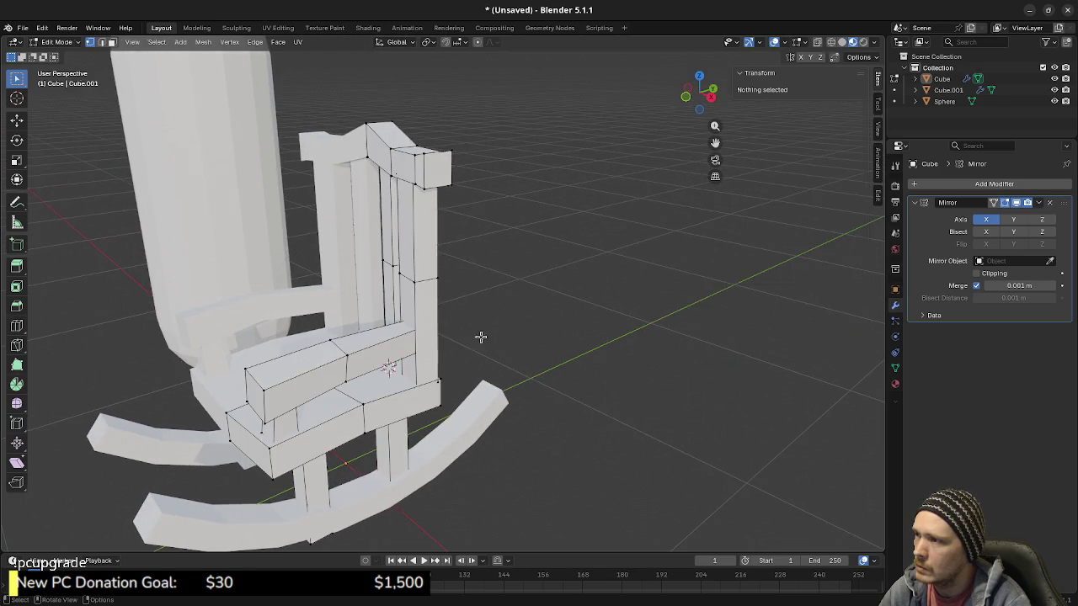
scroll(467, 276, up, 3)
middle_drag(467, 276, 486, 283)
key(KP_7)
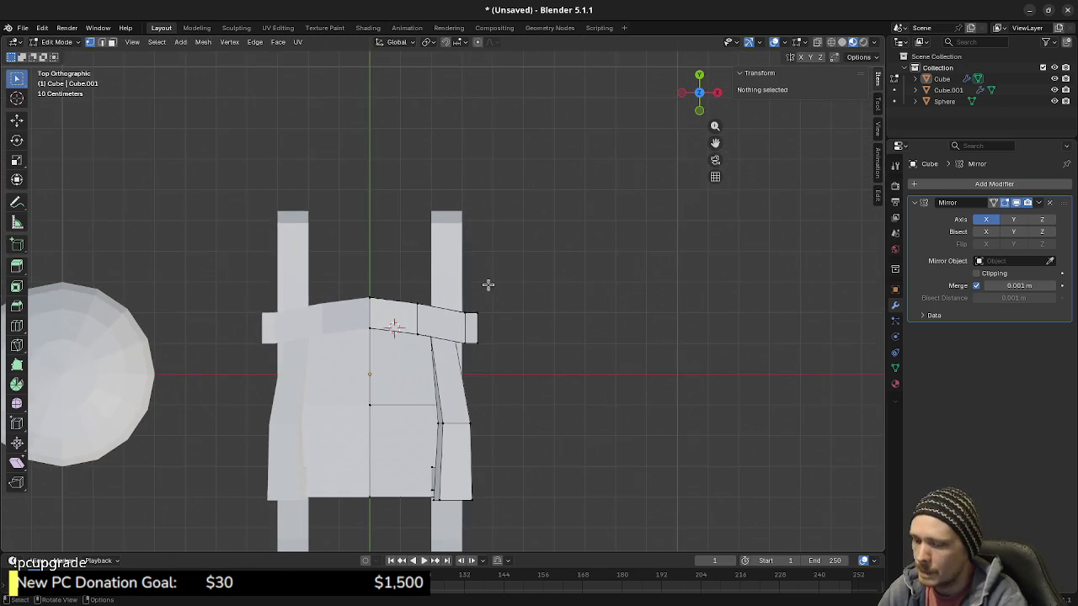
scroll(497, 303, up, 1)
scroll(509, 293, up, 3)
key(shift+z)
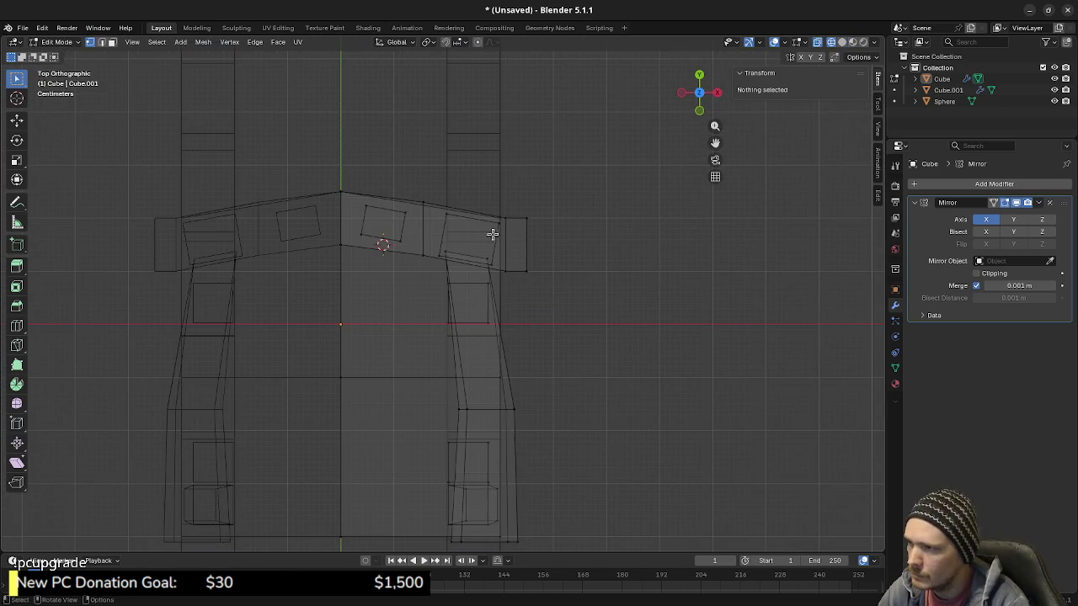
Step: Shift the top rail's outer end edge -0.01 m along Y, then inspect and clear the selection
drag(521, 200, 563, 291)
key(g)
key(y)
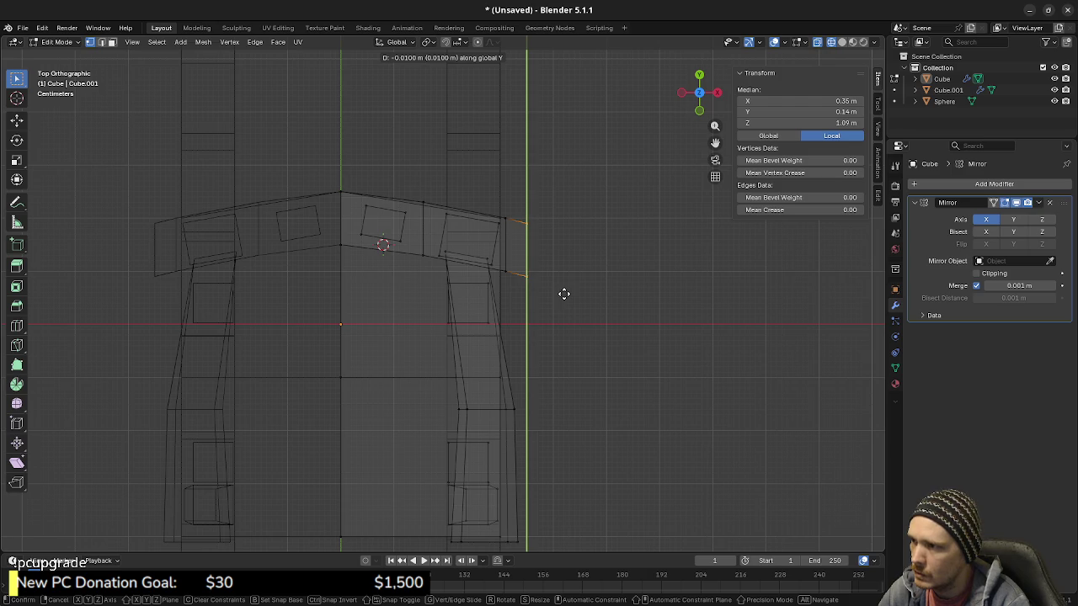
click(564, 294)
mouse_move(562, 332)
middle_down()
mouse_move(514, 344)
mouse_move(505, 271)
mouse_move(510, 365)
mouse_move(542, 373)
mouse_move(559, 332)
mouse_move(541, 351)
middle_up()
key(shift+z)
key(a)
key(alt+a)
scroll(476, 273, down, 5)
Step: Move the middle column of rail vertices 0.01 m along Y from the see-through top view
key(KP_7)
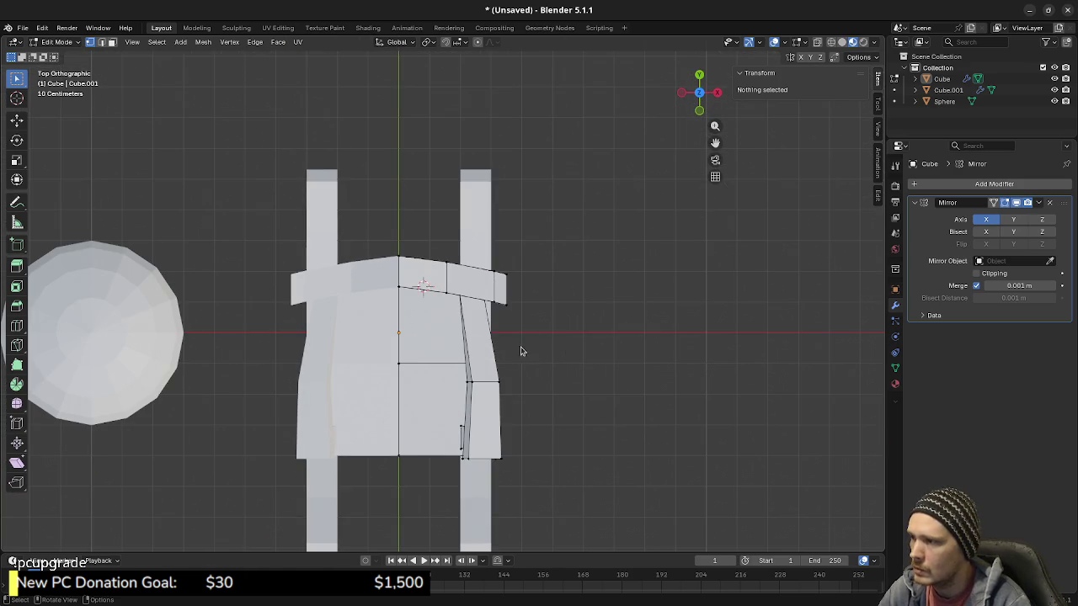
key(shift+z)
scroll(462, 315, up, 3)
scroll(467, 346, up, 2)
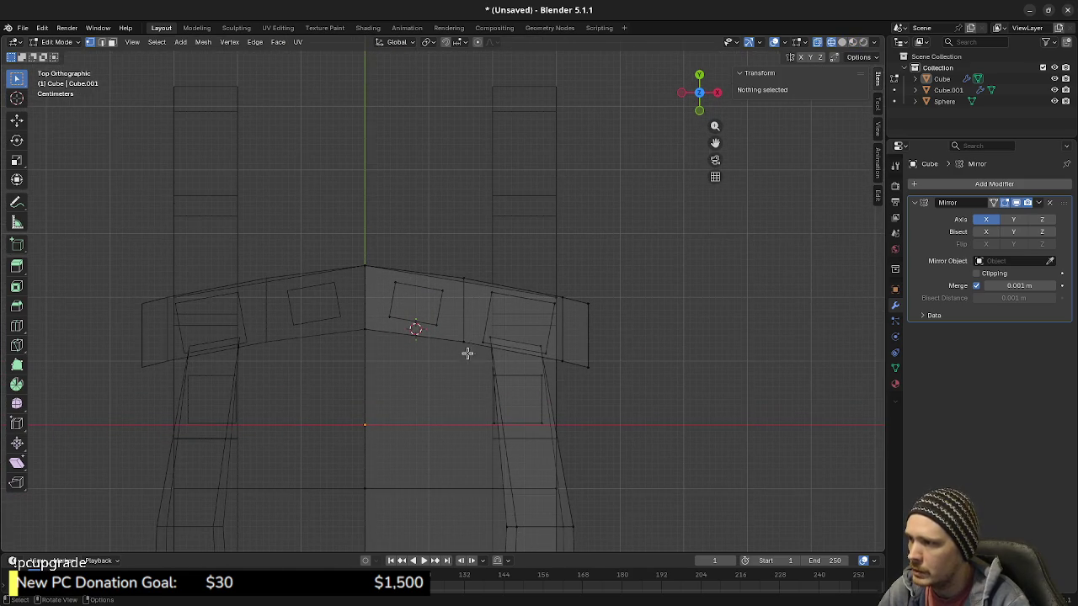
drag(474, 365, 453, 254)
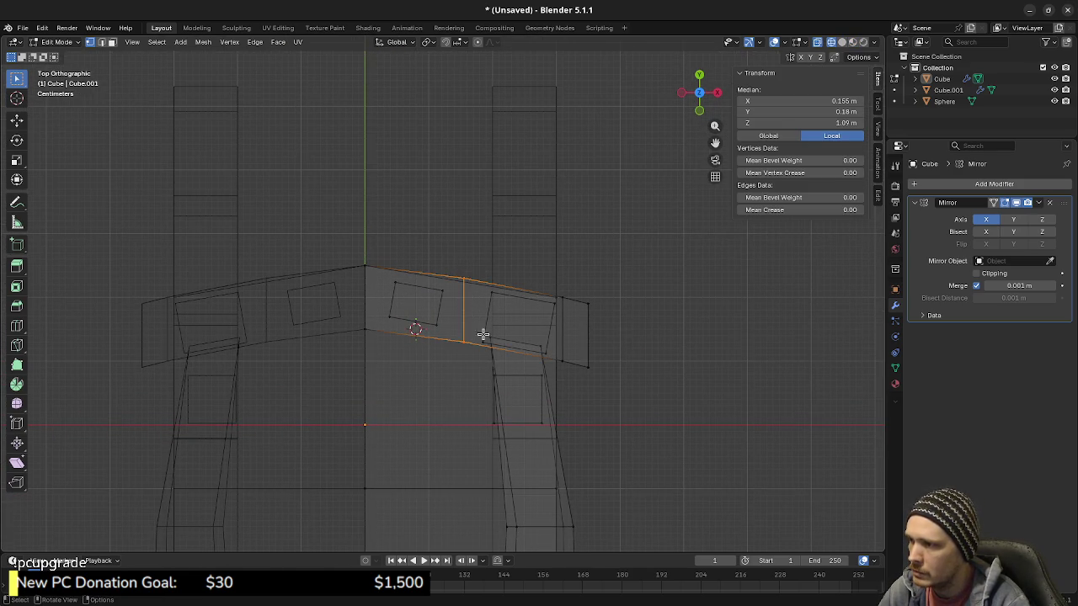
key(g)
key(y)
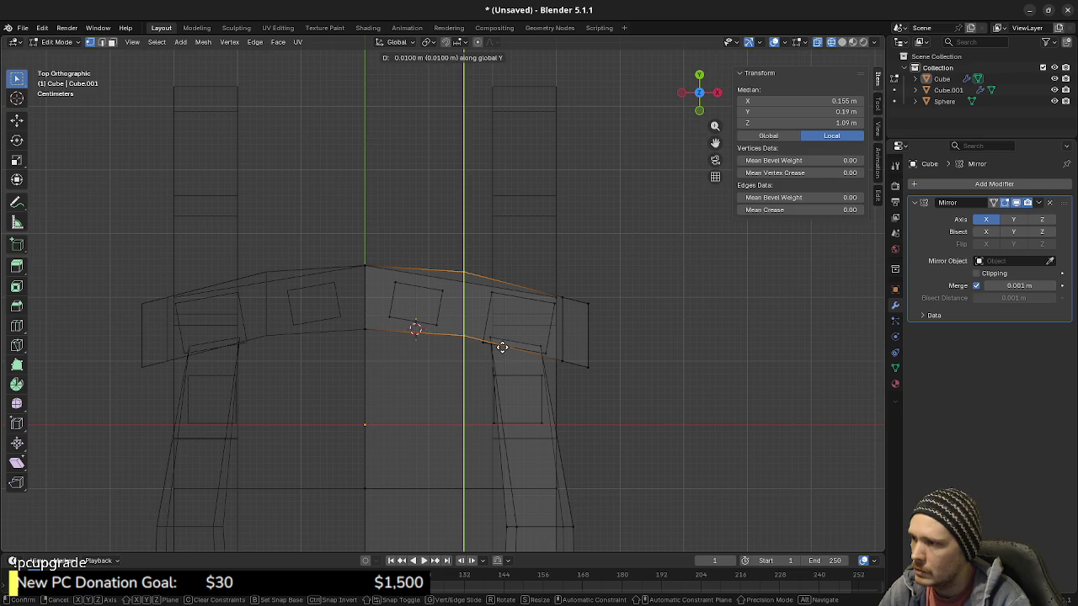
click(501, 347)
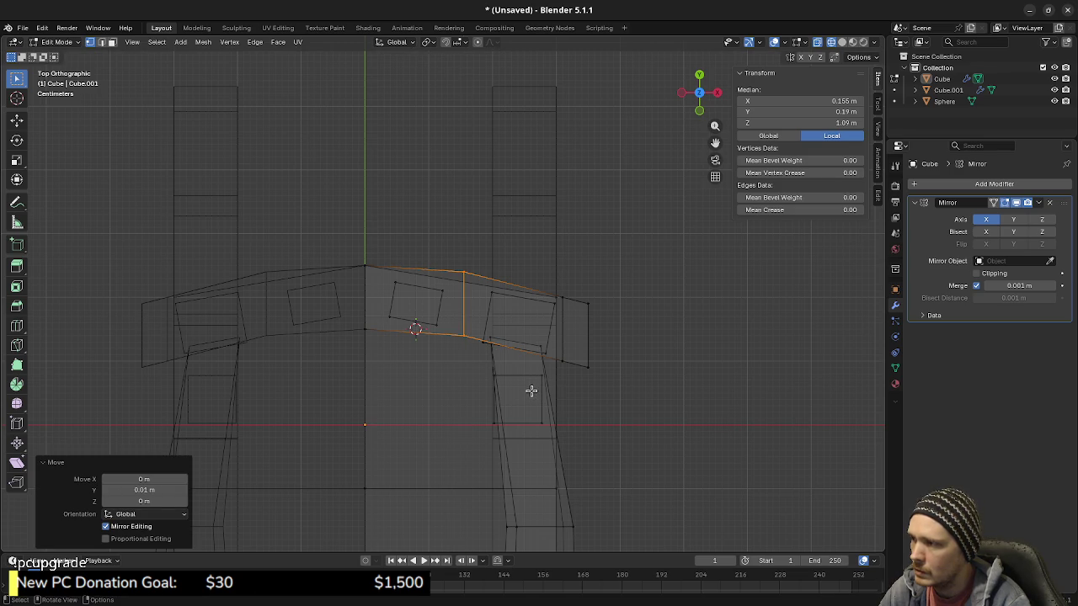
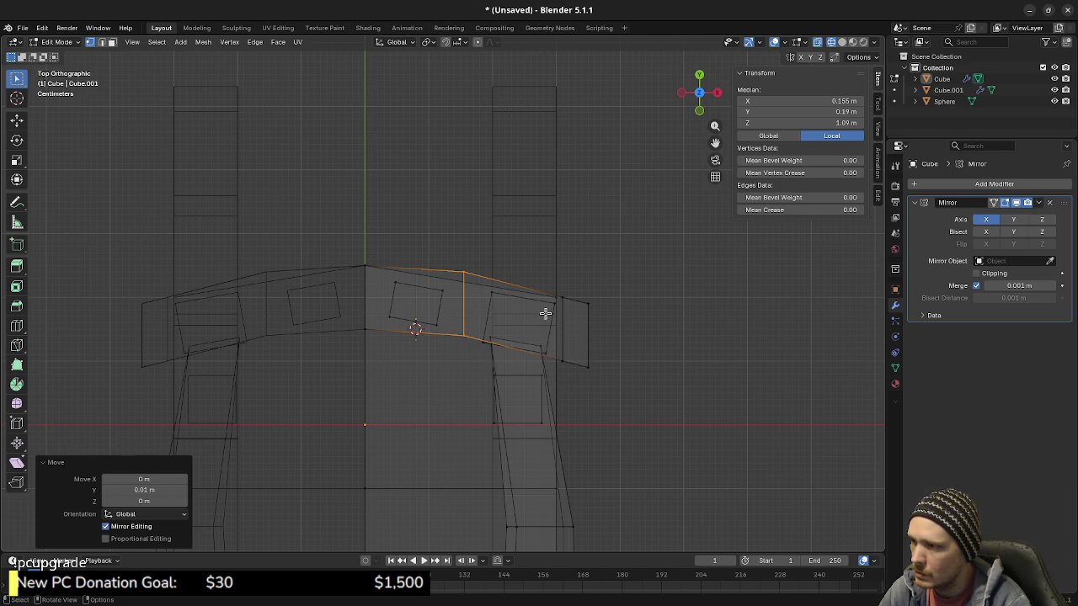
Step: Tilt the right back post 5° and nudge it slightly along Y
key(alt+a)
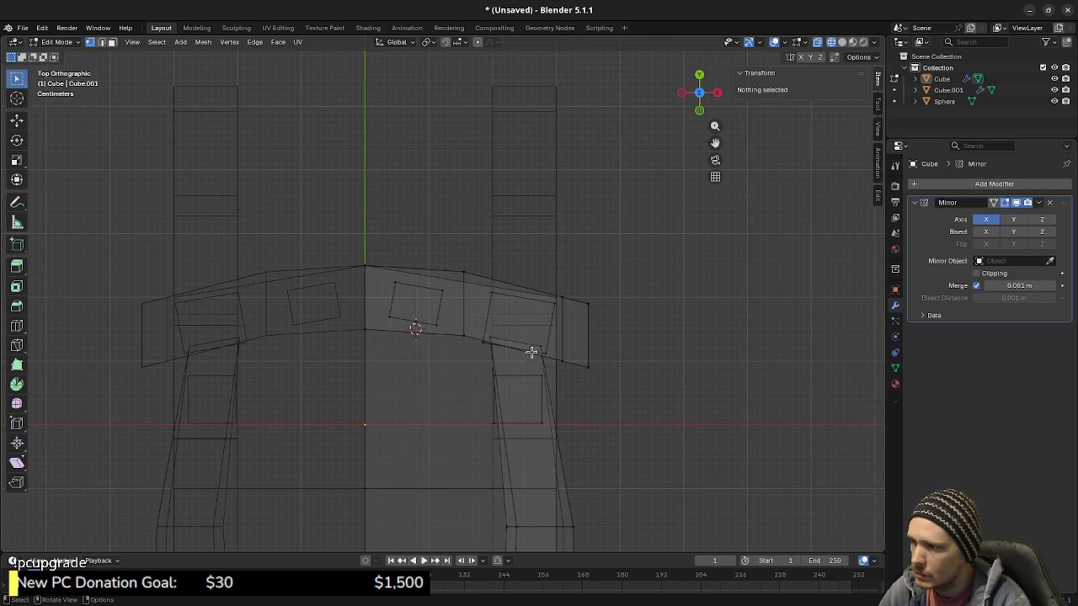
double_click(517, 357)
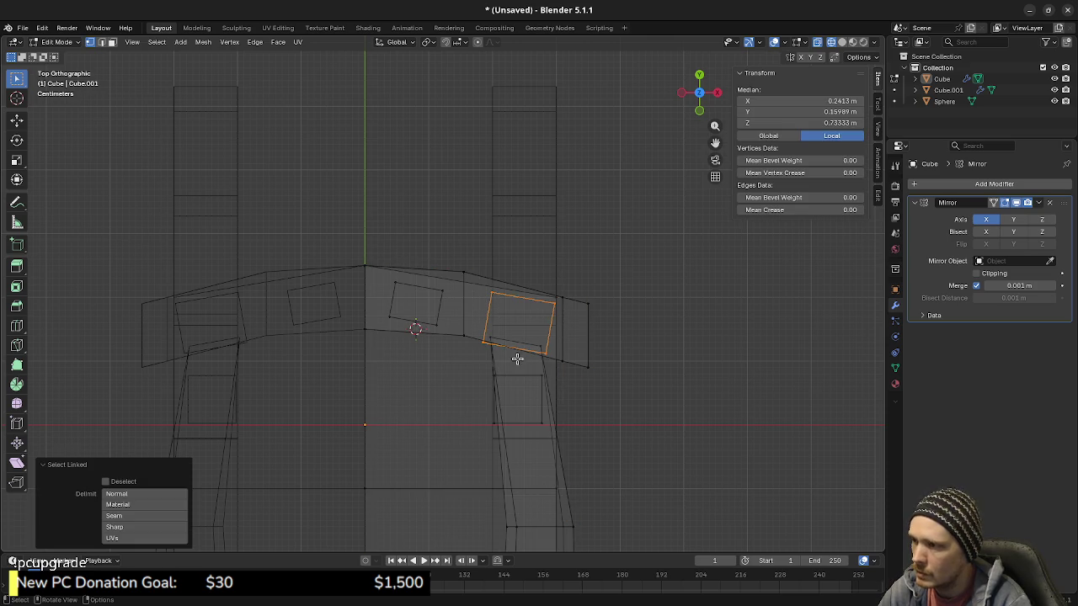
shift+click(504, 344)
shift+click(558, 358)
key(r)
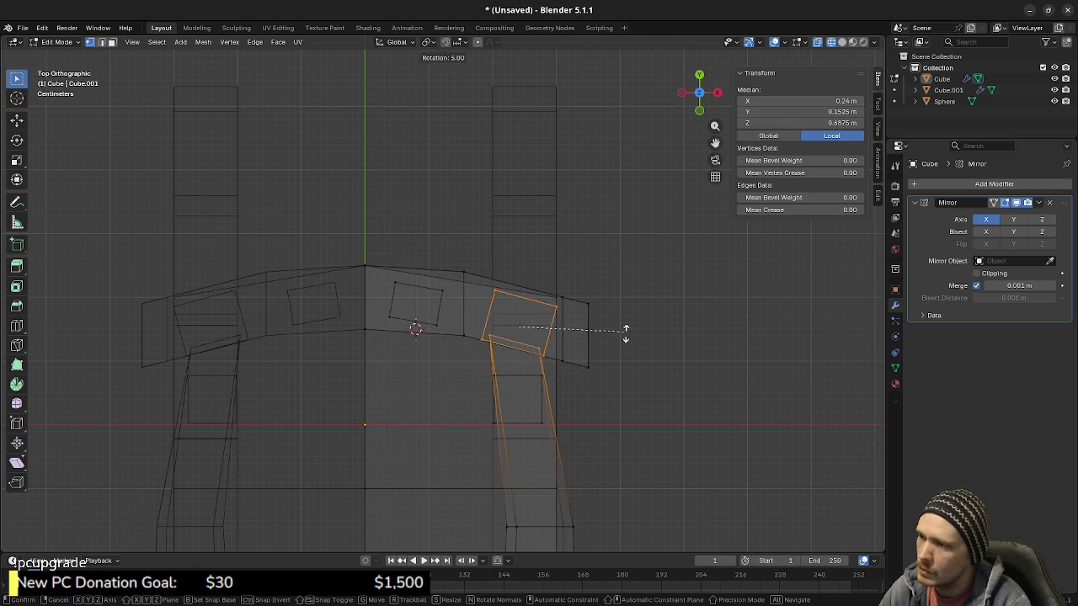
click(626, 335)
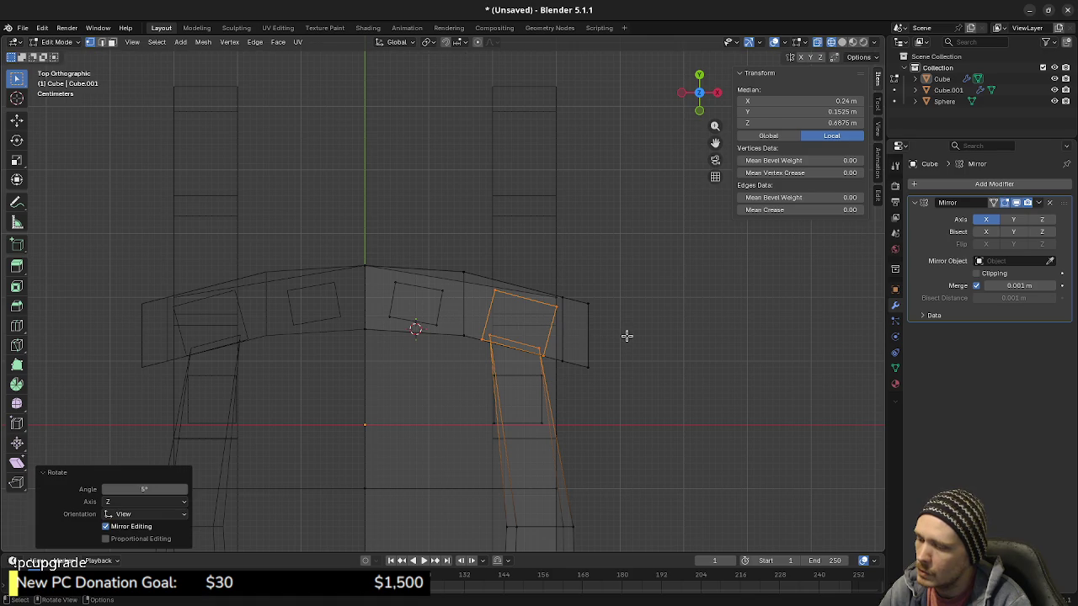
key(g)
key(y)
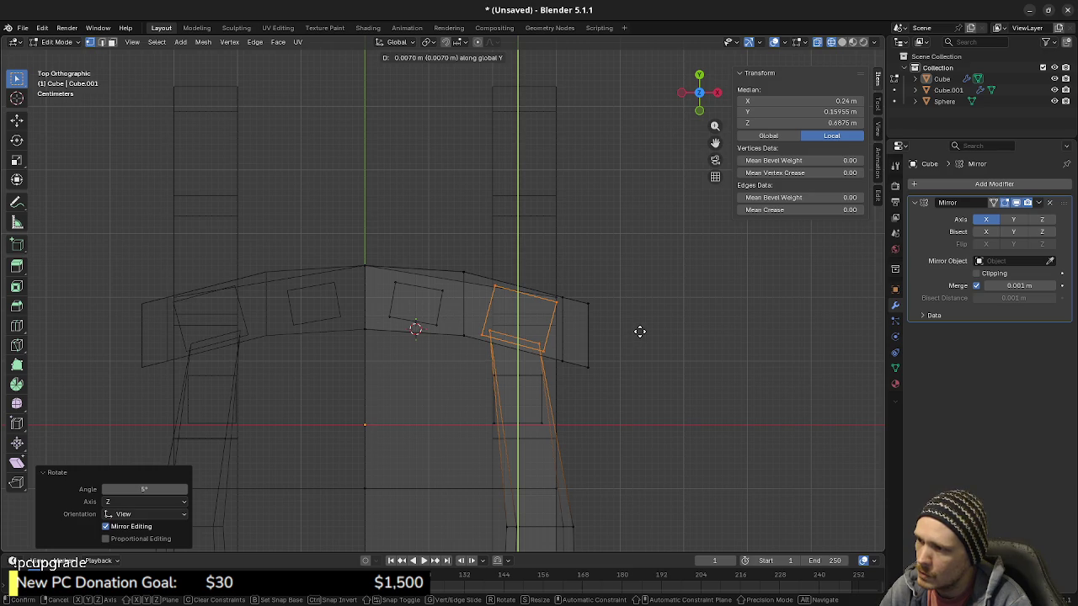
click(640, 331)
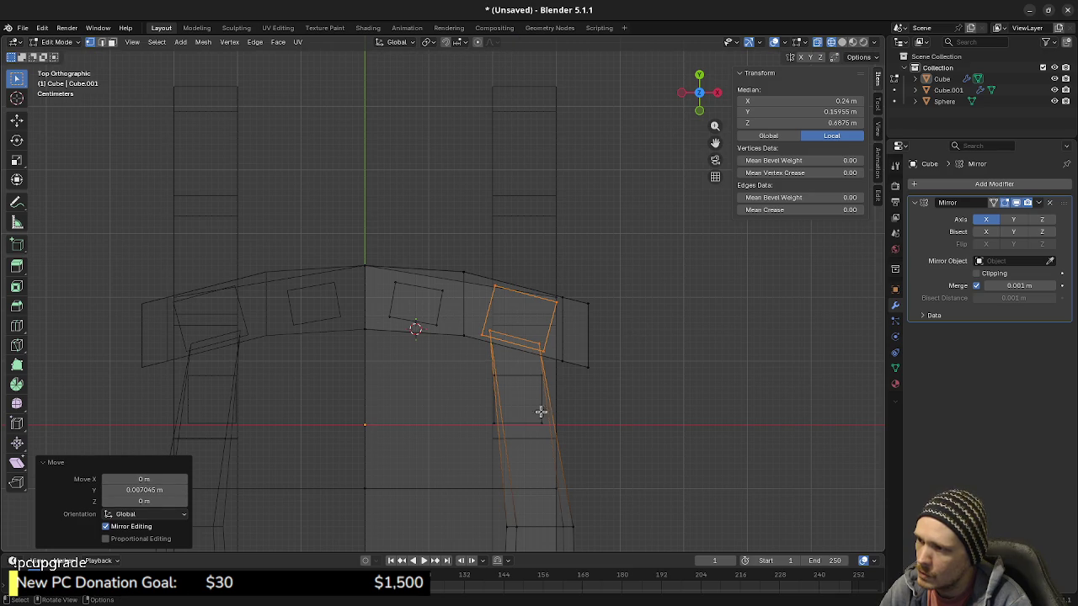
click(404, 298)
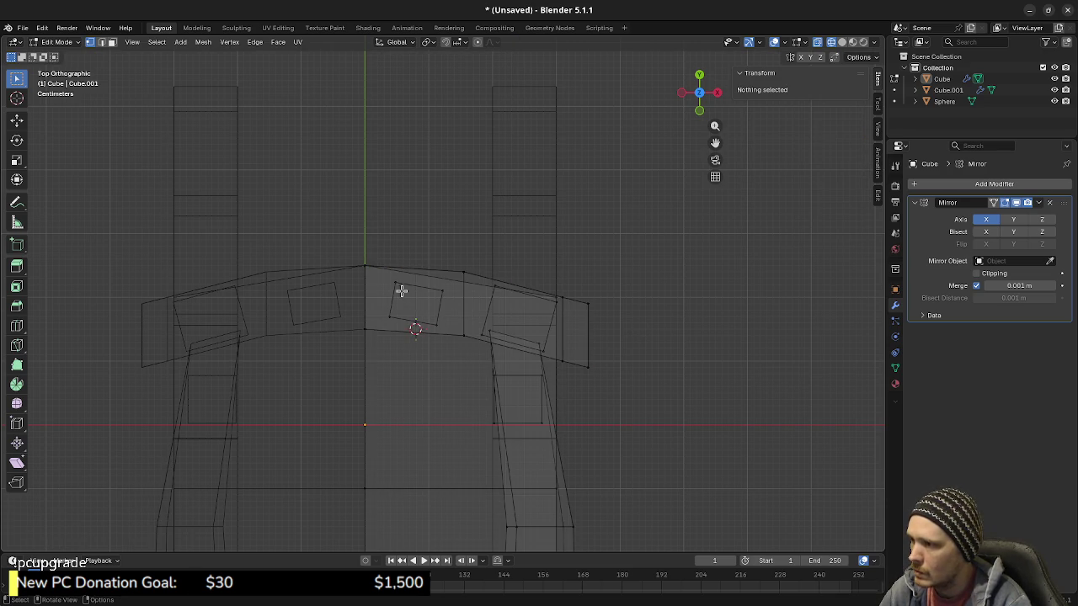
Step: Tilt the middle spindle −5° and shift it slightly along Y
key(l)
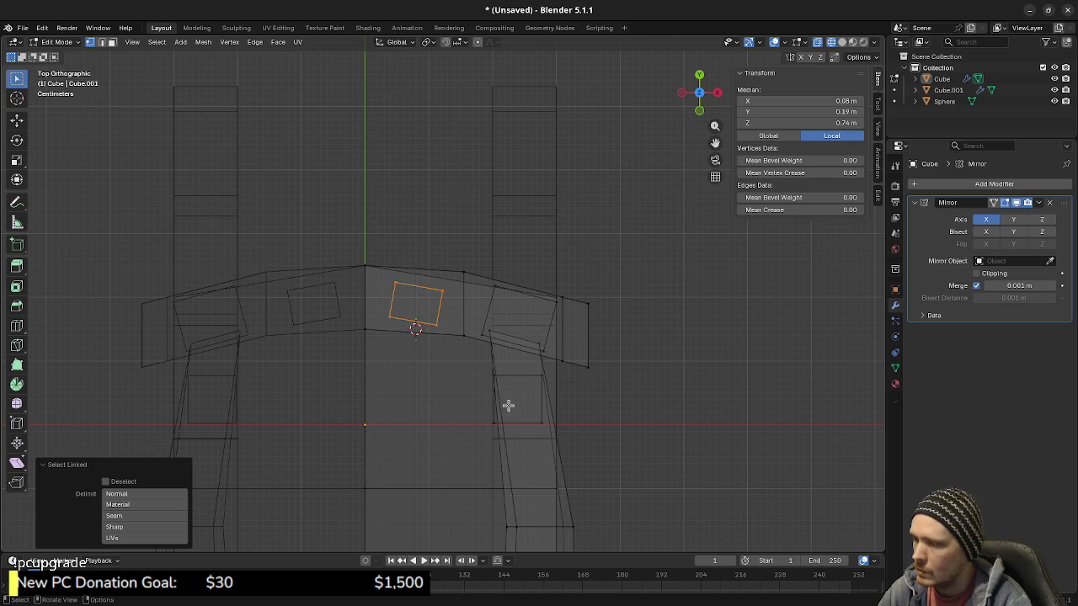
key(r)
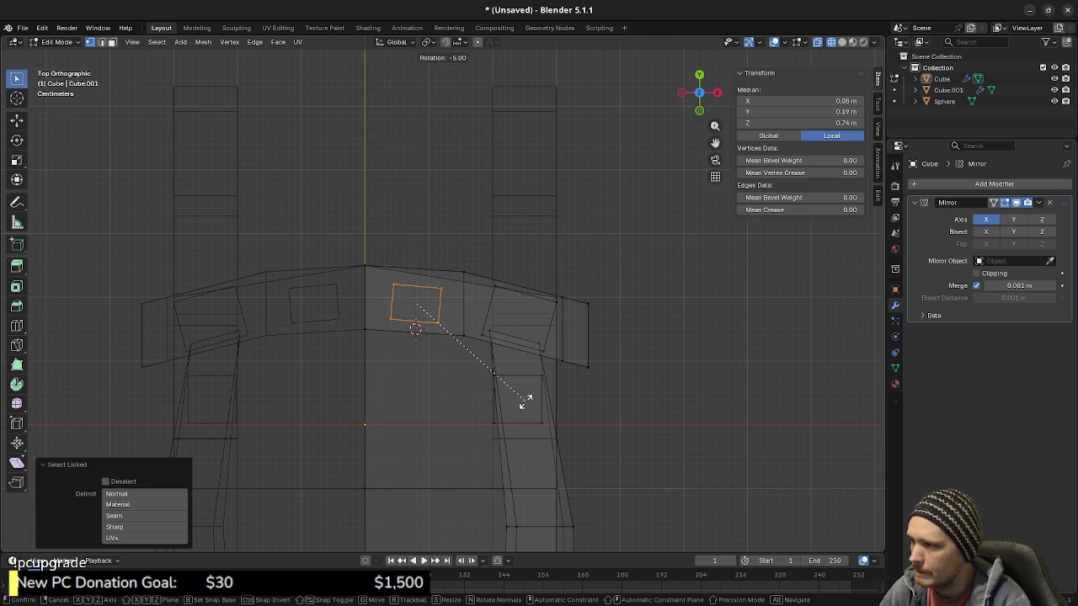
click(523, 402)
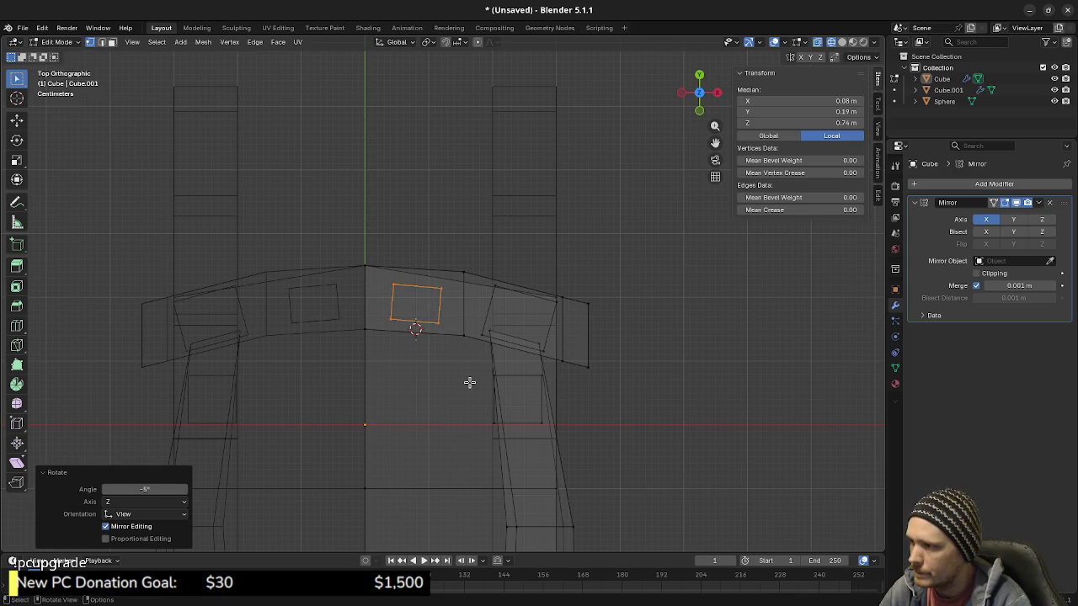
key(g)
key(y)
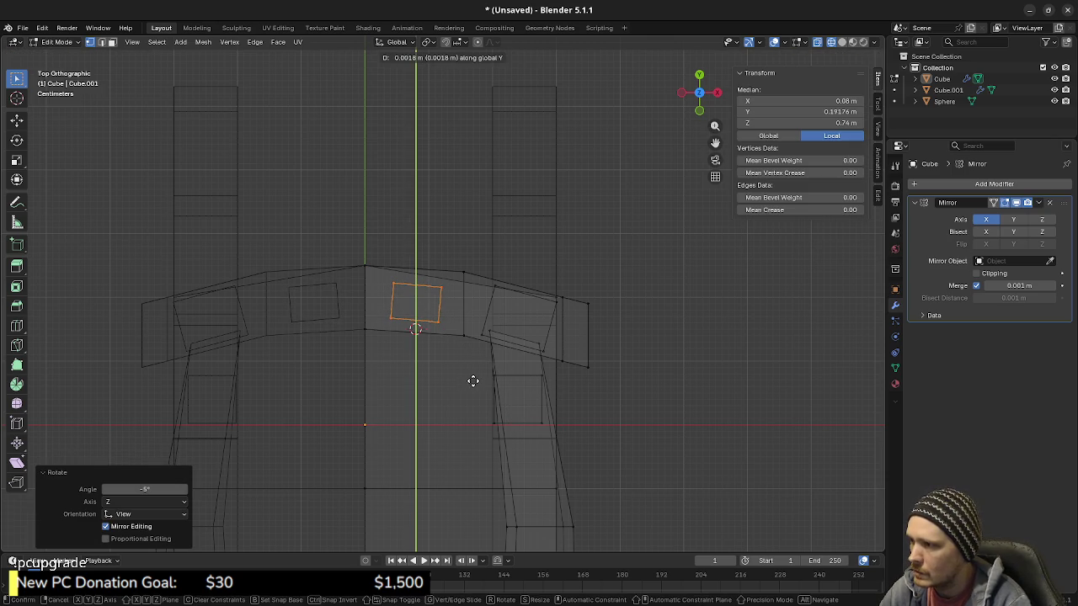
click(474, 380)
key(shift+z)
Step: Scale up the first armrest edge loop to about 1.226
mouse_move(549, 385)
middle_down()
mouse_move(500, 435)
mouse_move(482, 375)
mouse_move(583, 375)
mouse_move(480, 407)
mouse_move(433, 407)
middle_up()
scroll(500, 435, down, 4)
scroll(522, 395, down, 3)
scroll(463, 408, up, 2)
scroll(433, 408, up, 2)
click(402, 397)
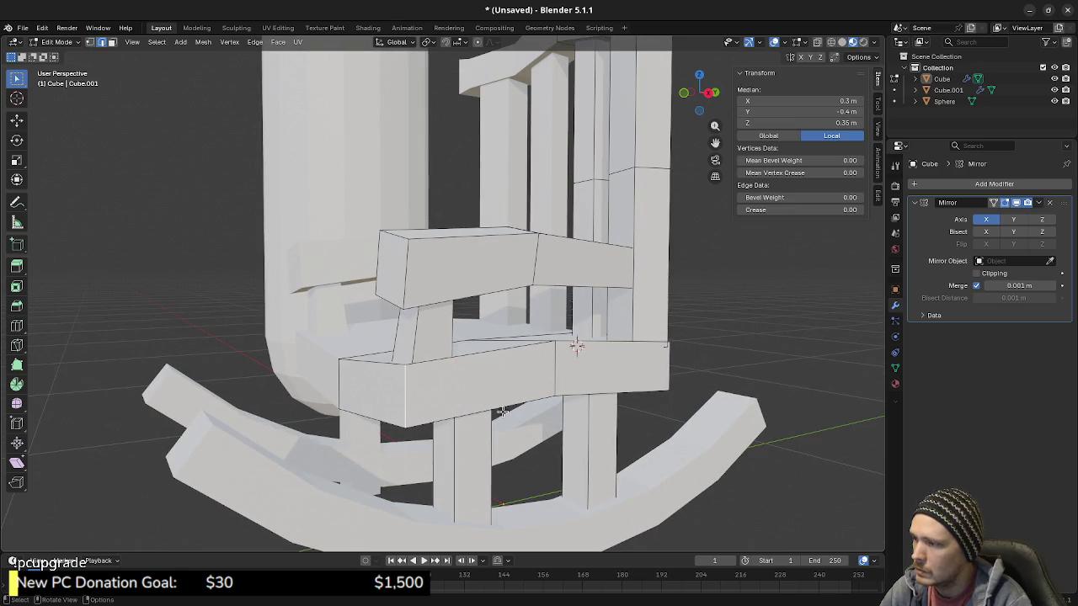
key(s)
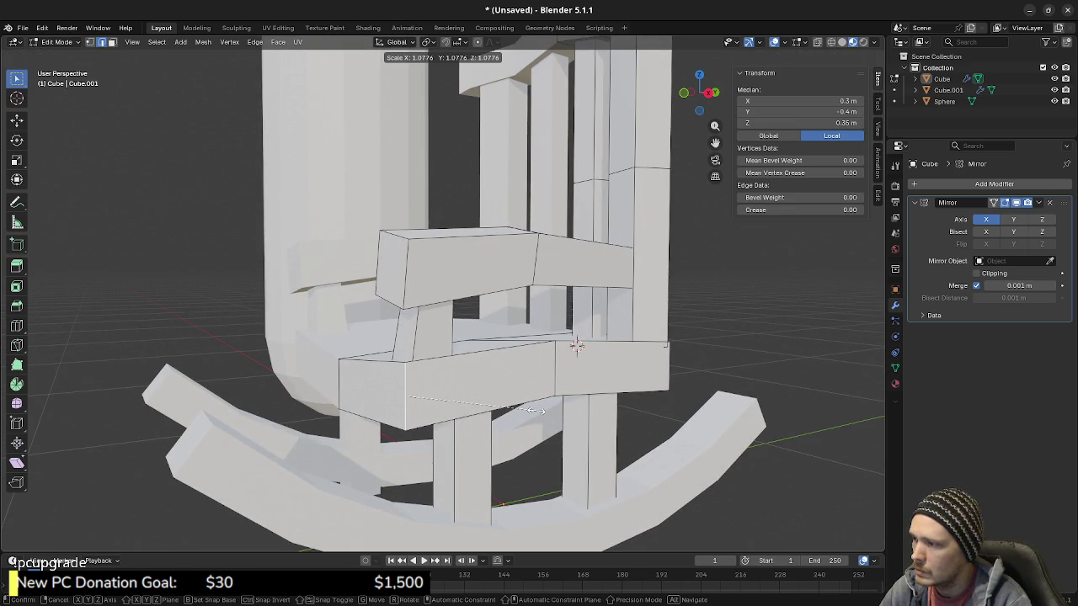
click(544, 408)
Step: Scale up the other armrest edge loop to about 1.18
click(553, 371)
key(s)
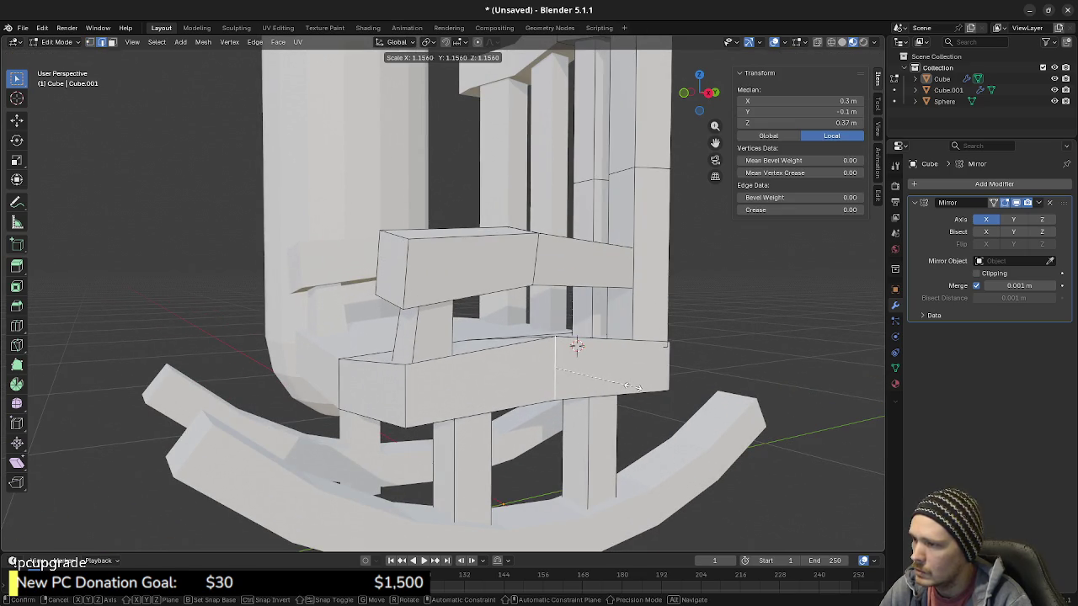
click(637, 386)
mouse_move(637, 386)
middle_down()
mouse_move(628, 396)
mouse_move(695, 395)
mouse_move(534, 401)
mouse_move(595, 407)
mouse_move(589, 371)
mouse_move(539, 345)
mouse_move(491, 340)
mouse_move(522, 353)
mouse_move(569, 347)
middle_up()
key(s)
click(637, 393)
key(alt+a)
Step: Twist the middle spindle's mid-height loop −28° around Z and shrink it to 0.82
key(l)
key(KP_Decimal)
key(alt+a)
alt+click(522, 354)
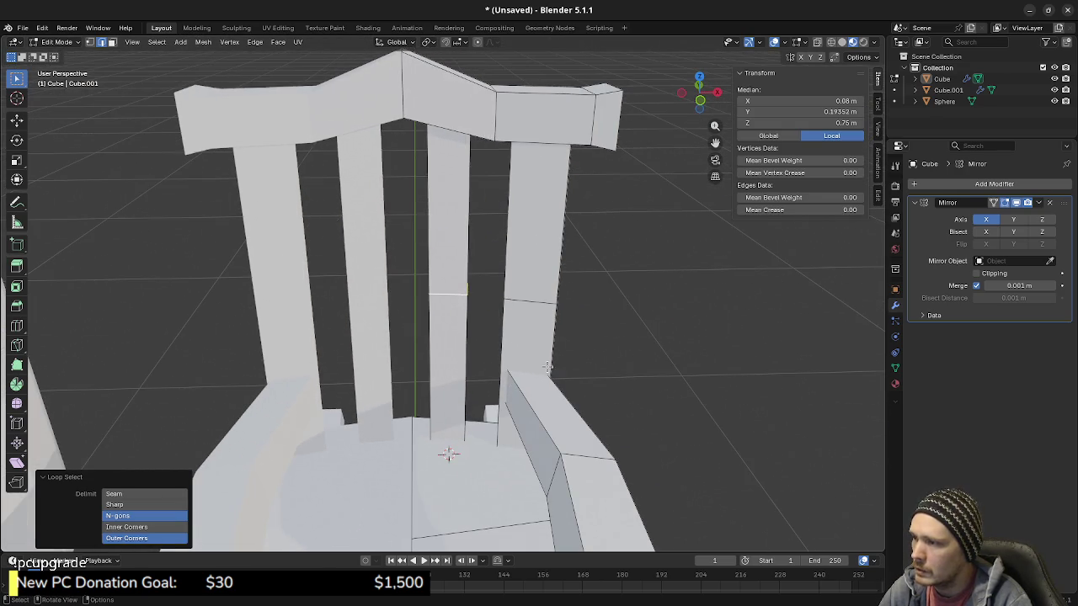
key(s)
key(y)
key(r)
key(z)
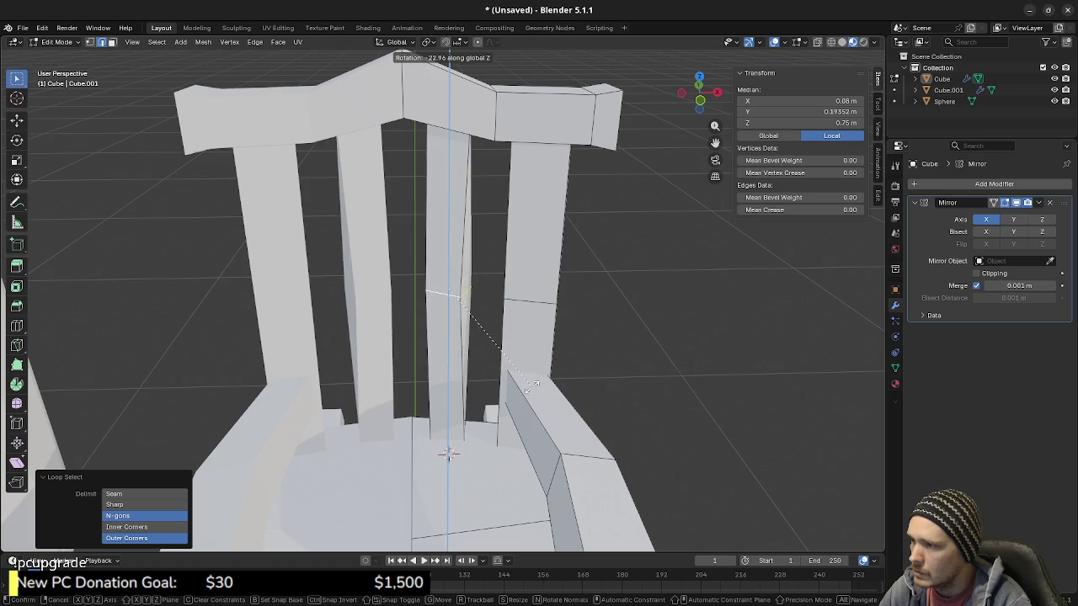
click(519, 392)
key(s)
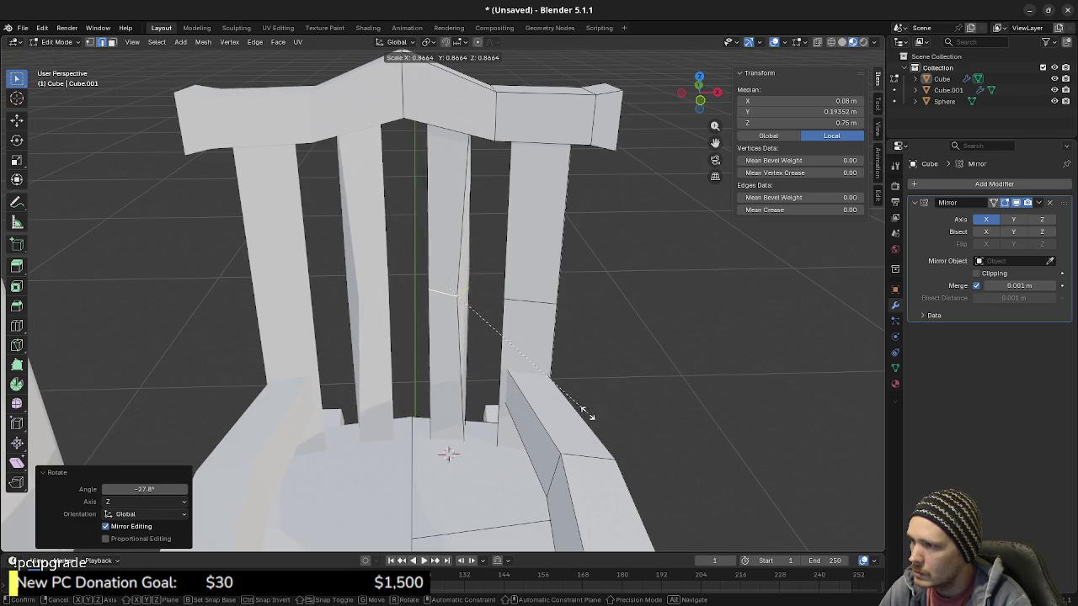
click(578, 410)
Step: Enlarge the right back post's mid-height loop to about 1.218
mouse_move(640, 379)
middle_down()
mouse_move(534, 381)
mouse_move(524, 319)
middle_up()
alt+click(522, 318)
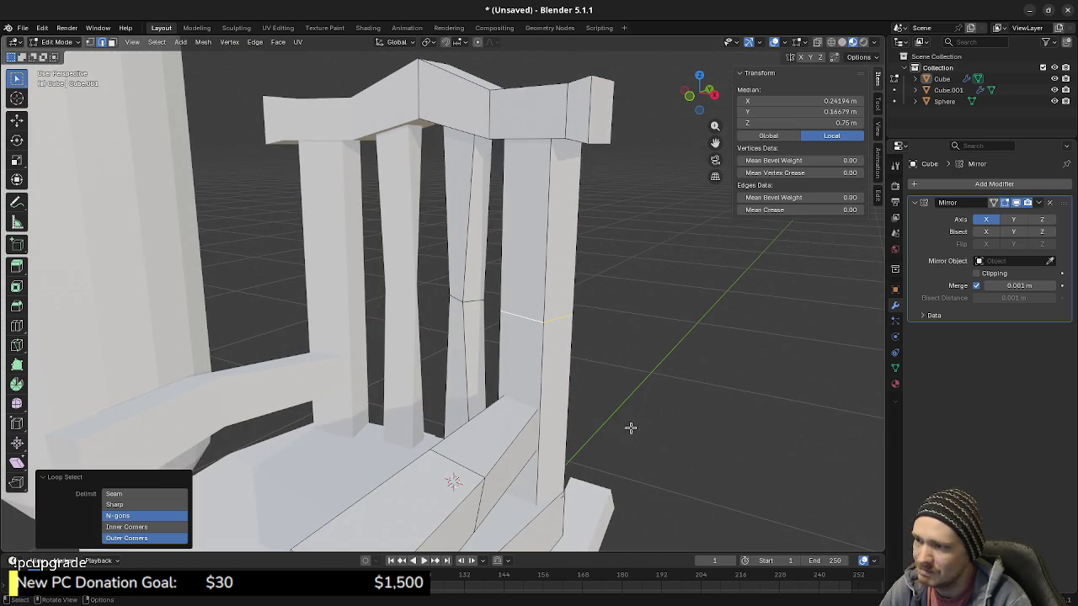
key(s)
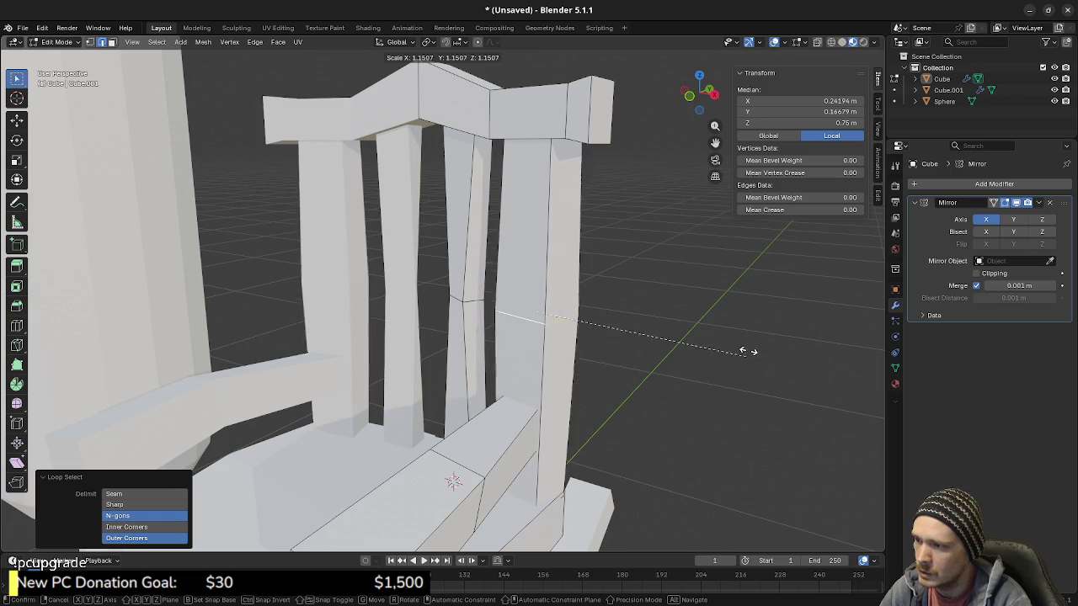
right_click(645, 429)
key(r)
key(z)
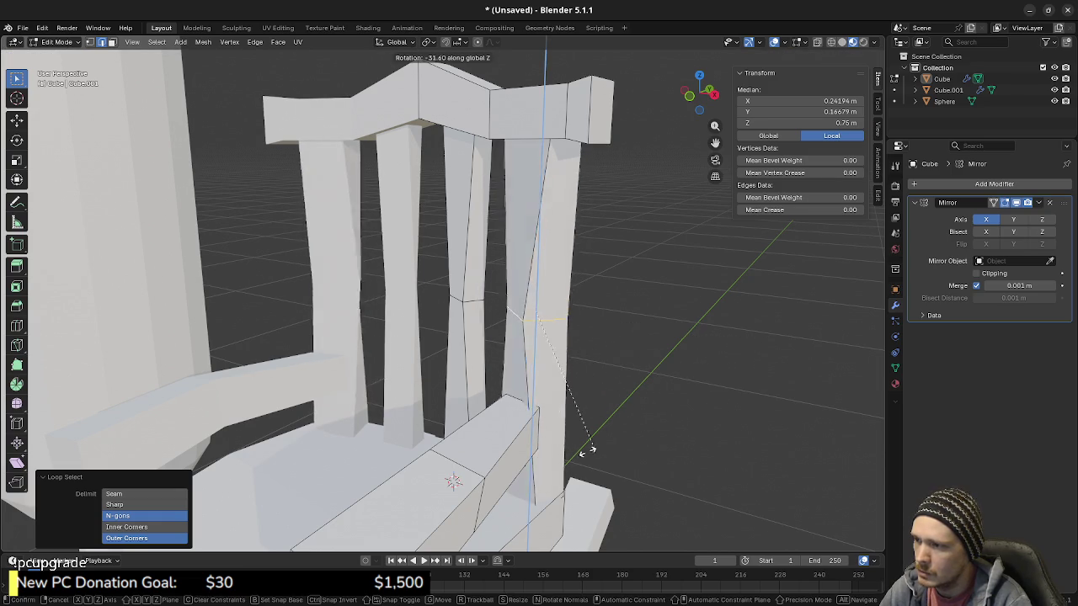
right_click(717, 342)
key(s)
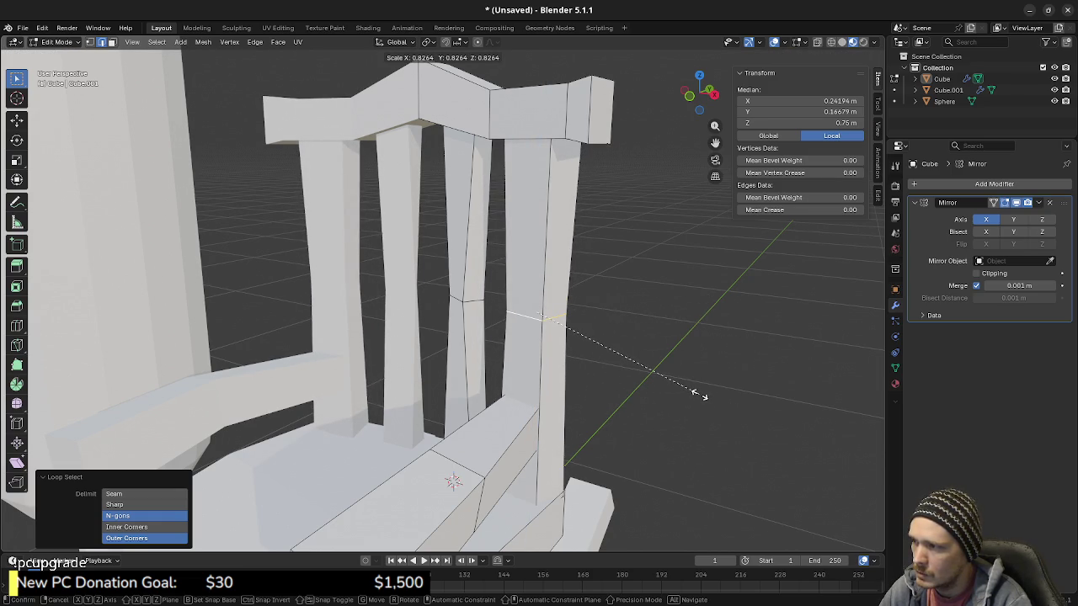
click(778, 421)
mouse_move(533, 401)
middle_down()
mouse_move(589, 401)
mouse_move(495, 407)
mouse_move(562, 406)
mouse_move(310, 82)
middle_up()
scroll(589, 402, down, 3)
Step: Select all of the chair's geometry and apply Shade Smooth from the Mesh menu
key(a)
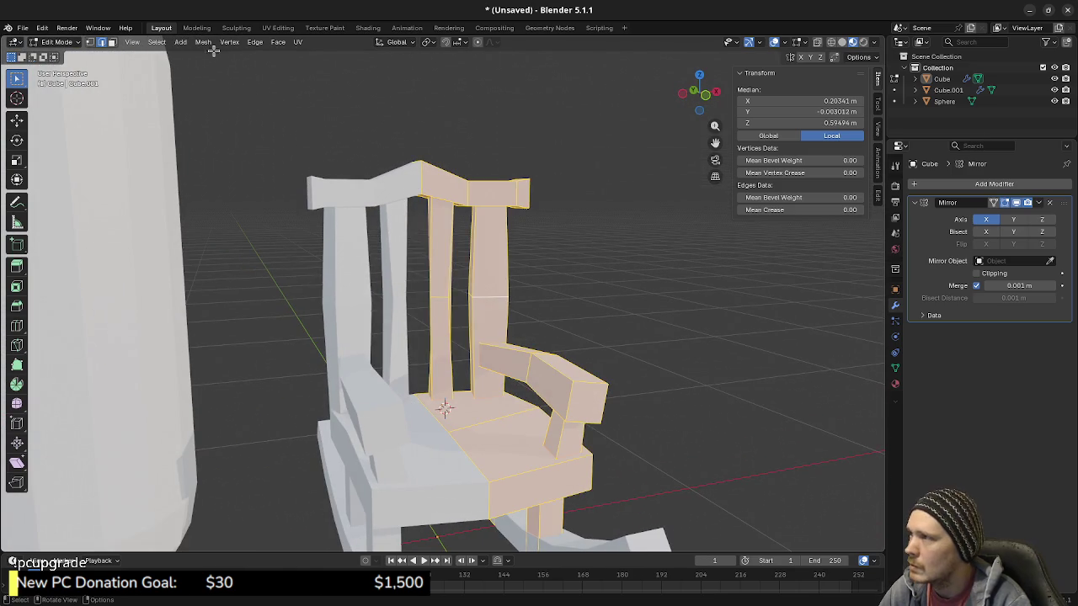
key(alt+a)
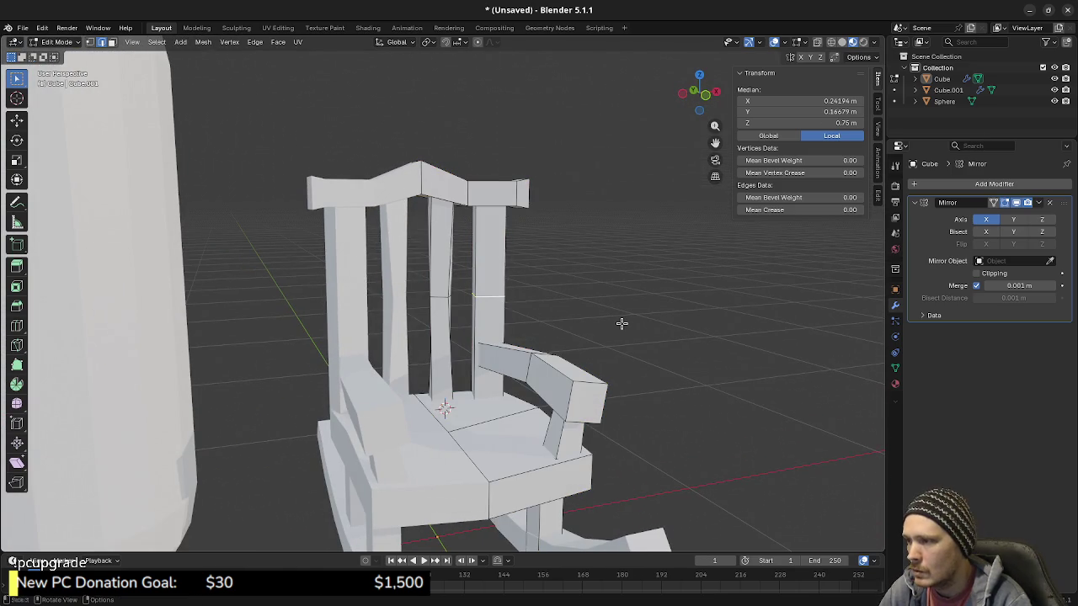
key(ctrl+z)
key(ctrl+shift+z)
key(ctrl+z)
key(ctrl+z)
key(ctrl+z)
key(ctrl+z)
key(ctrl+z)
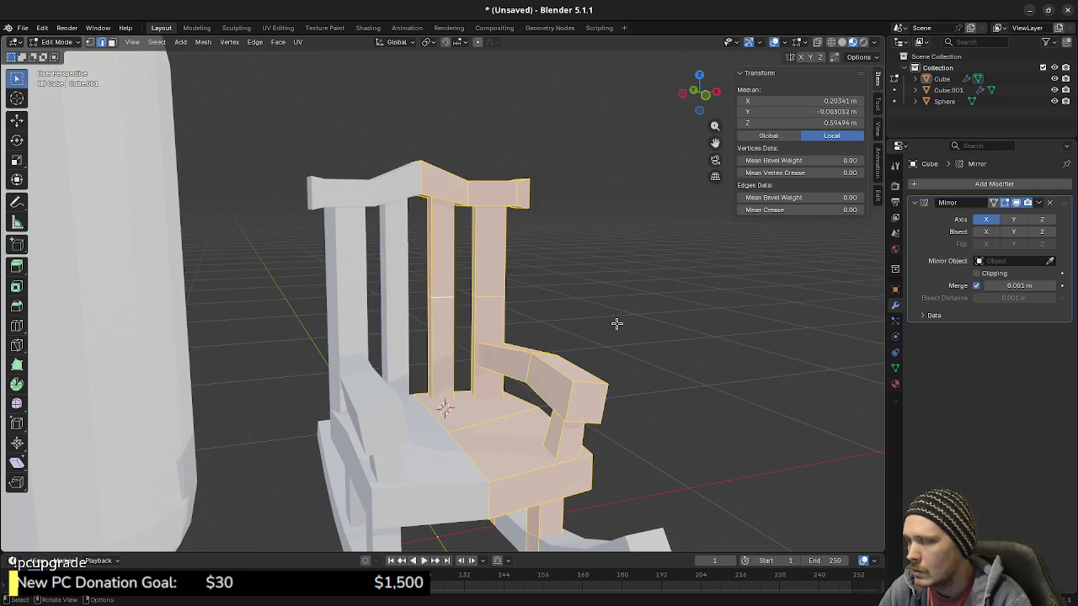
click(203, 42)
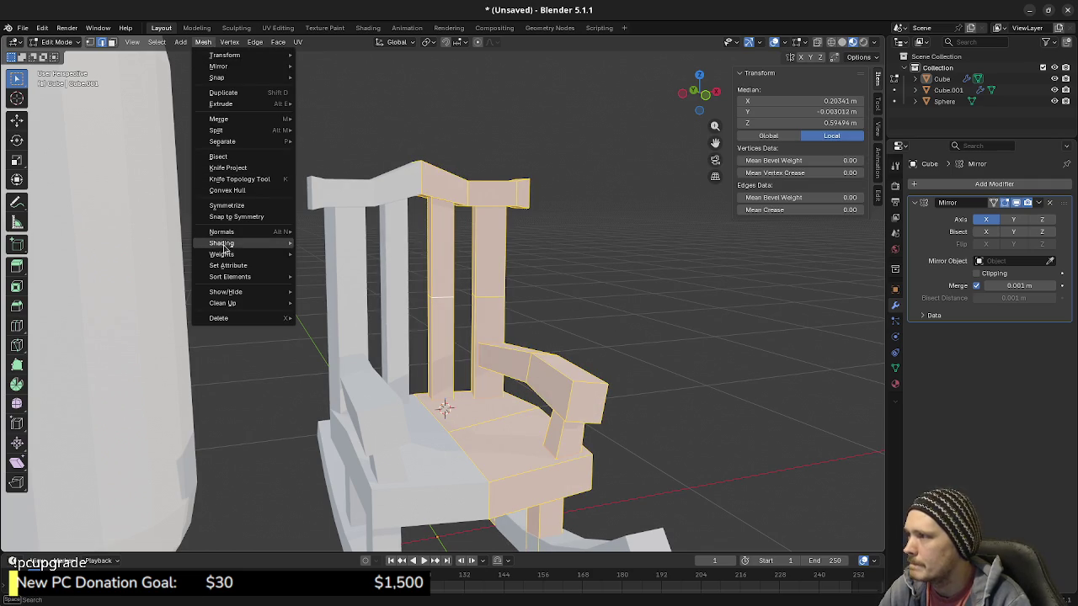
mouse_move(221, 244)
click(327, 244)
click(523, 331)
mouse_move(523, 331)
middle_down()
mouse_move(550, 351)
mouse_move(505, 352)
middle_up()
scroll(470, 339, up, 3)
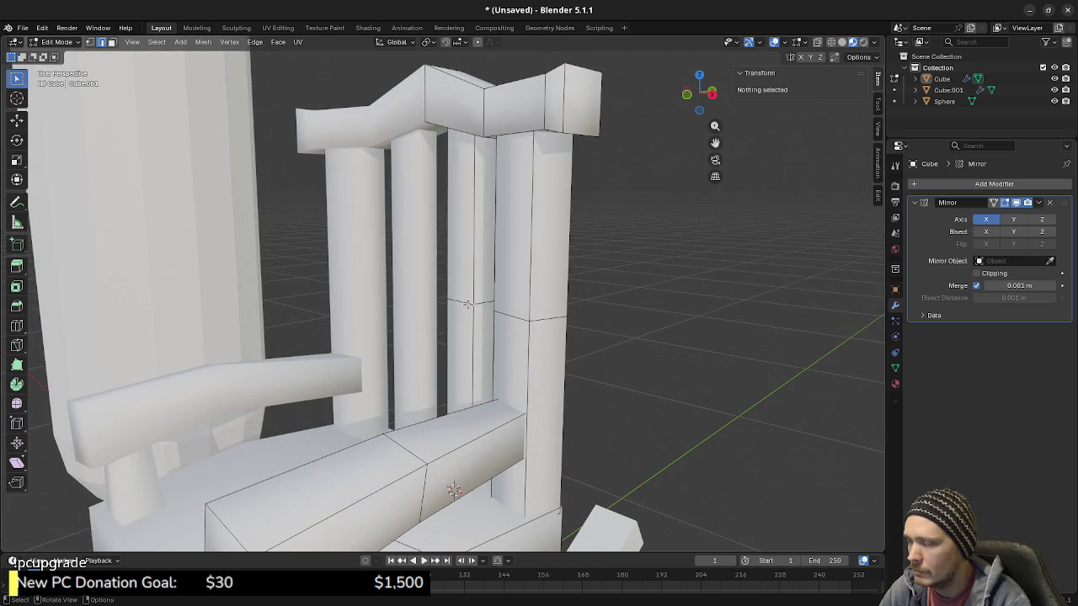
alt+click(470, 302)
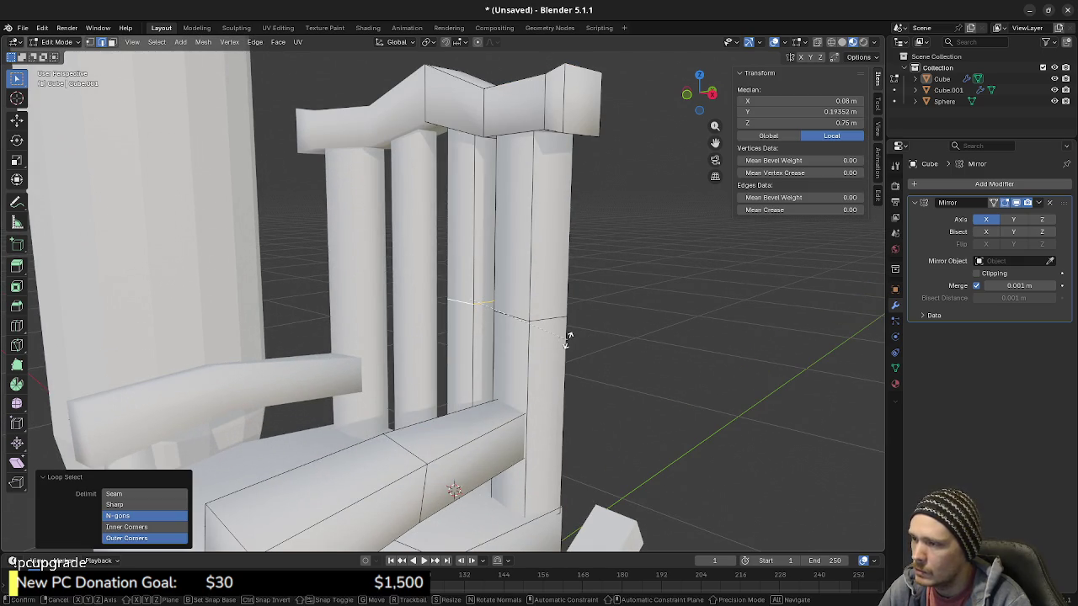
mouse_move(591, 315)
middle_down()
mouse_move(523, 356)
mouse_move(570, 409)
middle_up()
key(r)
key(z)
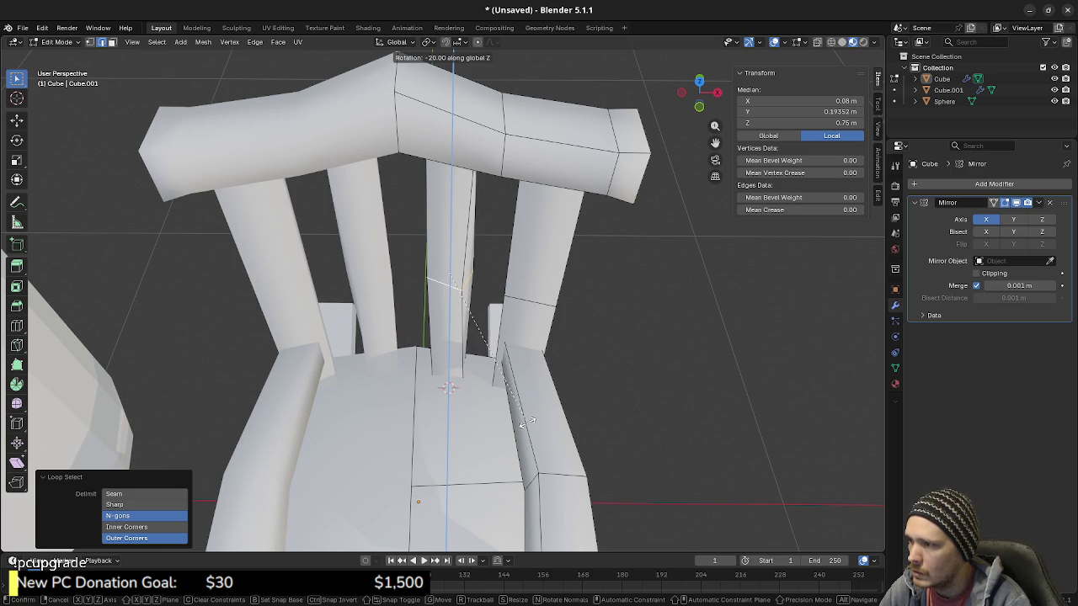
key(Return)
key(s)
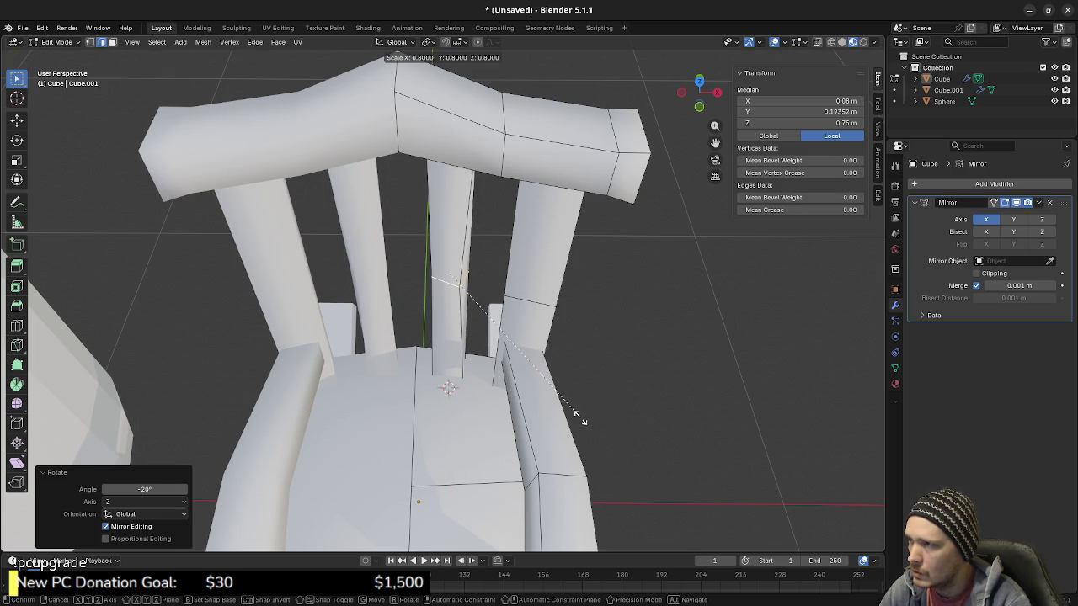
click(581, 415)
mouse_move(580, 416)
middle_down()
mouse_move(474, 351)
mouse_move(370, 362)
middle_up()
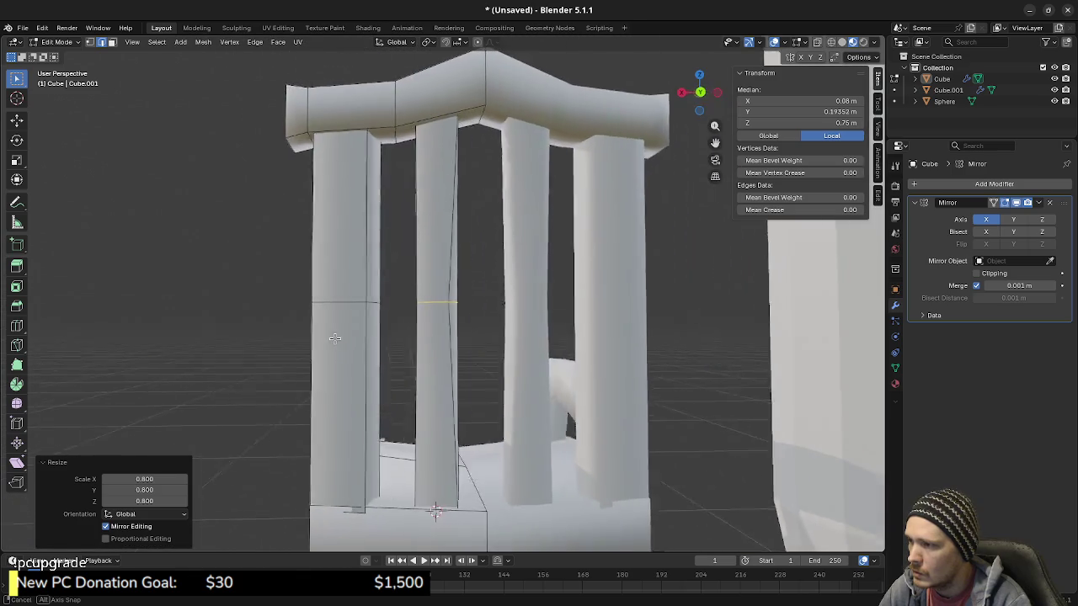
alt+click(369, 362)
alt+click(370, 325)
key(KP_1)
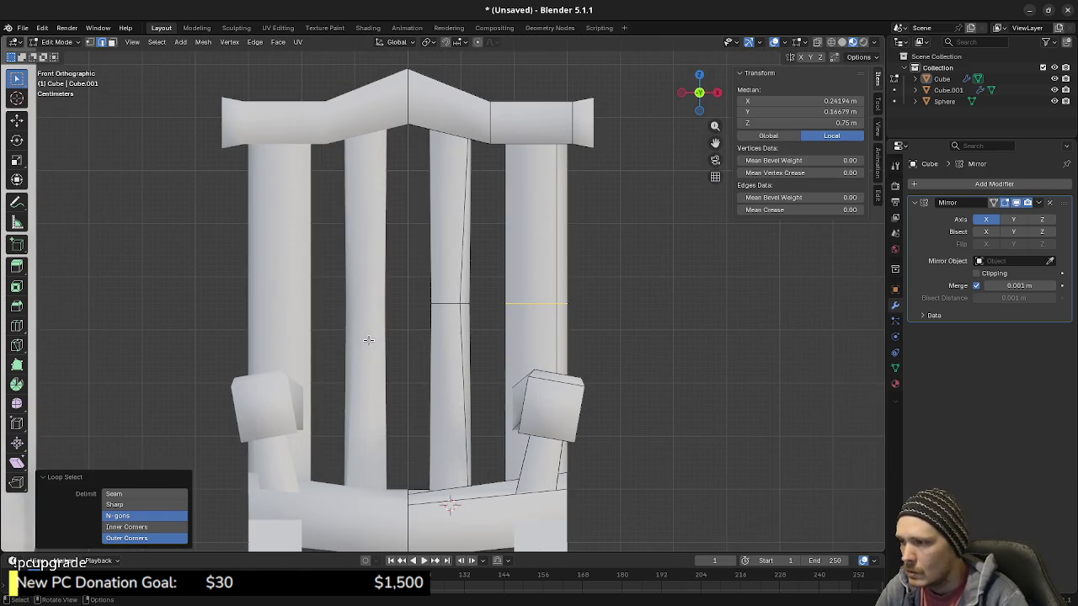
key(g)
key(x)
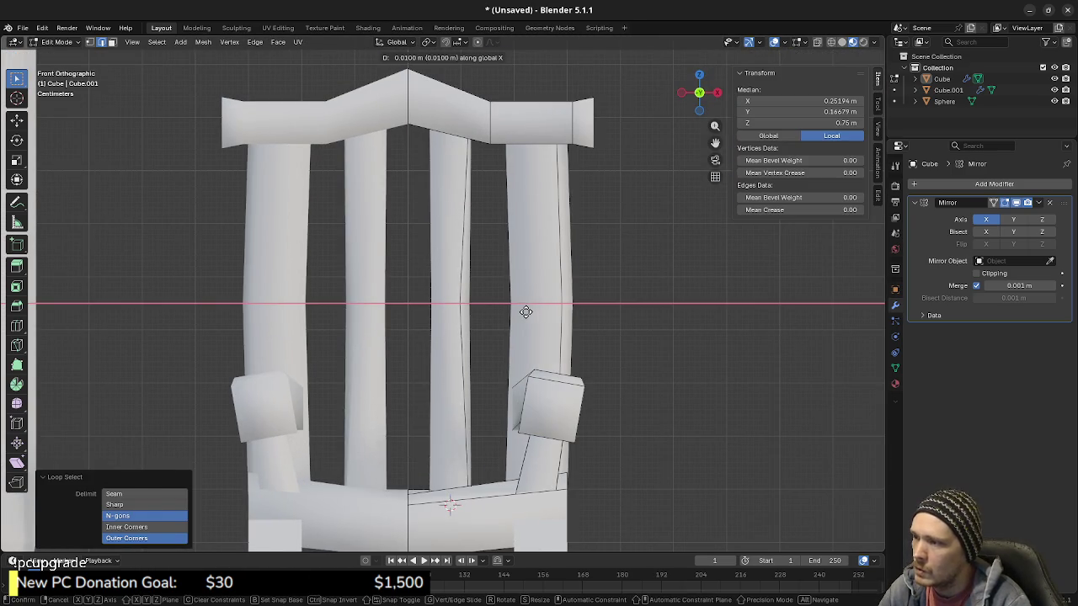
click(524, 311)
middle_drag(524, 311, 563, 380)
key(r)
key(z)
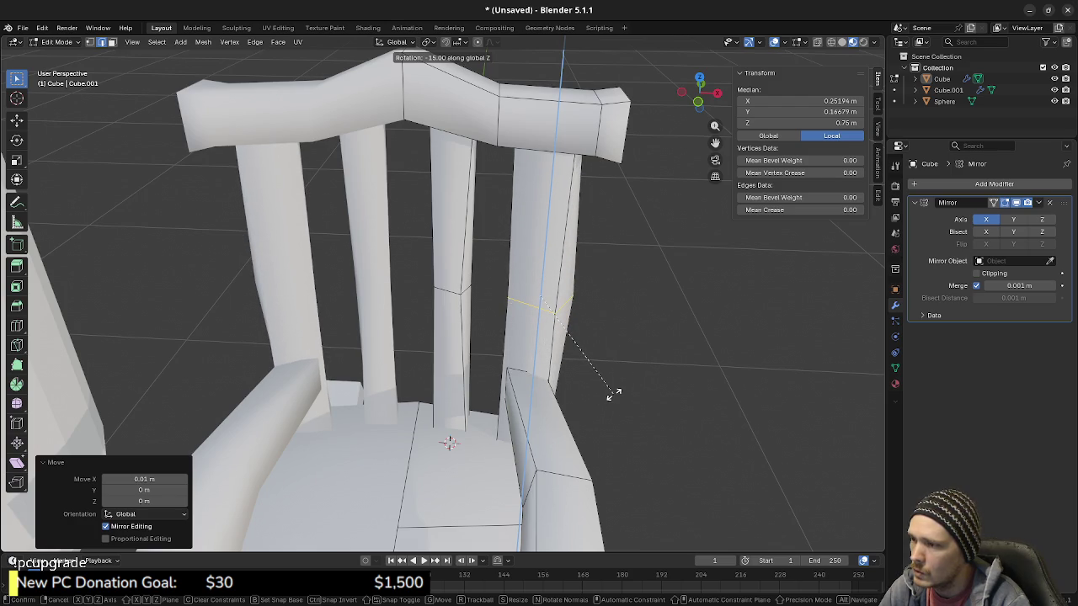
click(630, 324)
mouse_move(573, 354)
middle_down()
mouse_move(500, 331)
mouse_move(585, 378)
middle_up()
key(r)
key(z)
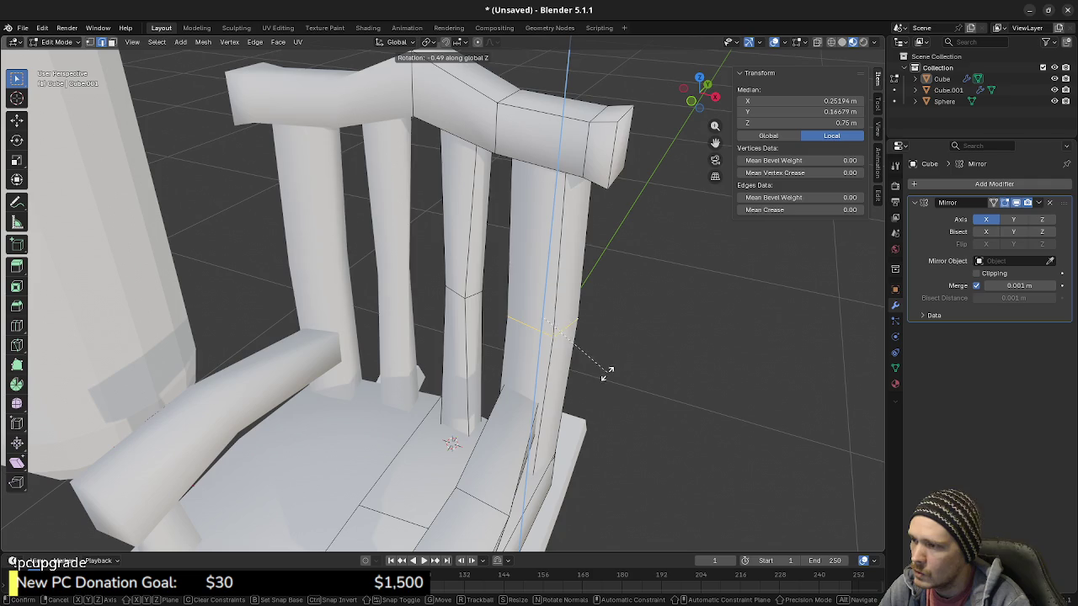
click(606, 376)
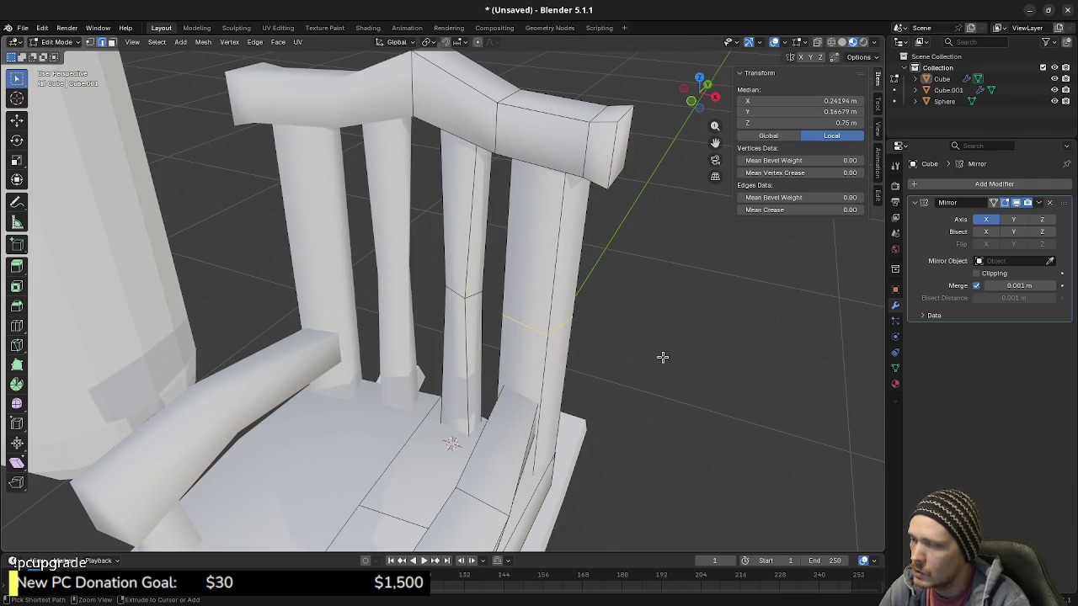
key(ctrl+shift+z)
key(ctrl+z)
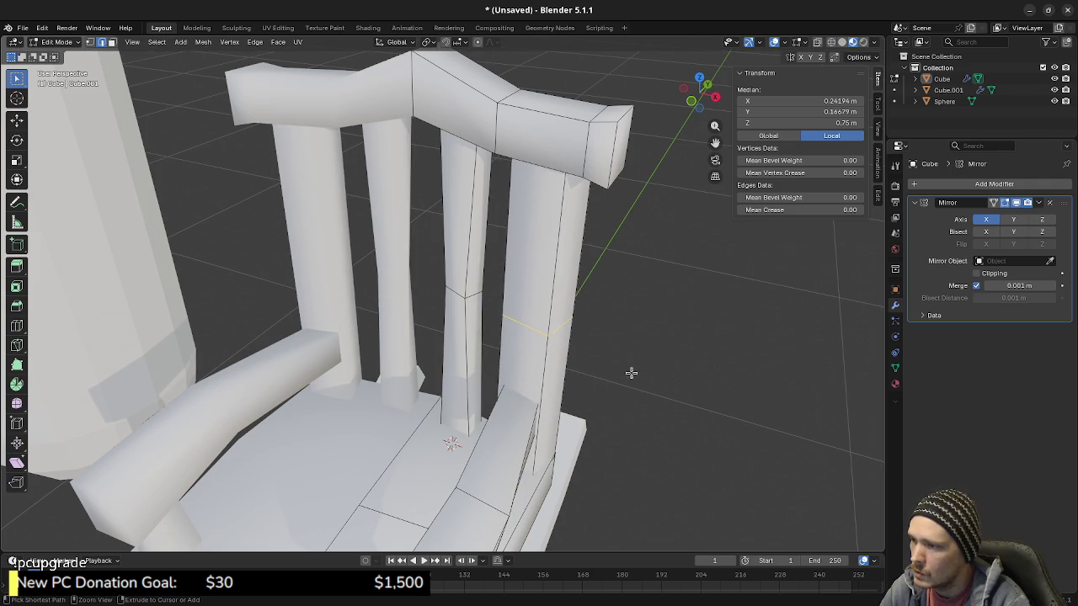
key(KP_1)
key(g)
key(x)
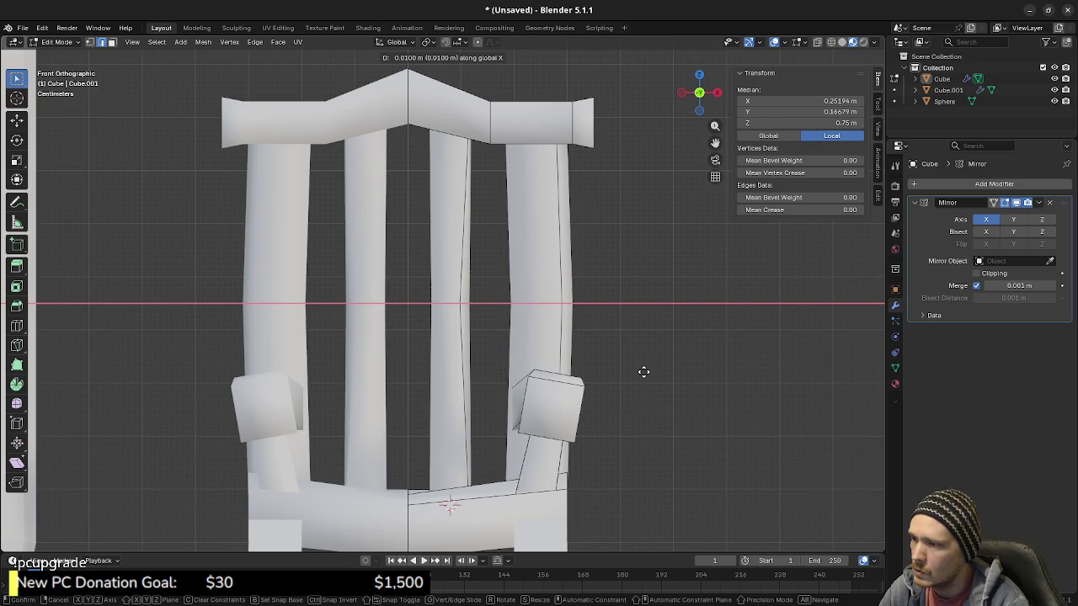
Step: Bow the spindles' middle loop outward 0.02 m along X and scale it to 1.233
right_click(648, 371)
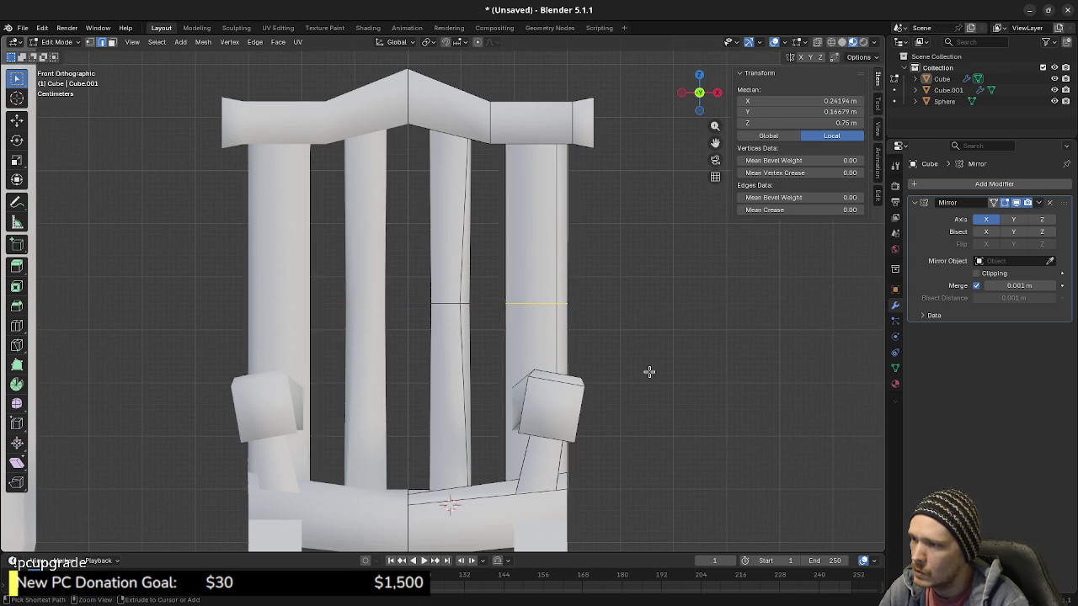
key(g)
key(x)
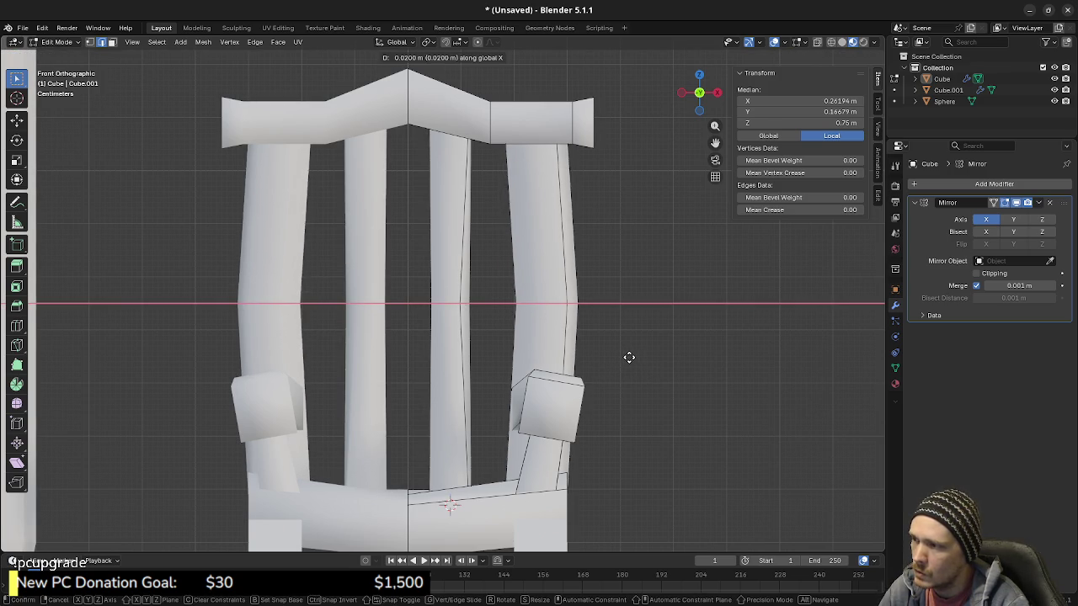
click(627, 358)
scroll(615, 383, down, 4)
scroll(607, 390, up, 3)
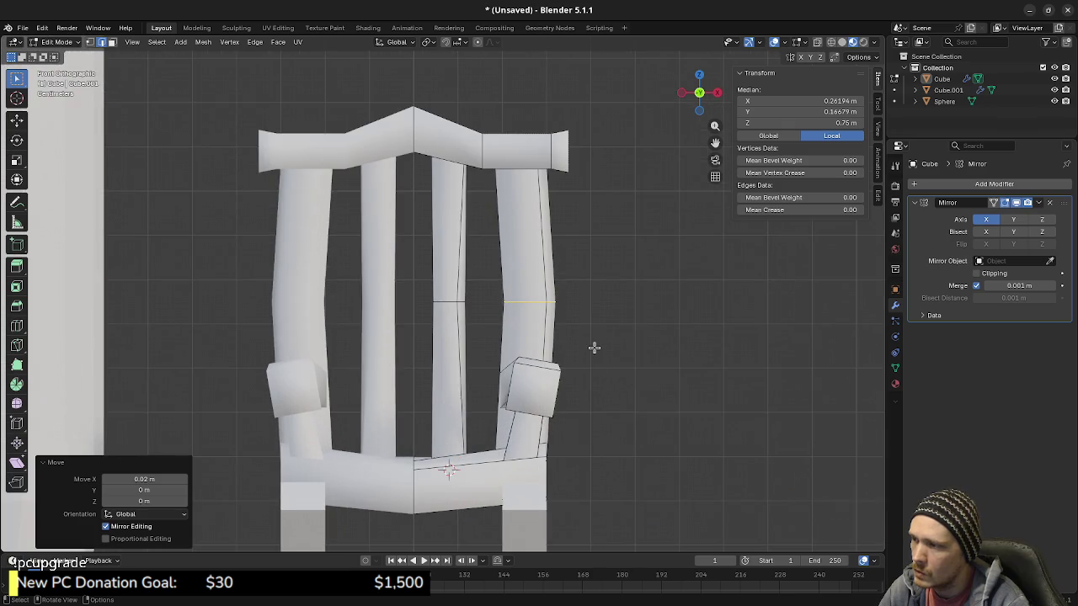
mouse_move(589, 320)
middle_down()
mouse_move(512, 356)
mouse_move(484, 343)
mouse_move(582, 346)
middle_up()
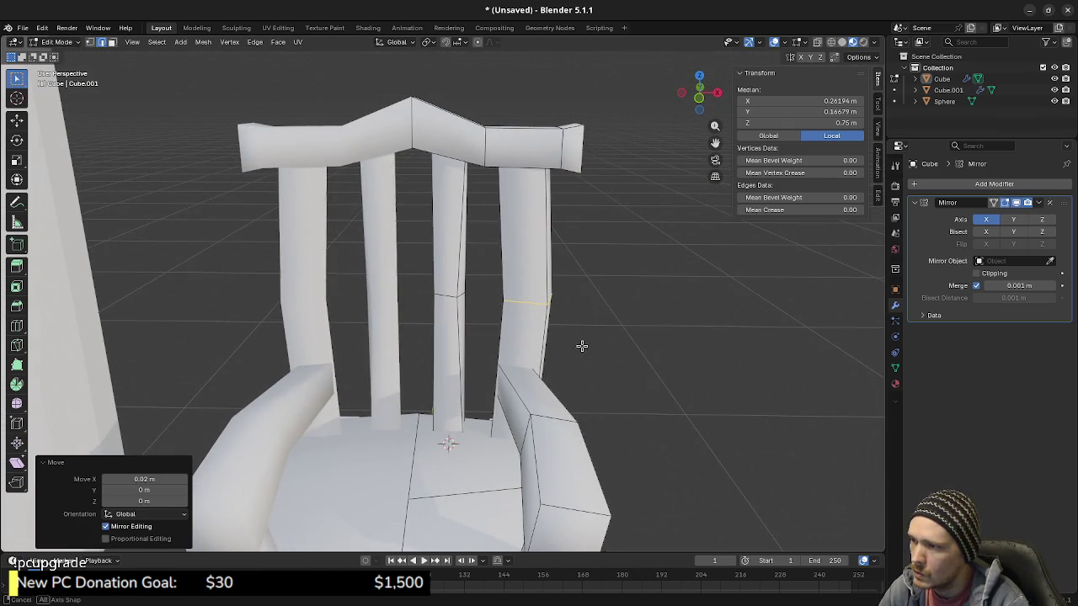
key(s)
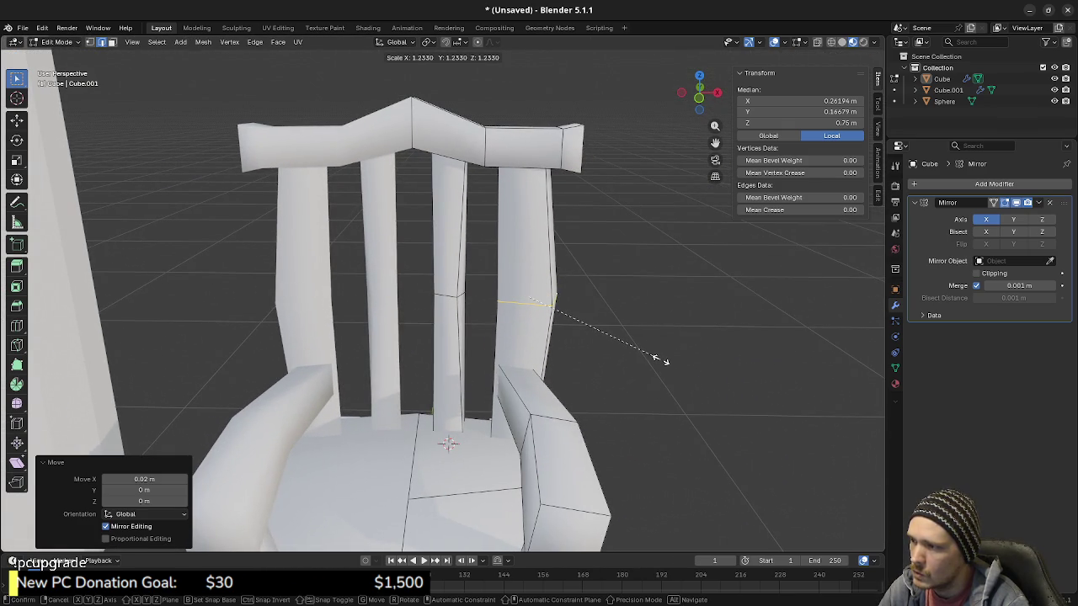
click(660, 360)
Step: From the front view, shift the selected loop −0.02 m along X
mouse_move(633, 368)
middle_down()
mouse_move(392, 331)
mouse_move(406, 336)
middle_up()
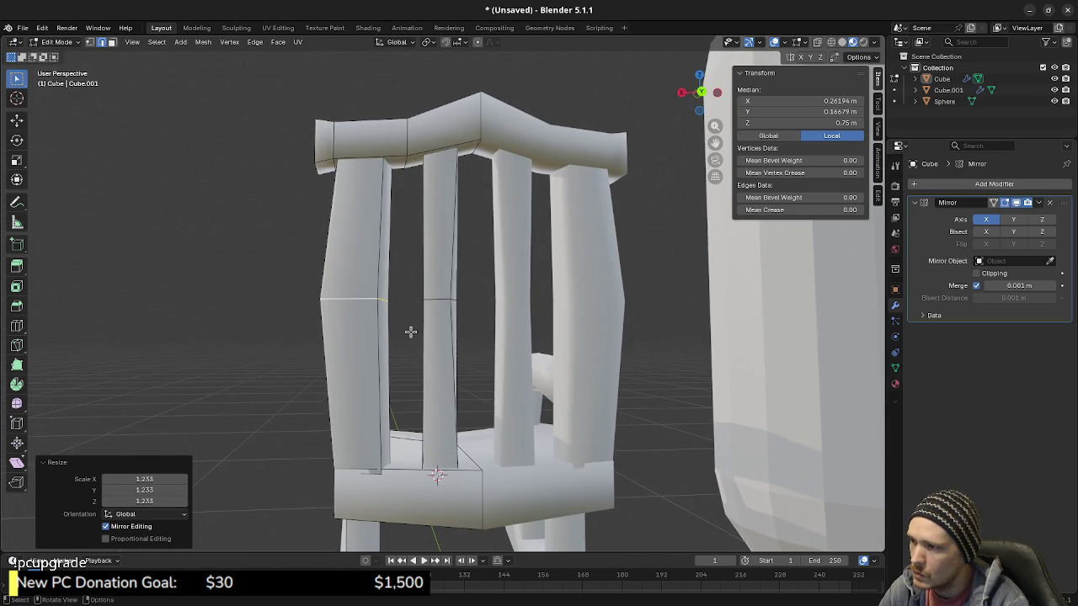
key(KP_1)
scroll(662, 335, up, 2)
key(g)
key(x)
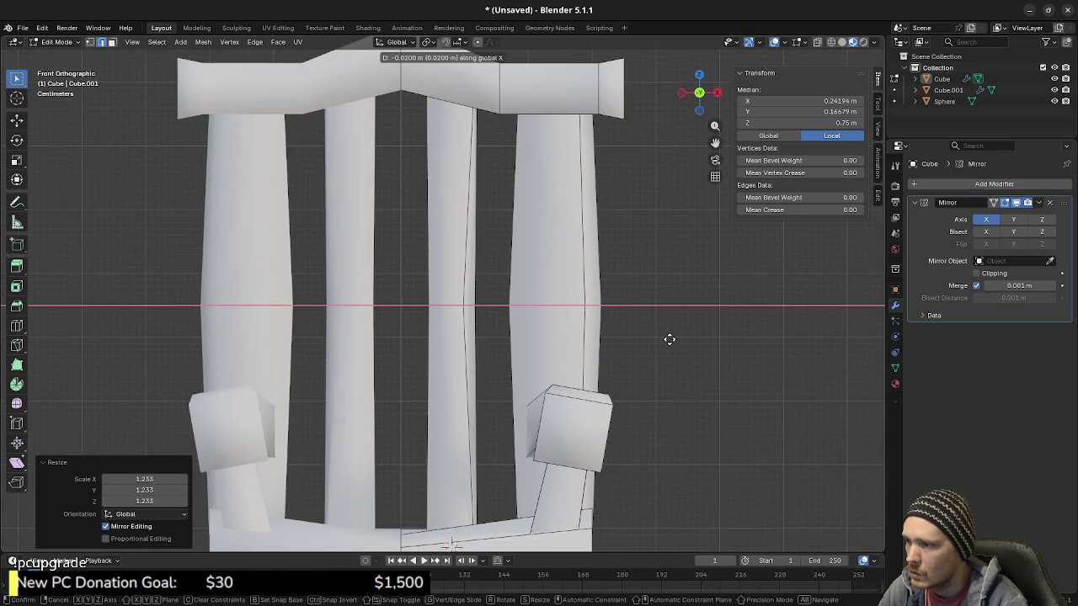
click(669, 339)
mouse_move(632, 334)
middle_down()
mouse_move(548, 374)
mouse_move(620, 356)
mouse_move(577, 363)
mouse_move(361, 320)
mouse_move(437, 335)
middle_up()
scroll(620, 356, down, 2)
scroll(632, 335, down, 3)
click(576, 363)
Step: Shrink the back post's loop at the seat to 0.8
scroll(491, 340, up, 3)
scroll(470, 291, up, 1)
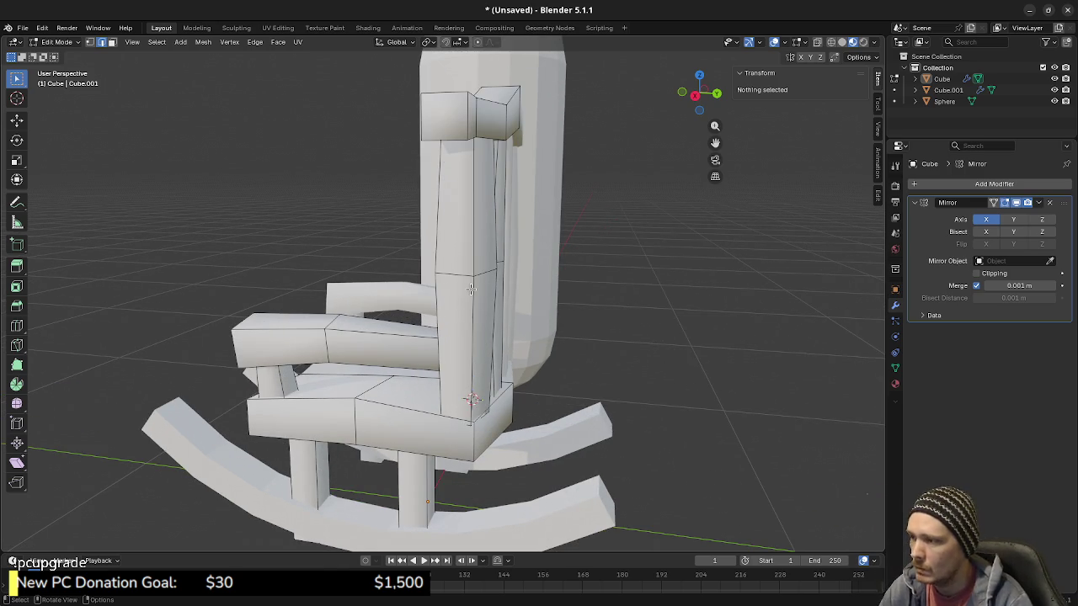
key(KP_3)
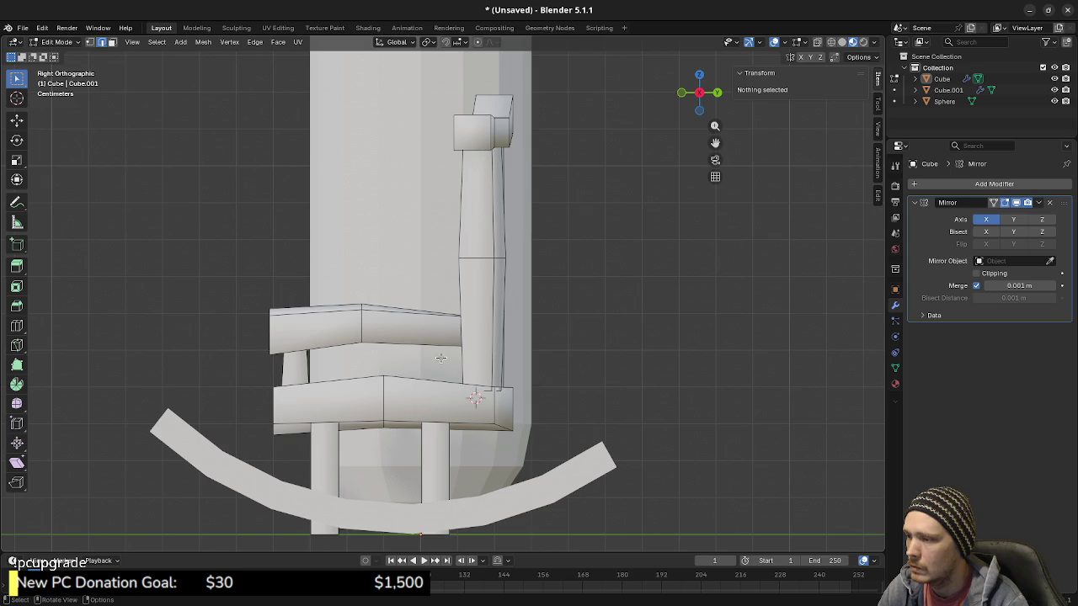
middle_drag(469, 404, 479, 368)
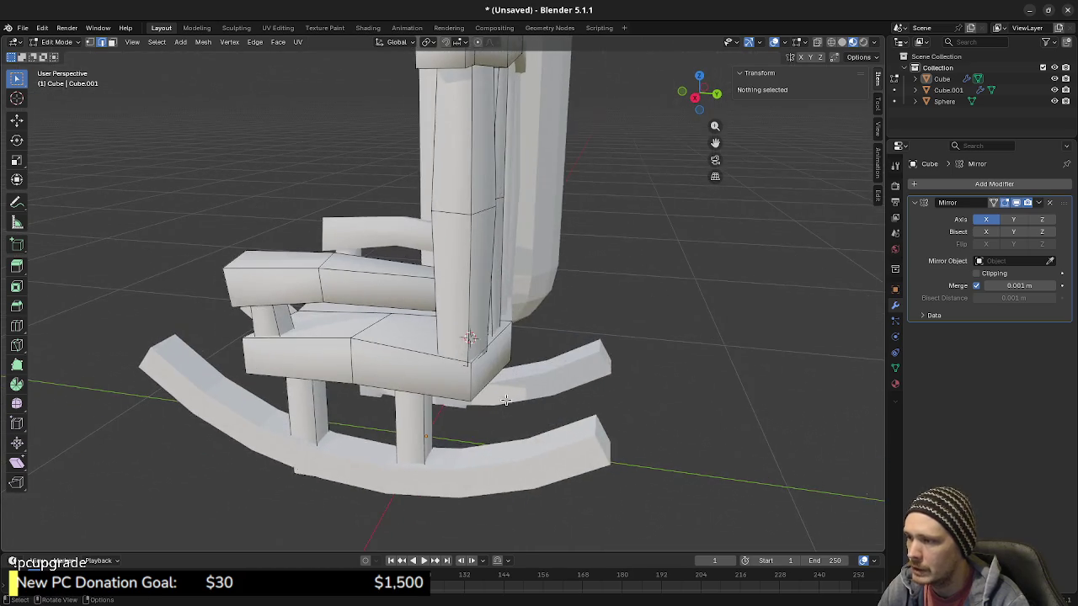
scroll(479, 368, up, 3)
alt+click(548, 387)
key(alt+a)
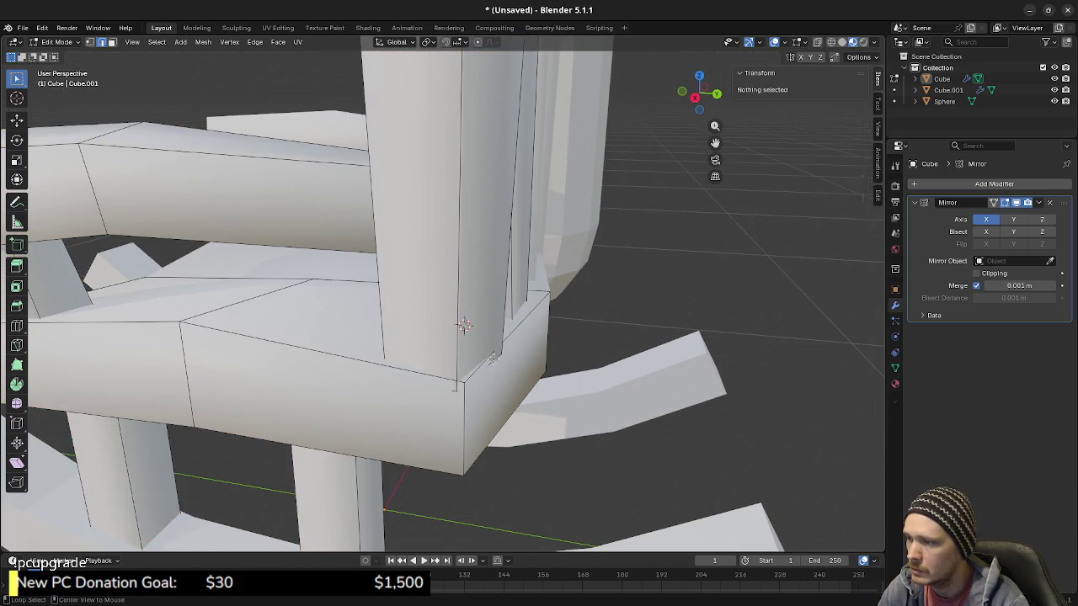
alt+click(612, 412)
key(s)
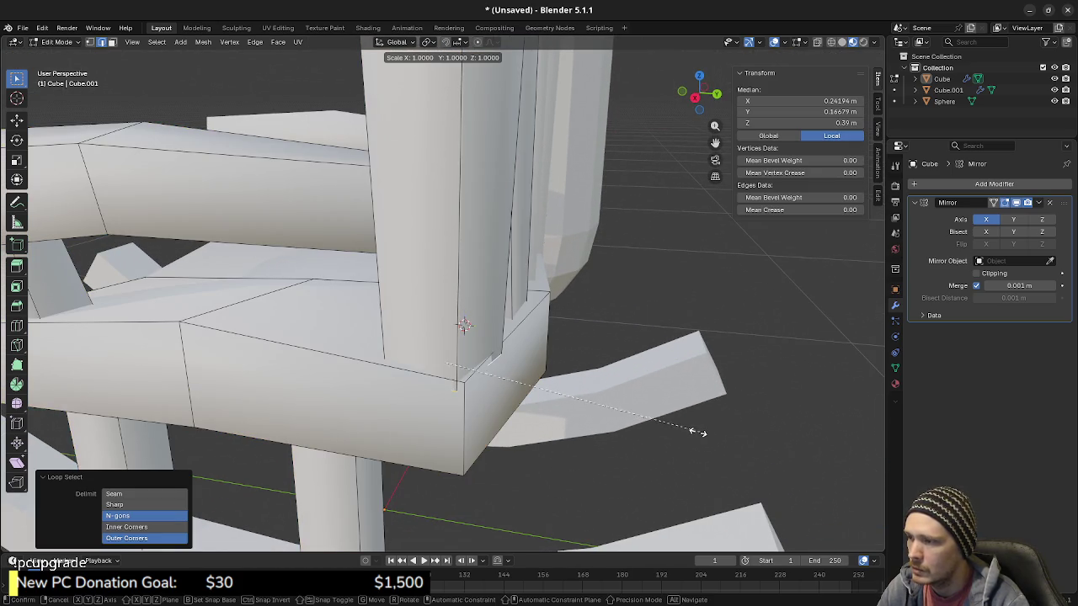
click(638, 420)
Step: In wireframe, shrink the post loop under the crest rail to 0.8
mouse_move(525, 378)
middle_down()
mouse_move(586, 373)
mouse_move(393, 283)
mouse_move(419, 355)
mouse_move(449, 332)
middle_up()
key(shift+z)
click(449, 284)
alt+click(447, 281)
mouse_move(447, 282)
middle_down()
mouse_move(522, 389)
mouse_move(685, 428)
middle_up()
key(s)
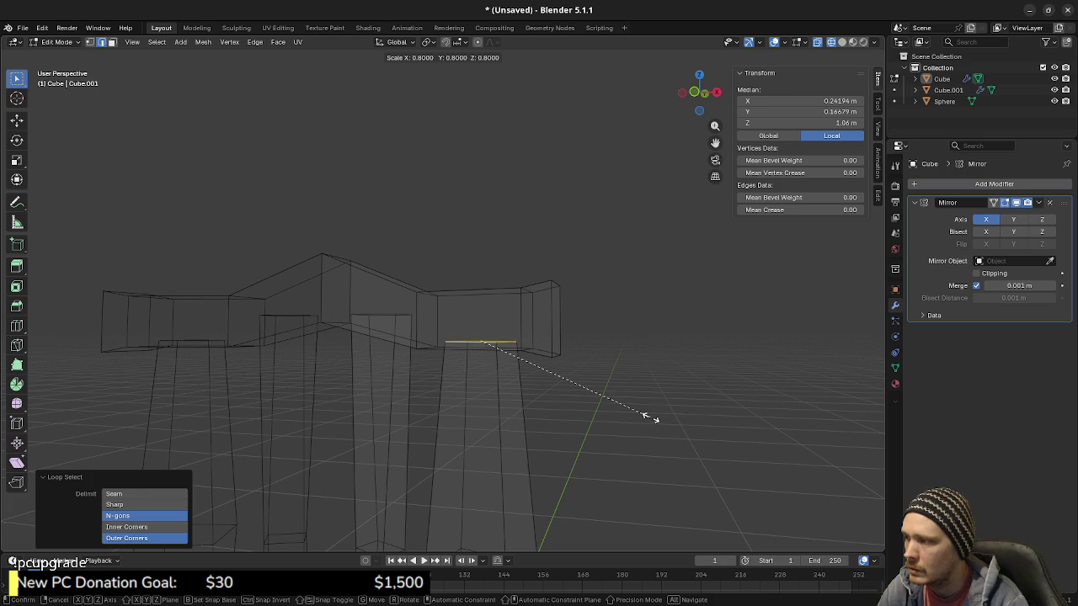
click(648, 416)
Step: Return to solid shading and view the whole chair from the right side
middle_drag(649, 418, 556, 417)
key(z)
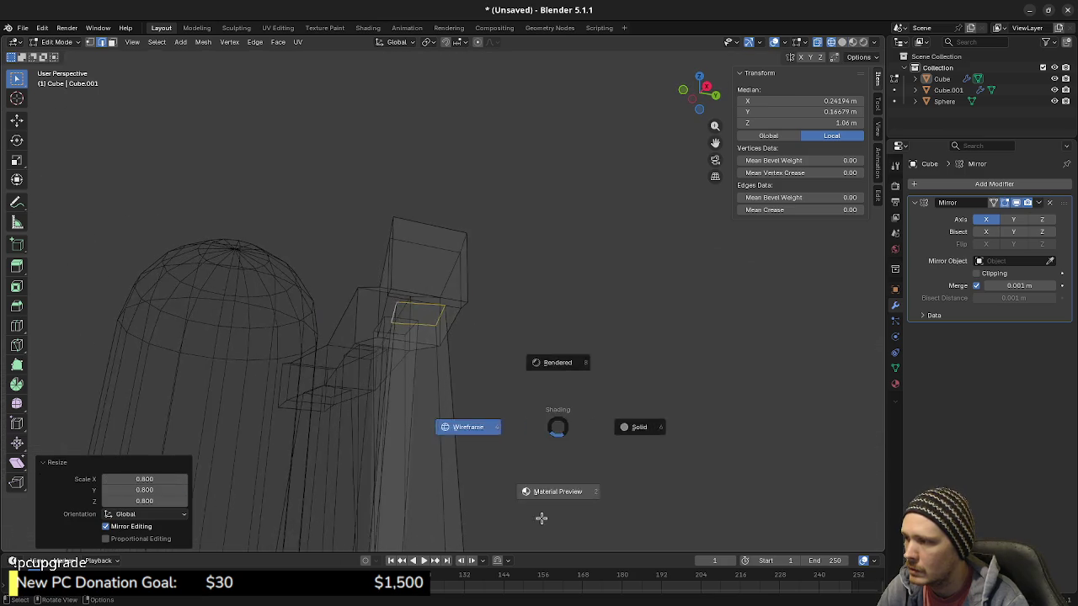
click(417, 428)
scroll(417, 428, down, 3)
mouse_move(418, 429)
middle_down()
mouse_move(426, 337)
mouse_move(457, 334)
mouse_move(445, 401)
middle_up()
scroll(445, 402, down, 3)
middle_drag(440, 353, 493, 385)
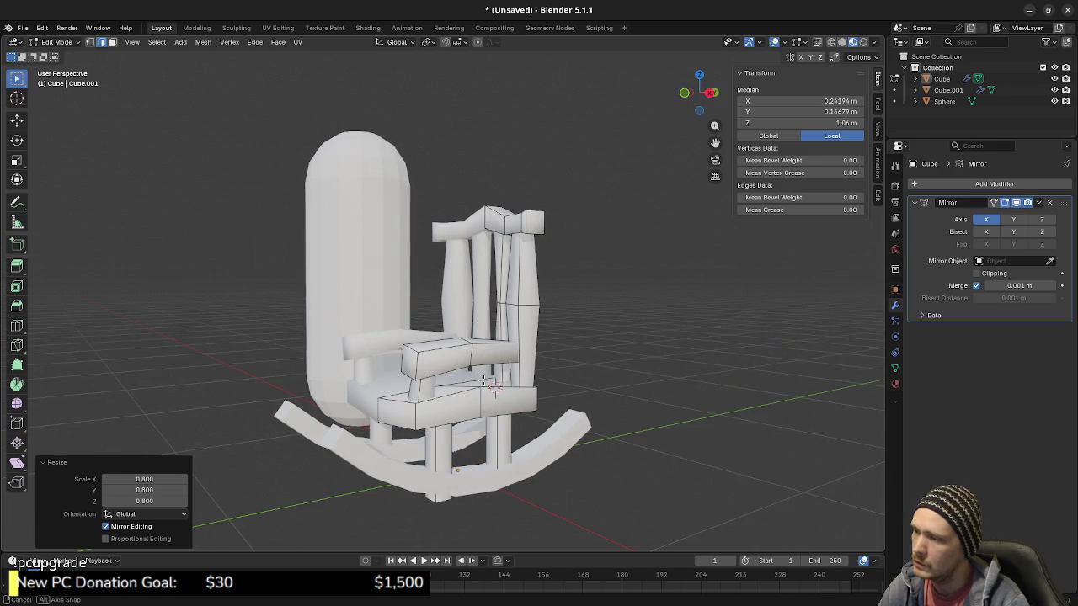
key(KP_3)
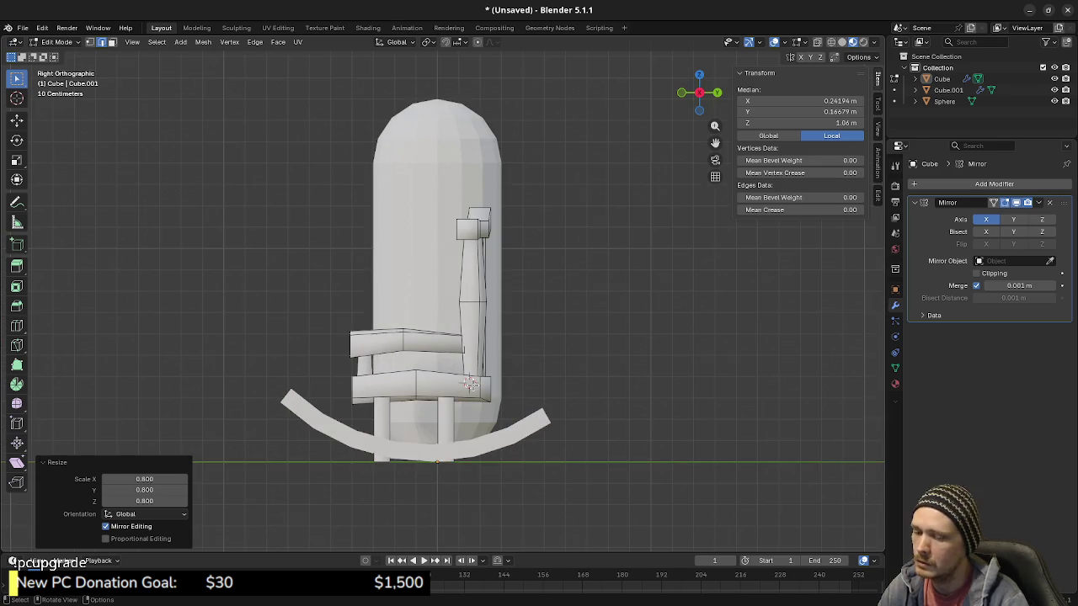
Step: In wireframe, box-select the upper chair back and raise it 0.1 m along Z
key(shift+z)
drag(425, 176, 522, 310)
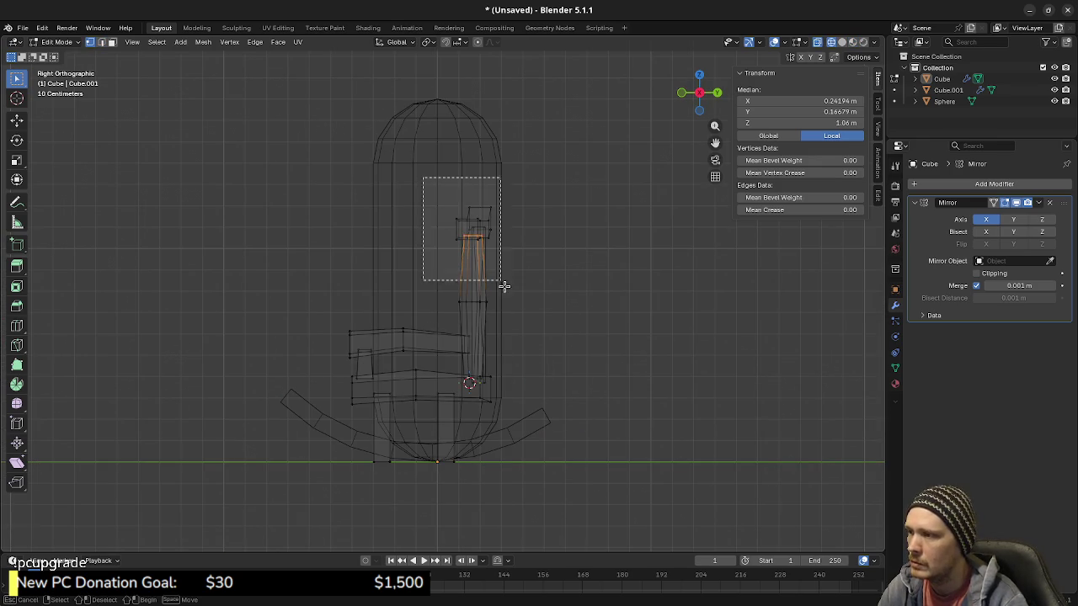
scroll(530, 313, down, 2)
key(g)
key(z)
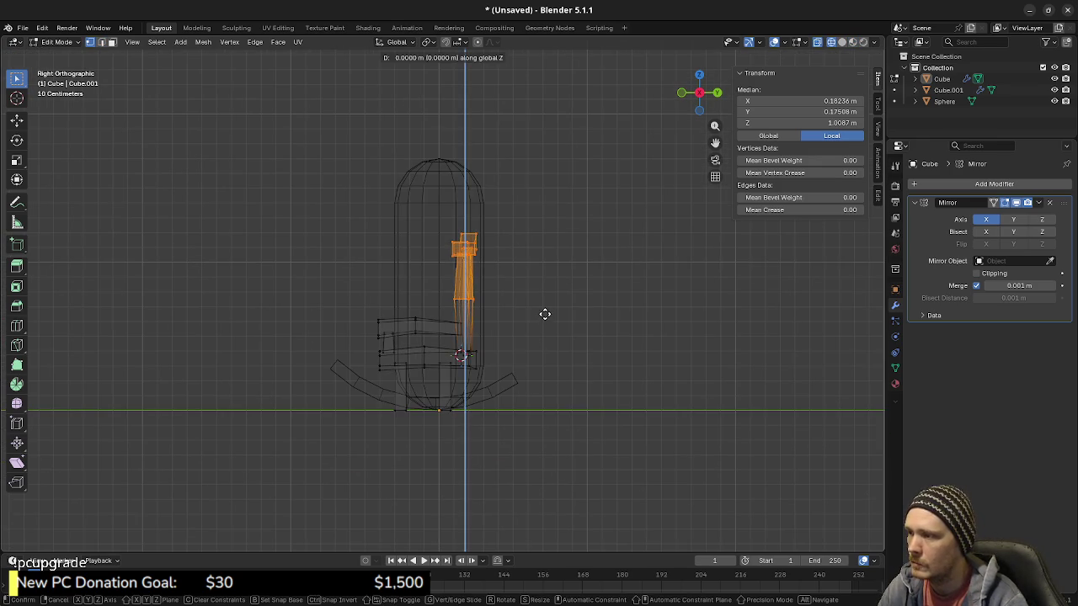
click(547, 305)
Step: Raise just the crest rail vertices another 0.1 m along Z
drag(414, 189, 505, 246)
key(g)
key(z)
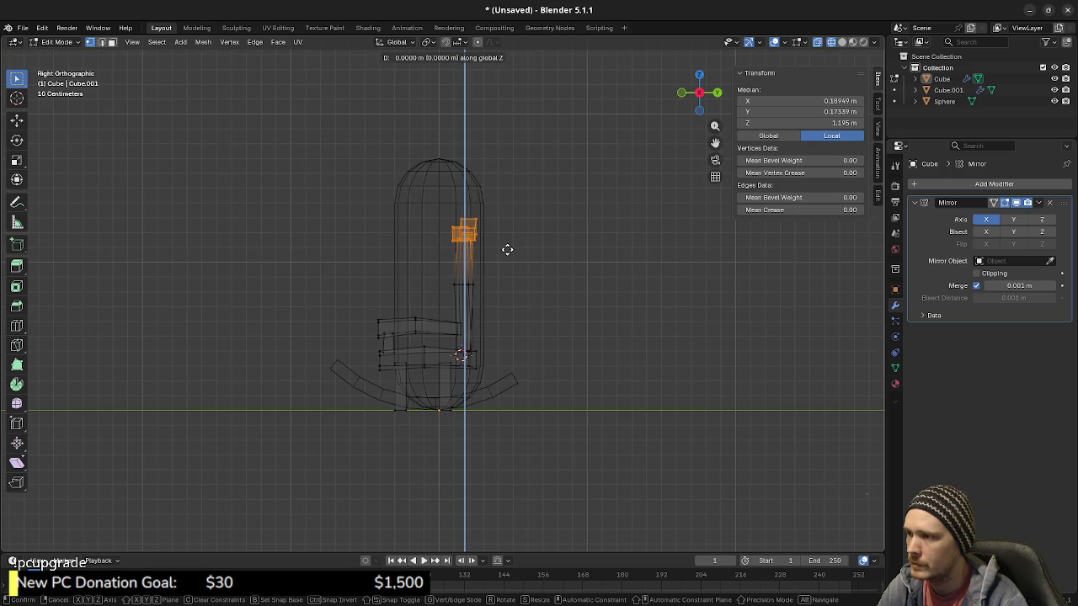
key(Return)
Step: Inspect the taller chair back in solid shading, then return to wireframe
middle_drag(397, 260, 533, 279)
key(shift+z)
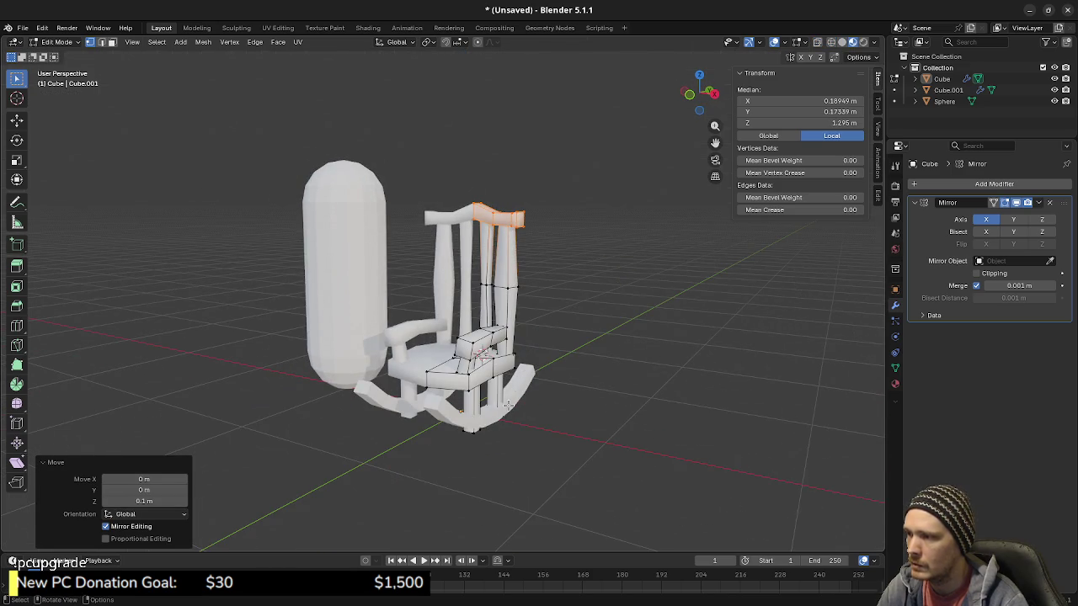
scroll(515, 426, up, 1)
scroll(514, 416, up, 2)
scroll(513, 397, up, 1)
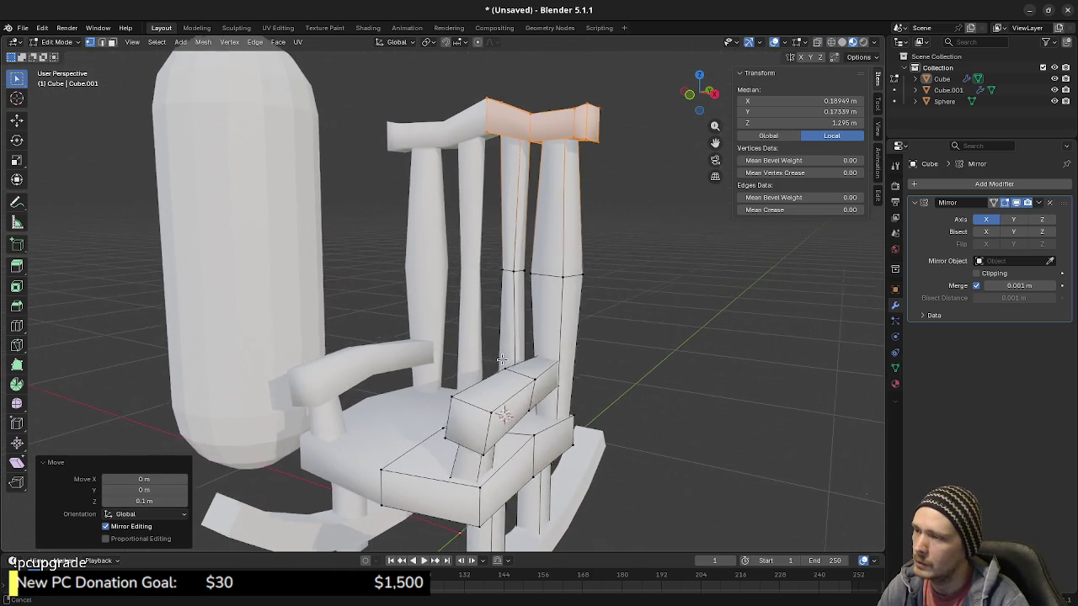
scroll(497, 371, up, 1)
mouse_move(489, 357)
middle_down()
mouse_move(573, 353)
mouse_move(545, 364)
mouse_move(489, 358)
middle_up()
scroll(577, 352, up, 3)
scroll(580, 351, up, 3)
key(shift+z)
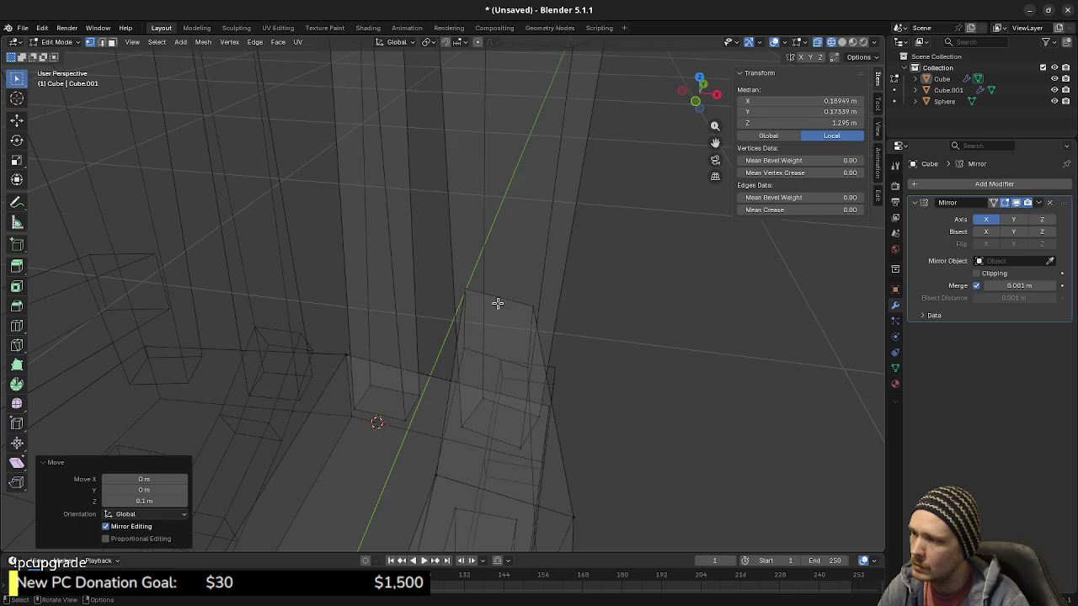
Step: Select an edge loop on the back post's rail and zoom out to view the whole chair
click(498, 303)
alt+click(497, 307)
mouse_move(498, 308)
middle_down()
mouse_move(507, 342)
mouse_move(522, 333)
mouse_move(440, 378)
mouse_move(341, 387)
mouse_move(379, 312)
mouse_move(413, 317)
mouse_move(395, 357)
mouse_move(363, 365)
middle_up()
key(shift+z)
scroll(363, 365, down, 2)
scroll(361, 428, down, 2)
mouse_move(375, 428)
middle_down()
mouse_move(455, 413)
mouse_move(429, 404)
mouse_move(471, 396)
mouse_move(435, 390)
mouse_move(444, 413)
mouse_move(421, 371)
mouse_move(299, 339)
mouse_move(321, 364)
mouse_move(368, 370)
mouse_move(474, 342)
mouse_move(532, 208)
mouse_move(489, 176)
mouse_move(481, 317)
mouse_move(457, 304)
mouse_move(469, 317)
mouse_move(493, 288)
mouse_move(460, 299)
mouse_move(500, 351)
mouse_move(570, 370)
mouse_move(486, 347)
mouse_move(494, 396)
mouse_move(450, 406)
middle_up()
scroll(442, 404, down, 3)
scroll(446, 419, down, 2)
scroll(421, 370, up, 3)
scroll(417, 361, up, 2)
Step: In wireframe top view, select the back post's lower edge loop and scale it to 0.9
key(shift+z)
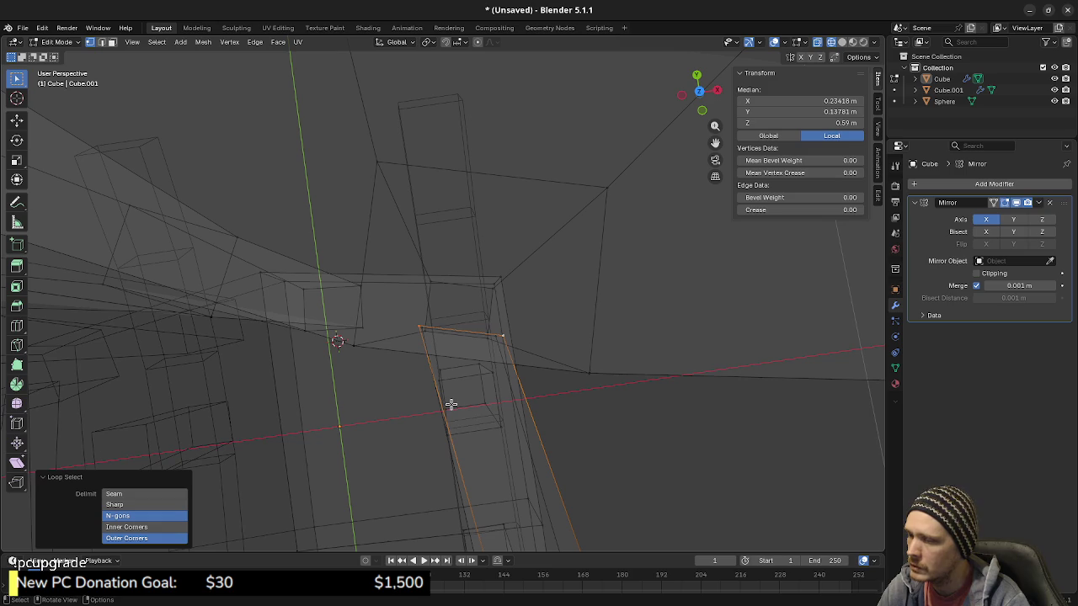
key(KP_7)
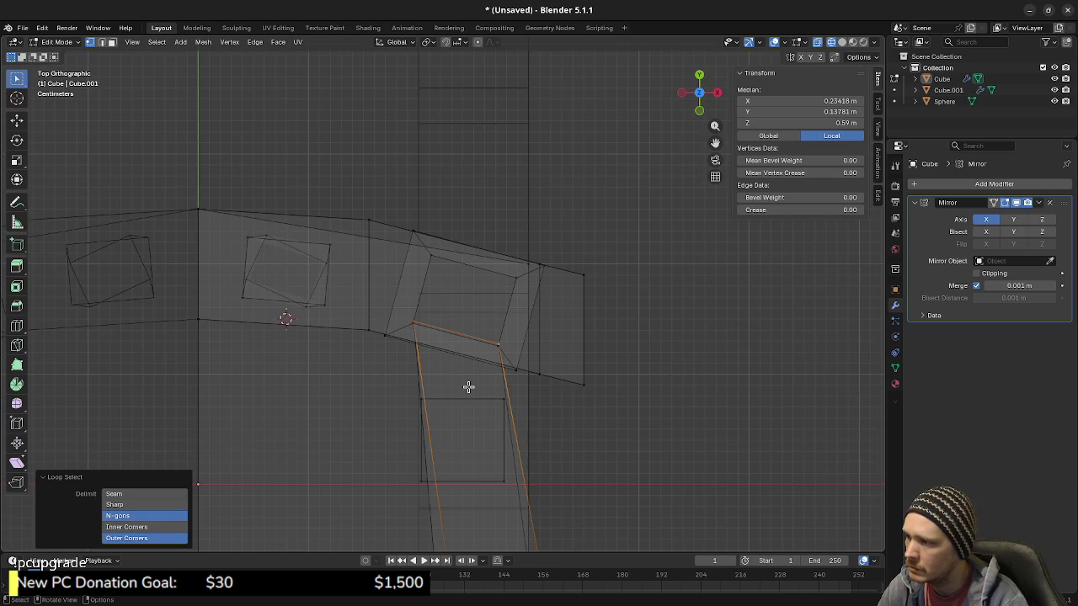
mouse_move(568, 412)
middle_down()
mouse_move(476, 440)
mouse_move(503, 361)
mouse_move(652, 386)
middle_up()
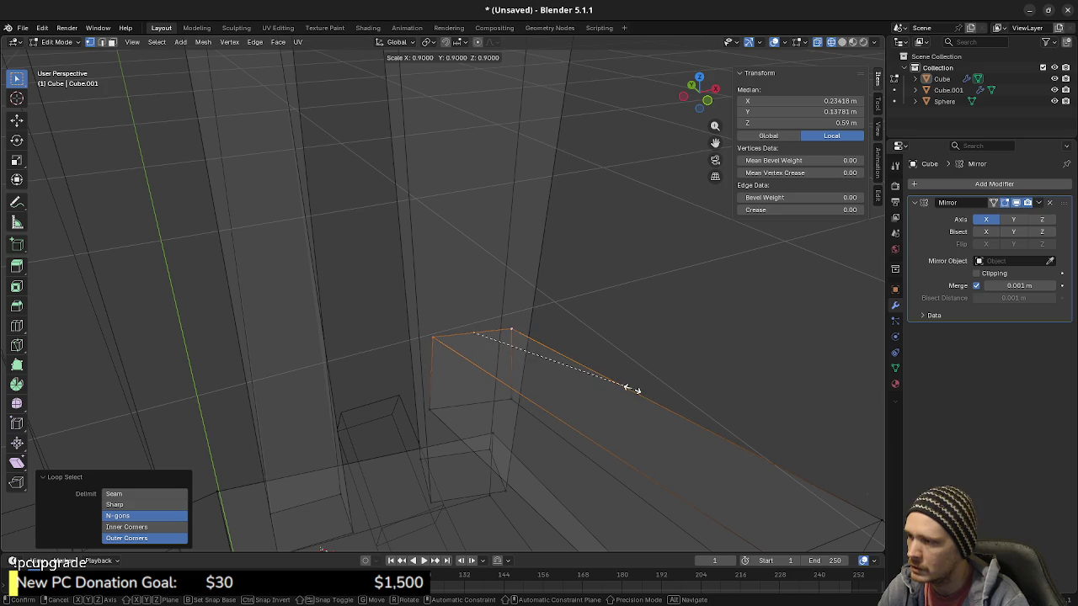
right_click(615, 393)
key(alt+a)
alt+click(560, 411)
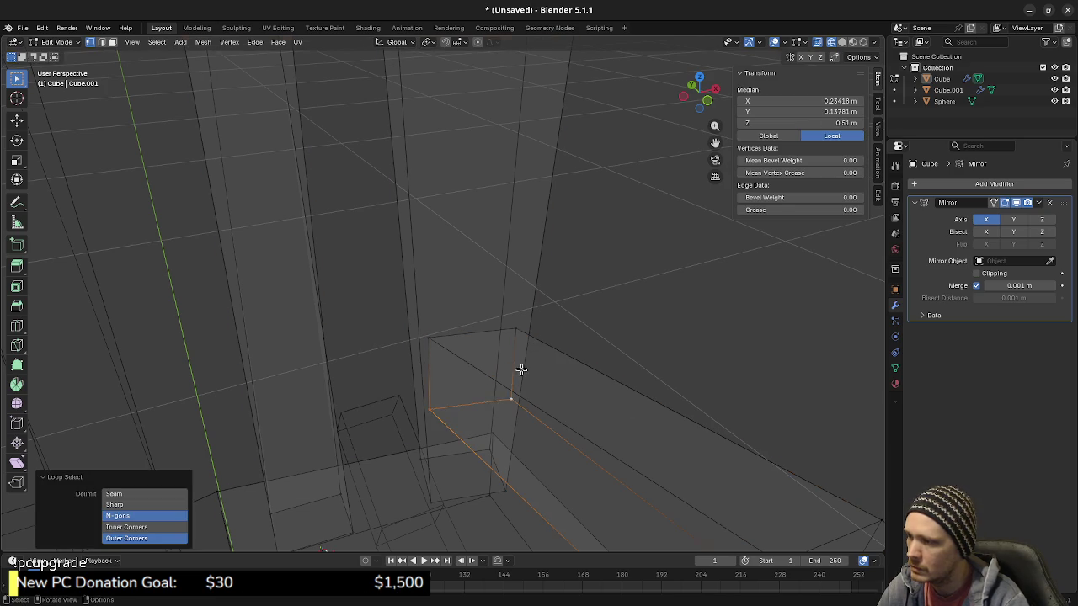
click(424, 334)
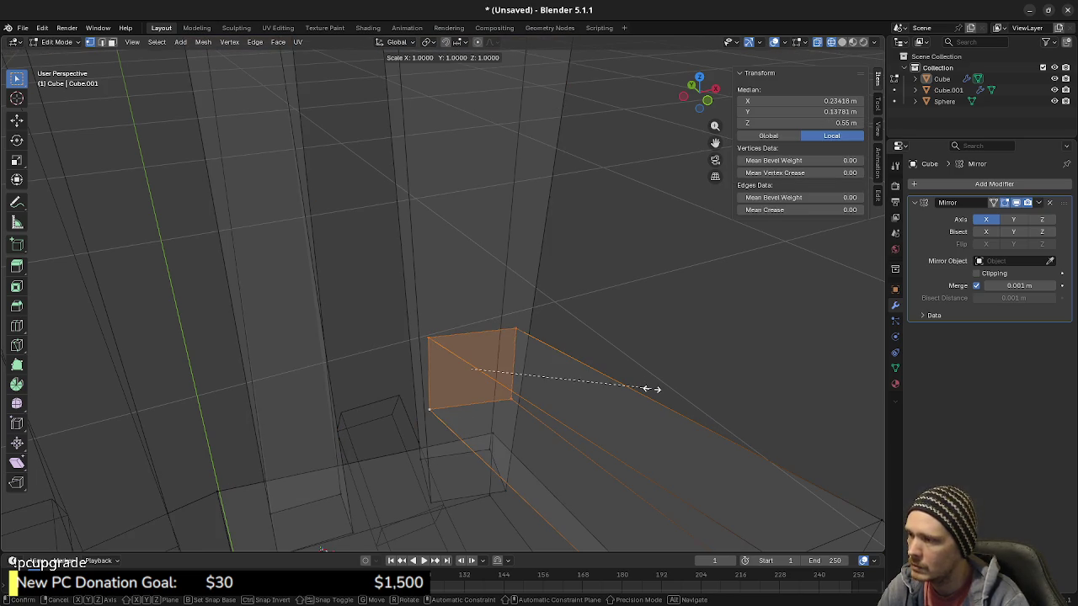
key(Return)
key(alt+z)
Step: Box-select the armrest's front end vertices in wireframe view
mouse_move(595, 390)
middle_down()
mouse_move(513, 467)
mouse_move(455, 442)
mouse_move(405, 375)
mouse_move(454, 410)
middle_up()
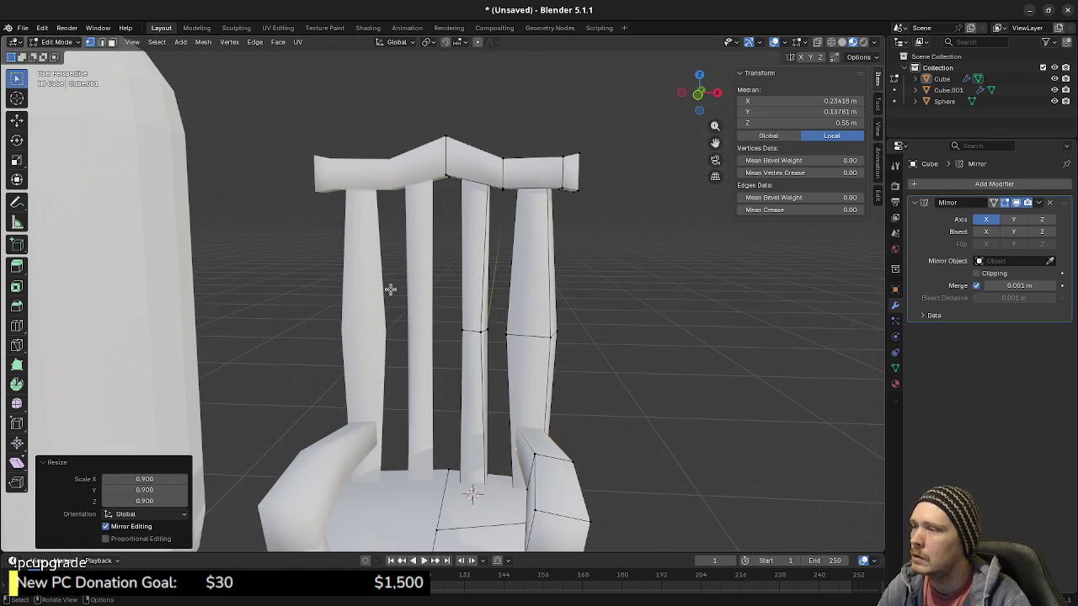
mouse_move(447, 336)
middle_down()
mouse_move(423, 175)
mouse_move(469, 266)
mouse_move(419, 284)
mouse_move(680, 183)
middle_up()
click(563, 353)
scroll(565, 353, up, 3)
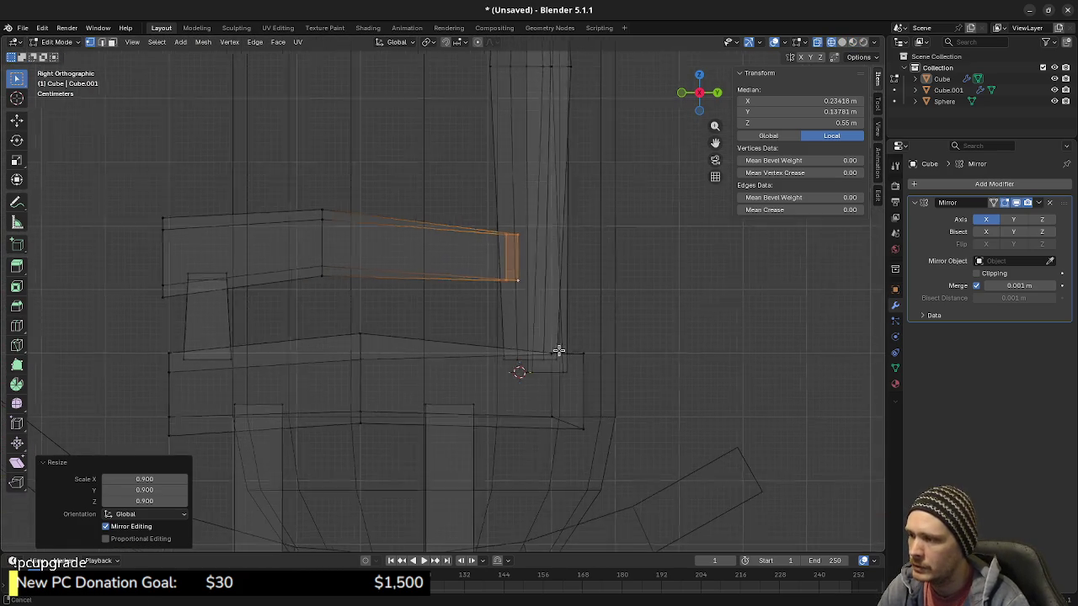
scroll(525, 369, up, 1)
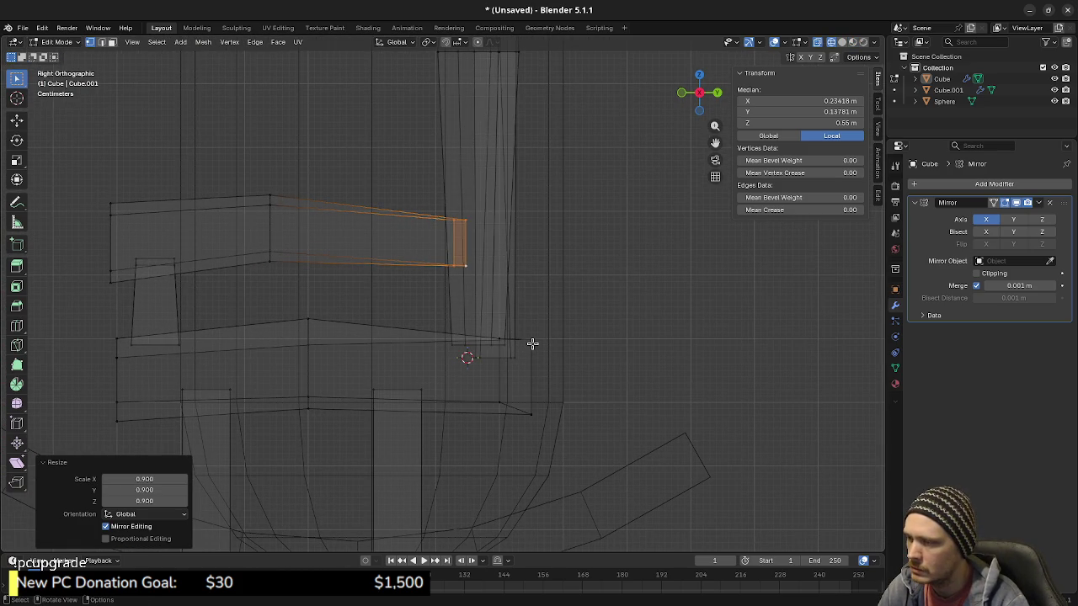
key(alt+a)
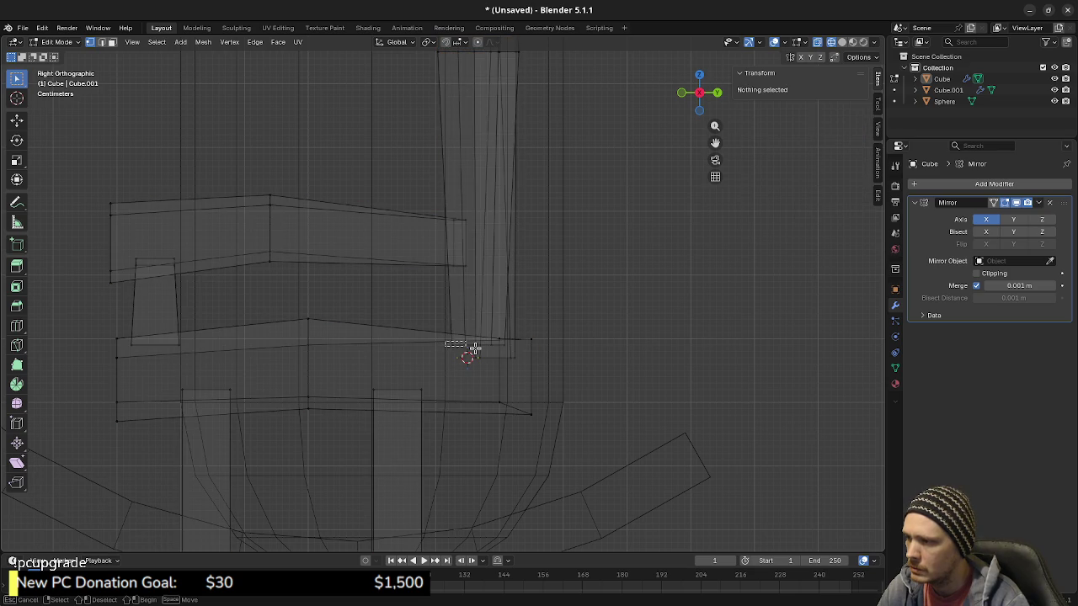
drag(515, 352, 517, 354)
mouse_move(525, 368)
middle_down()
mouse_move(592, 413)
mouse_move(524, 370)
mouse_move(524, 356)
mouse_move(522, 378)
middle_up()
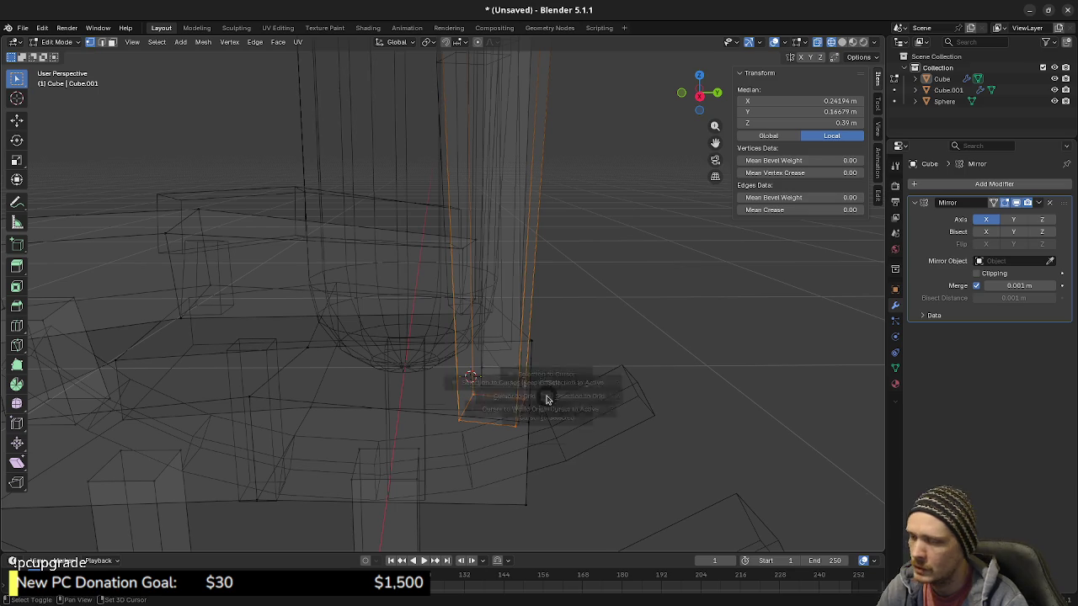
Step: Snap the 3D cursor to the selection, pivot on it, and tilt the upper back post back 10°
click(549, 463)
key(KP_3)
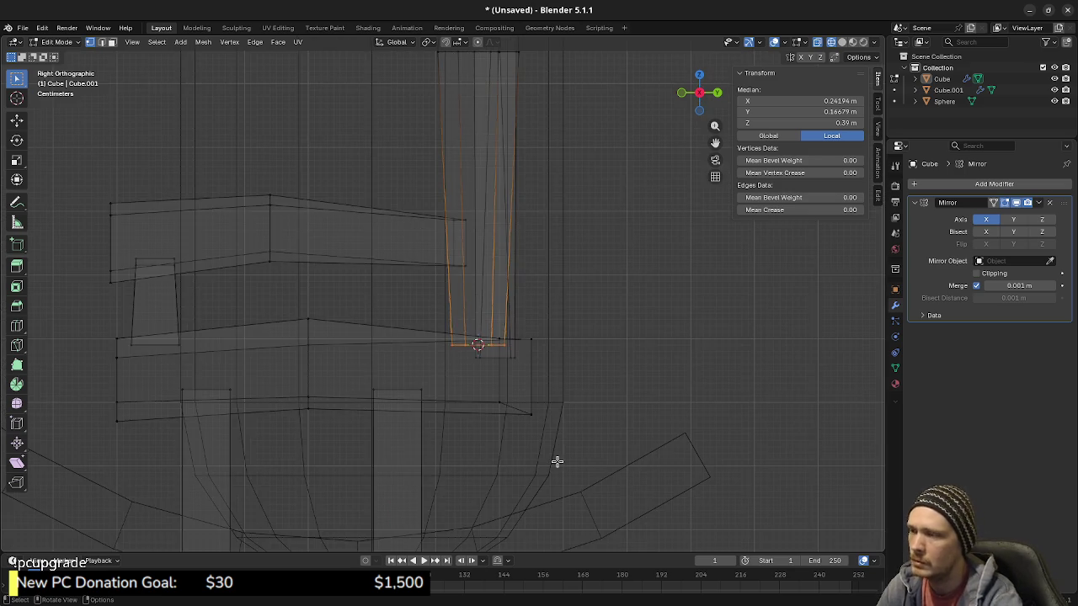
mouse_move(399, 90)
mouse_down()
mouse_move(525, 353)
mouse_move(483, 361)
mouse_up()
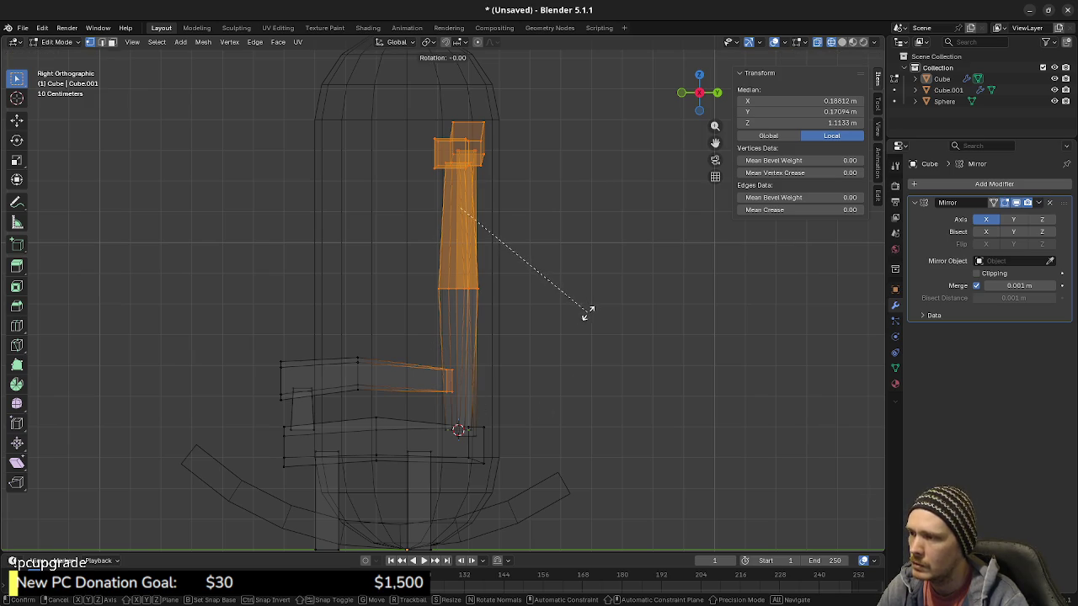
key(Escape)
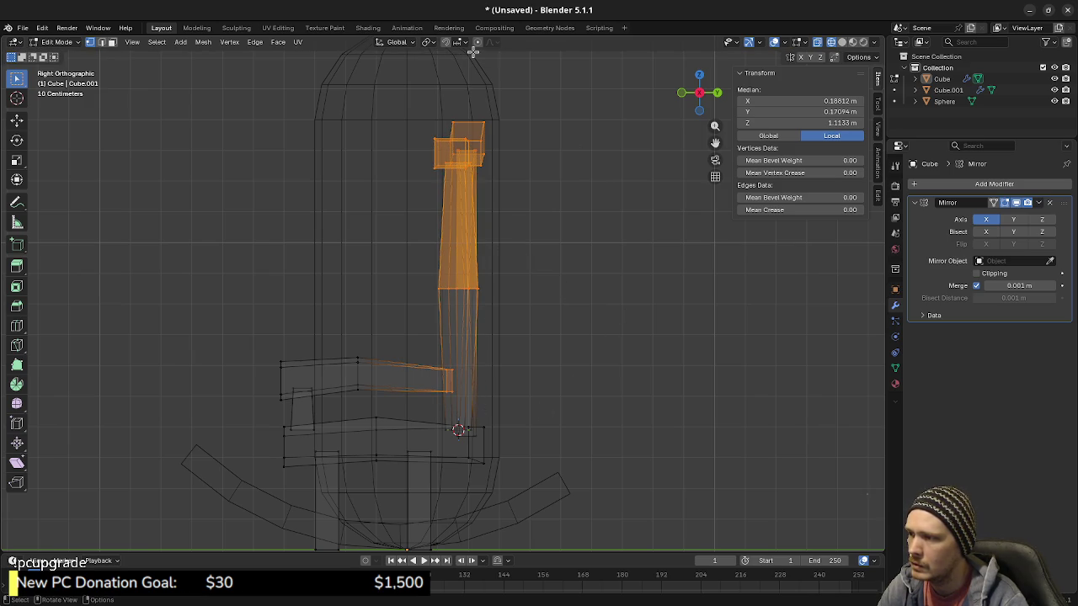
click(427, 42)
click(459, 83)
key(r)
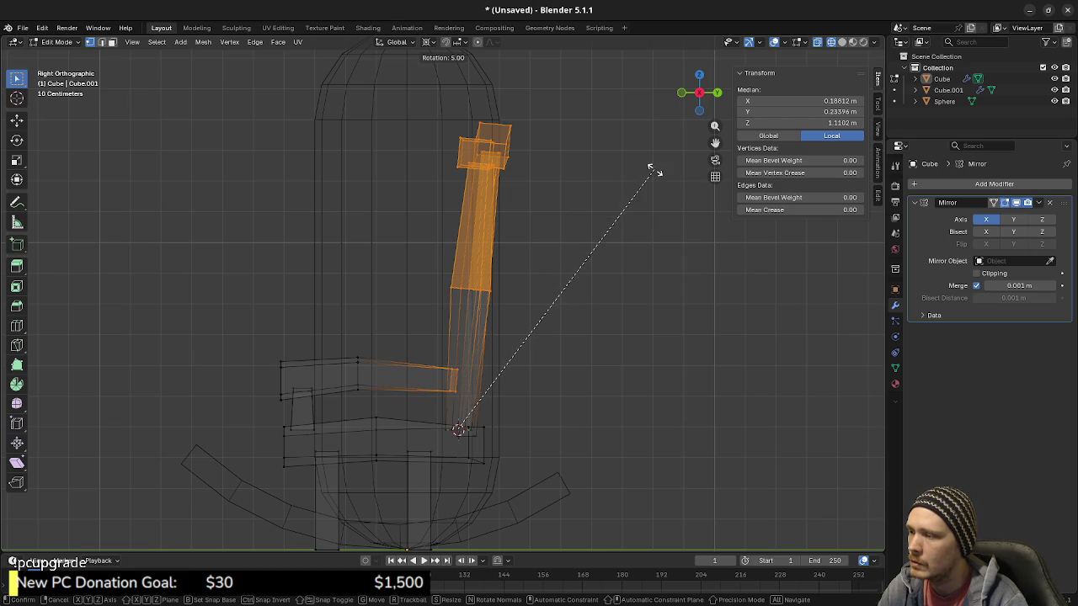
click(665, 176)
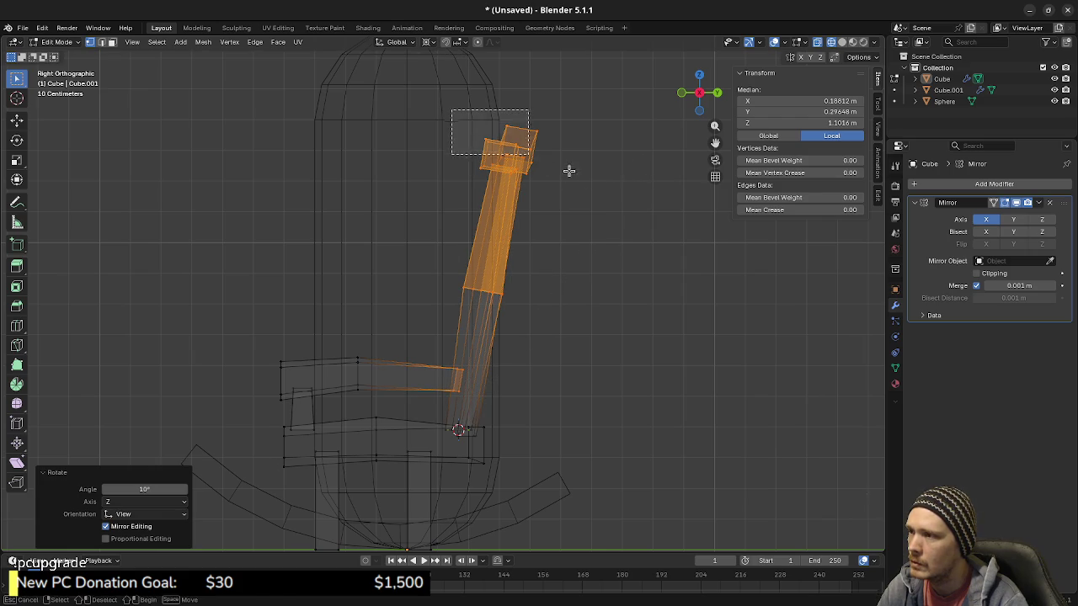
Step: Rotate only the top block vertices, then check the backrest in solid shading
drag(451, 110, 610, 191)
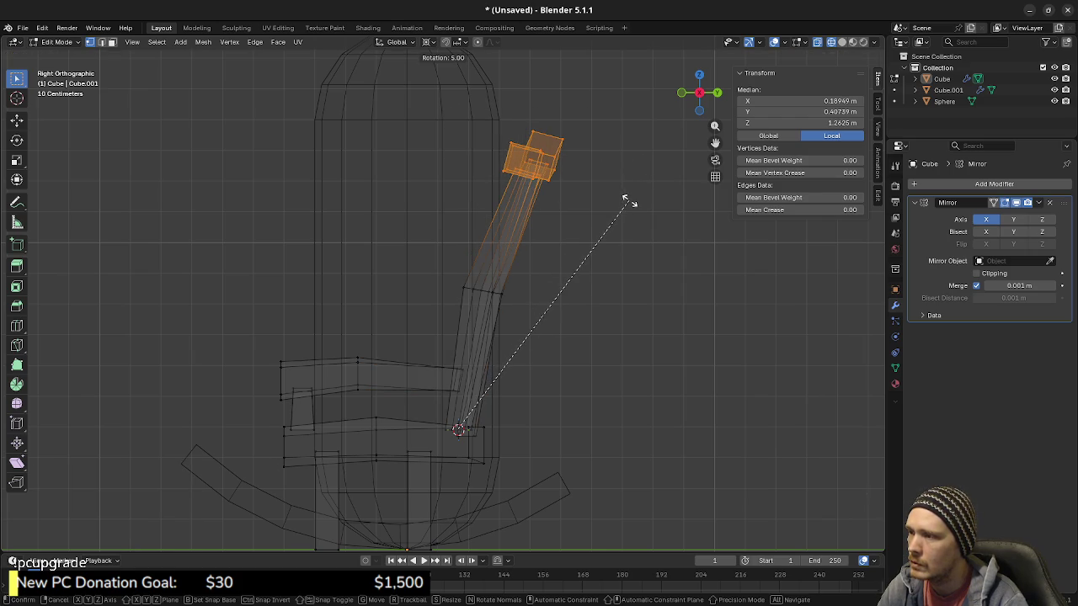
click(625, 200)
mouse_move(421, 284)
middle_down()
mouse_move(542, 295)
mouse_move(565, 362)
mouse_move(476, 360)
middle_up()
key(shift+z)
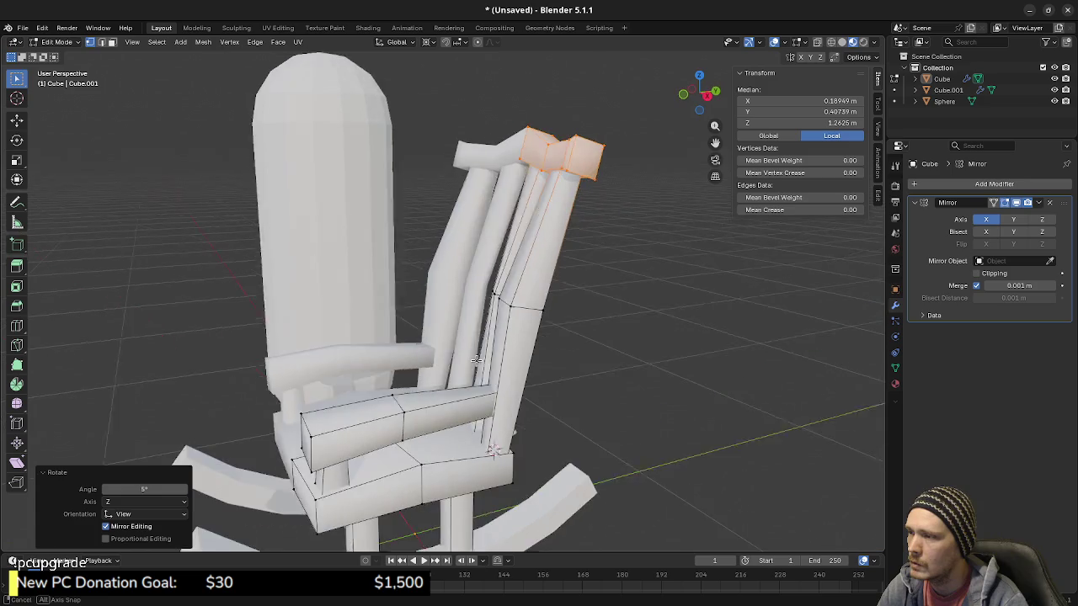
scroll(477, 360, down, 3)
scroll(477, 360, down, 3)
key(Tab)
mouse_move(403, 324)
middle_down()
mouse_move(576, 328)
mouse_move(505, 338)
mouse_move(460, 330)
mouse_move(530, 320)
mouse_move(443, 325)
mouse_move(606, 332)
mouse_move(525, 322)
mouse_move(564, 322)
middle_up()
scroll(504, 337, up, 2)
scroll(532, 332, up, 2)
Step: In right orthographic view, rotate the top block back 5°
key(Tab)
key(KP_5)
key(KP_3)
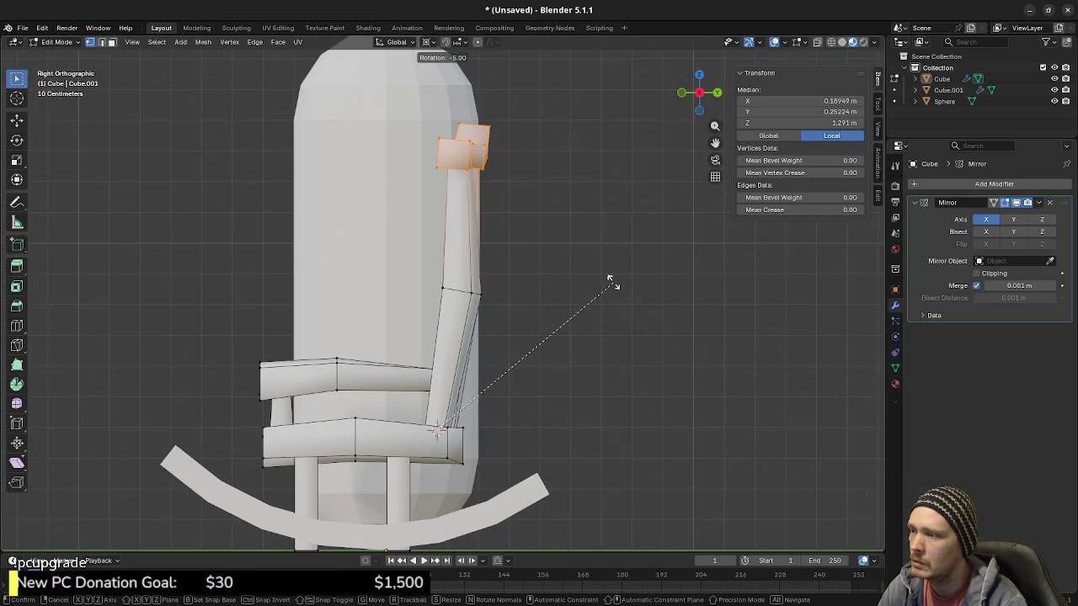
click(610, 282)
mouse_move(611, 278)
middle_down()
mouse_move(534, 303)
mouse_move(625, 308)
mouse_move(614, 308)
middle_up()
key(KP_3)
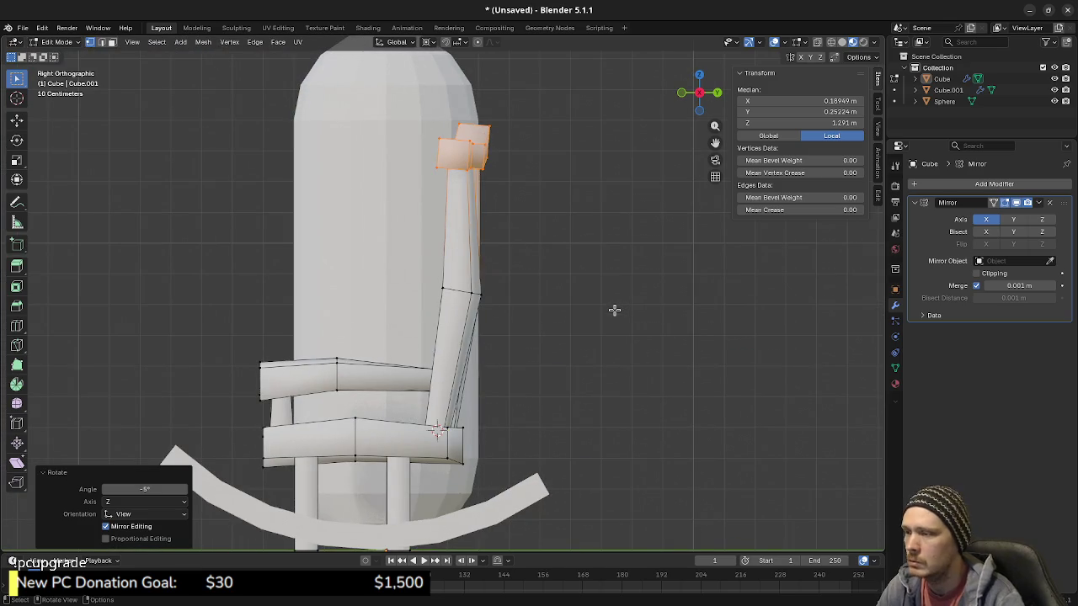
Step: Add the upper back-post vertices and rotate them 5° to recline the backrest
click(367, 306)
drag(397, 89, 534, 318)
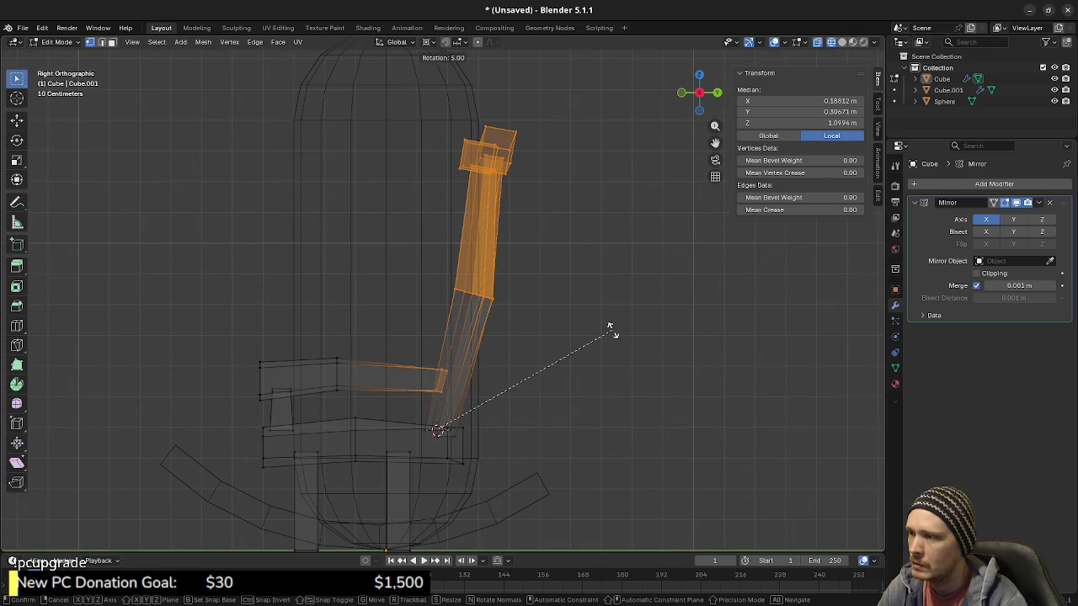
click(611, 329)
mouse_move(614, 329)
middle_down()
mouse_move(469, 361)
mouse_move(558, 348)
middle_up()
key(shift+z)
mouse_move(528, 409)
middle_down()
mouse_move(393, 390)
mouse_move(450, 378)
middle_up()
scroll(471, 396, down, 3)
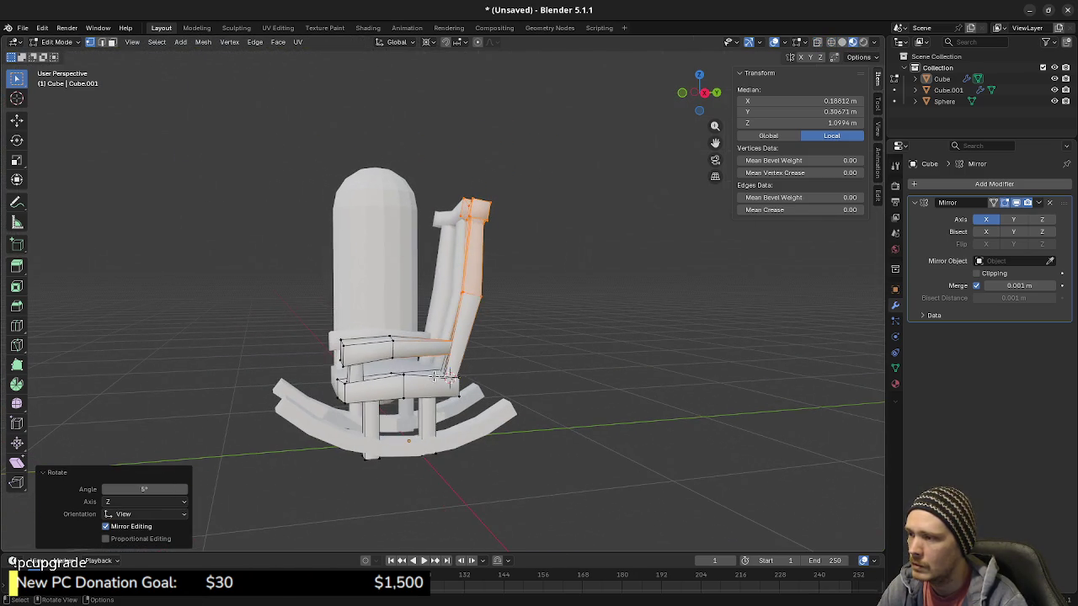
Step: Select the whole chair mesh and rotate it back 10° in right view
key(alt+a)
key(a)
key(KP_3)
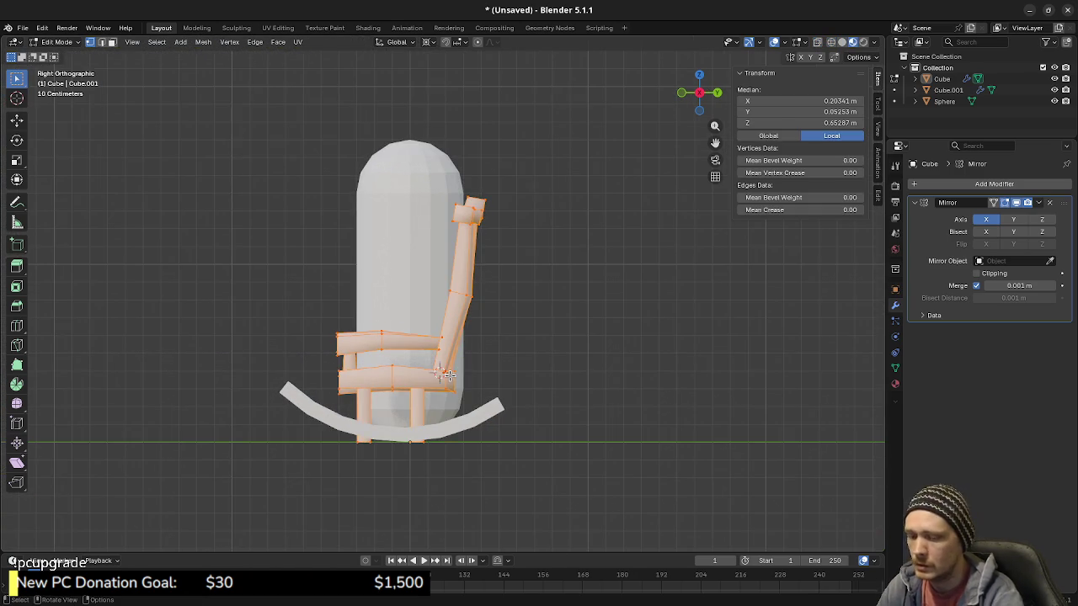
key(r)
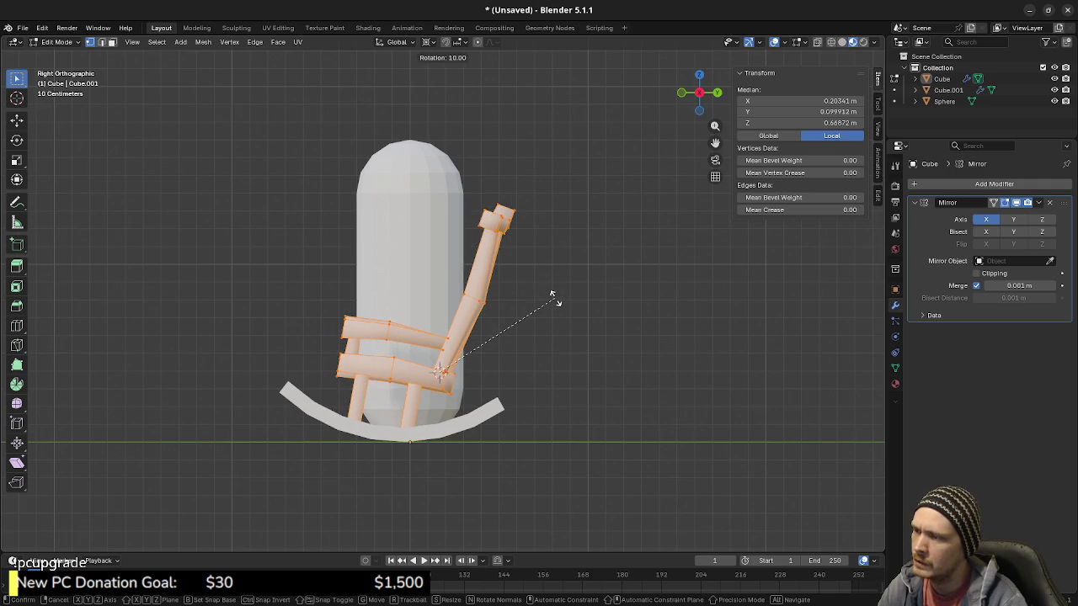
click(553, 299)
mouse_move(553, 299)
middle_down()
mouse_move(637, 336)
mouse_move(448, 319)
middle_up()
scroll(484, 349, up, 4)
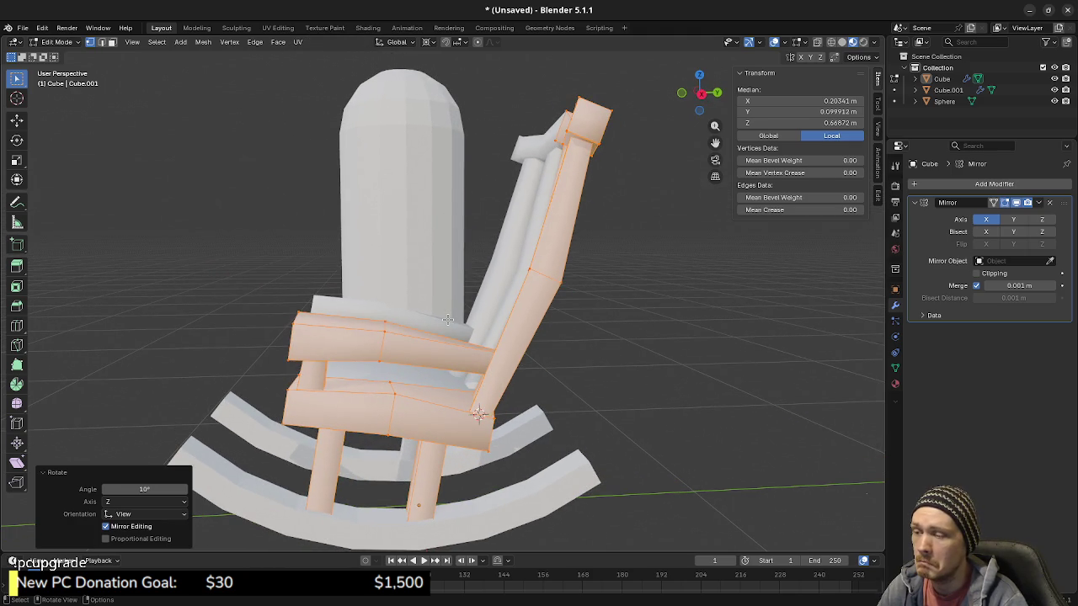
Step: Inspect the tilted chair, then select a front leg face in wireframe right view
mouse_move(552, 376)
middle_down()
mouse_move(638, 403)
mouse_move(509, 429)
mouse_move(492, 371)
middle_up()
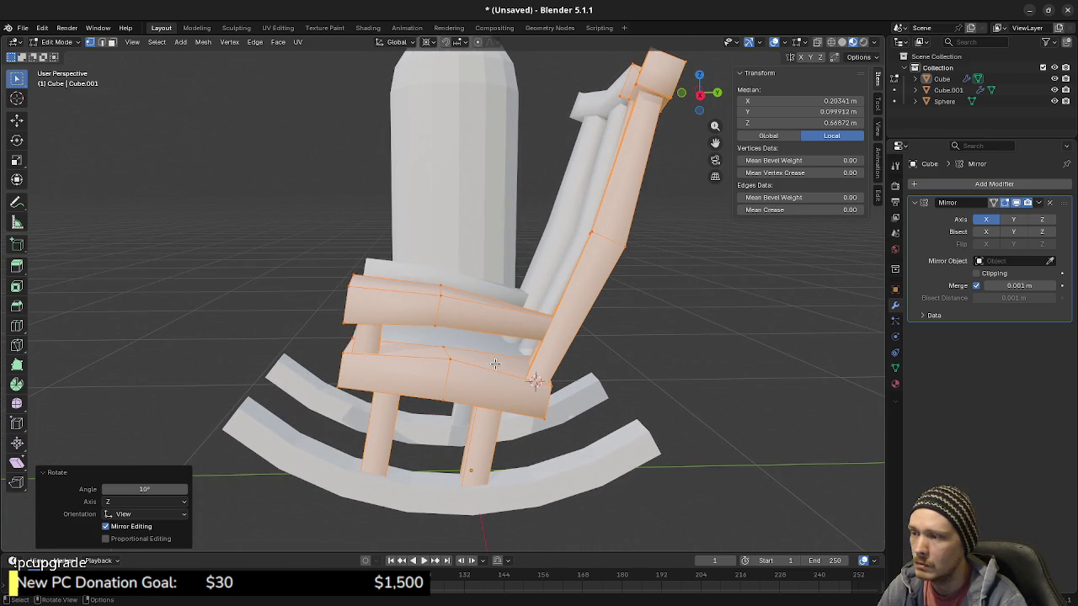
mouse_move(463, 382)
middle_down()
mouse_move(572, 409)
mouse_move(640, 399)
mouse_move(526, 420)
mouse_move(555, 362)
mouse_move(607, 197)
mouse_move(503, 376)
mouse_move(530, 356)
mouse_move(455, 400)
middle_up()
scroll(556, 362, up, 4)
scroll(530, 356, down, 3)
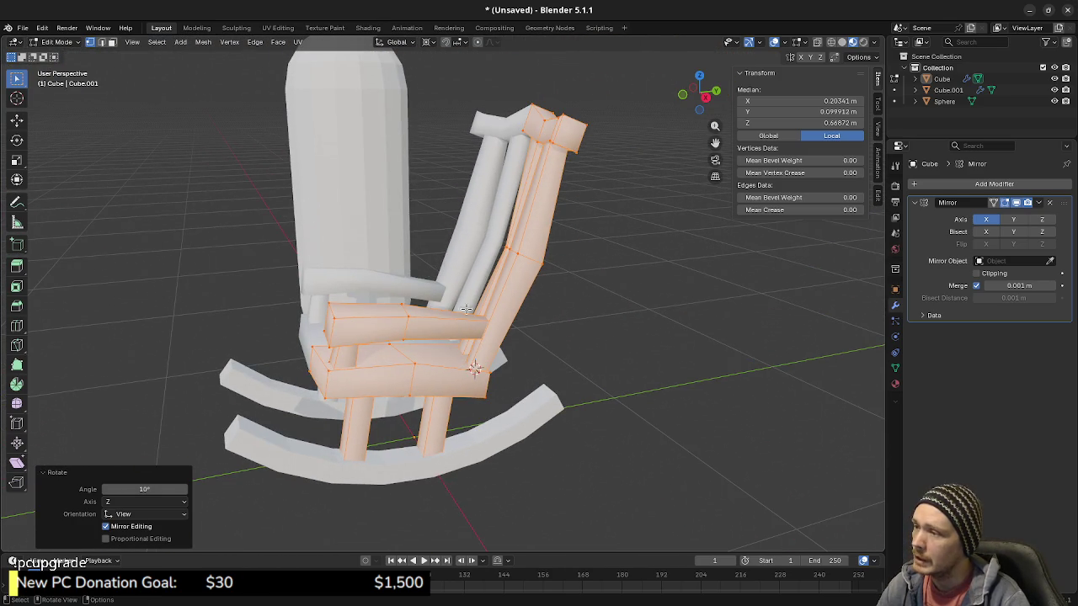
mouse_move(376, 352)
middle_down()
mouse_move(487, 348)
mouse_move(482, 336)
middle_up()
key(KP_3)
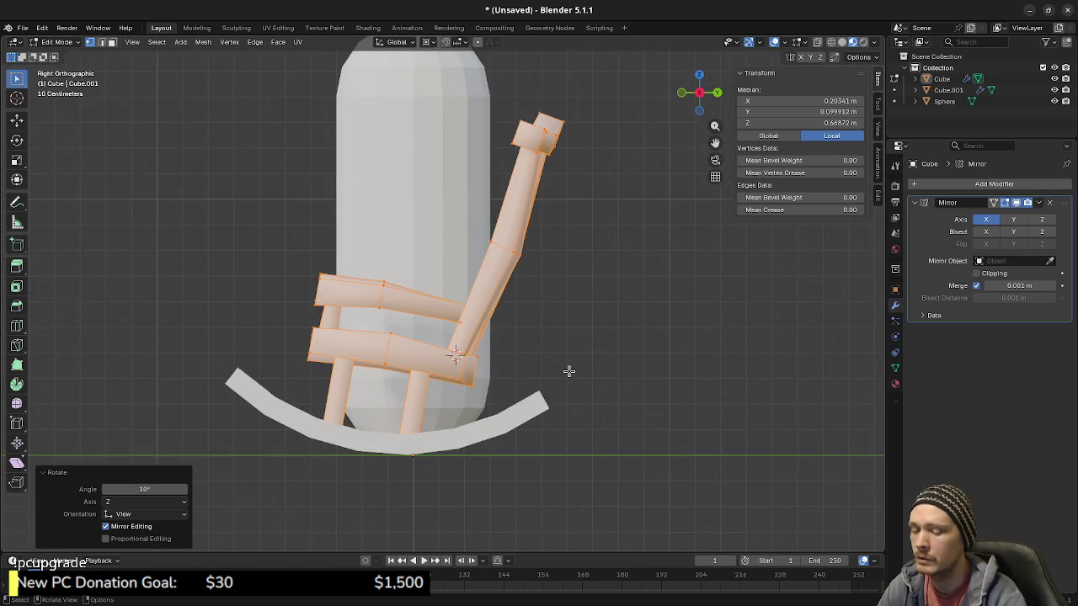
key(shift+z)
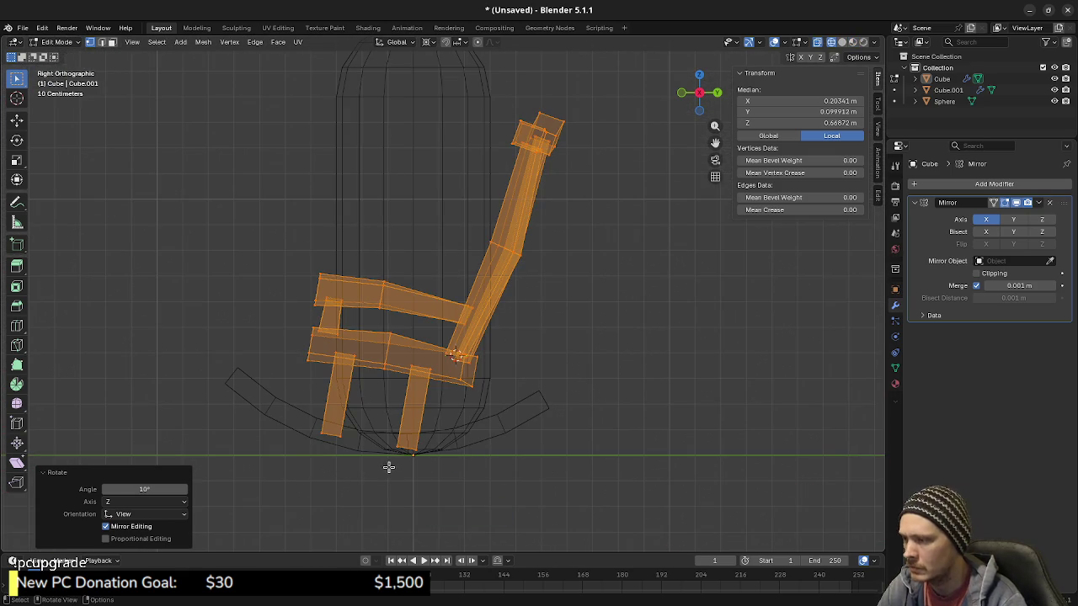
scroll(400, 460, up, 2)
scroll(427, 392, up, 2)
click(438, 340)
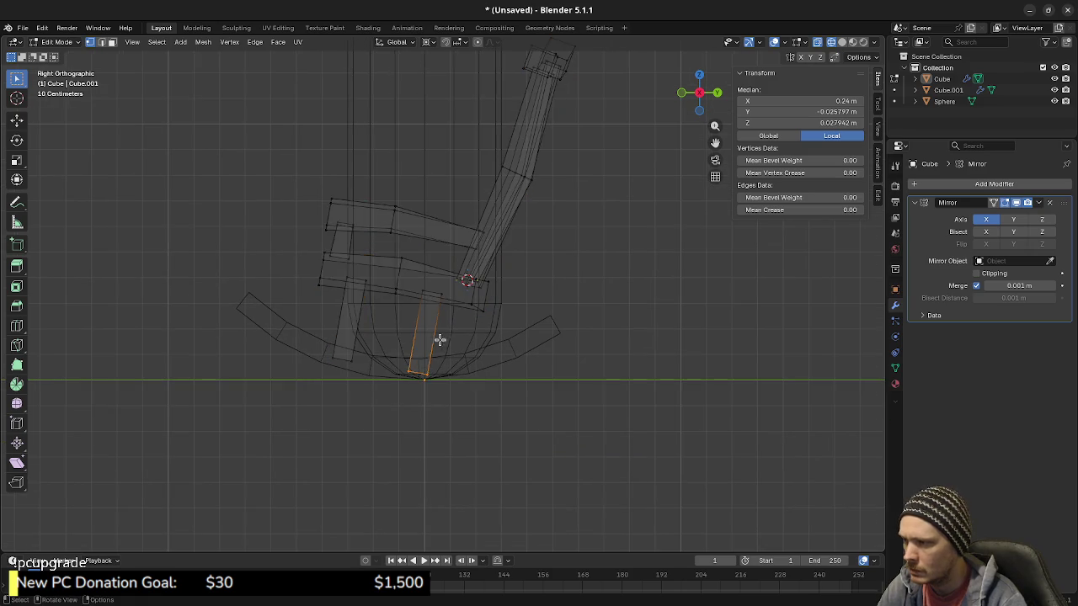
Step: Snap the 3D cursor to the front leg, select the whole leg, and tilt it -20°
scroll(471, 337, up, 2)
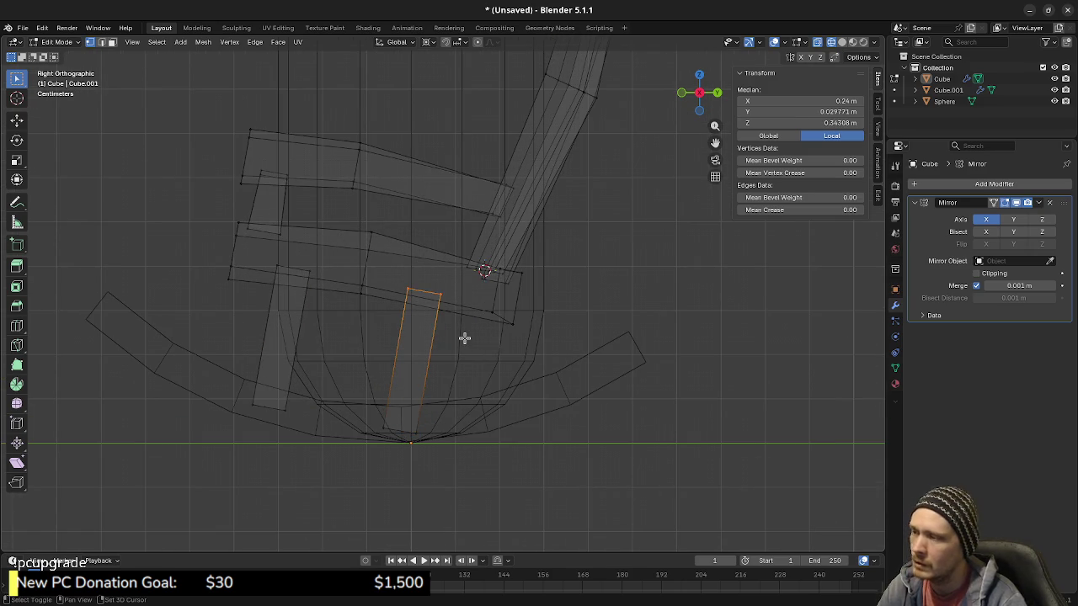
key(shift+s)
click(465, 395)
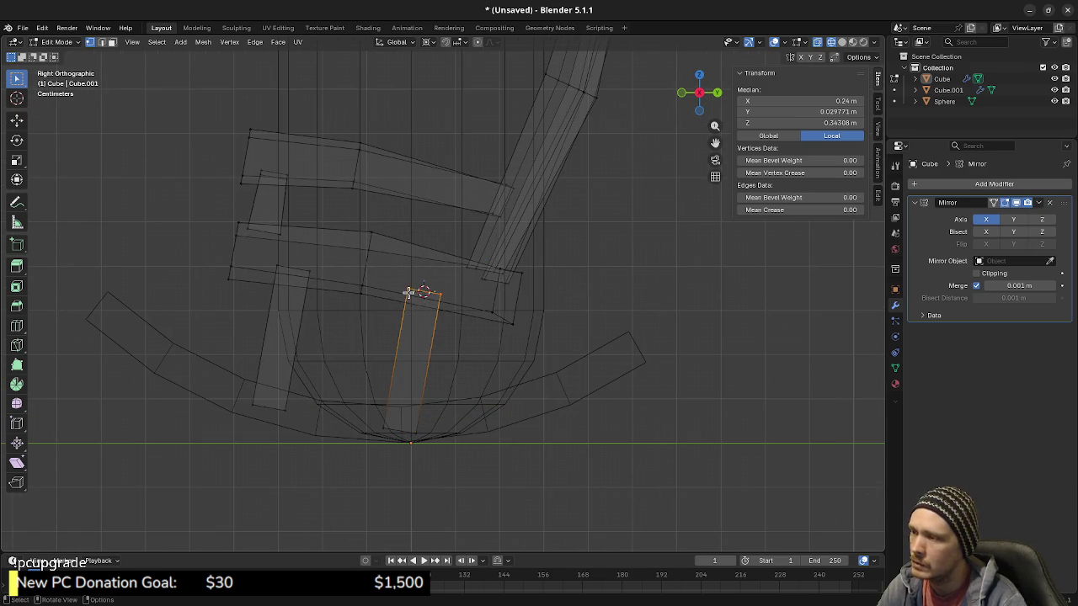
key(alt+a)
key(l)
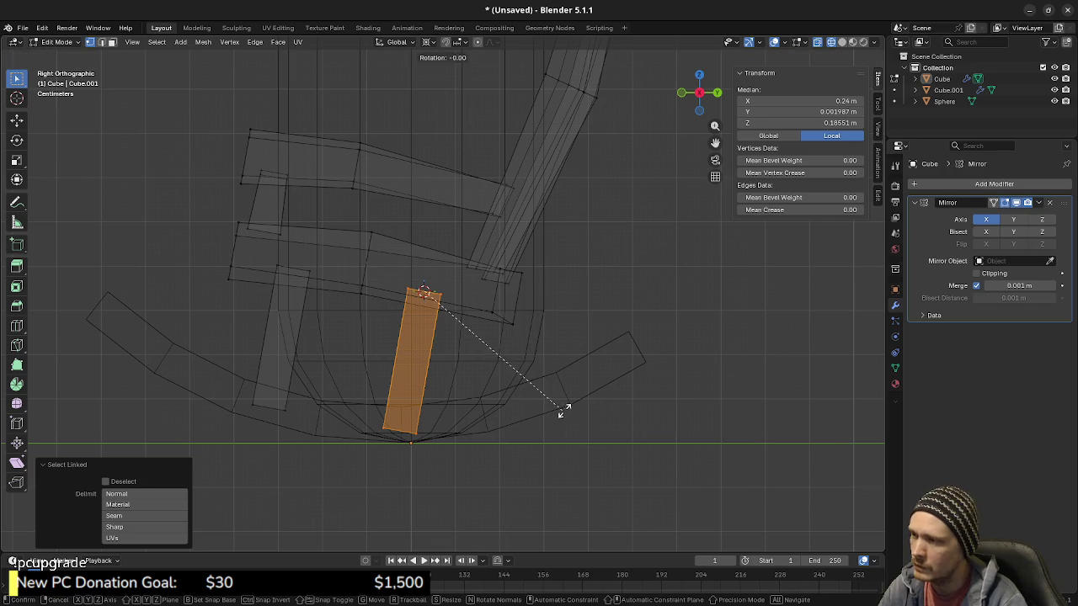
click(592, 361)
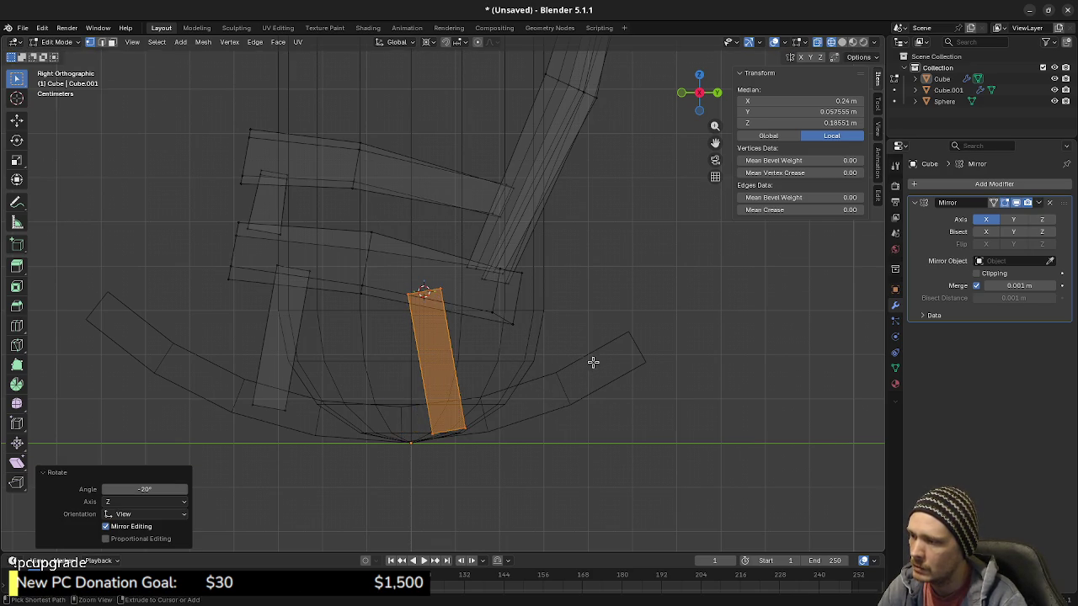
Step: Slide the leg's bottom edge up along the leg, then abandon a resize excluding X
click(438, 433)
key(g)
key(g)
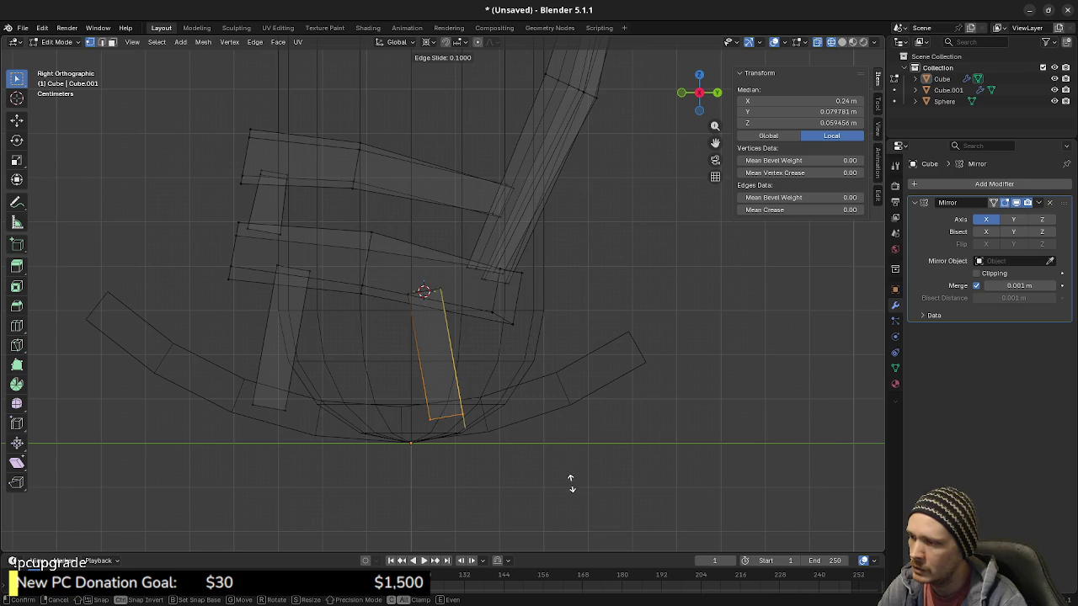
key(Return)
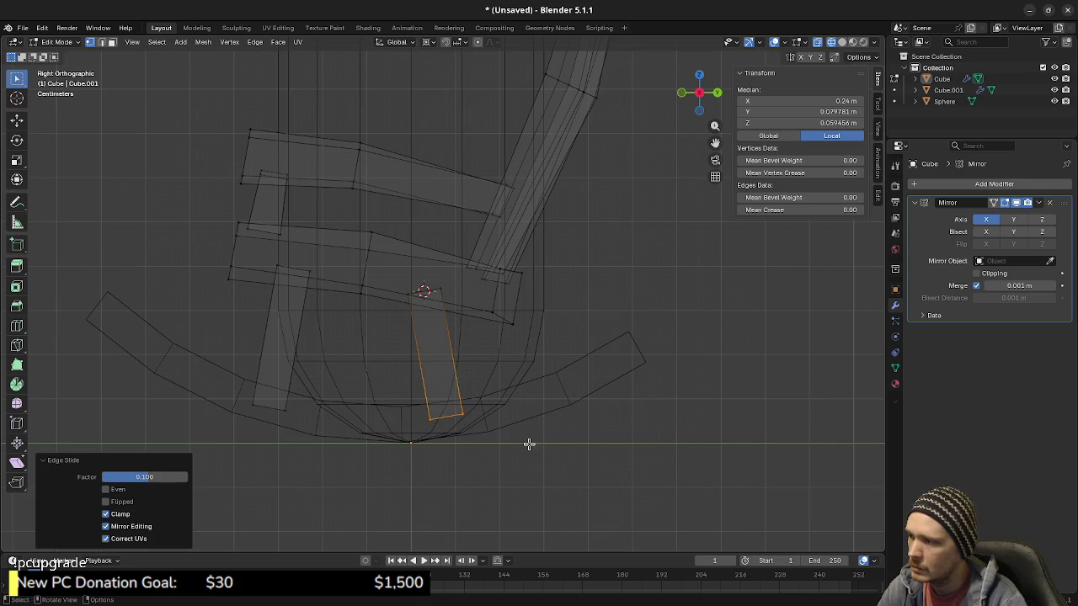
mouse_move(492, 430)
middle_down()
mouse_move(488, 449)
mouse_move(567, 474)
mouse_move(532, 467)
middle_up()
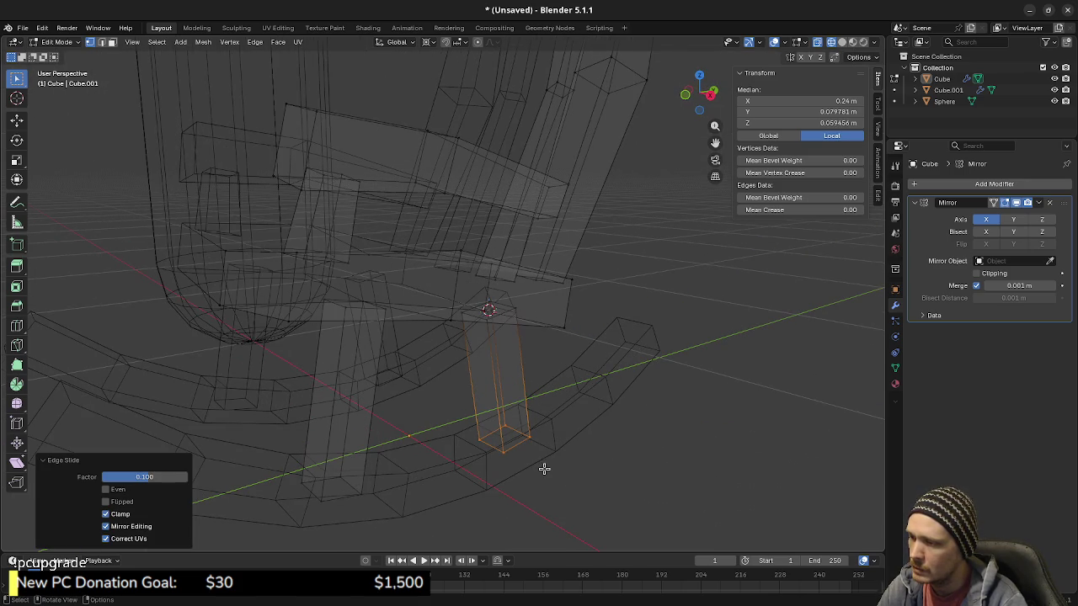
key(s)
key(shift+x)
key(Escape)
Step: Undo the leg edits in right view until the chair stands upright
key(KP_3)
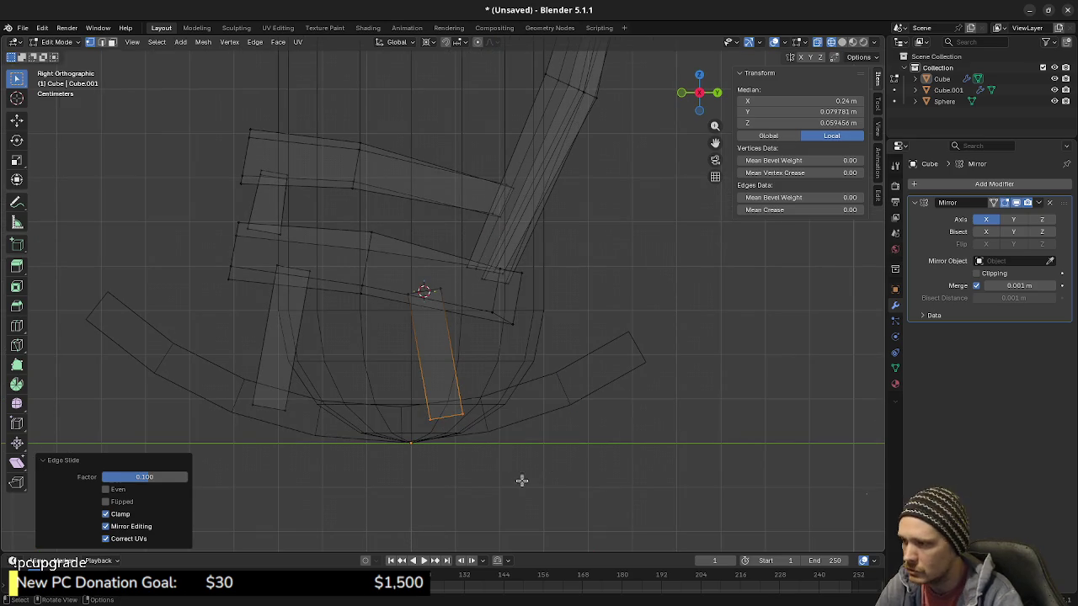
key(ctrl+z)
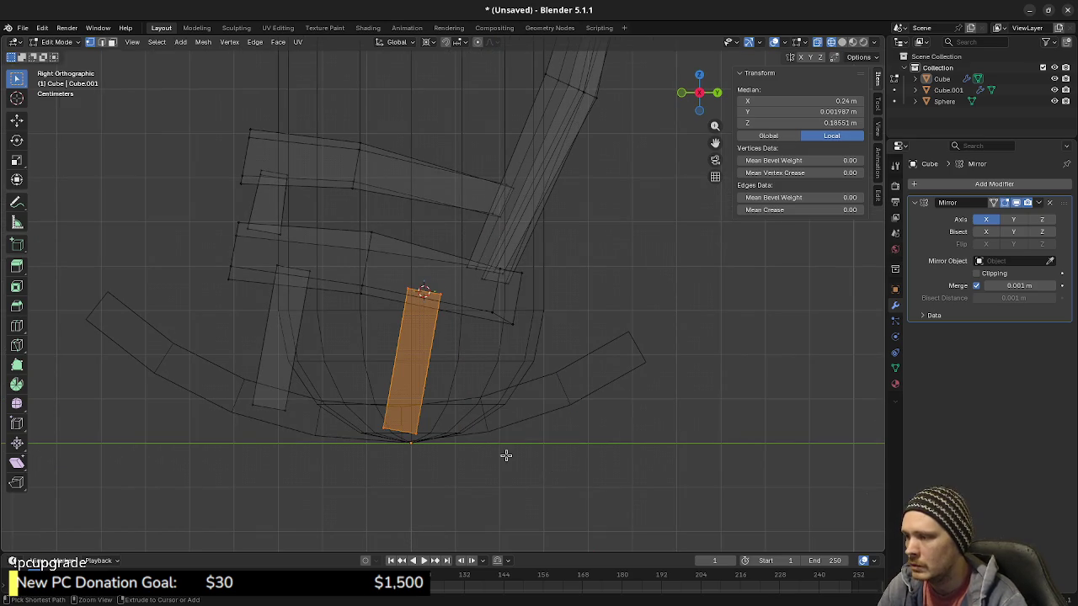
key(ctrl+z)
key(ctrl+z)
key(ctrl+z)
key(ctrl+z)
key(ctrl+z)
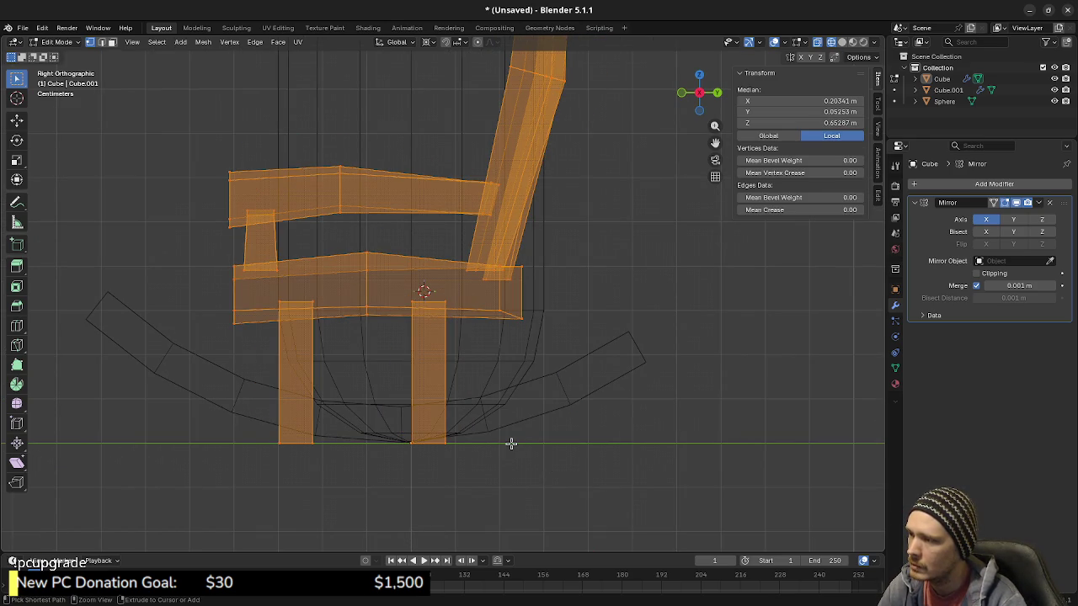
key(ctrl+z)
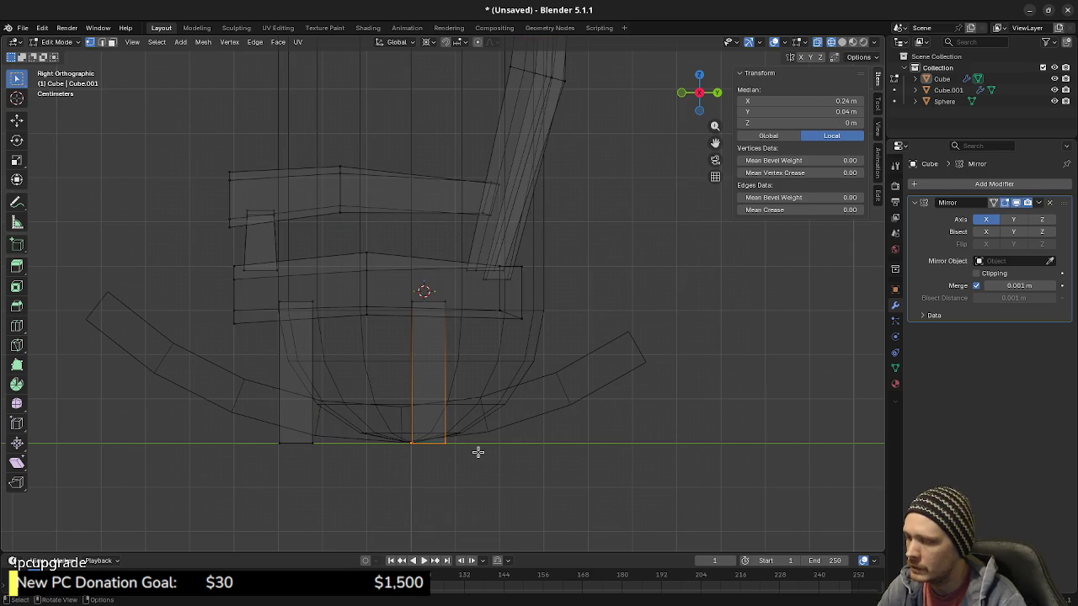
Step: Widen the centre leg 1.75 along Y, then cancel the left leg resize and undo it
key(s)
key(x)
key(y)
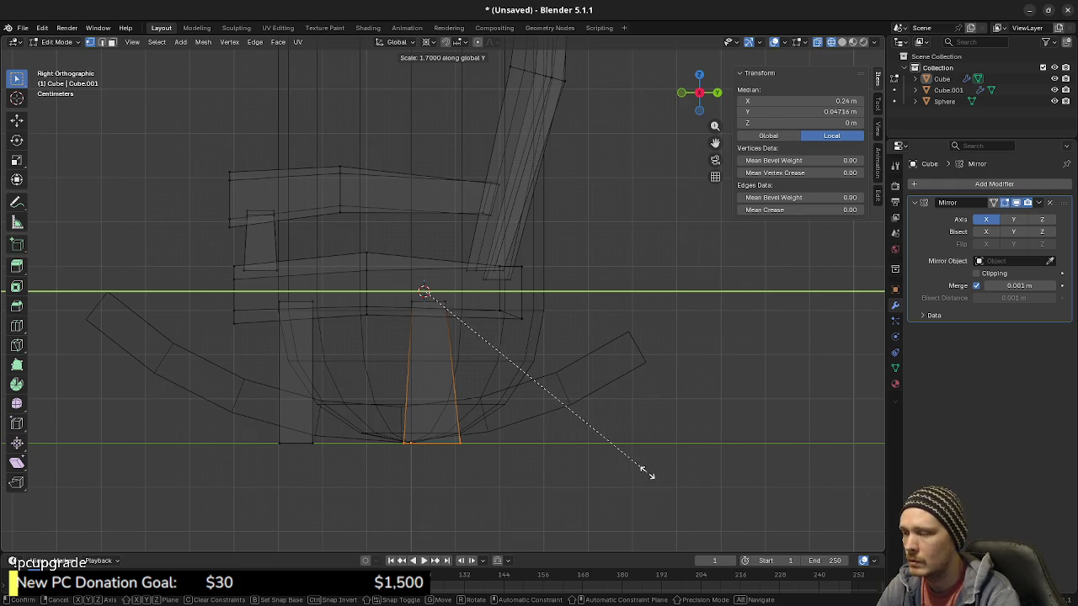
text(1.75)
key(Return)
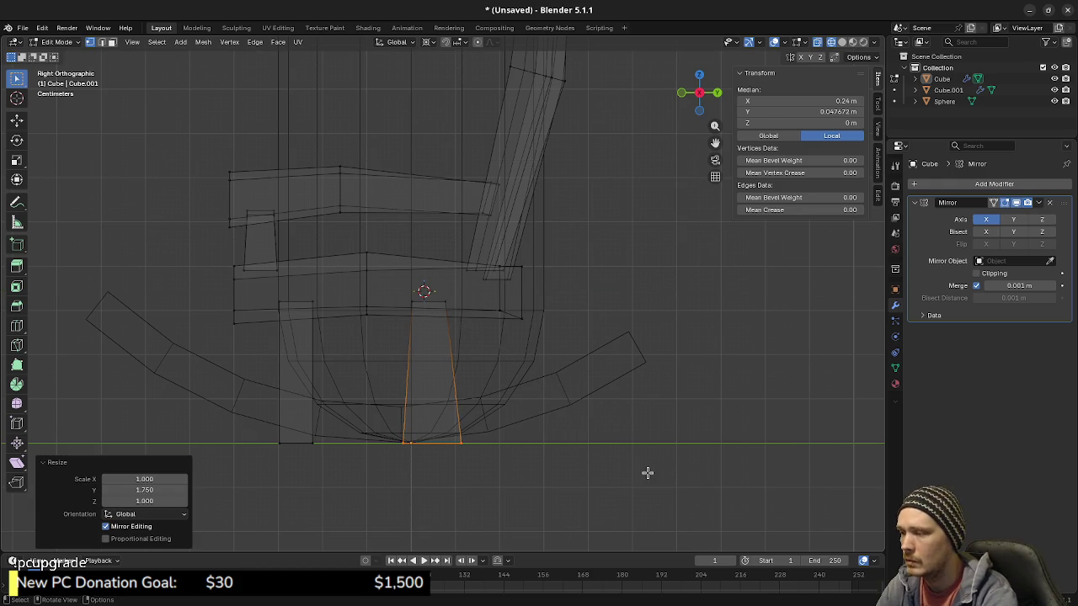
drag(253, 416, 325, 455)
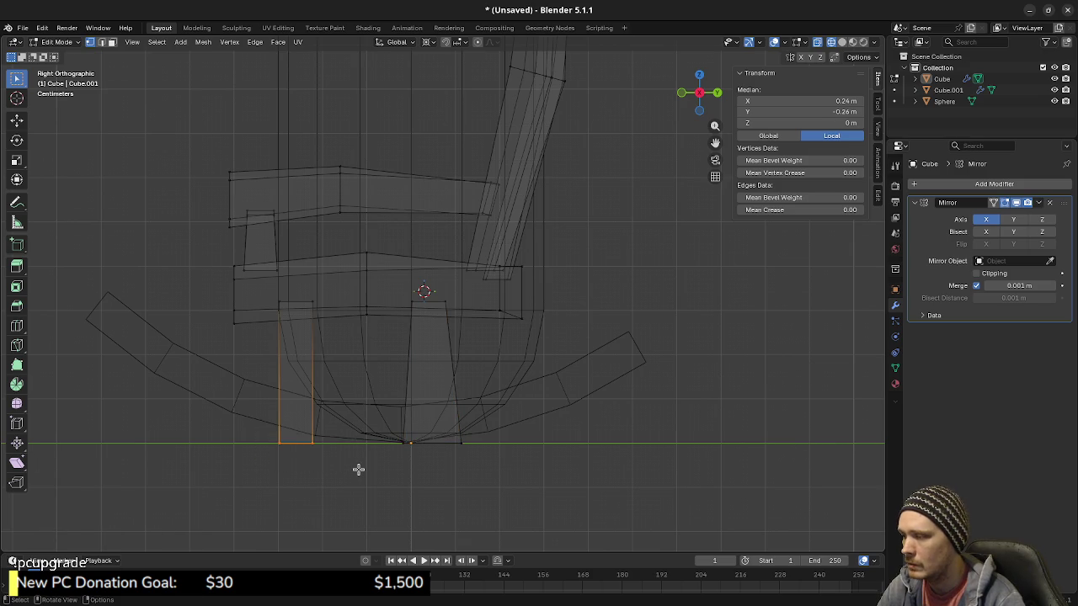
text(sy)
text(1.75)
key(Escape)
key(ctrl+z)
key(ctrl+z)
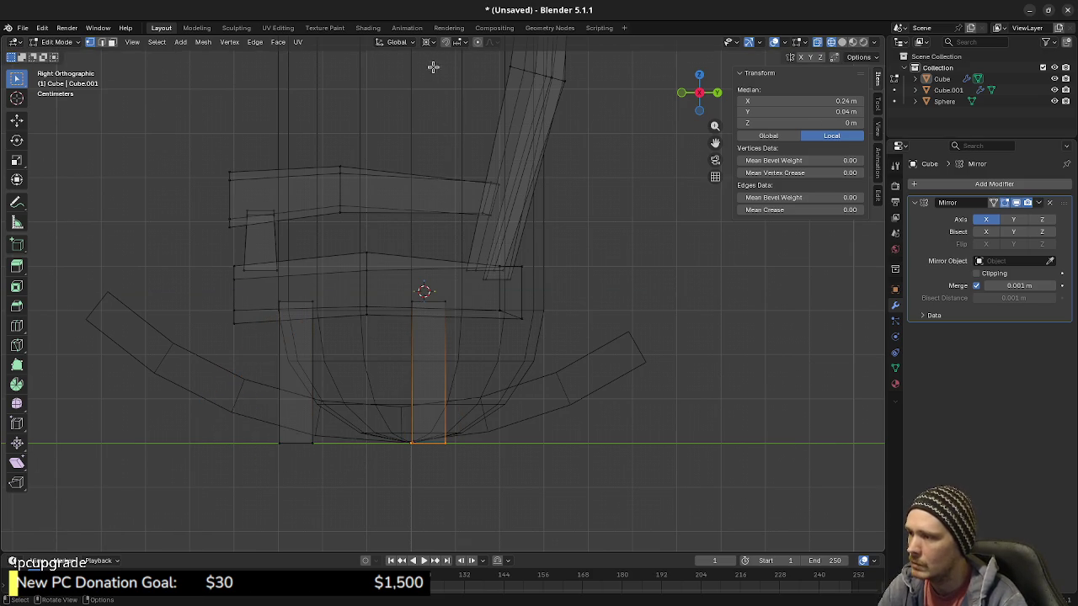
Step: Switch the pivot point, flare the centre and left legs 1.75 along Y, and select the whole chair
click(431, 44)
click(442, 108)
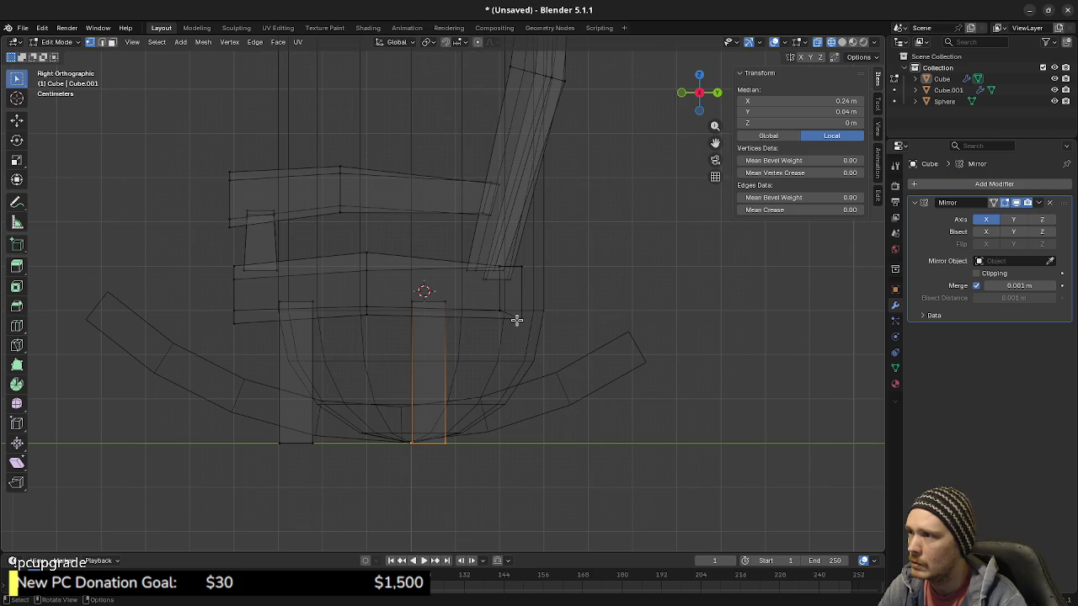
text(sy)
text(75)
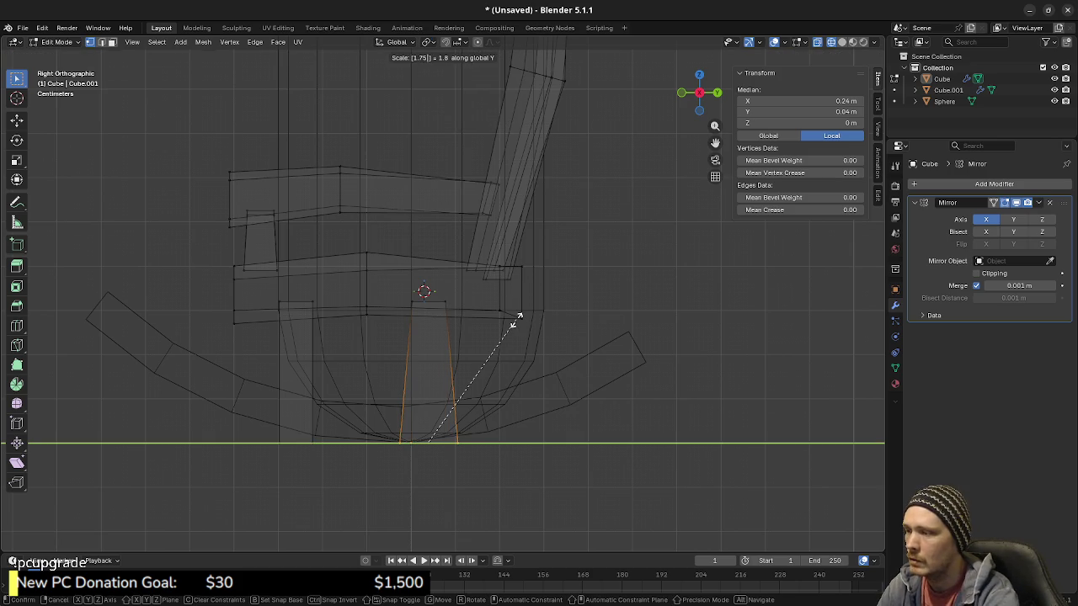
key(Return)
alt+click(278, 441)
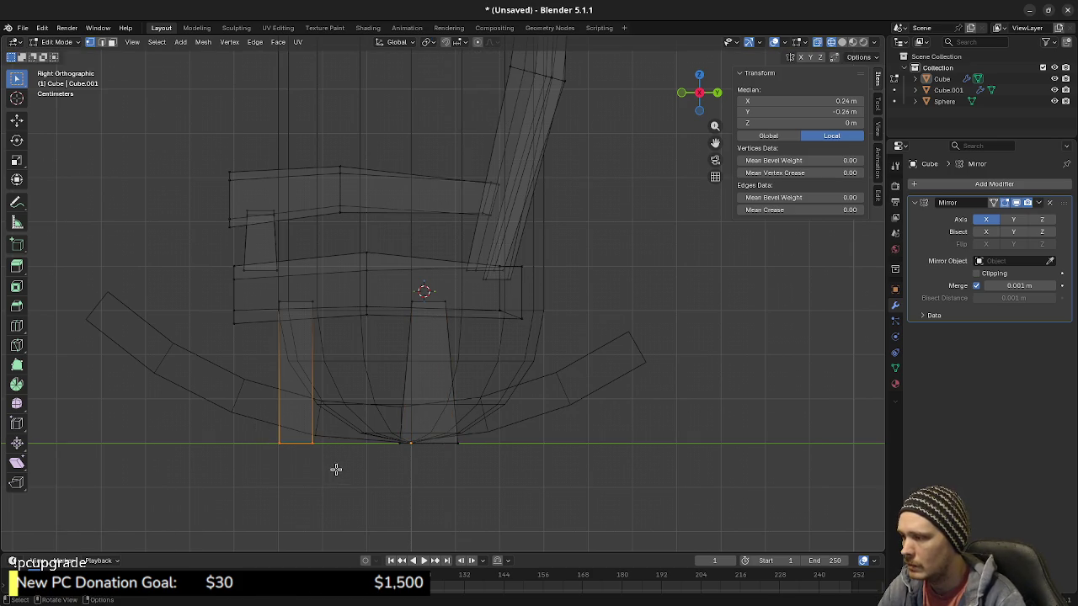
text(sy75)
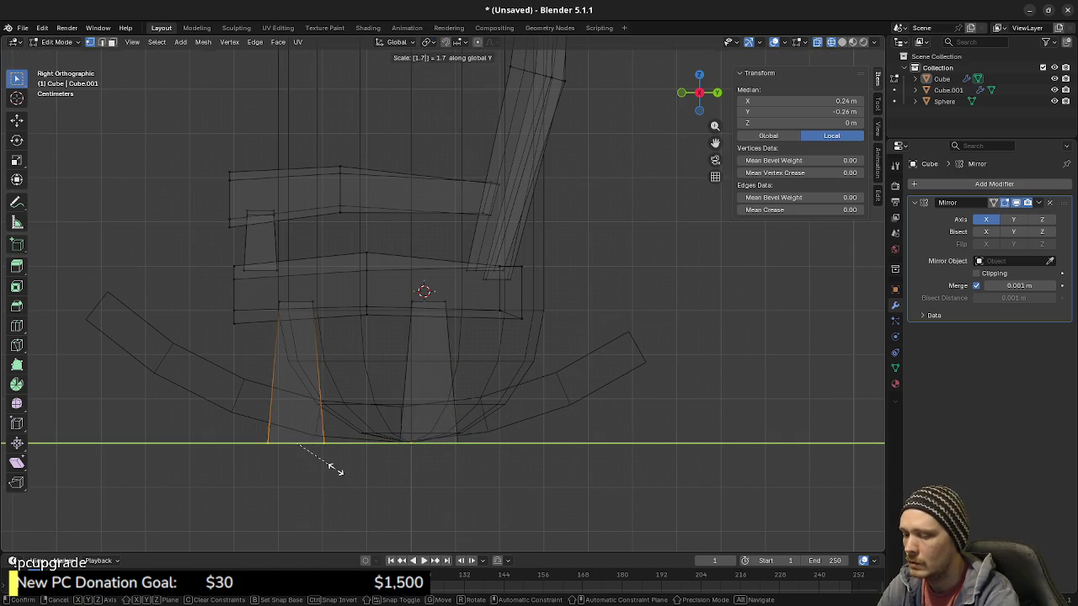
key(Return)
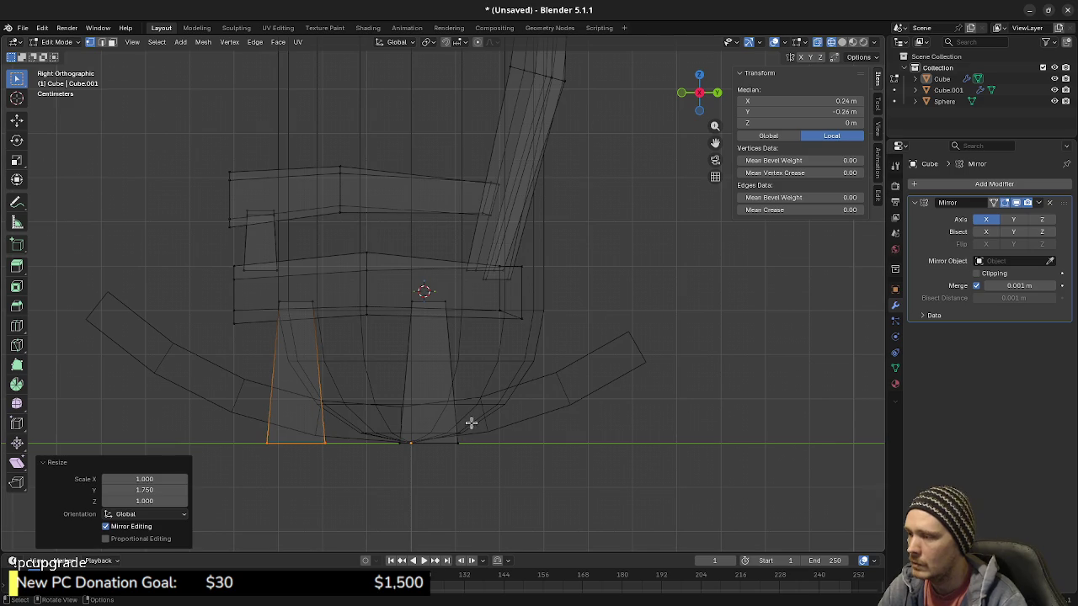
key(a)
key(r)
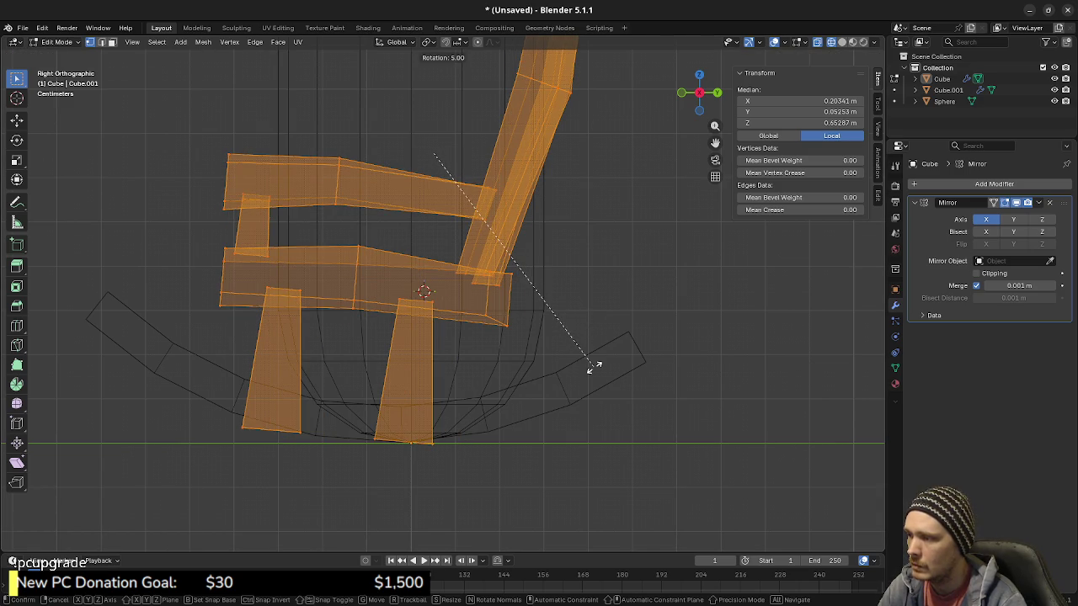
Step: Tilt the whole chair back 10° and snap the 3D cursor to the centre leg's edge
click(593, 439)
key(alt+a)
drag(381, 289, 434, 314)
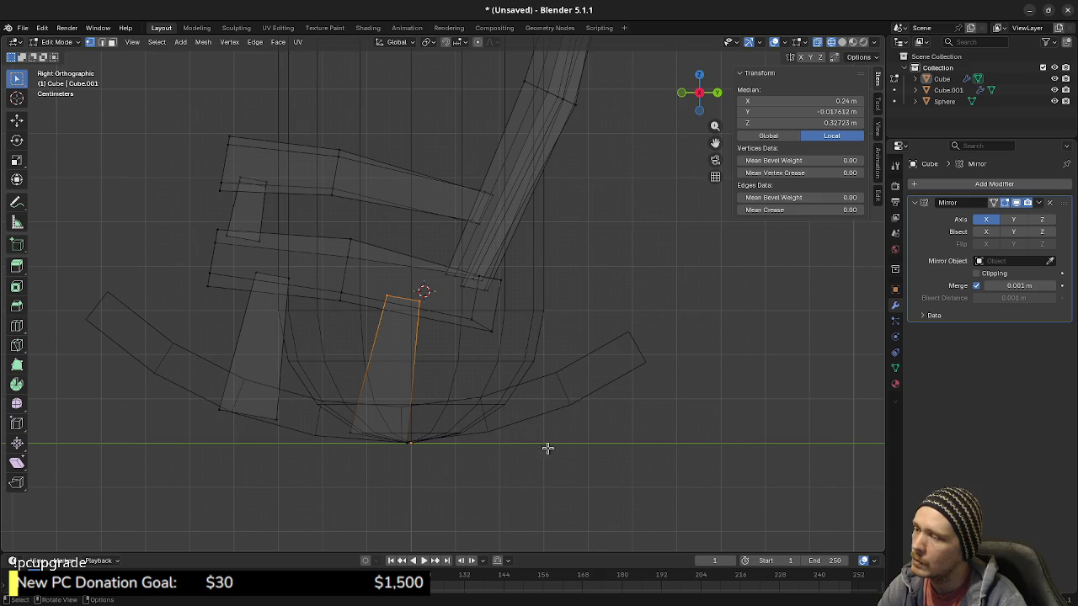
key(shift+s)
click(503, 455)
Step: Rotate the front leg around the 3D cursor so its foot sits on the rocker
key(l)
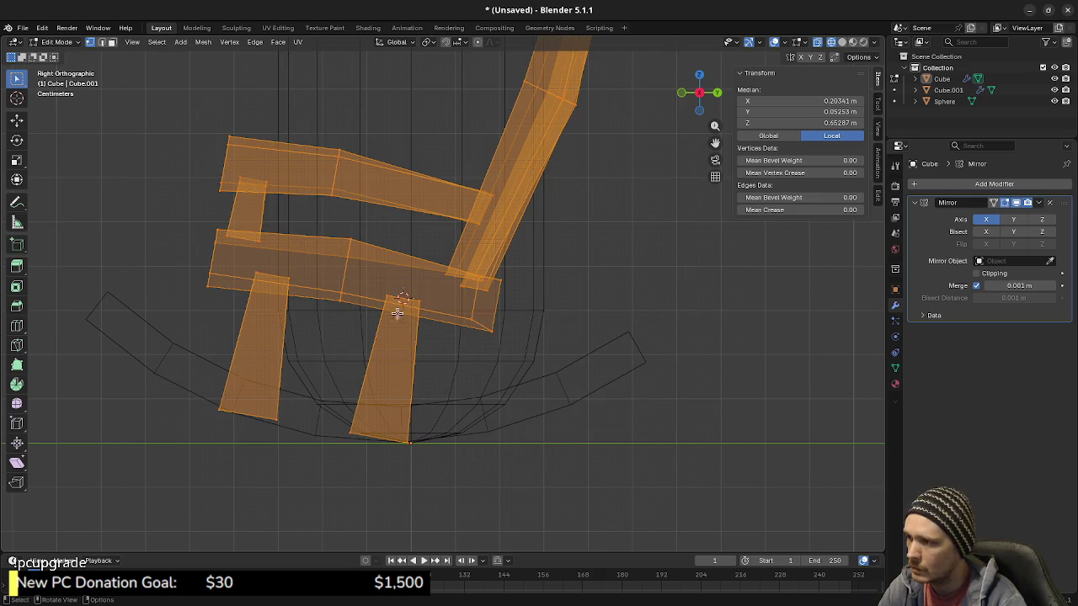
key(alt+a)
key(l)
key(r)
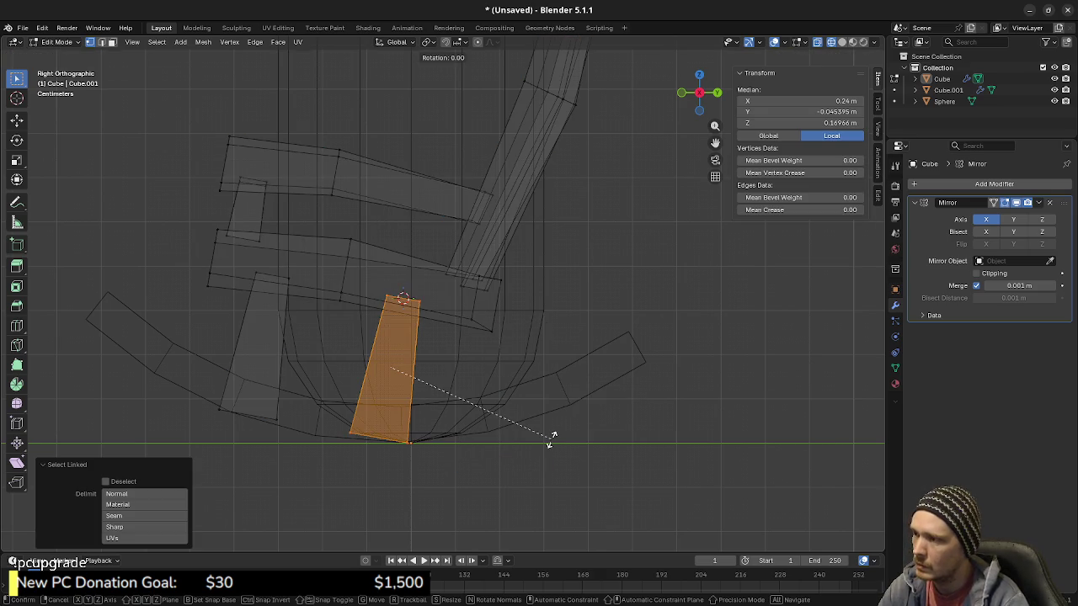
click(570, 427)
click(429, 42)
click(451, 82)
key(r)
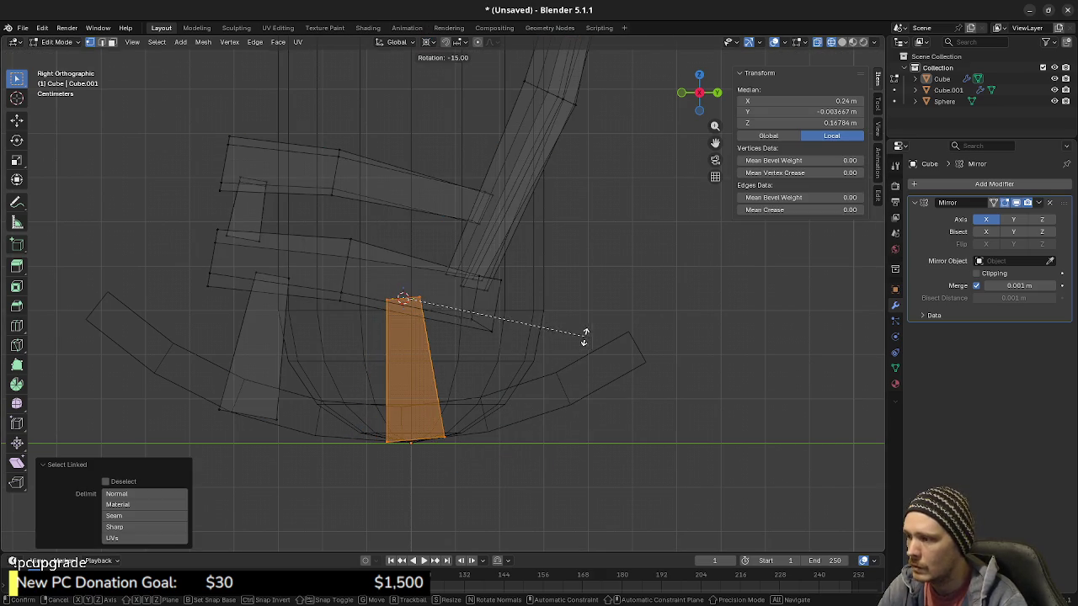
click(596, 329)
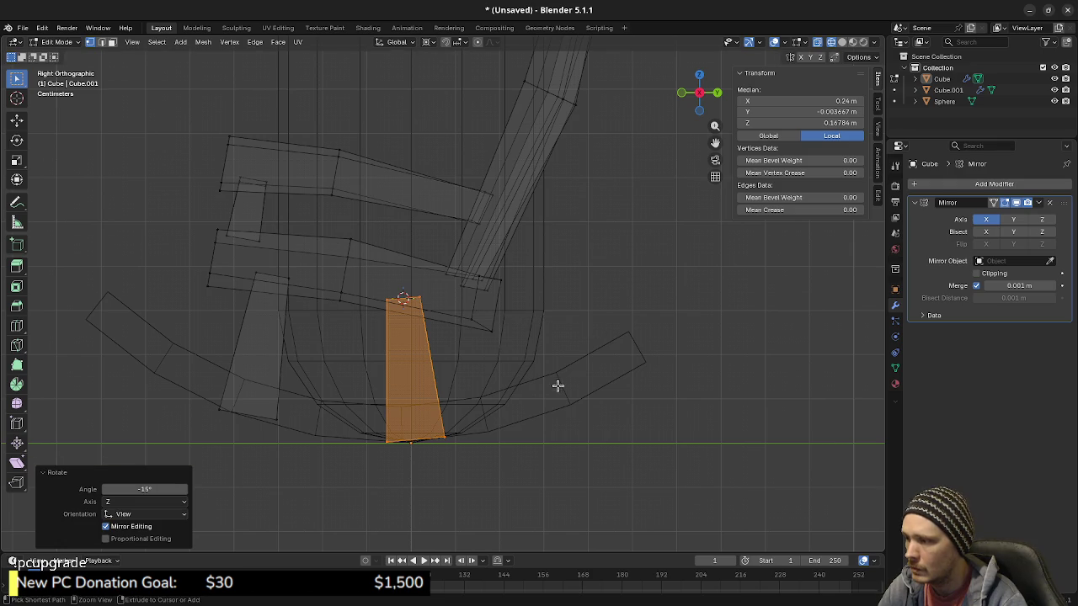
Step: Edge-slide a cross loop up the front leg by a 0.2 factor and inspect the chair
alt+click(372, 423)
key(g)
key(g)
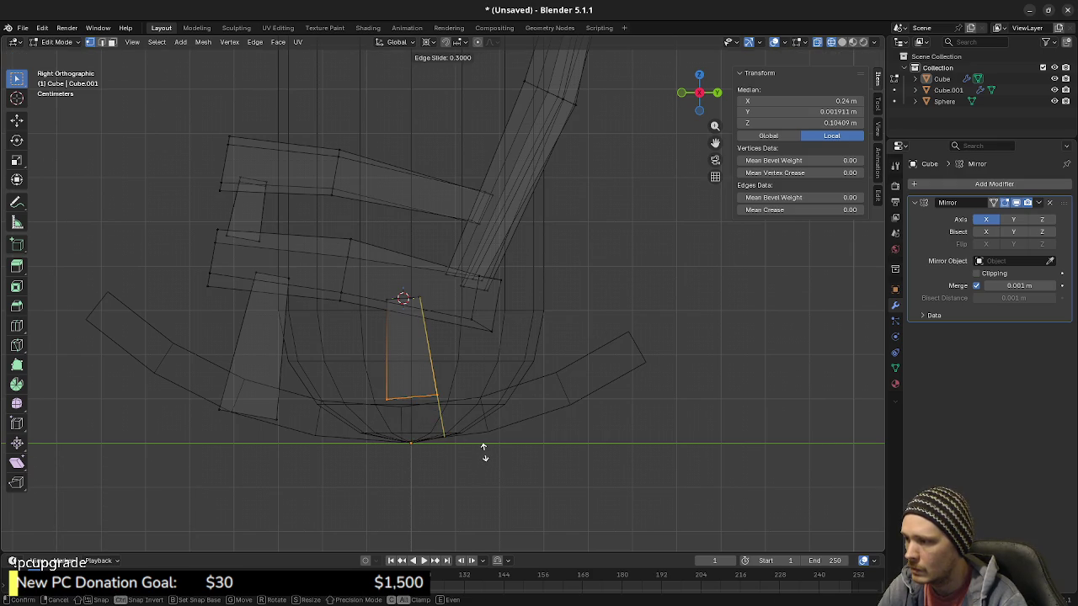
click(485, 455)
click(522, 446)
mouse_move(522, 446)
middle_down()
mouse_move(566, 444)
mouse_move(516, 408)
mouse_move(475, 447)
mouse_move(464, 409)
middle_up()
key(KP_3)
key(shift+z)
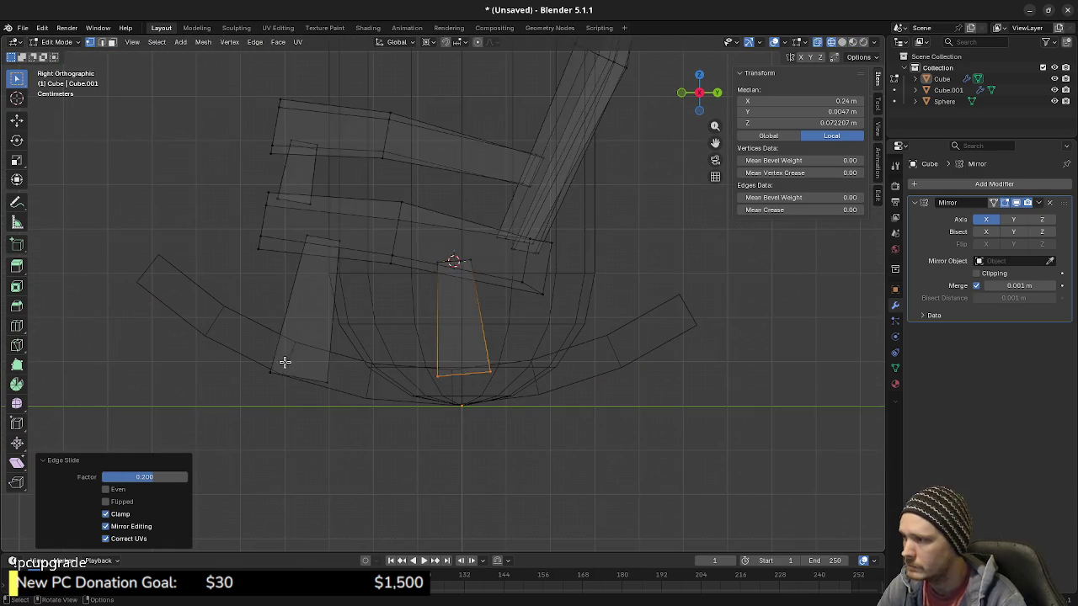
Step: Select the whole left leg and tilt it 10°
key(alt+a)
alt+click(330, 242)
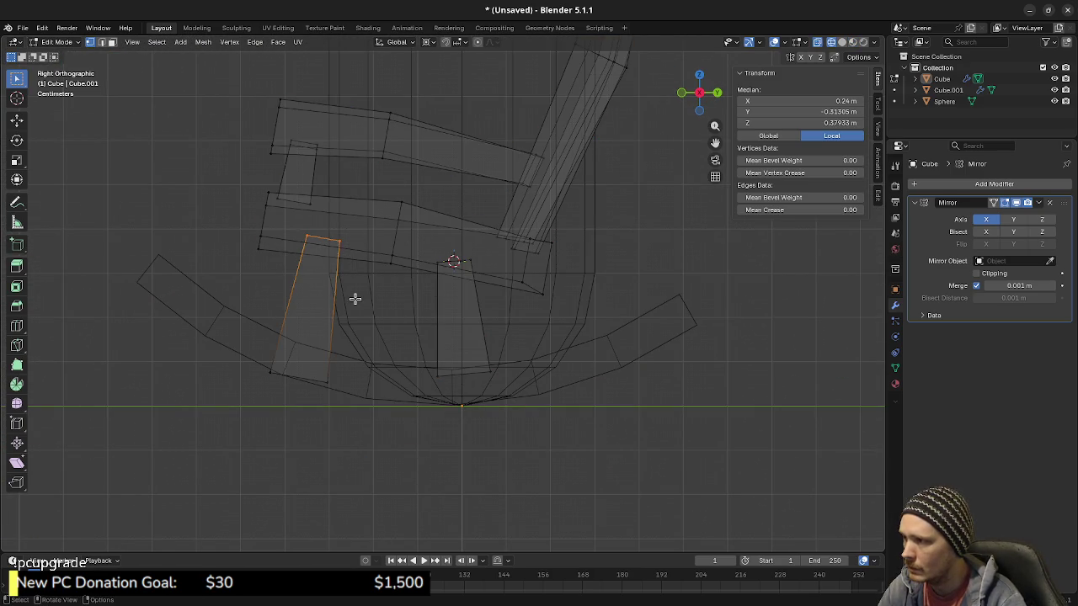
key(l)
key(alt+a)
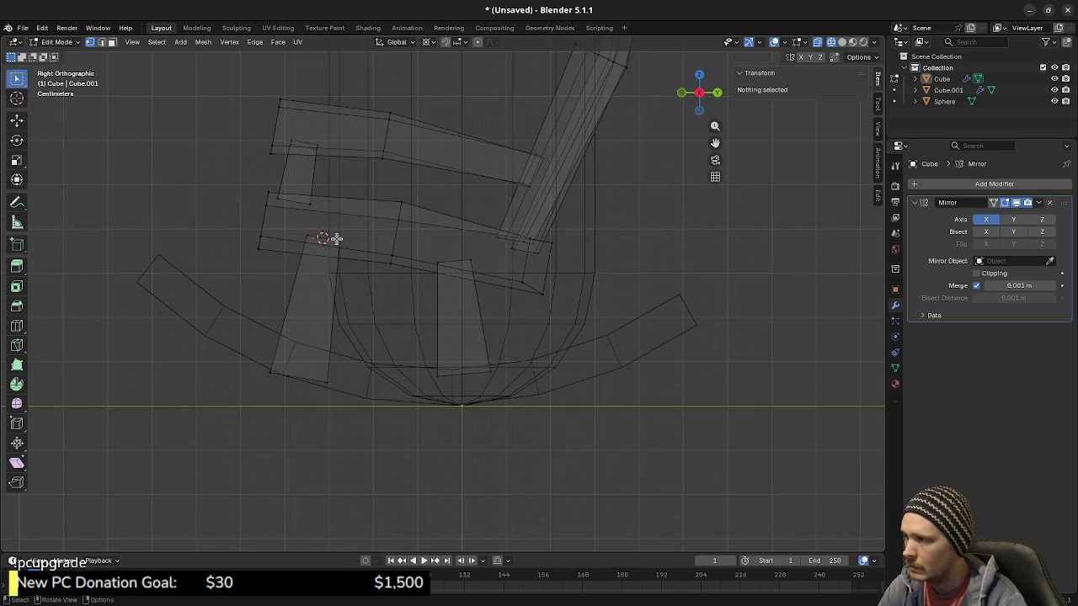
key(l)
key(r)
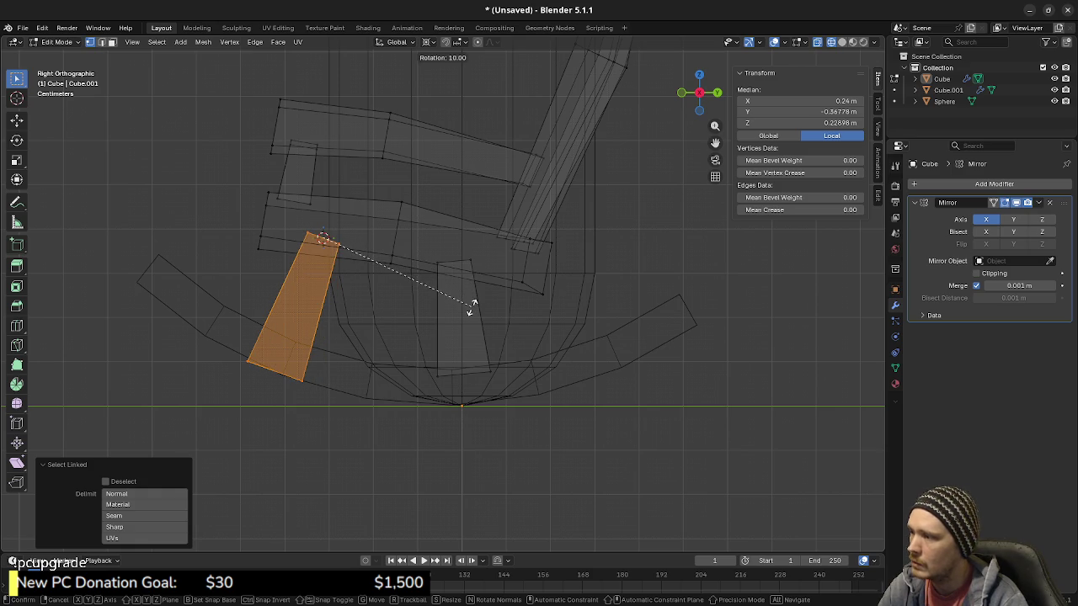
click(472, 307)
Step: Edge-slide a cross loop on the left leg and return to solid shading
alt+click(278, 370)
key(g)
key(g)
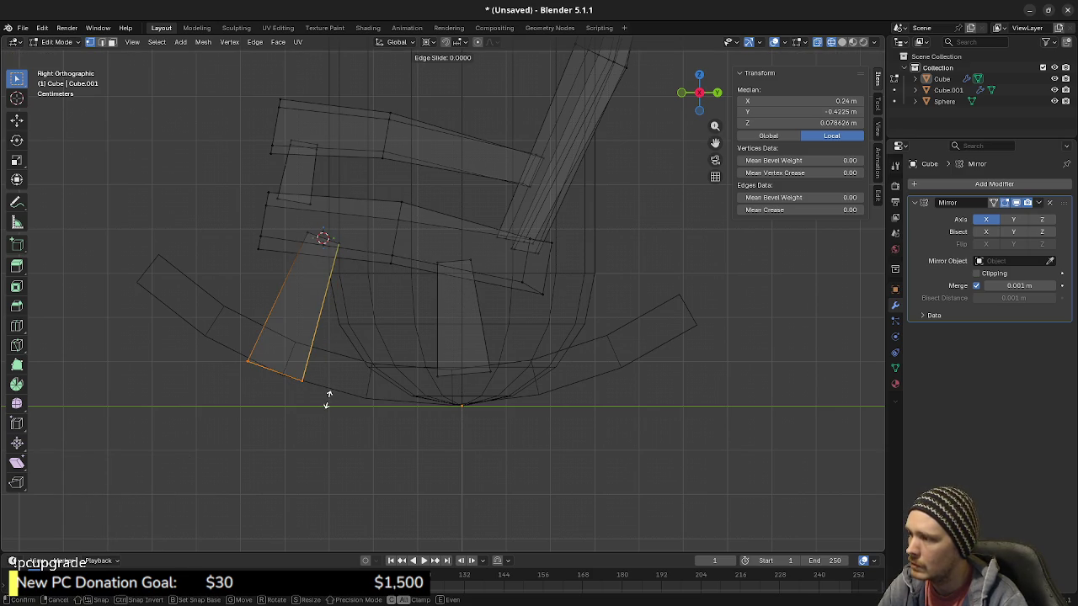
click(335, 383)
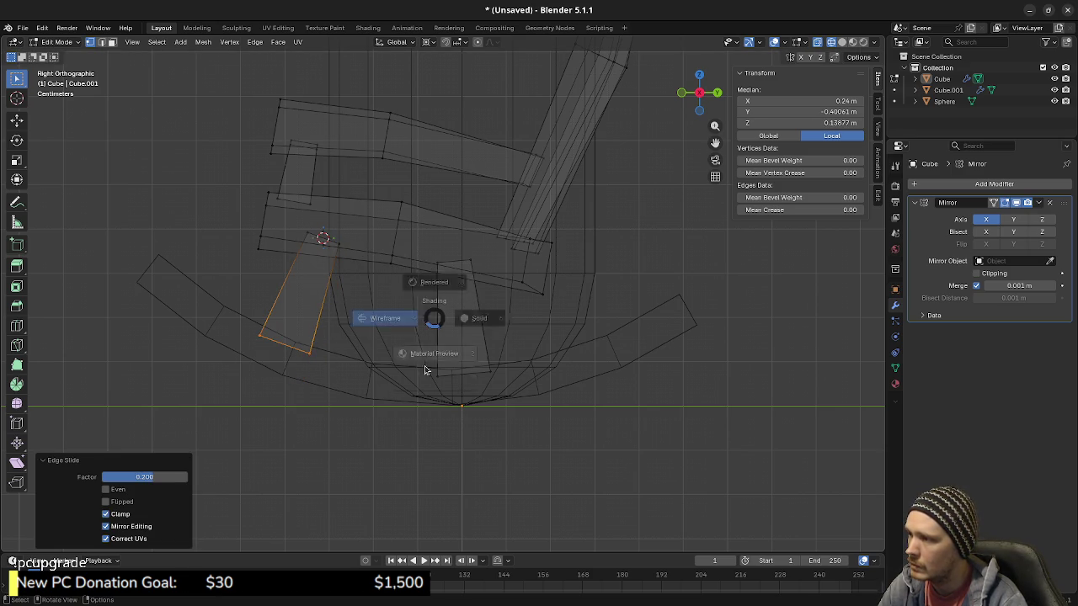
key(shift+z)
scroll(404, 247, down, 2)
Step: In front view with X-ray on, move the right leg's lower edge loops 0.01 m along X
mouse_move(405, 246)
middle_down()
mouse_move(452, 305)
mouse_move(350, 299)
mouse_move(556, 412)
middle_up()
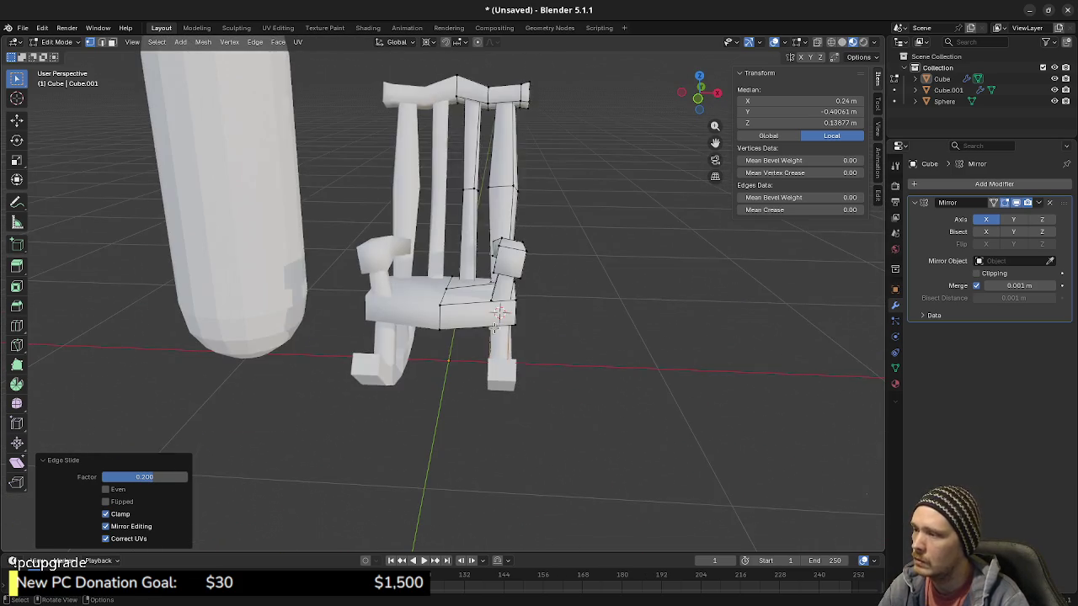
scroll(555, 413, up, 2)
scroll(556, 412, up, 2)
key(KP_1)
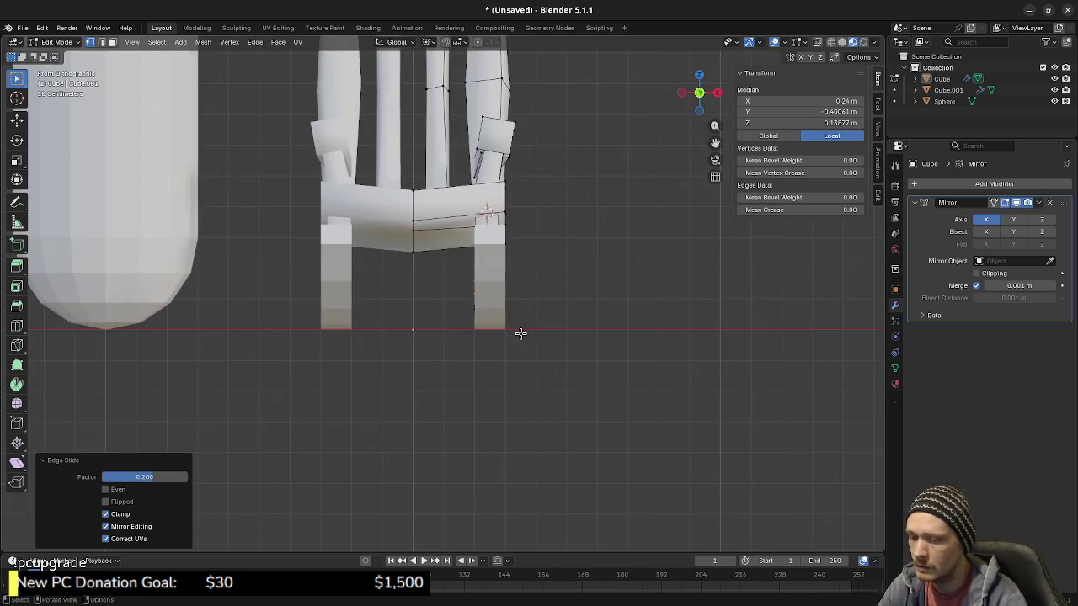
key(alt+z)
shift+middle_drag(542, 368, 505, 359)
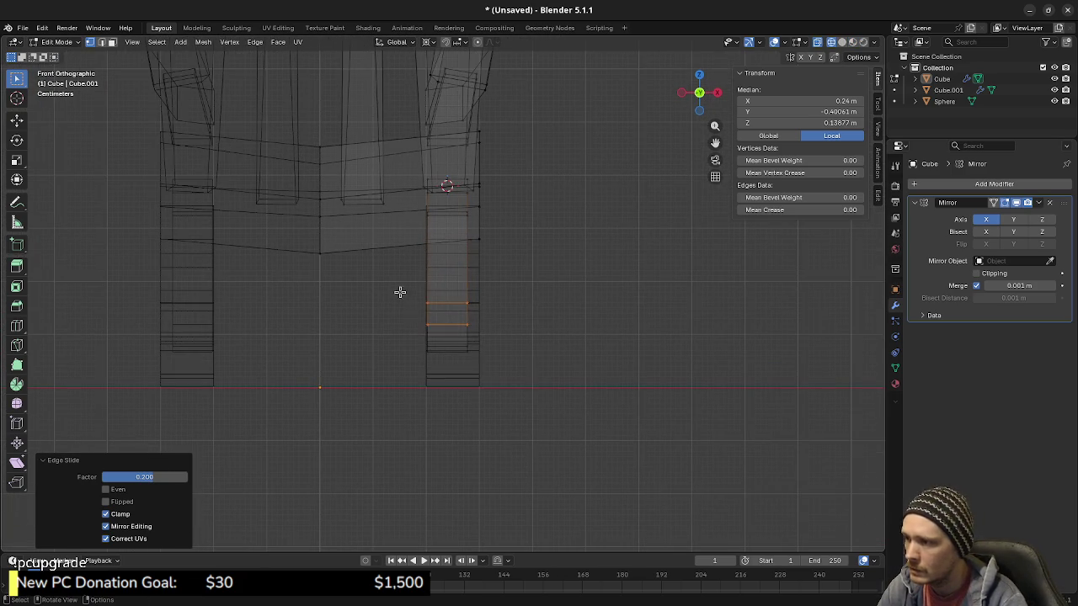
drag(399, 289, 542, 397)
scroll(532, 397, up, 3)
scroll(532, 397, up, 2)
key(g)
key(x)
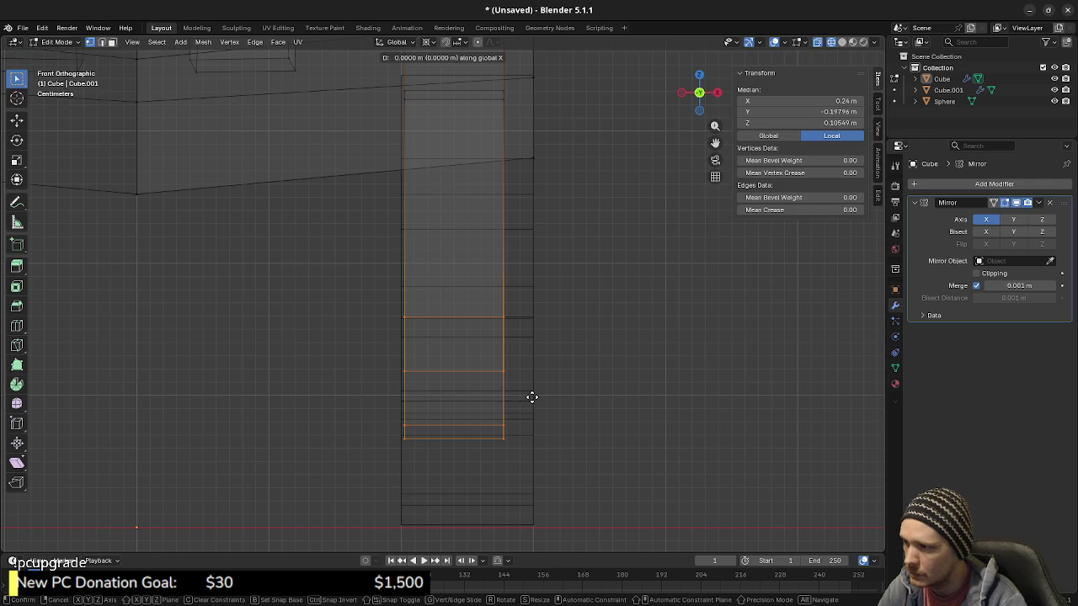
click(546, 400)
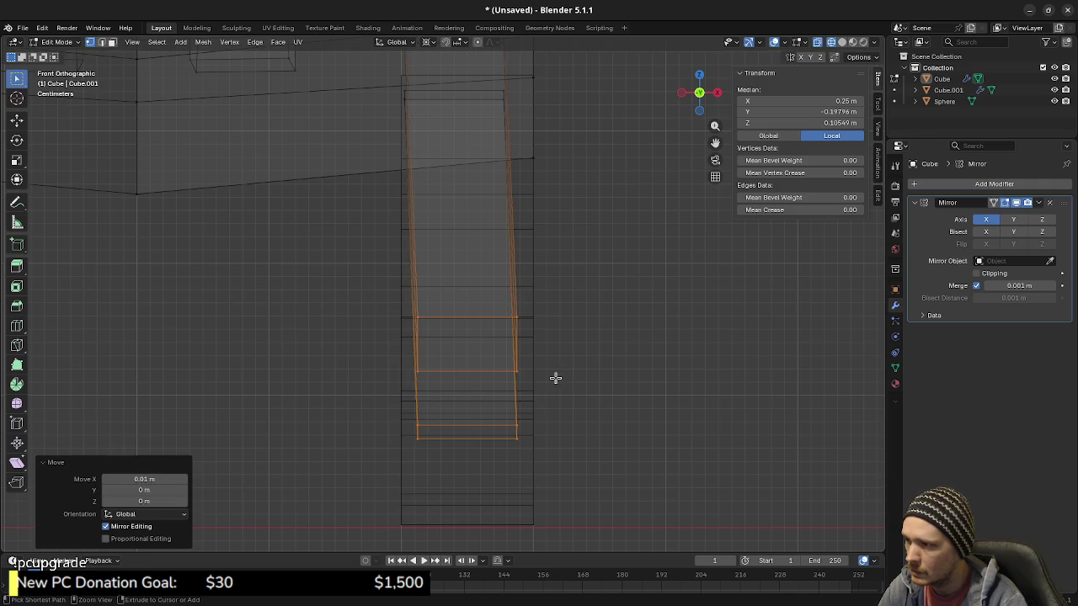
Step: Check the chair in solid shading and switch back to Object Mode
key(shift+z)
scroll(519, 416, down, 3)
mouse_move(431, 306)
middle_down()
mouse_move(441, 349)
mouse_move(501, 326)
middle_up()
scroll(442, 349, down, 3)
alt+click(501, 327)
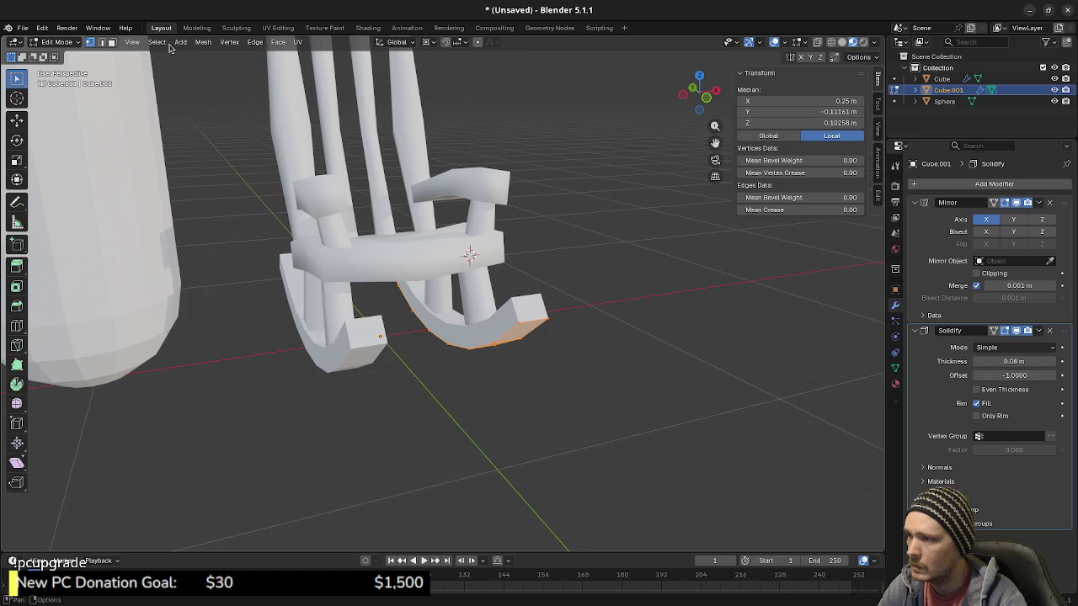
click(203, 42)
click(360, 254)
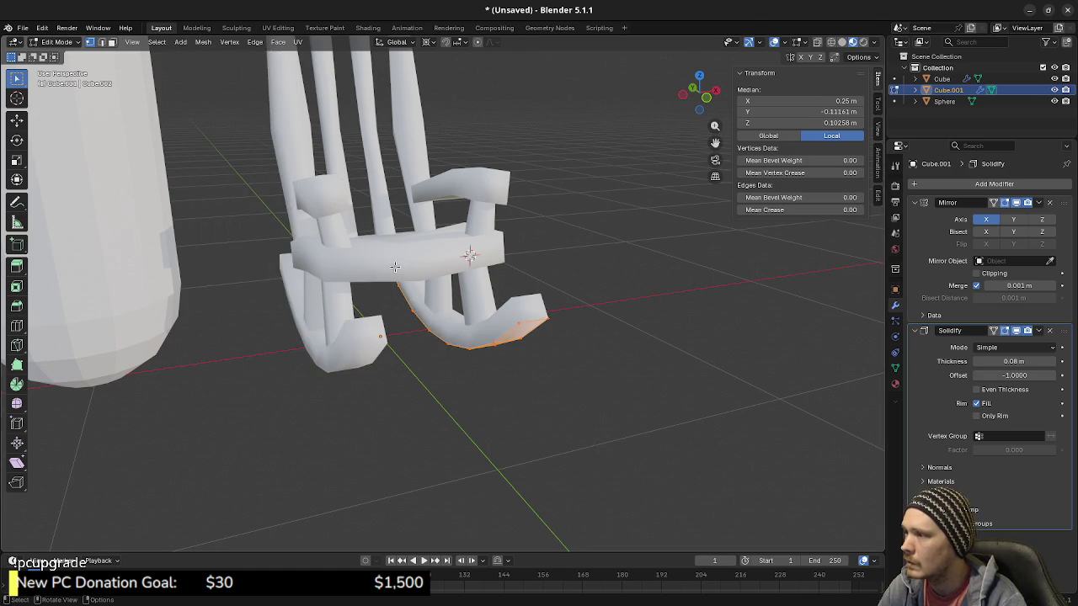
key(Tab)
Step: Orbit to a near-front view and select the chair body object
mouse_move(534, 354)
middle_down()
mouse_move(472, 411)
mouse_move(601, 409)
mouse_move(632, 423)
mouse_move(670, 415)
middle_up()
mouse_move(552, 438)
middle_down()
mouse_move(589, 388)
mouse_move(511, 419)
mouse_move(495, 411)
mouse_move(509, 404)
mouse_move(496, 396)
mouse_move(474, 397)
mouse_move(527, 397)
mouse_move(464, 392)
mouse_move(506, 427)
mouse_move(520, 273)
middle_up()
scroll(506, 426, down, 3)
scroll(511, 340, up, 2)
scroll(526, 235, up, 3)
click(526, 235)
mouse_move(526, 235)
middle_down()
mouse_move(514, 302)
mouse_move(531, 266)
middle_up()
Step: Enter Edit Mode on the chair body and clear the trial loop selections
key(Tab)
key(alt+a)
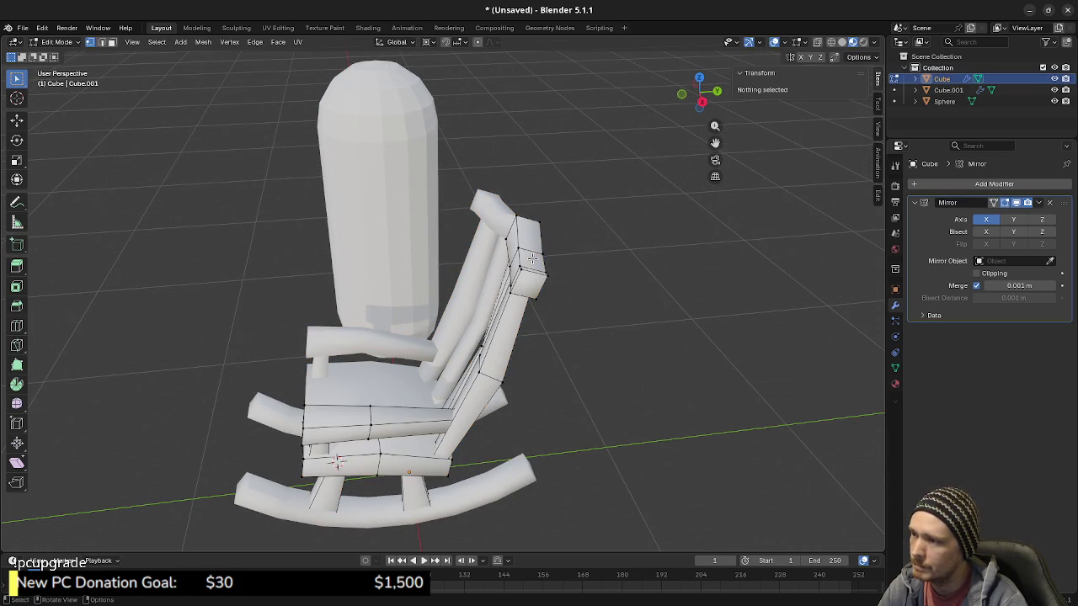
alt+click(530, 255)
key(ctrl+z)
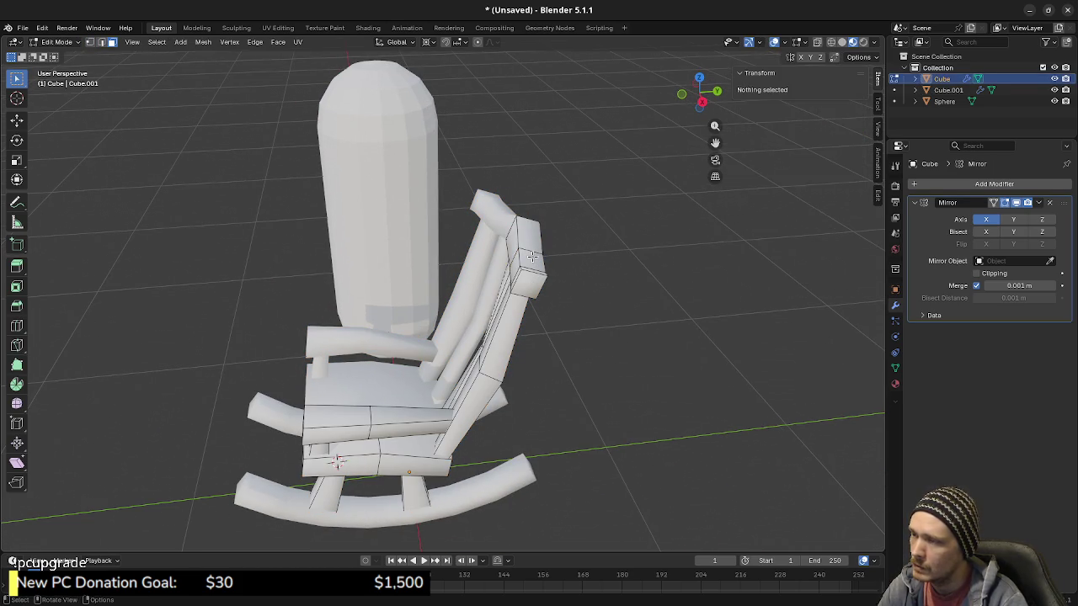
alt+click(535, 250)
key(ctrl+z)
middle_drag(531, 256, 422, 340)
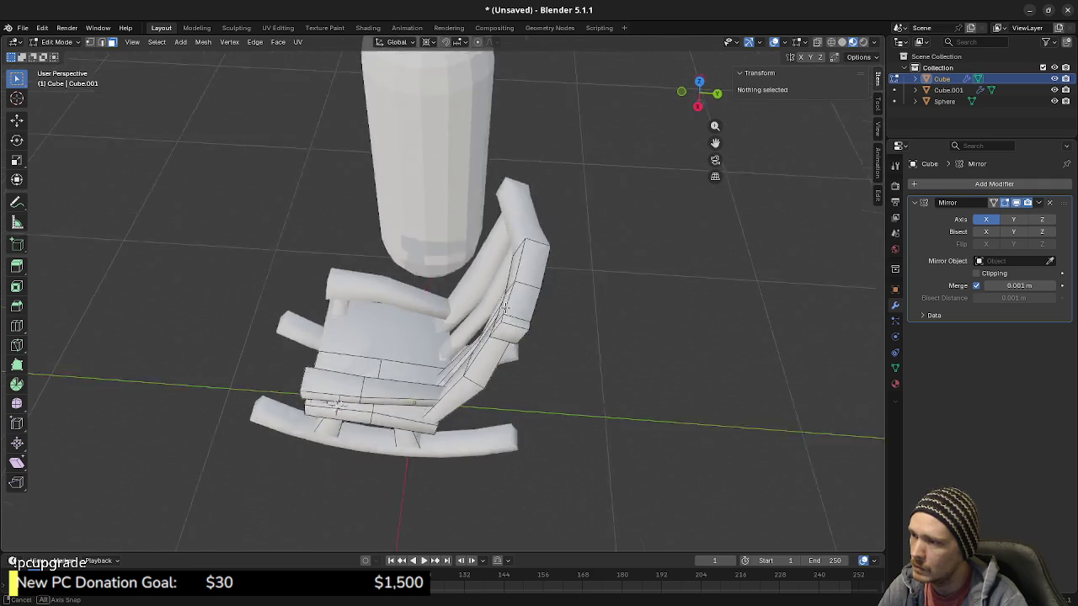
Step: Extrude the top crest rail's end faces a short distance along their normals
alt+click(416, 358)
alt+shift+click(429, 350)
alt+shift+click(454, 336)
mouse_move(454, 337)
middle_down()
mouse_move(567, 298)
mouse_move(601, 303)
middle_up()
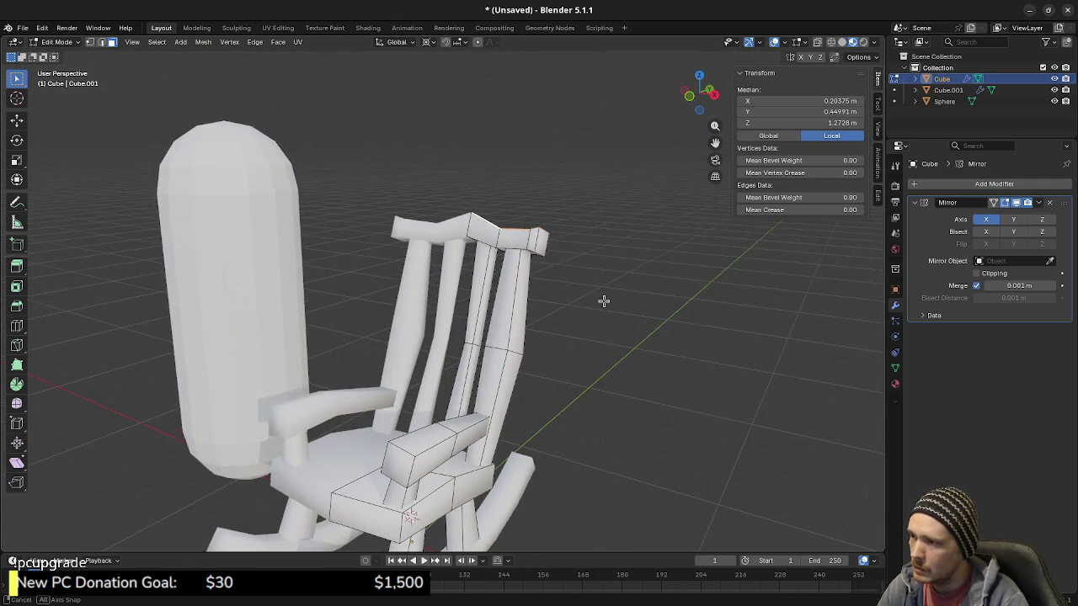
middle_drag(536, 362, 568, 289)
middle_drag(550, 353, 525, 364)
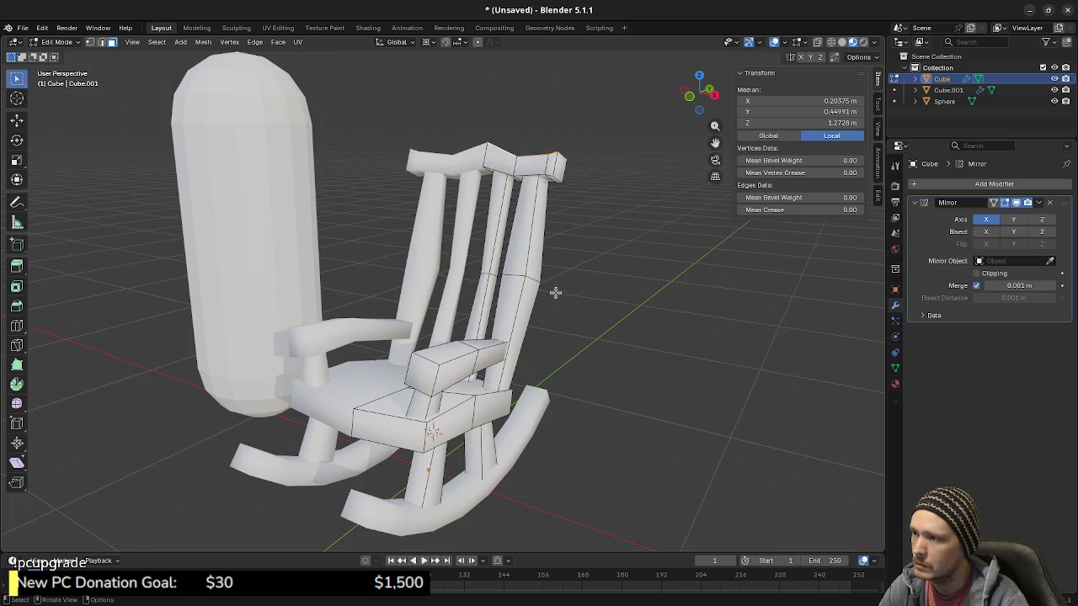
key(e)
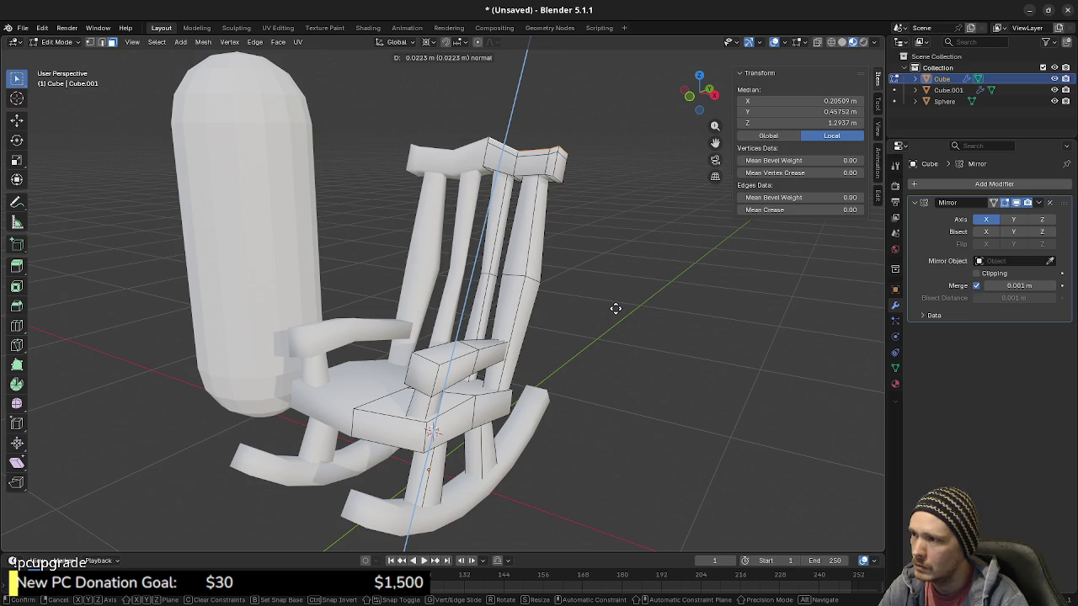
click(615, 308)
Step: Select the linked crest-rail piece and merge its 8 duplicate vertices by distance
key(alt+a)
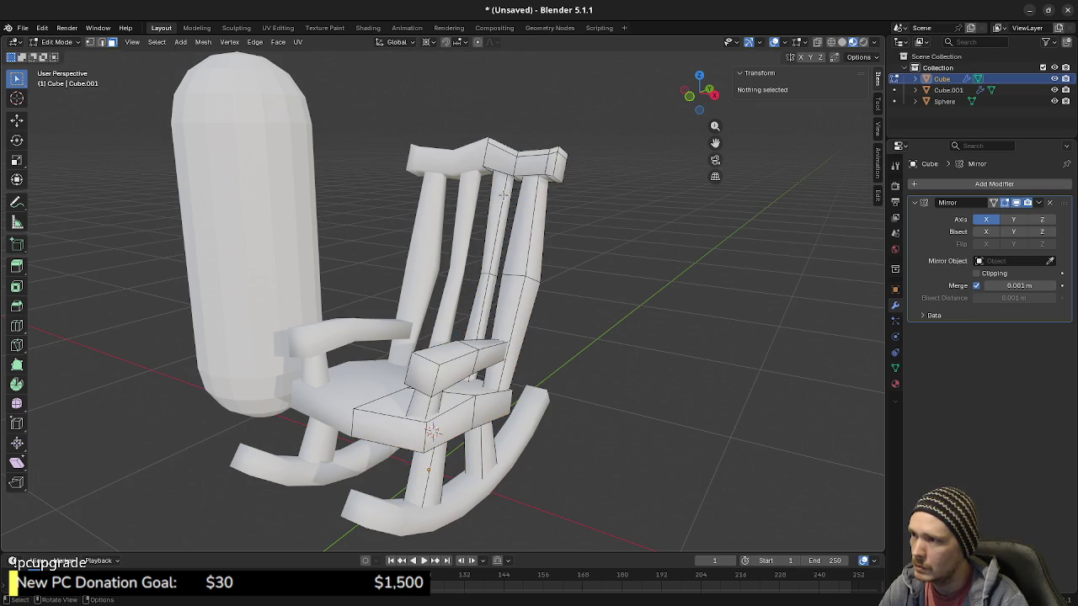
alt+click(531, 162)
key(g)
key(g)
key(Escape)
key(ctrl+l)
key(m)
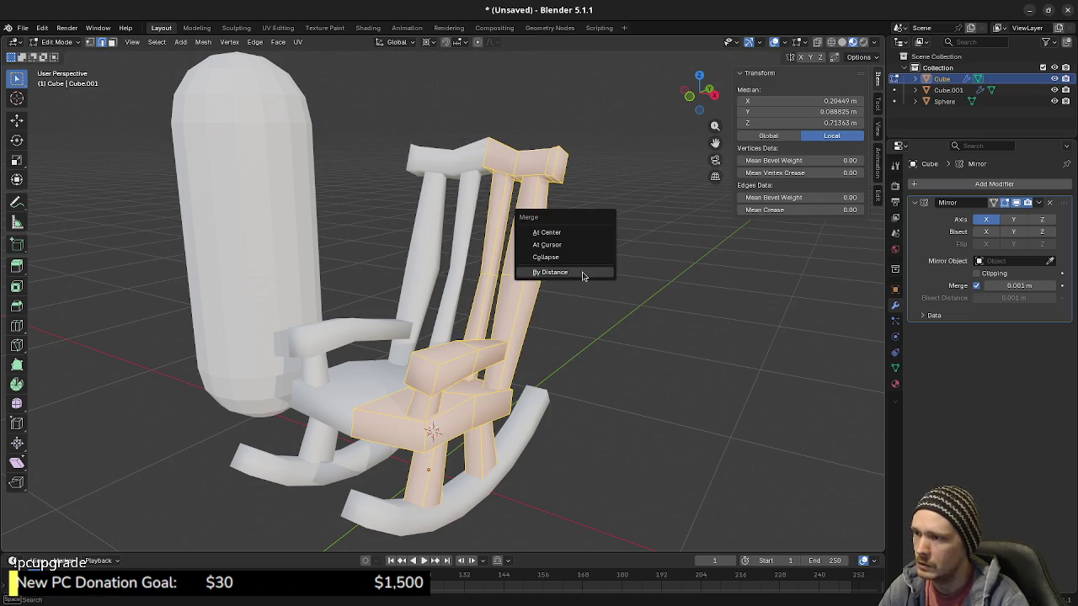
click(578, 272)
click(582, 388)
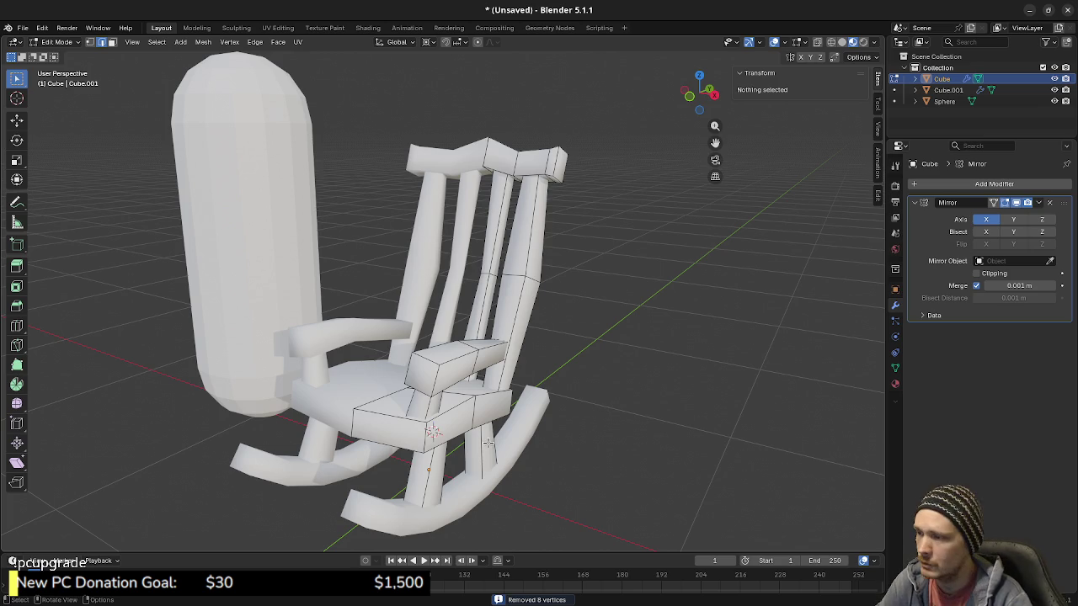
mouse_move(465, 462)
middle_down()
mouse_move(422, 410)
mouse_move(488, 420)
mouse_move(447, 409)
mouse_move(457, 396)
mouse_move(368, 396)
mouse_move(428, 337)
mouse_move(385, 378)
mouse_move(411, 400)
mouse_move(445, 397)
mouse_move(516, 422)
mouse_move(483, 435)
mouse_move(490, 351)
mouse_move(487, 393)
mouse_move(396, 378)
mouse_move(435, 368)
mouse_move(419, 396)
mouse_move(426, 370)
mouse_move(421, 404)
mouse_move(444, 436)
middle_up()
Step: Apply the rocker object's Mirror and Solidify modifiers
key(shift+z)
key(Tab)
click(438, 436)
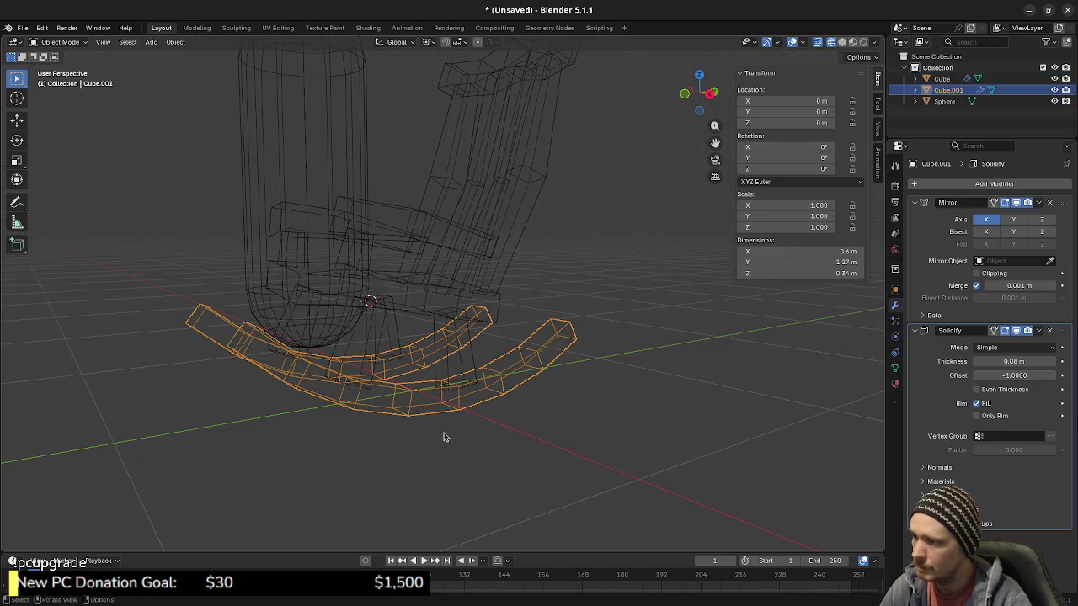
click(1039, 203)
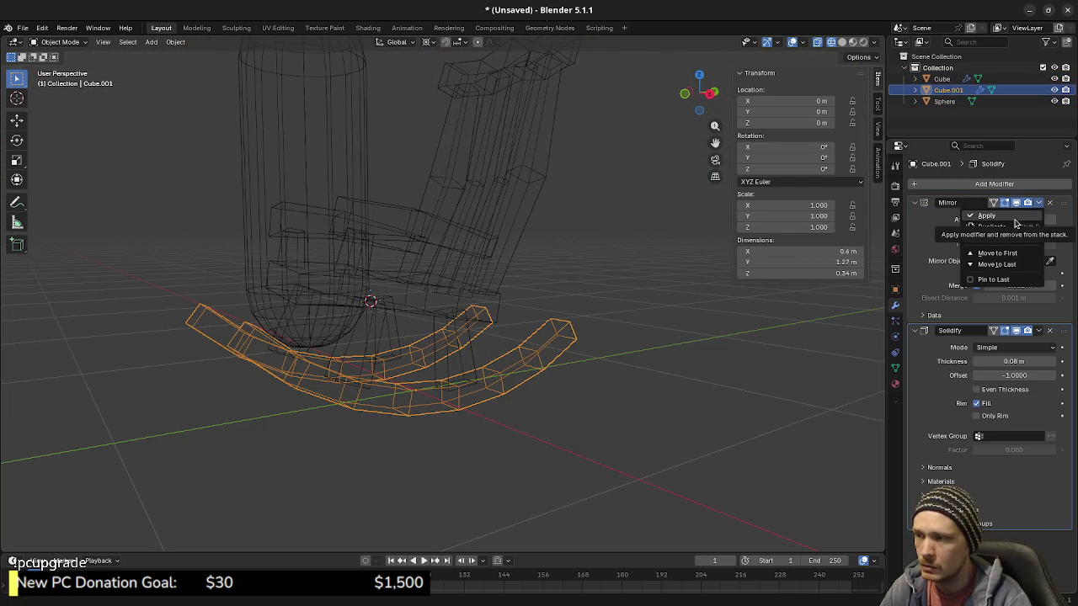
click(1015, 220)
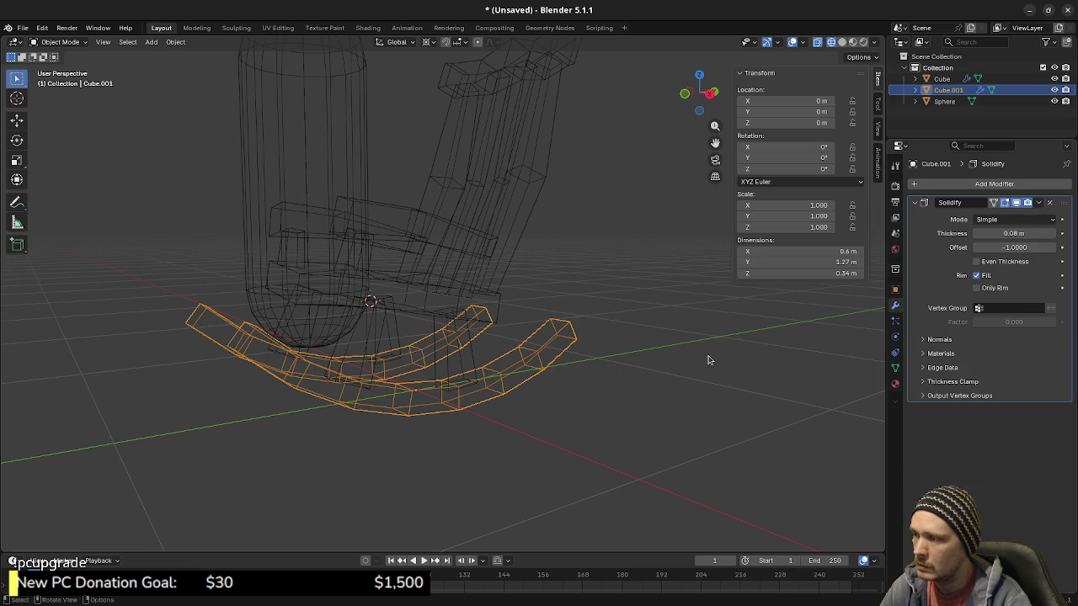
click(1039, 203)
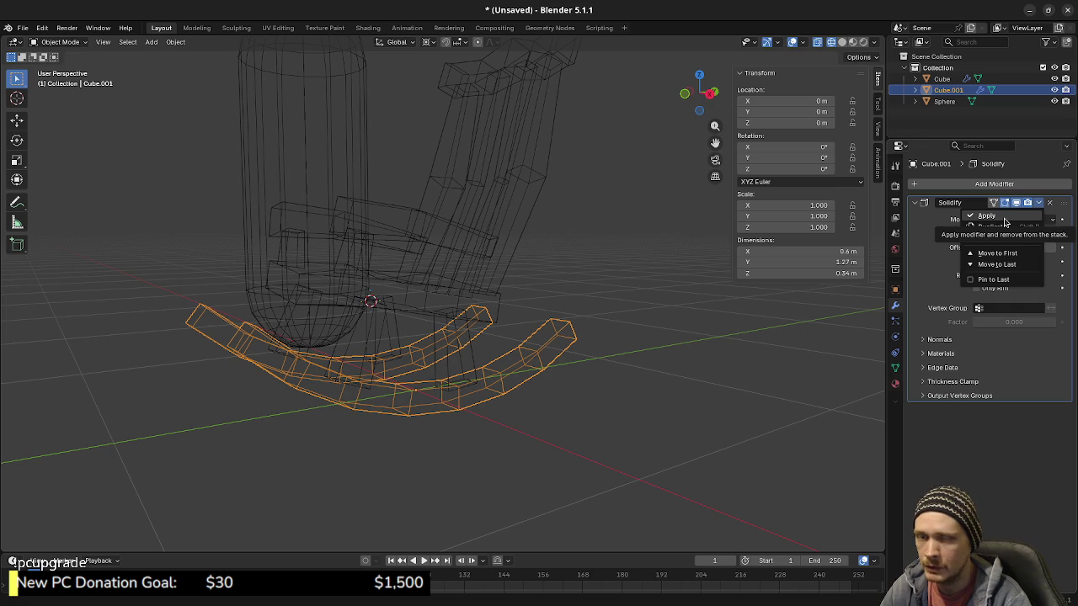
click(985, 216)
Step: Delete all vertices of the left rocker half in Edit Mode
middle_drag(824, 270, 533, 379)
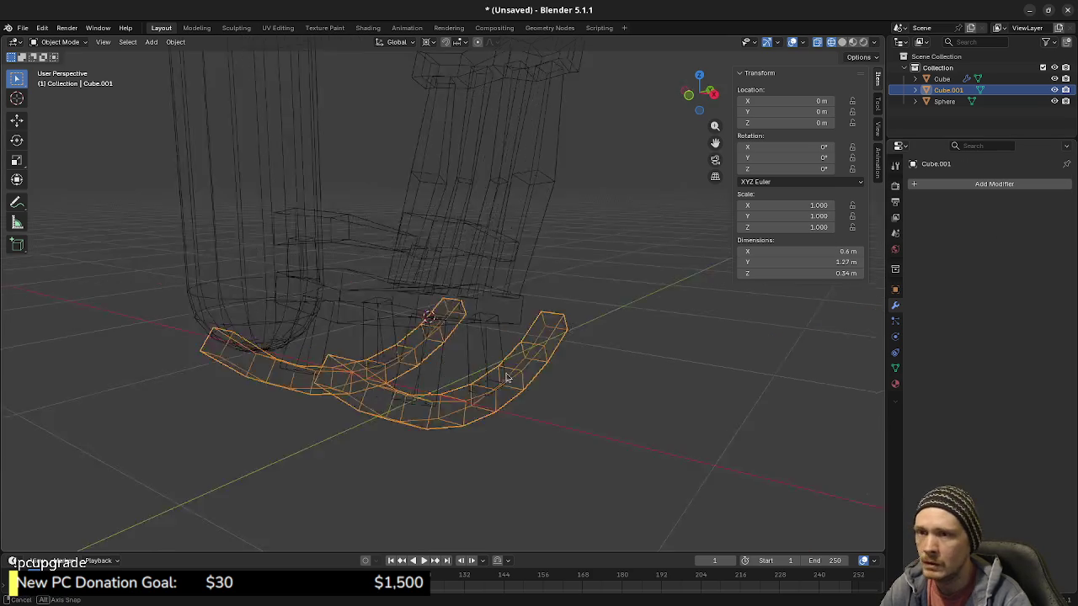
key(Tab)
key(alt+a)
key(l)
key(x)
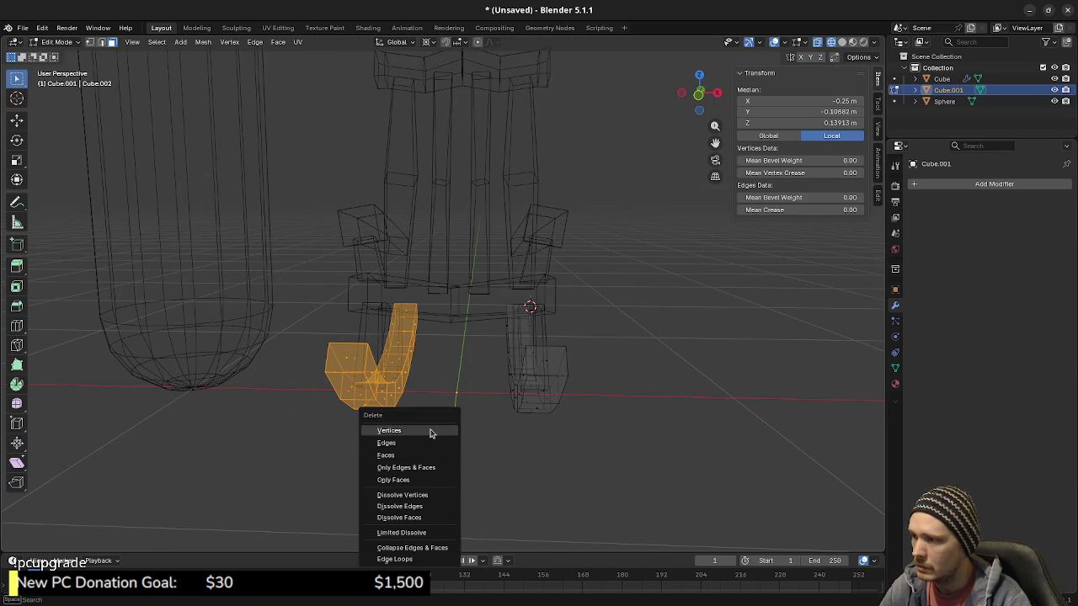
click(420, 431)
Step: Add a new X-axis Mirror modifier to restore the second rocker
click(969, 188)
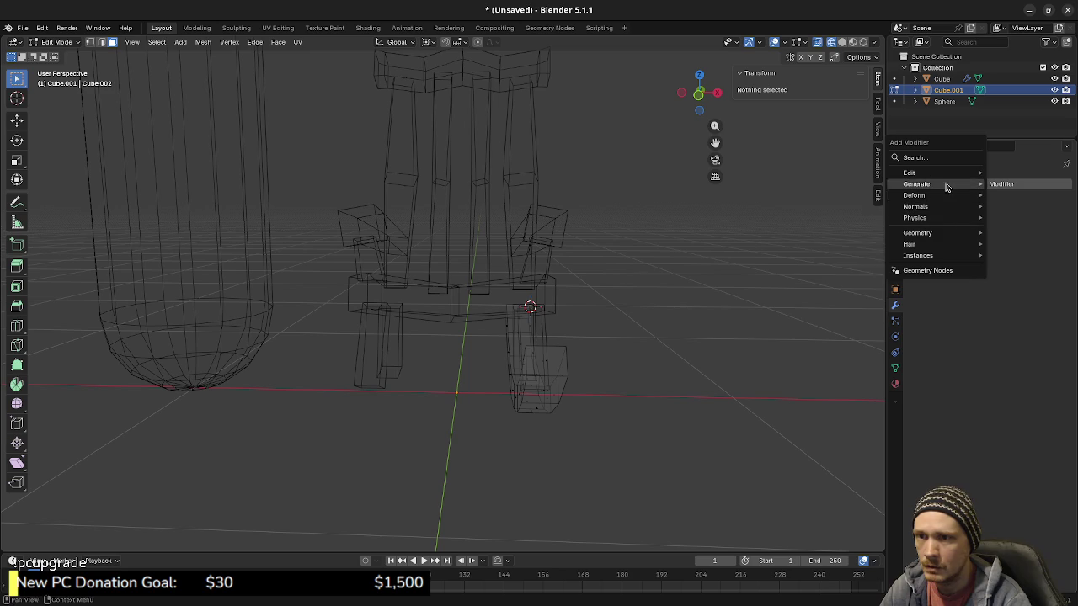
mouse_move(916, 183)
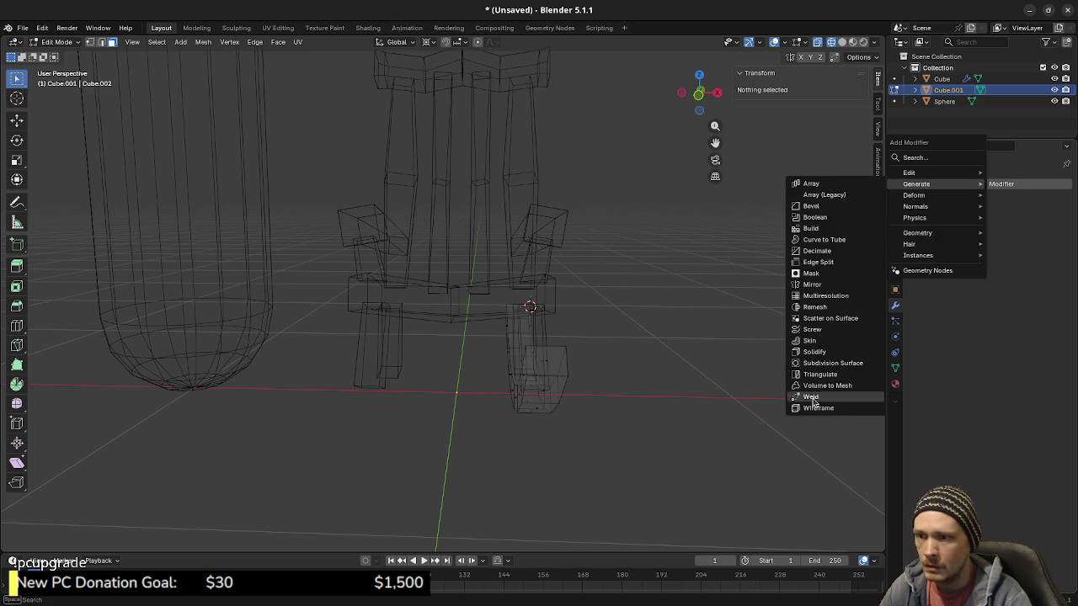
click(817, 284)
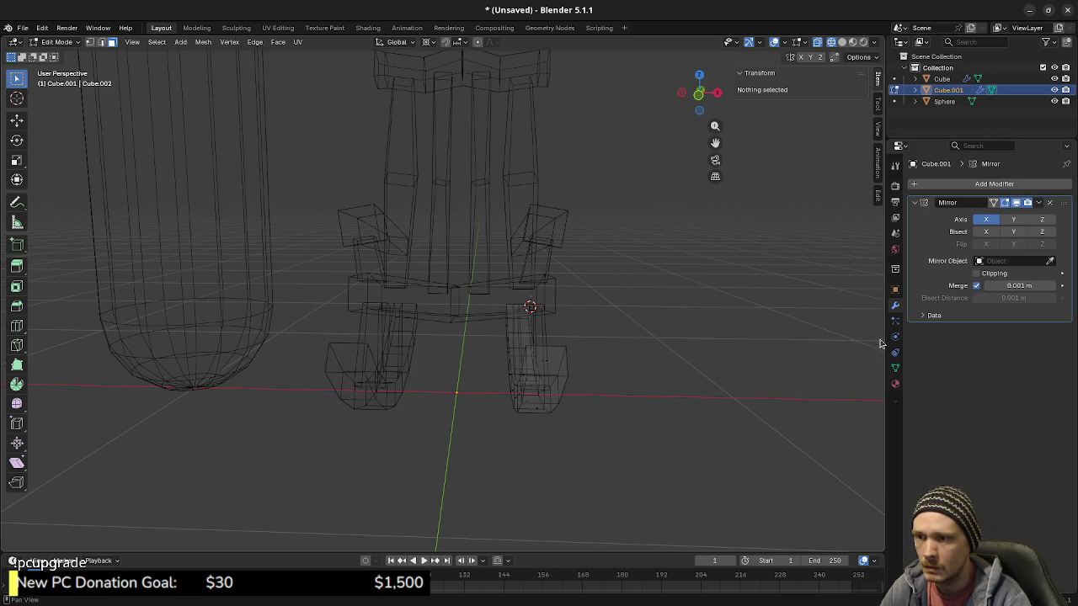
middle_drag(634, 387, 591, 382)
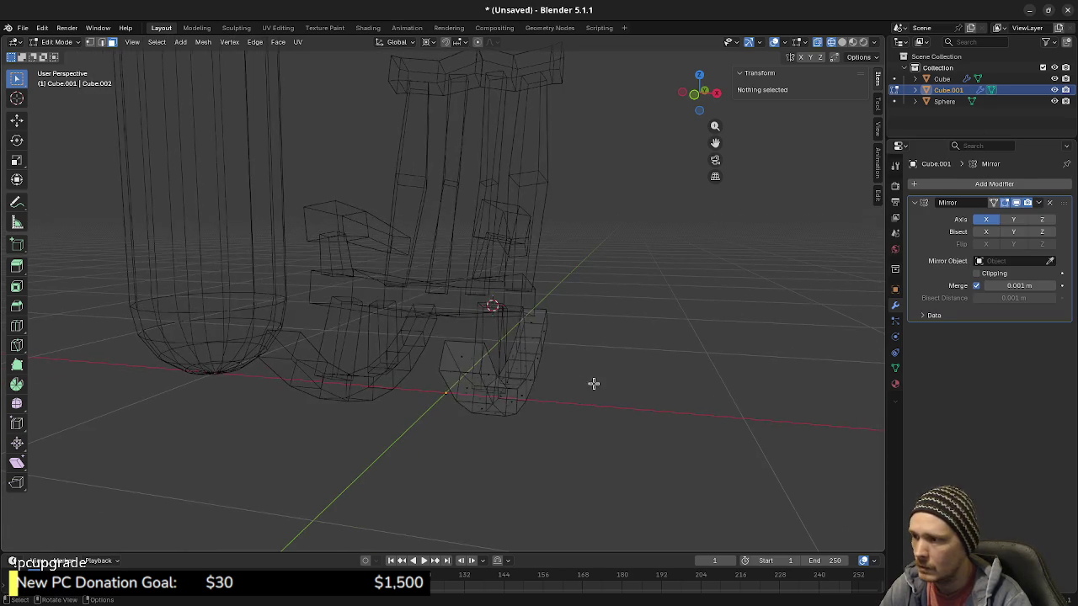
Step: In wireframe view, delete the vertices of the rocker's left end piece
key(shift+z)
mouse_move(556, 421)
middle_down()
mouse_move(476, 425)
mouse_move(457, 409)
mouse_move(488, 384)
mouse_move(391, 355)
middle_up()
key(z)
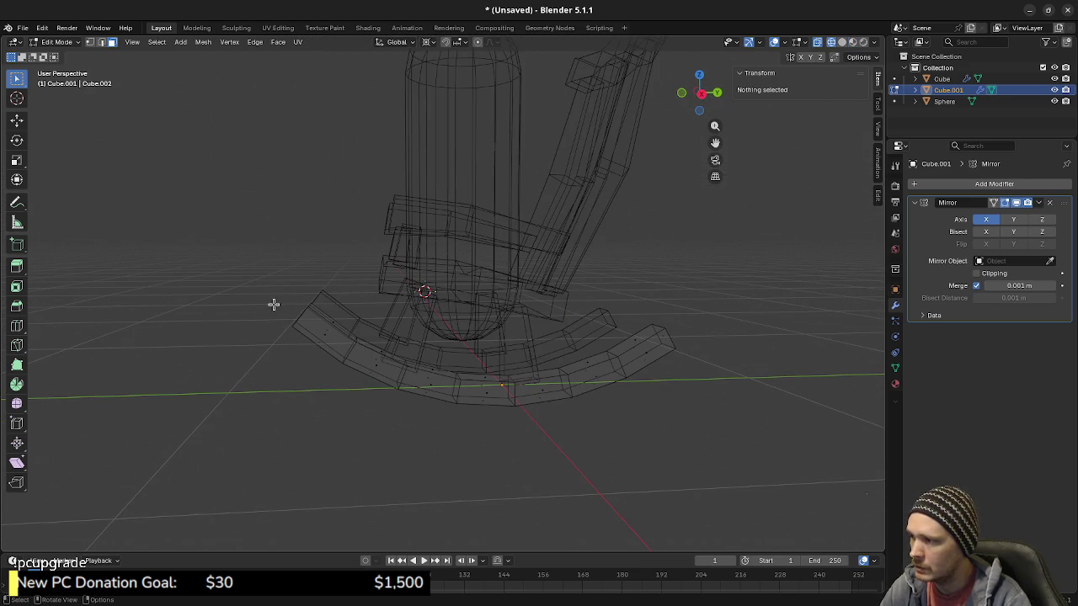
click(323, 348)
drag(265, 262, 318, 318)
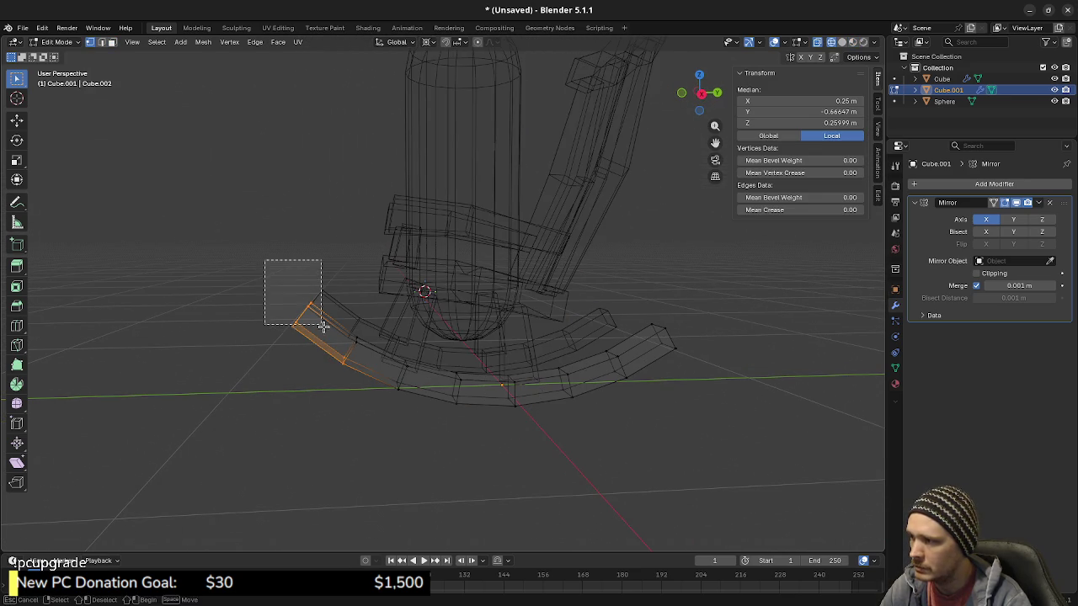
key(x)
click(335, 331)
Step: Extrude the rocker's right end 0.2081 m along its normal in side view
middle_drag(653, 403, 553, 385)
drag(494, 313, 534, 362)
key(KP_3)
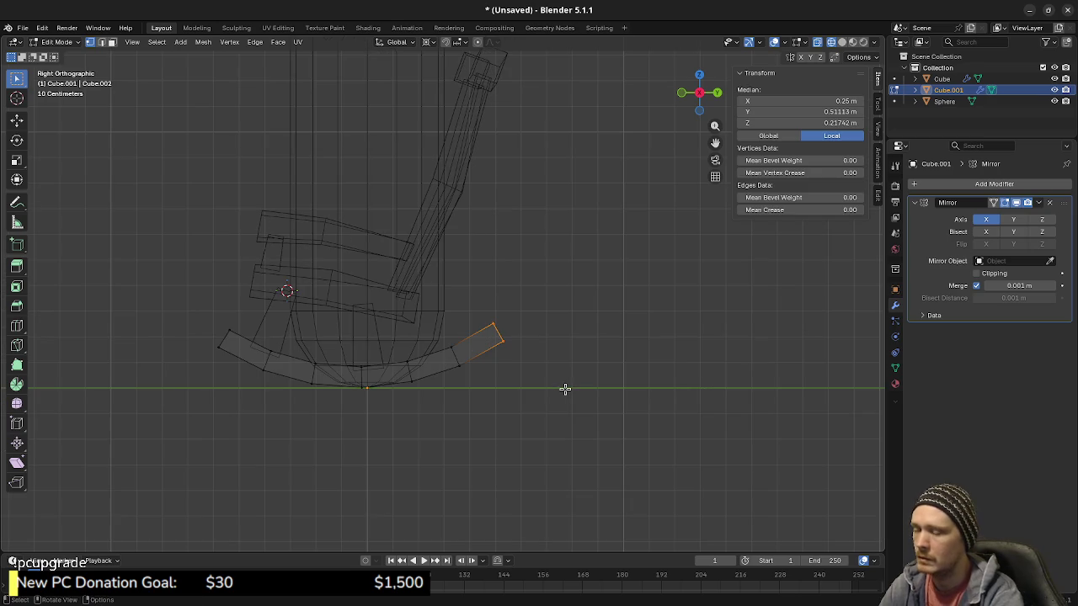
key(e)
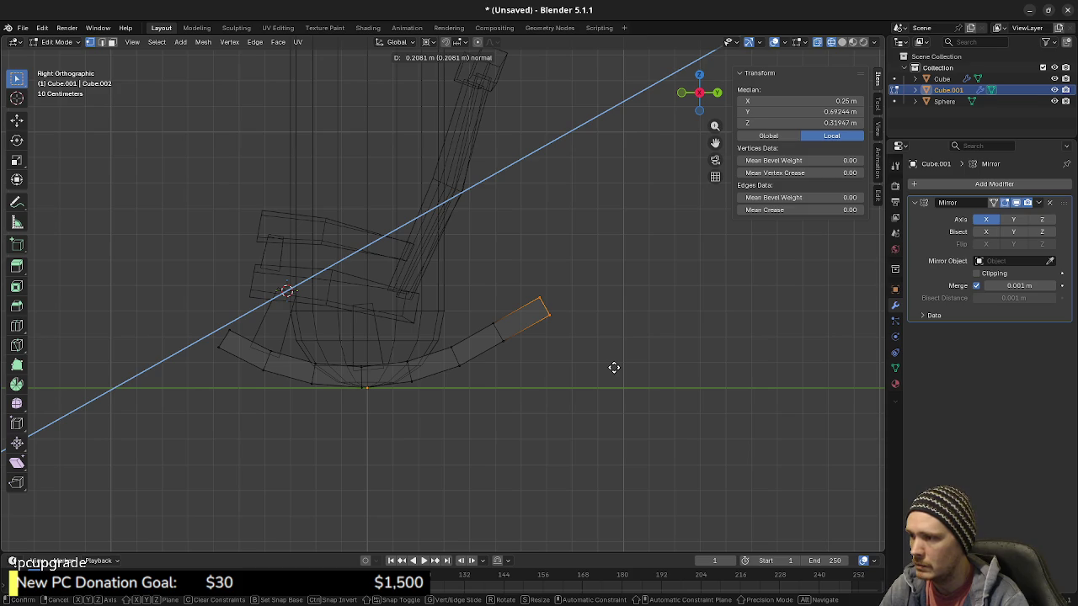
click(614, 367)
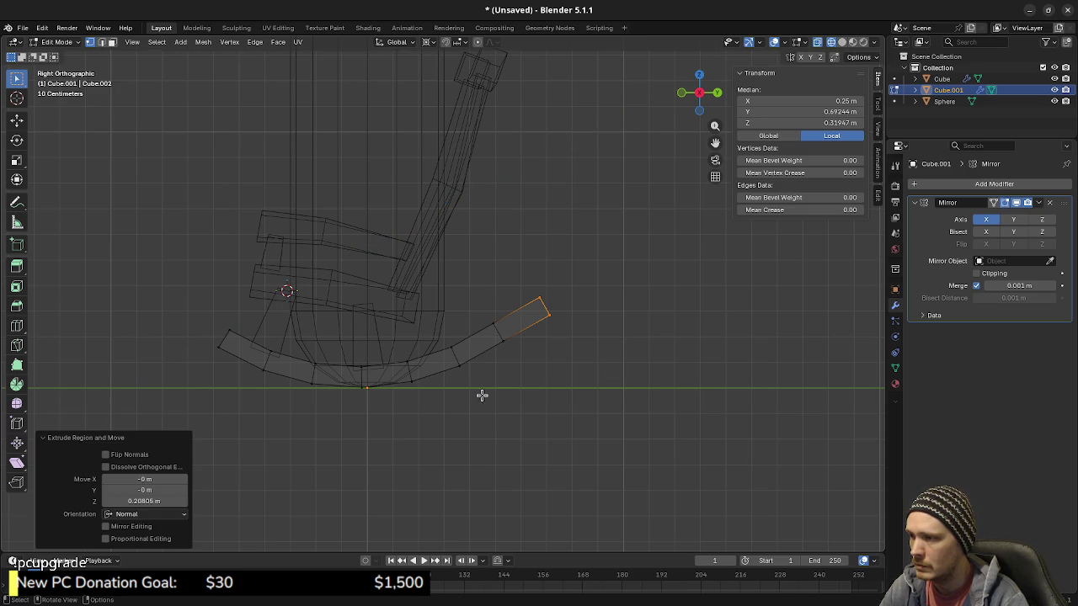
Step: Snap the 3D cursor to the extrusion and rotate the new end -8.23° upward
drag(475, 318, 529, 372)
key(shift+s)
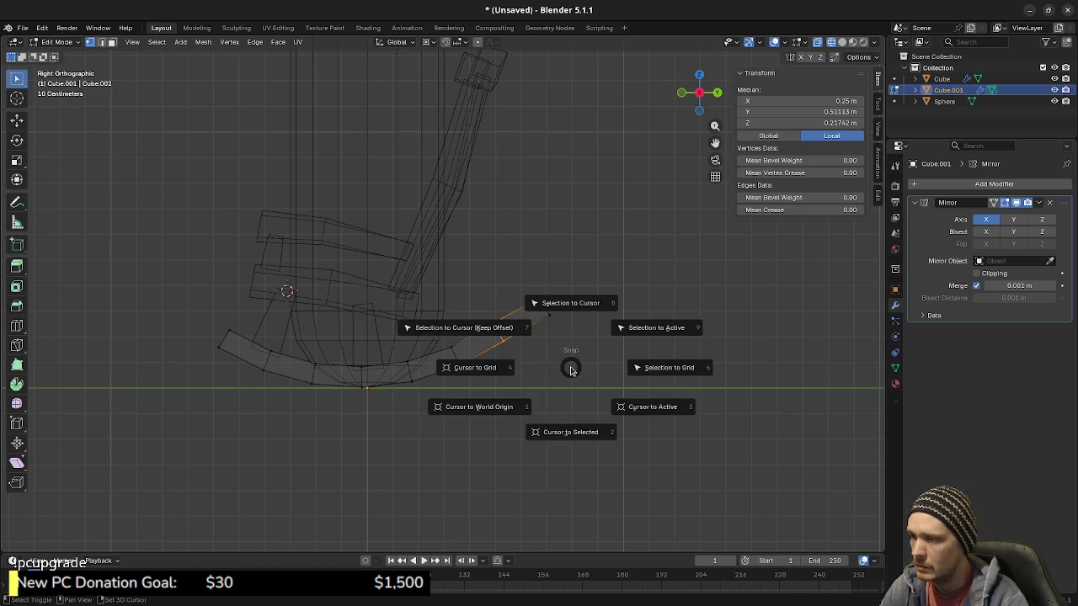
click(575, 425)
drag(531, 276, 589, 353)
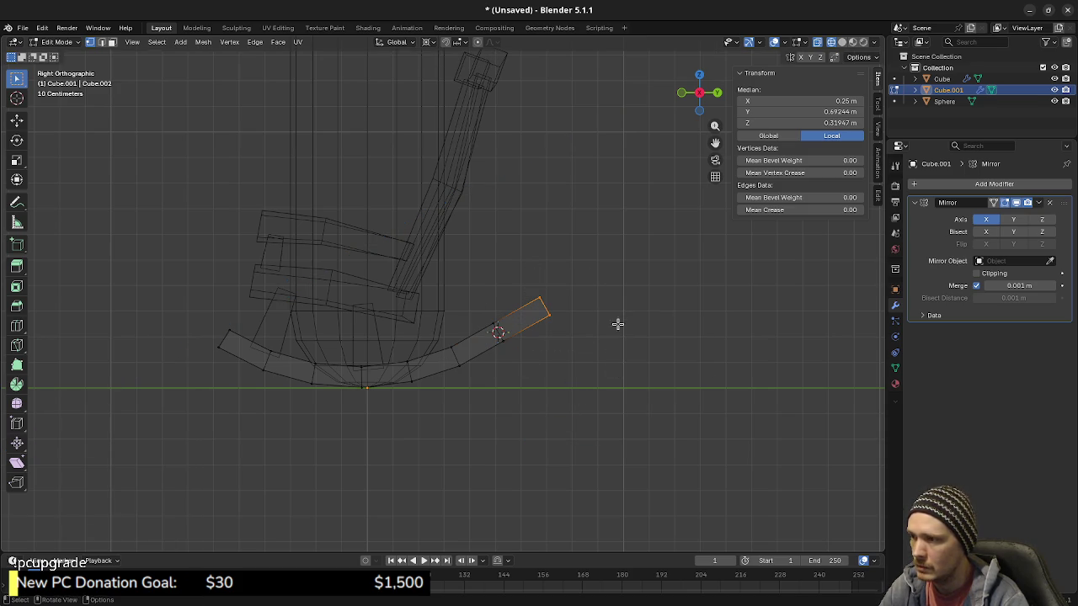
key(r)
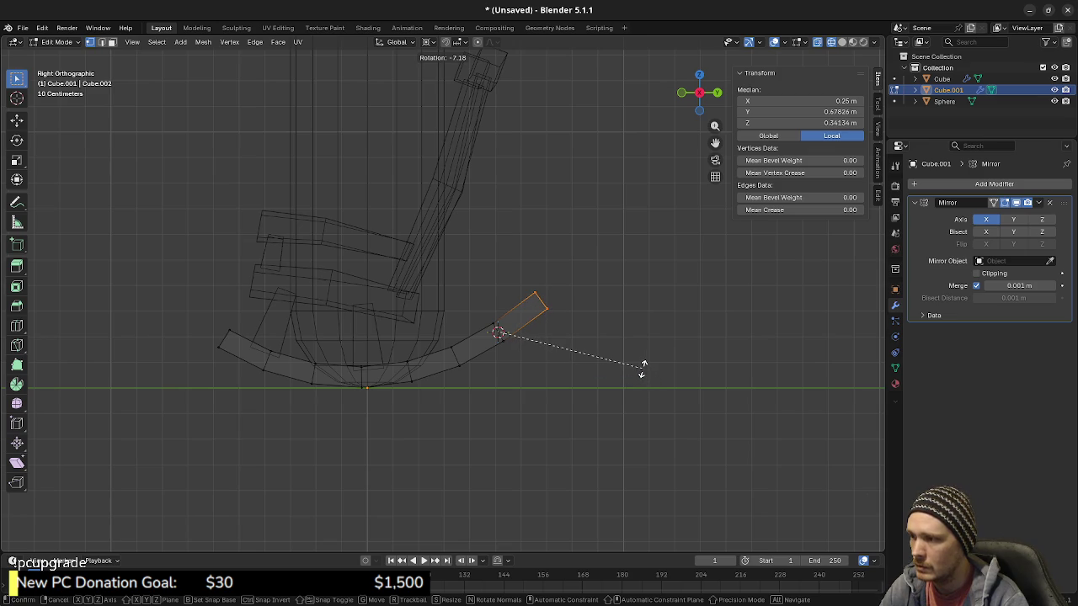
click(643, 365)
Step: Inspect the rocker in solid shading, then undo the rocker extension twice
mouse_move(505, 380)
middle_down()
mouse_move(412, 411)
mouse_move(575, 411)
middle_up()
key(shift+z)
middle_drag(646, 363, 548, 345)
middle_drag(439, 362, 444, 360)
key(ctrl+z)
key(ctrl+z)
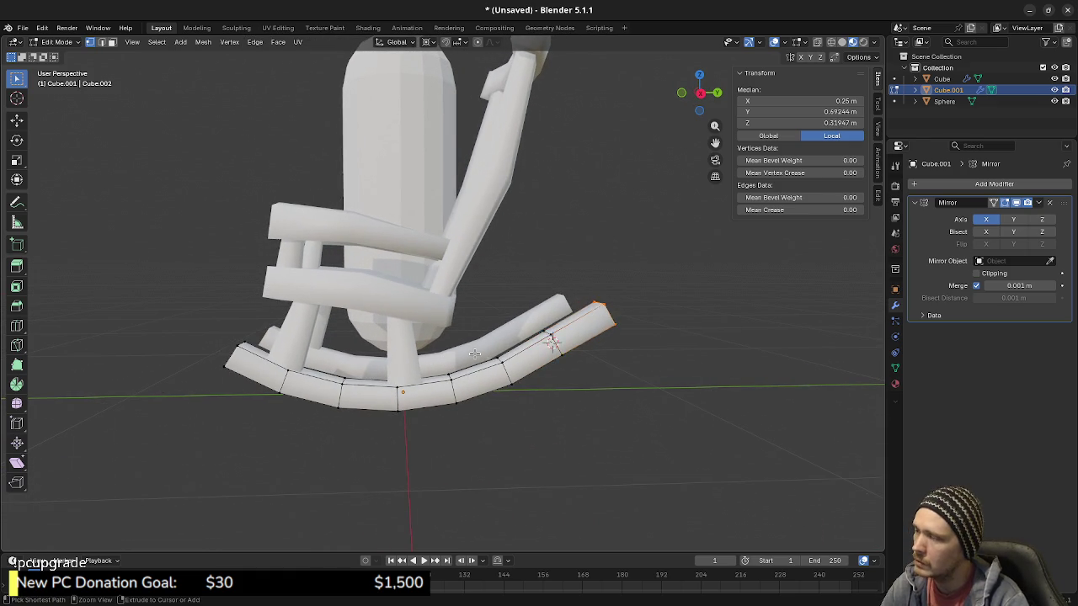
key(ctrl+z)
key(ctrl+z)
Step: In see-through side view, extrude the rocker's front tip by one more segment
key(l)
key(alt+a)
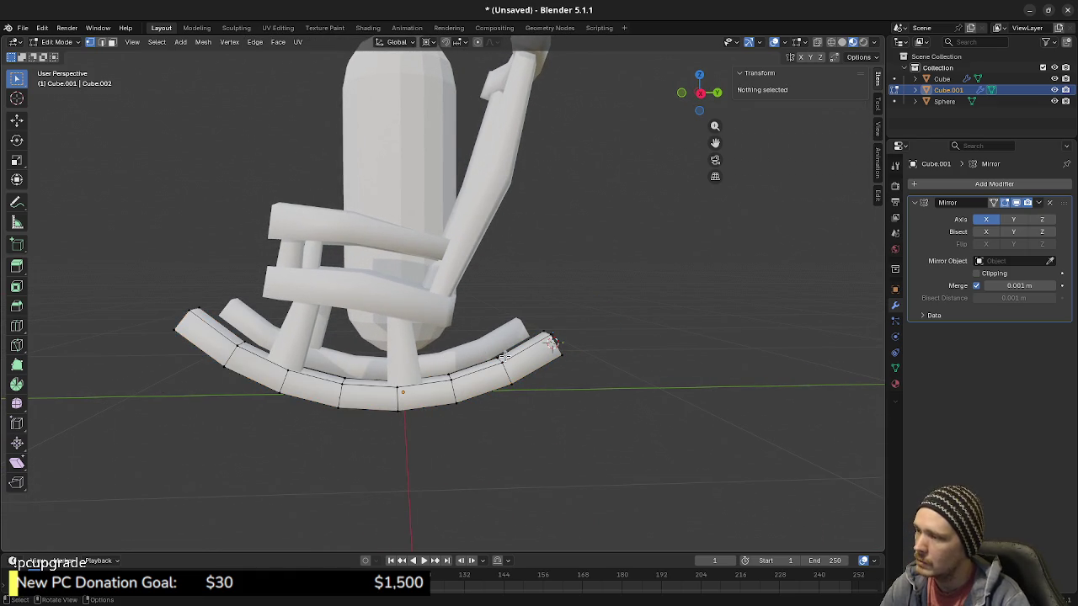
key(KP_3)
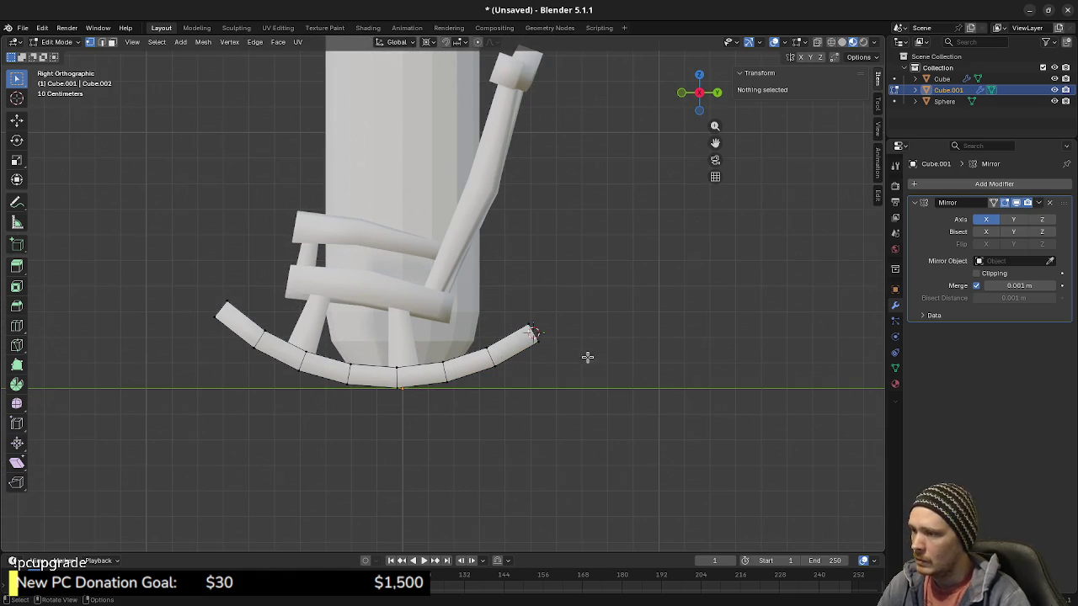
key(shift+z)
drag(519, 291, 595, 369)
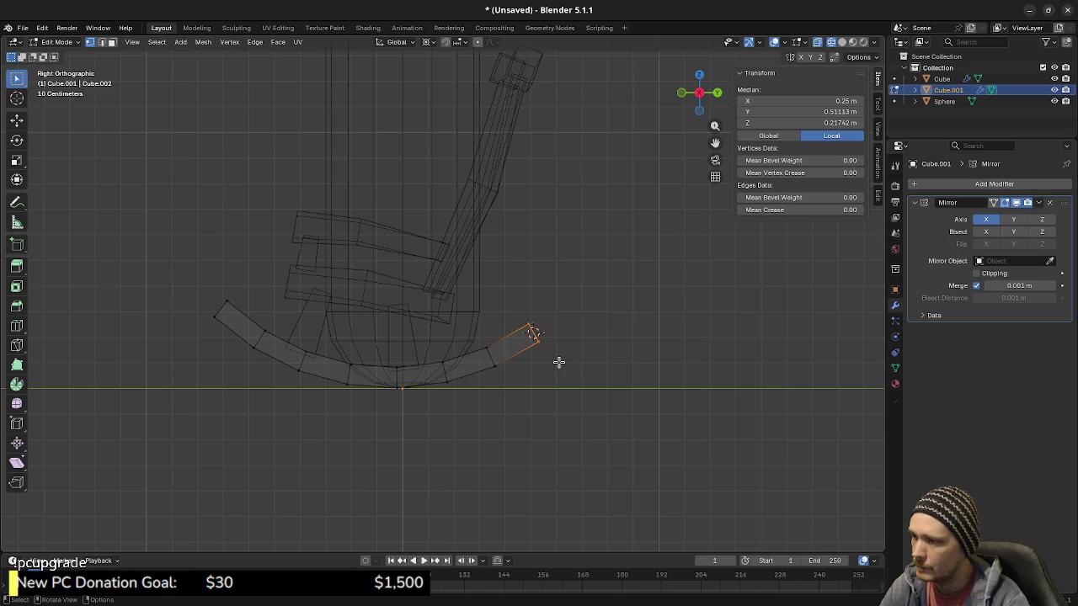
key(e)
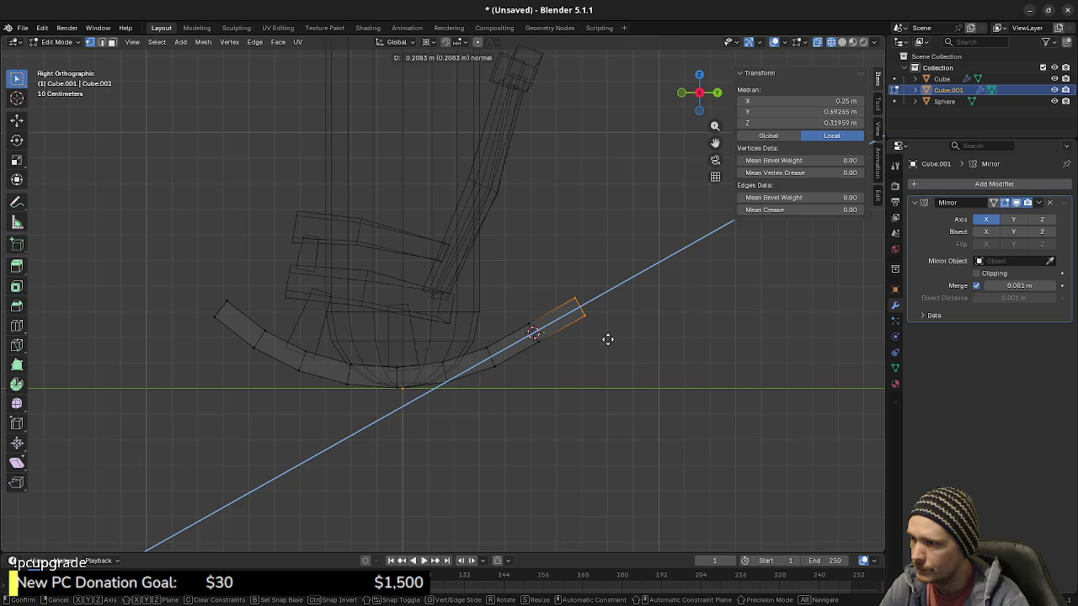
click(608, 339)
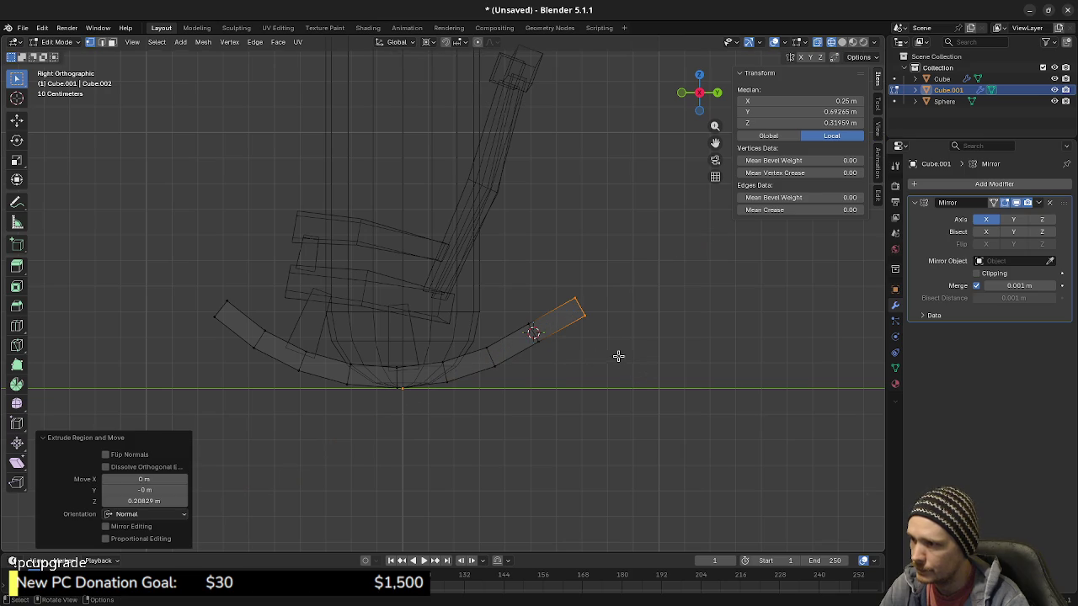
Step: Tilt the new tip segment -8.15° upward and check it in solid shading
key(r)
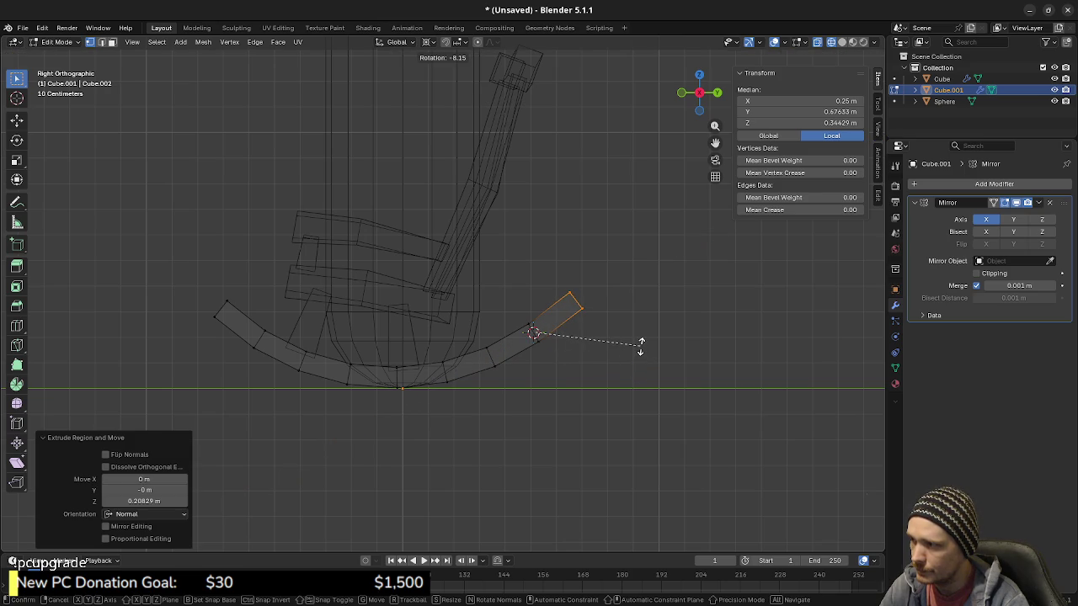
click(640, 343)
middle_drag(522, 404, 509, 453)
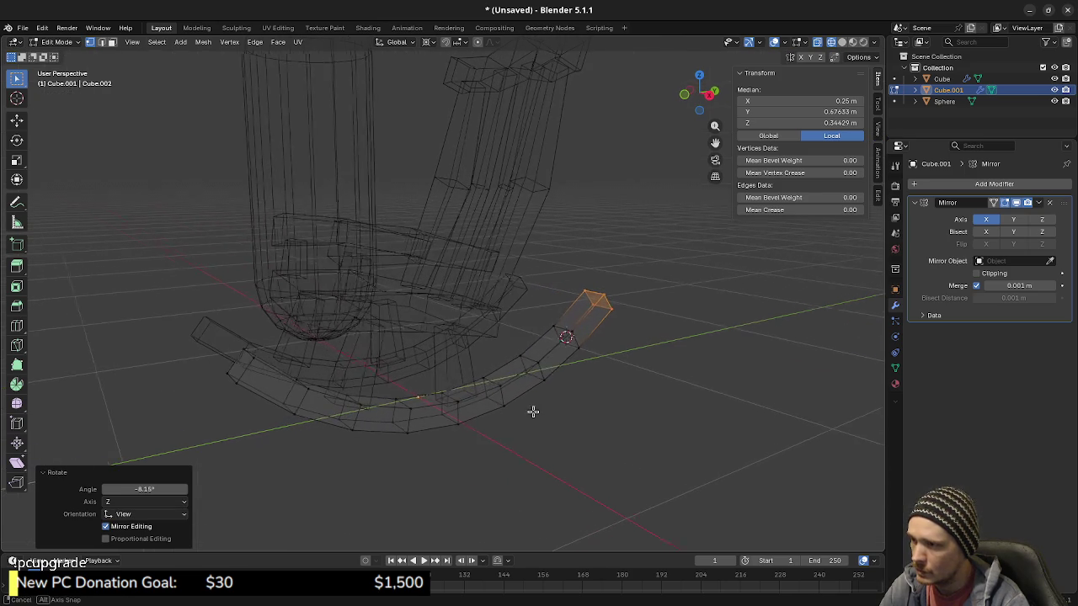
key(shift+z)
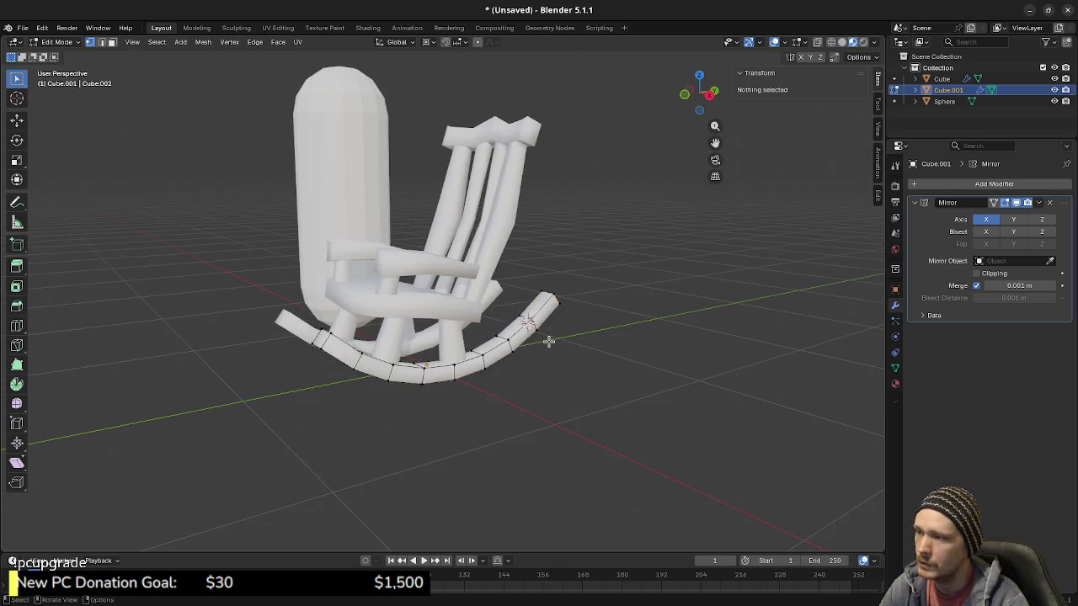
mouse_move(553, 345)
middle_down()
mouse_move(488, 338)
mouse_move(488, 328)
mouse_move(496, 330)
mouse_move(334, 369)
middle_up()
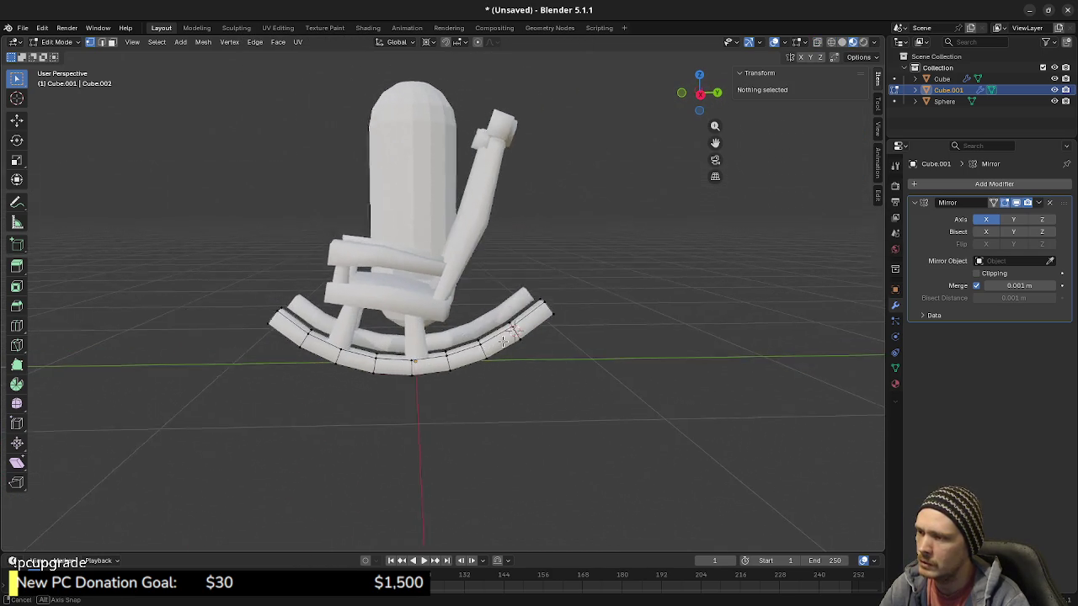
Step: Edge-slide the loop near the rocker's back end by -0.5, then deselect it
click(317, 368)
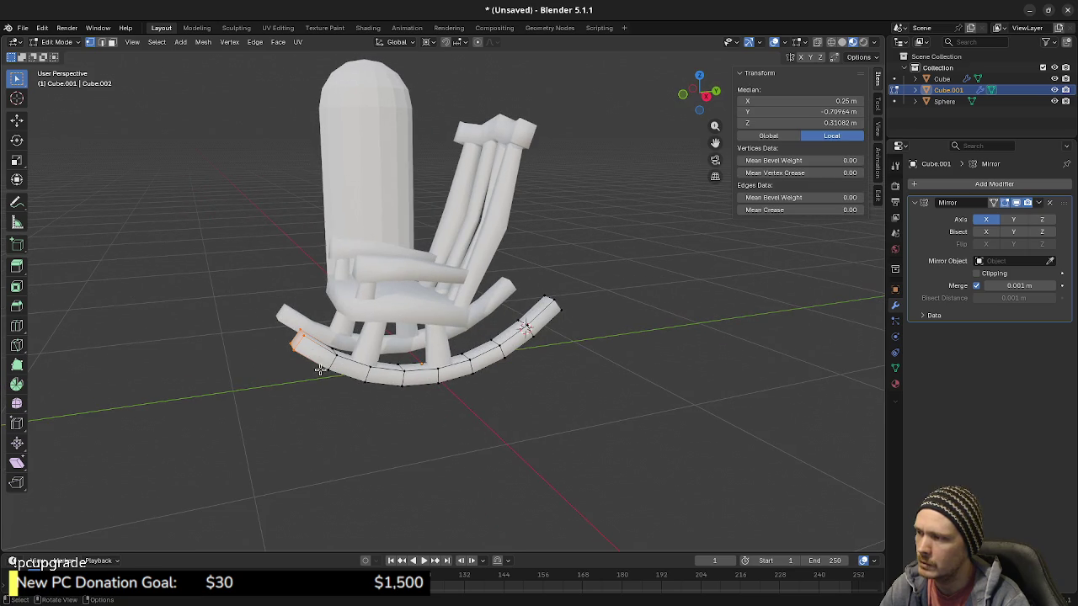
key(g)
key(g)
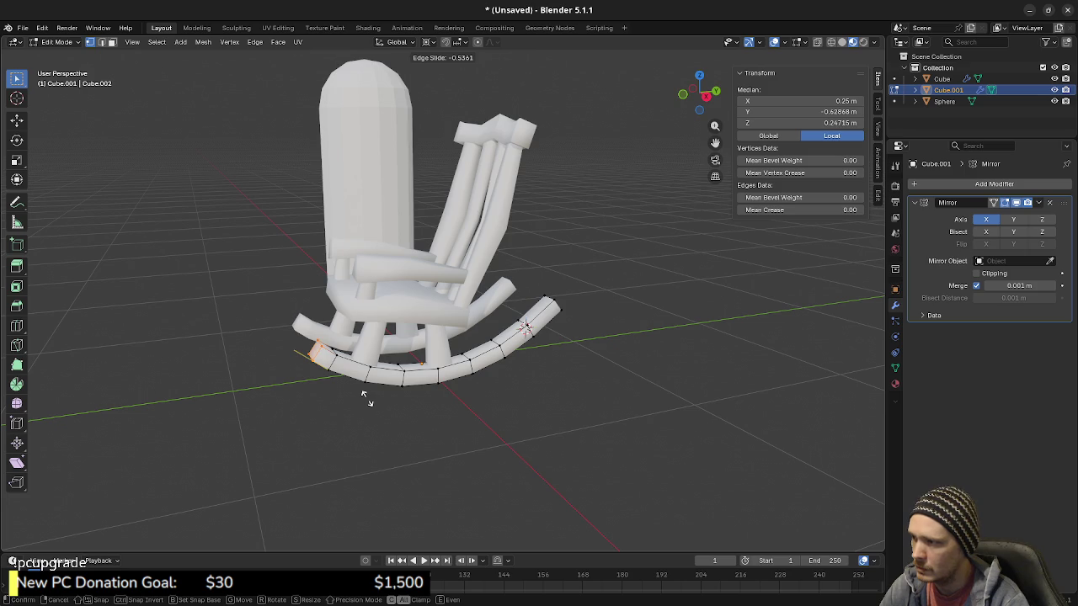
click(364, 395)
middle_drag(363, 405, 350, 402)
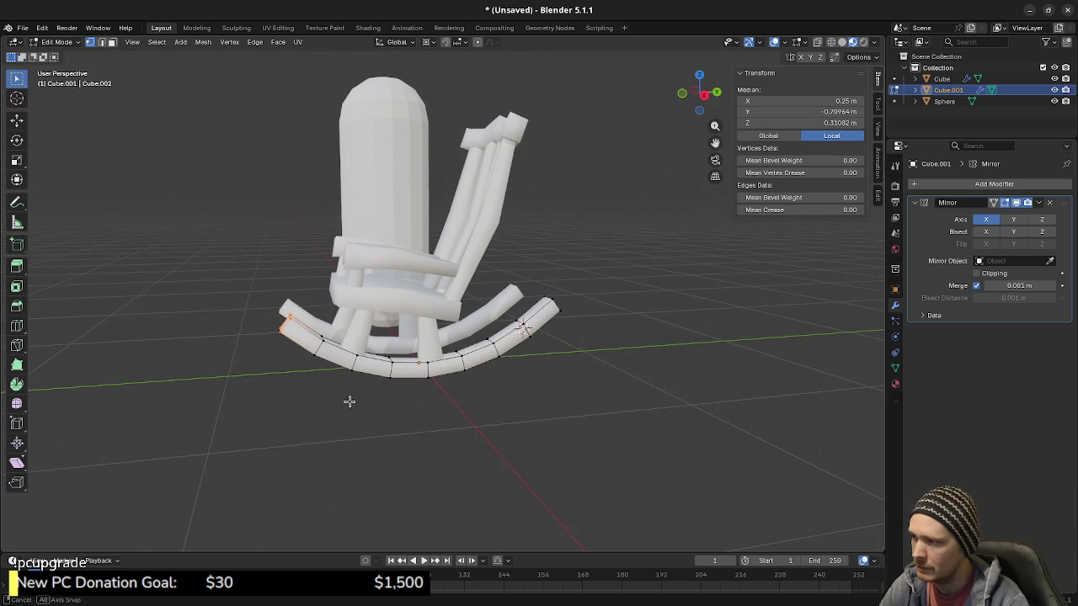
key(g)
key(g)
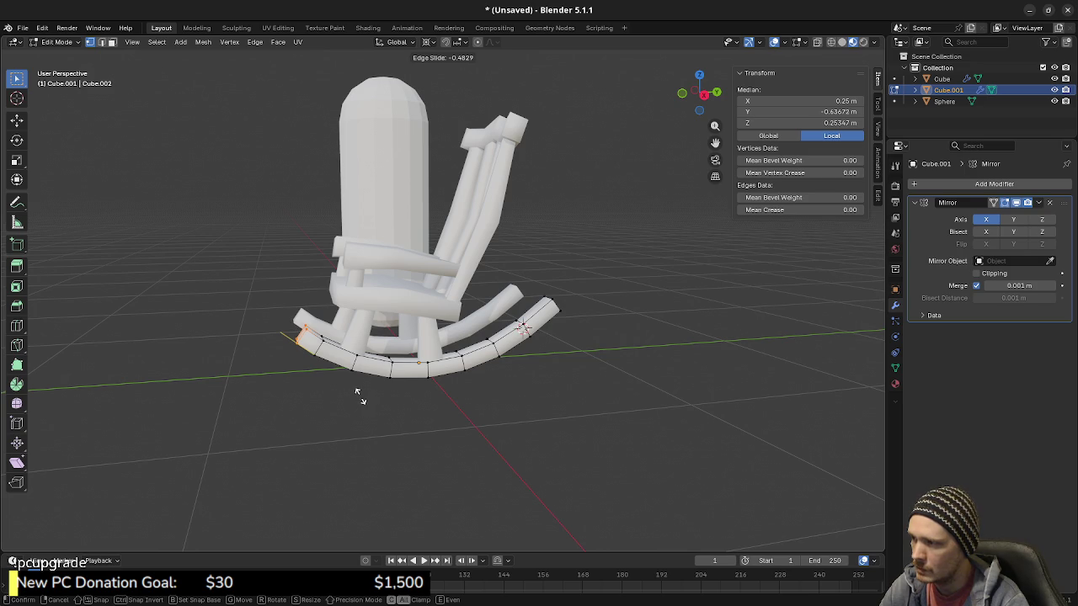
click(357, 393)
mouse_move(315, 385)
middle_down()
mouse_move(487, 406)
mouse_move(331, 385)
middle_up()
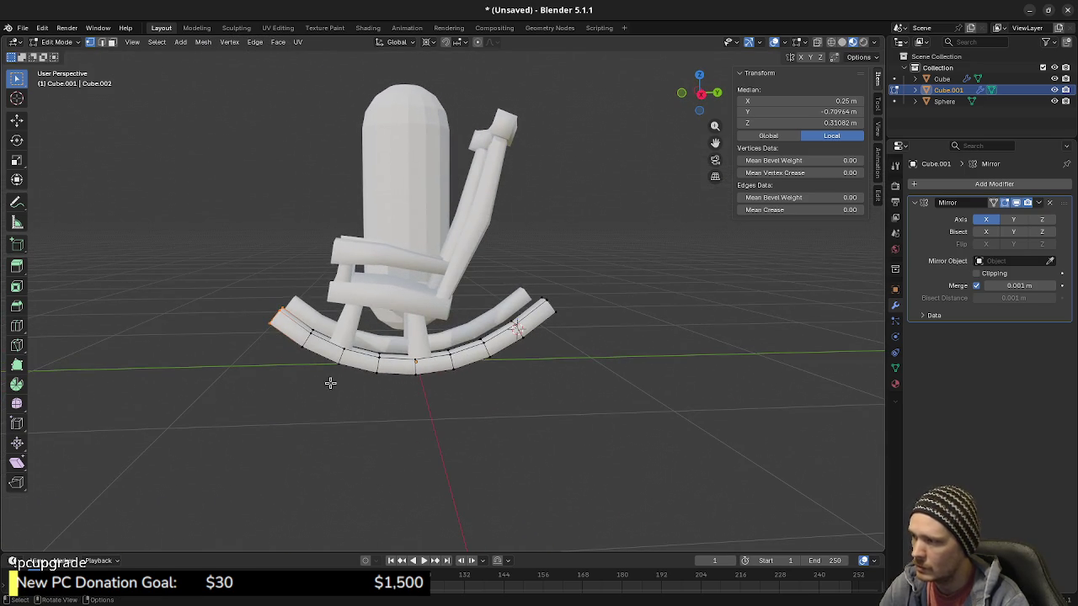
key(g)
key(g)
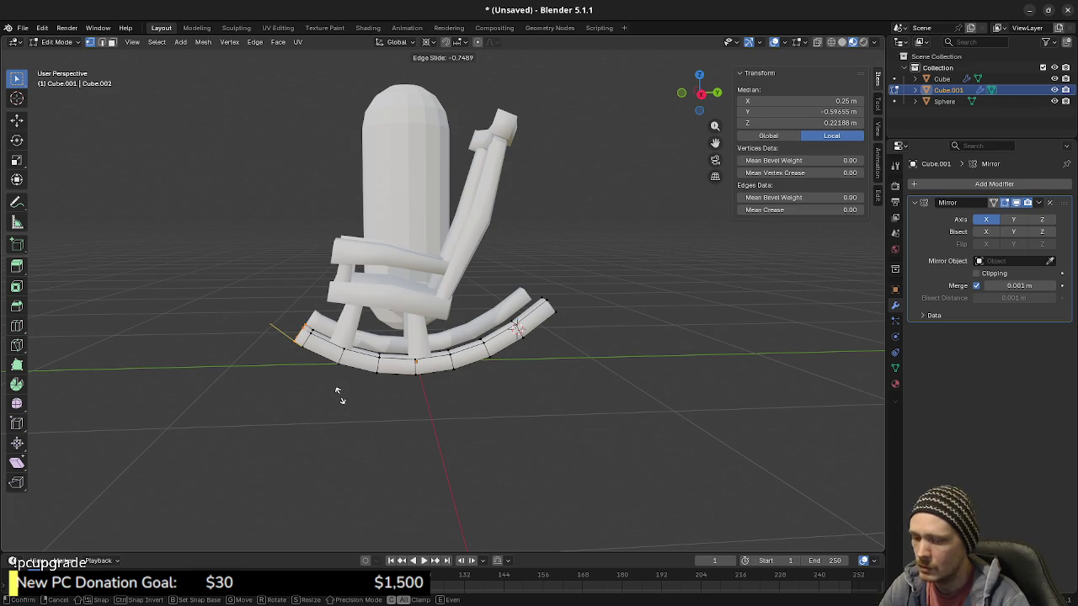
text(-0.5)
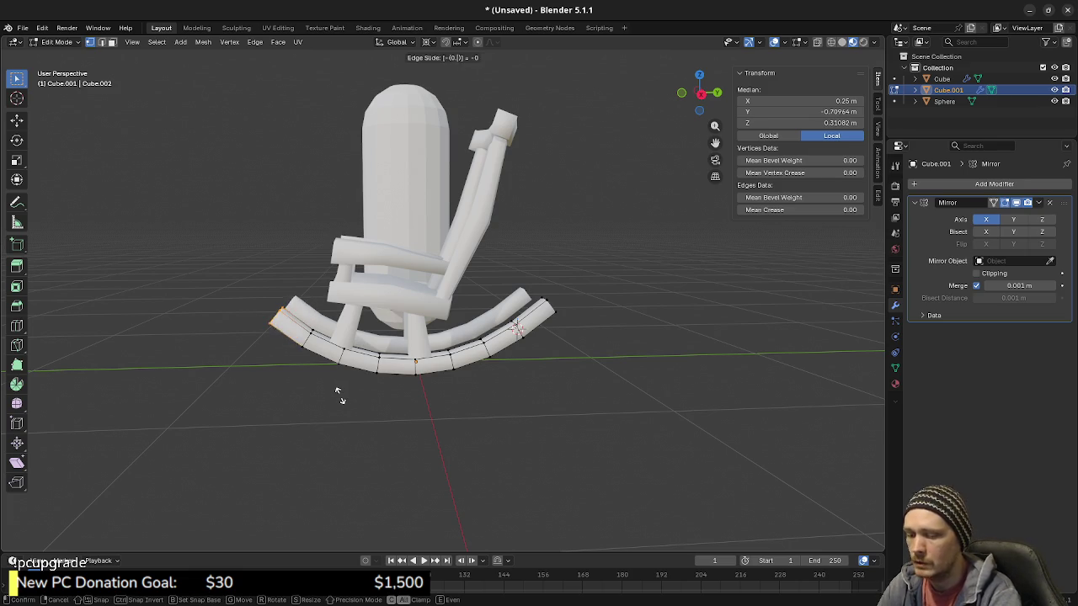
key(Return)
click(354, 374)
mouse_move(353, 375)
middle_down()
mouse_move(535, 347)
mouse_move(553, 378)
middle_up()
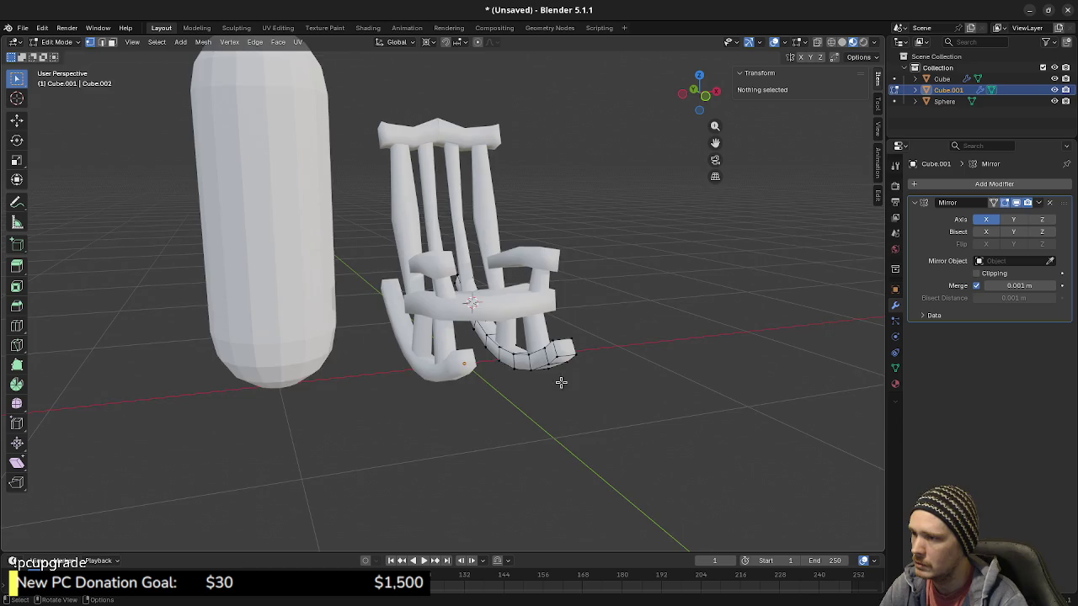
Step: Change the pivot point and scale the rocker's tip face 1.2 on Y and Z
scroll(553, 378, up, 2)
key(3)
click(642, 399)
middle_drag(642, 399, 596, 415)
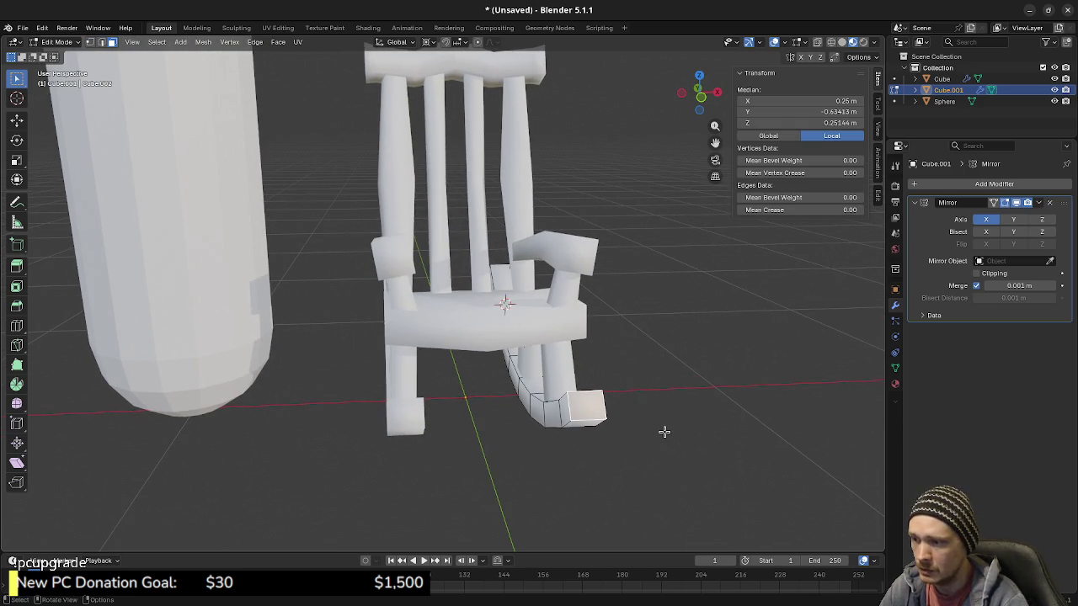
key(s)
key(shift+x)
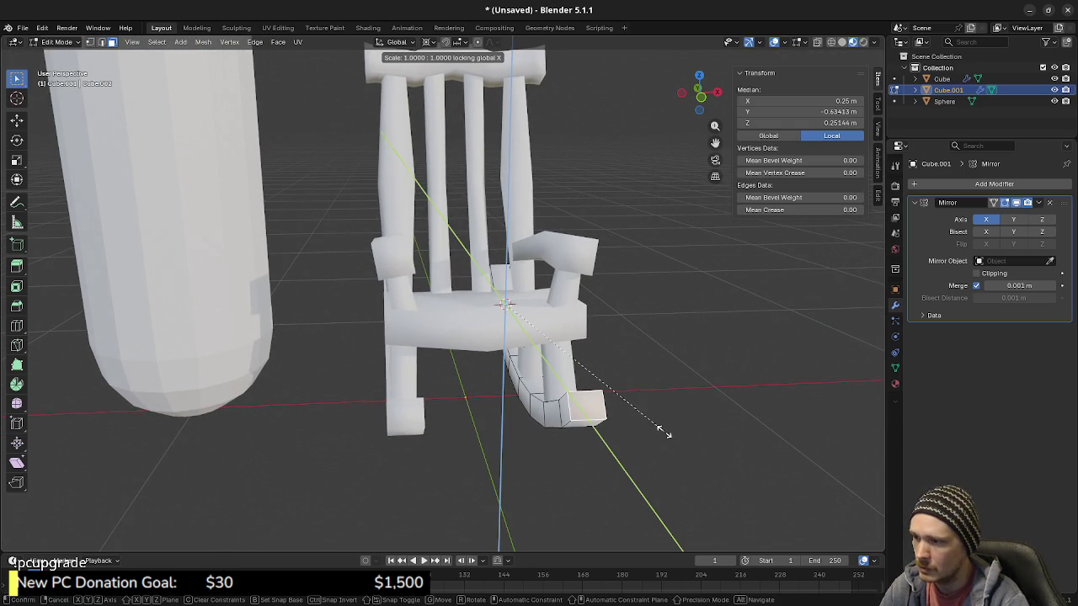
key(Escape)
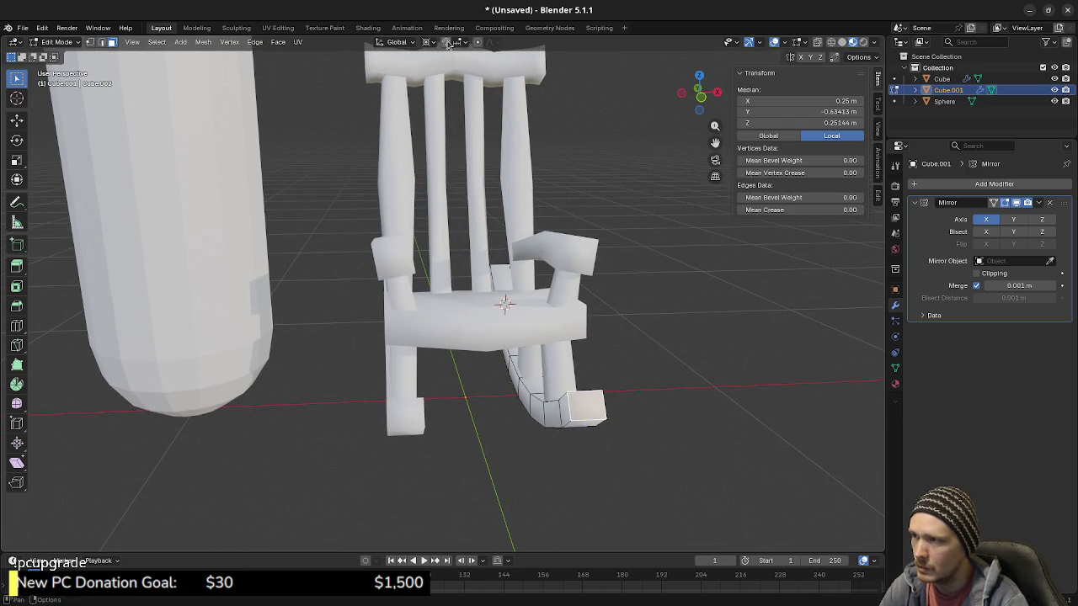
click(429, 42)
click(463, 109)
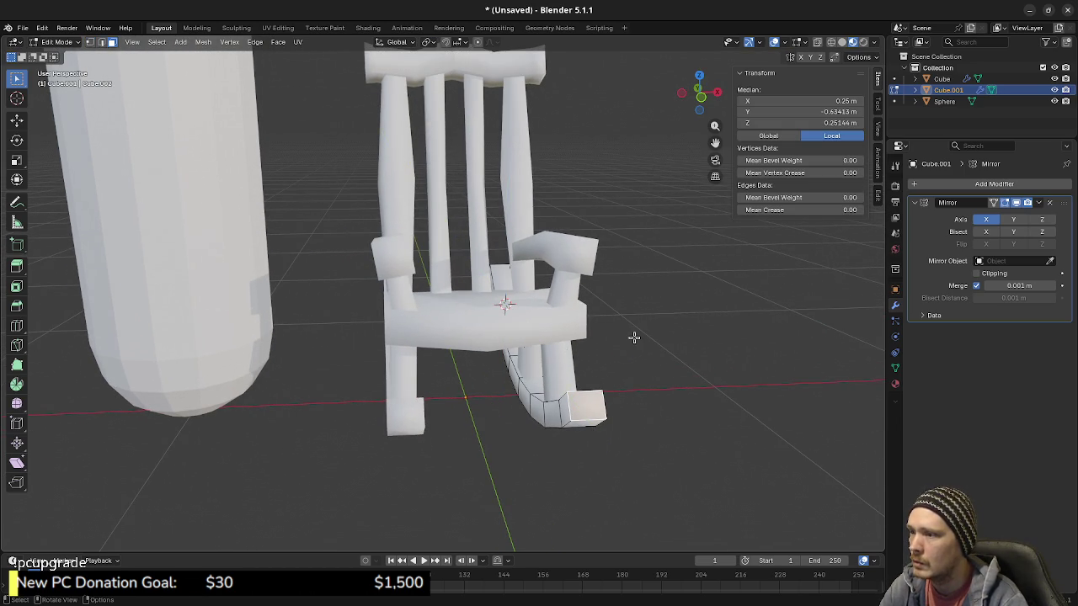
key(s)
key(shift+x)
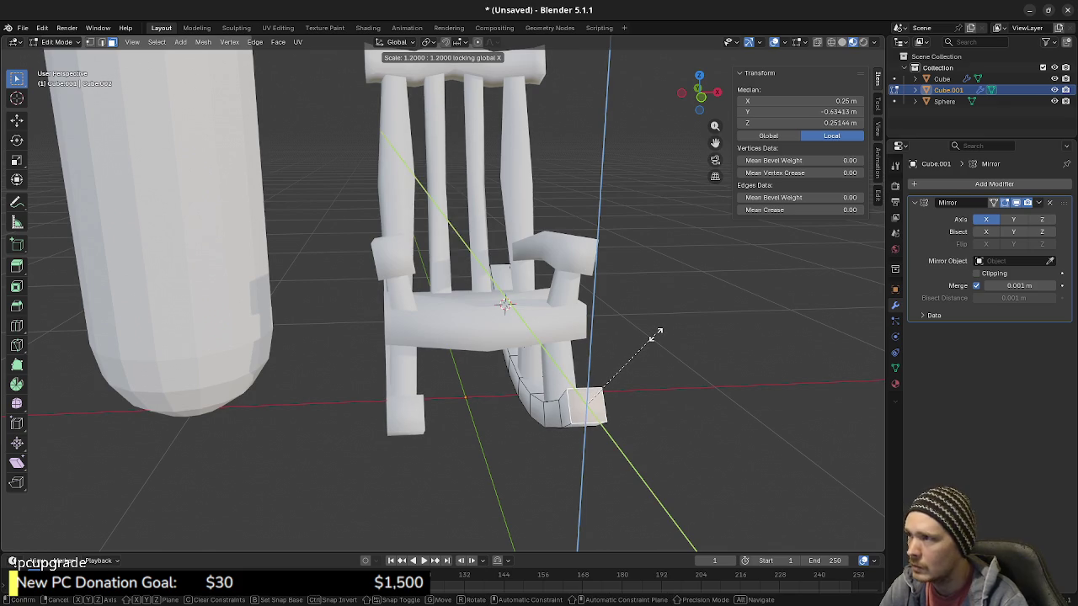
text(1.2)
key(Return)
mouse_move(656, 335)
middle_down()
mouse_move(647, 300)
mouse_move(618, 307)
mouse_move(543, 341)
mouse_move(553, 357)
middle_up()
Step: Scale an edge loop along the rocker by 1.2
key(alt+a)
alt+click(543, 341)
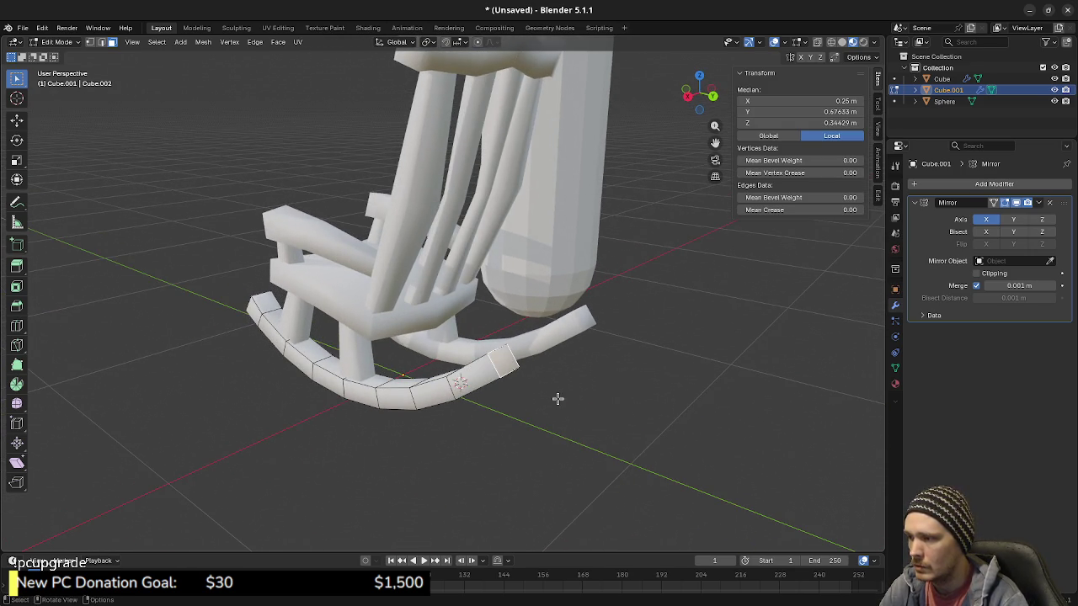
text(s1.2)
key(Return)
middle_drag(558, 401, 550, 348)
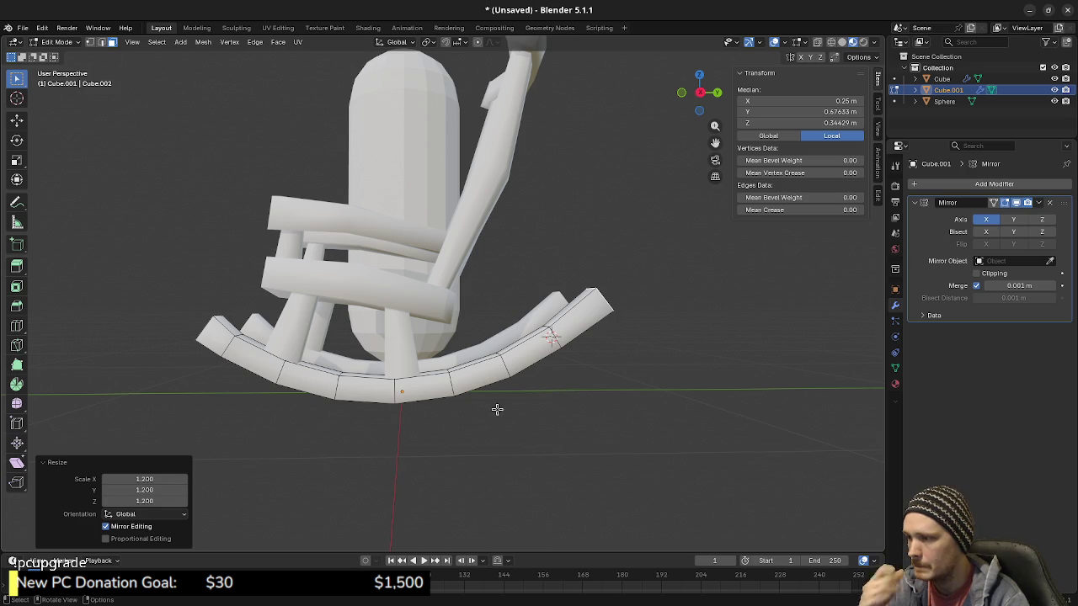
mouse_move(522, 399)
middle_down()
mouse_move(489, 399)
mouse_move(666, 404)
mouse_move(628, 397)
mouse_move(642, 397)
middle_up()
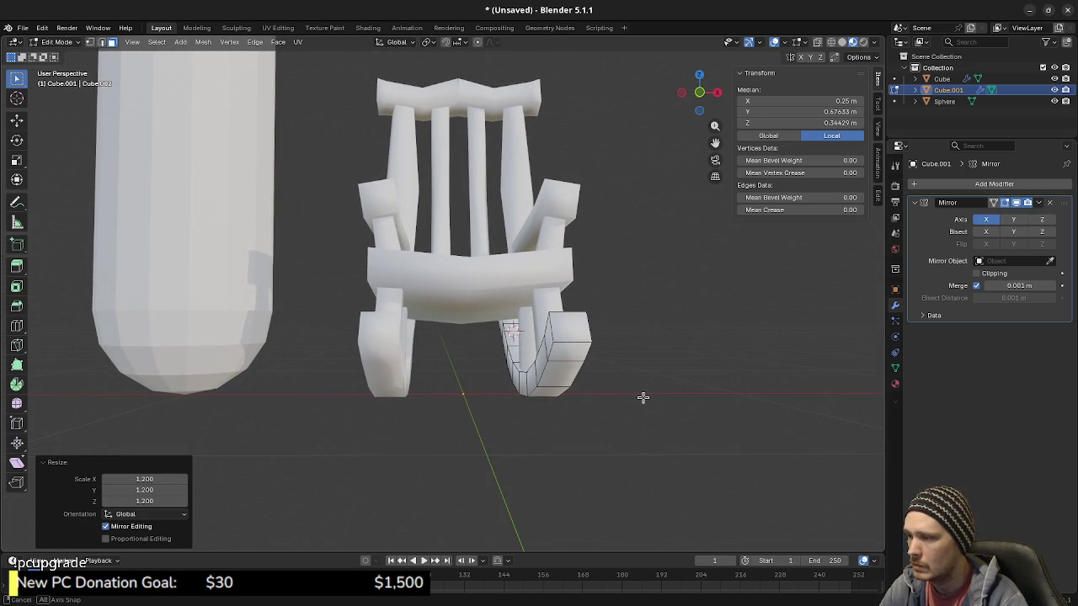
Step: Select a face loop along the rocker and widen it 1.25 times along X
click(572, 359)
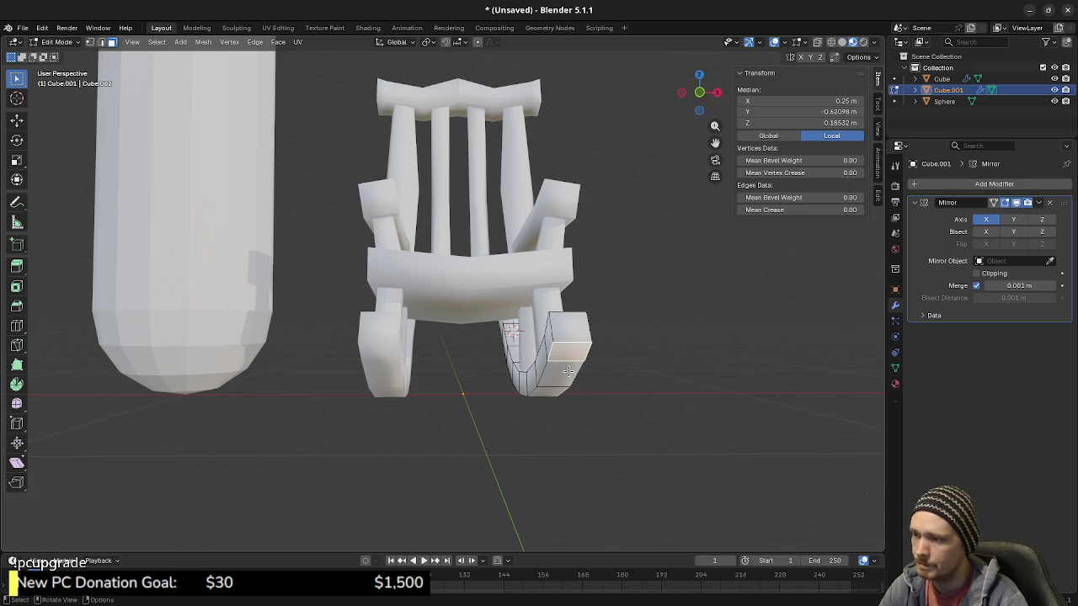
middle_drag(619, 382, 456, 345)
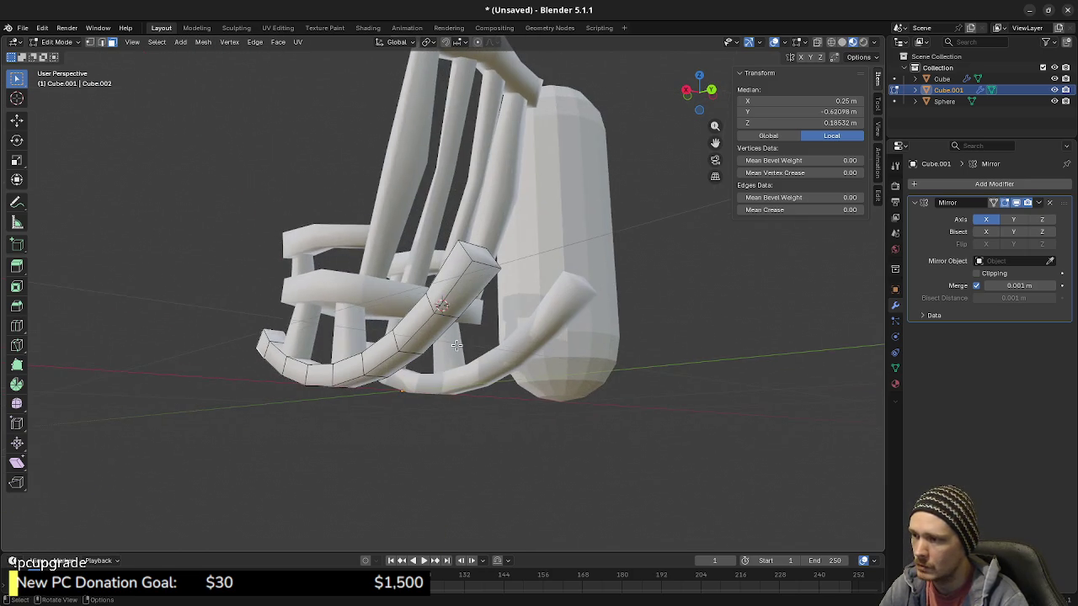
alt+click(469, 290)
key(alt+a)
mouse_move(469, 291)
middle_down()
mouse_move(492, 308)
mouse_move(522, 259)
mouse_move(432, 345)
mouse_move(640, 354)
middle_up()
alt+click(493, 307)
ctrl+click(521, 260)
scroll(558, 352, up, 3)
scroll(558, 354, up, 3)
middle_drag(558, 354, 603, 351)
text(sx)
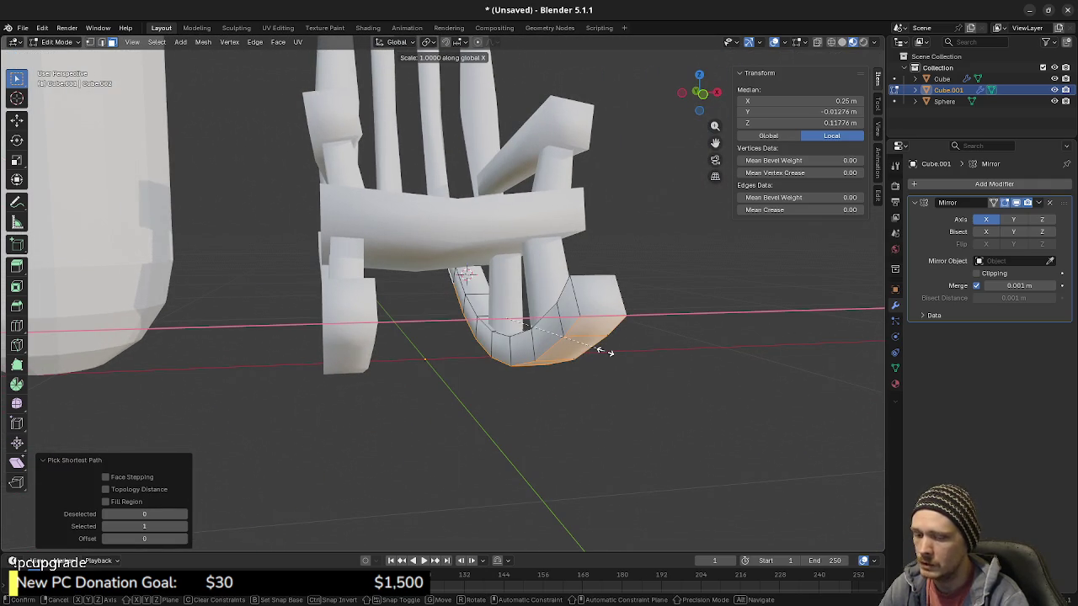
text(1.25)
key(Return)
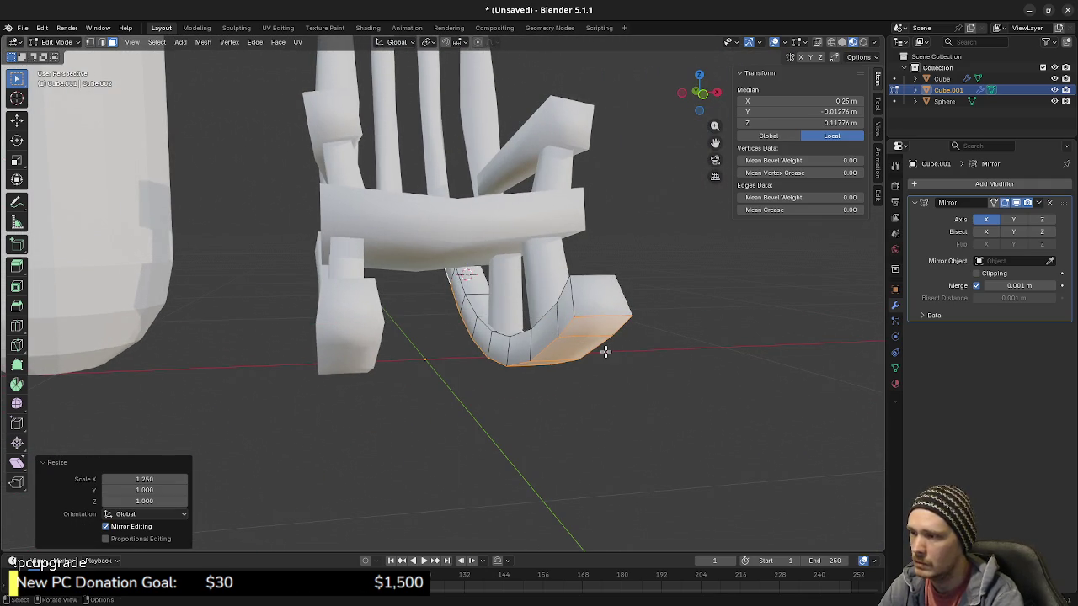
mouse_move(606, 352)
middle_down()
mouse_move(461, 344)
mouse_move(452, 330)
mouse_move(509, 345)
mouse_move(487, 360)
mouse_move(300, 325)
mouse_move(240, 340)
mouse_move(493, 332)
mouse_move(505, 384)
middle_up()
Step: Undo the piece's mirroring and scale it 2 times along X
key(Tab)
scroll(526, 425, up, 5)
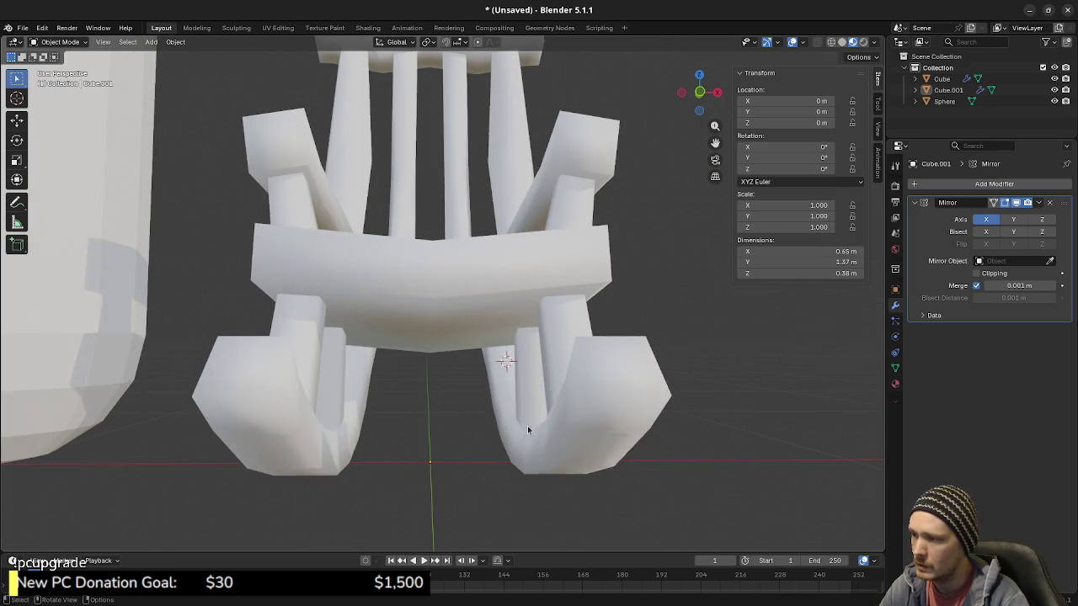
key(Tab)
middle_drag(527, 430, 516, 429)
key(Tab)
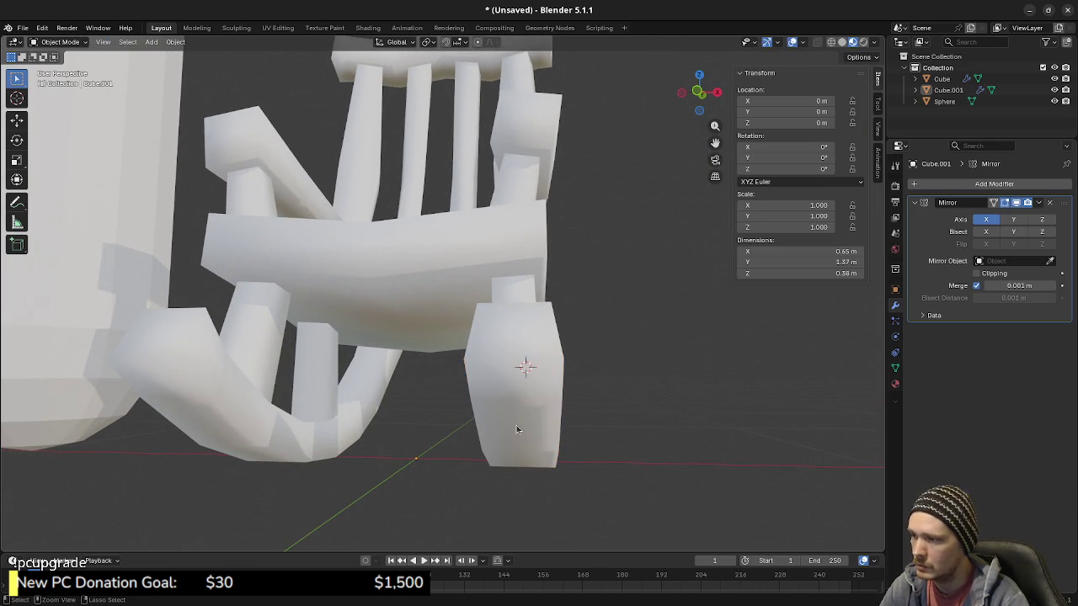
key(ctrl+z)
key(ctrl+z)
key(ctrl+z)
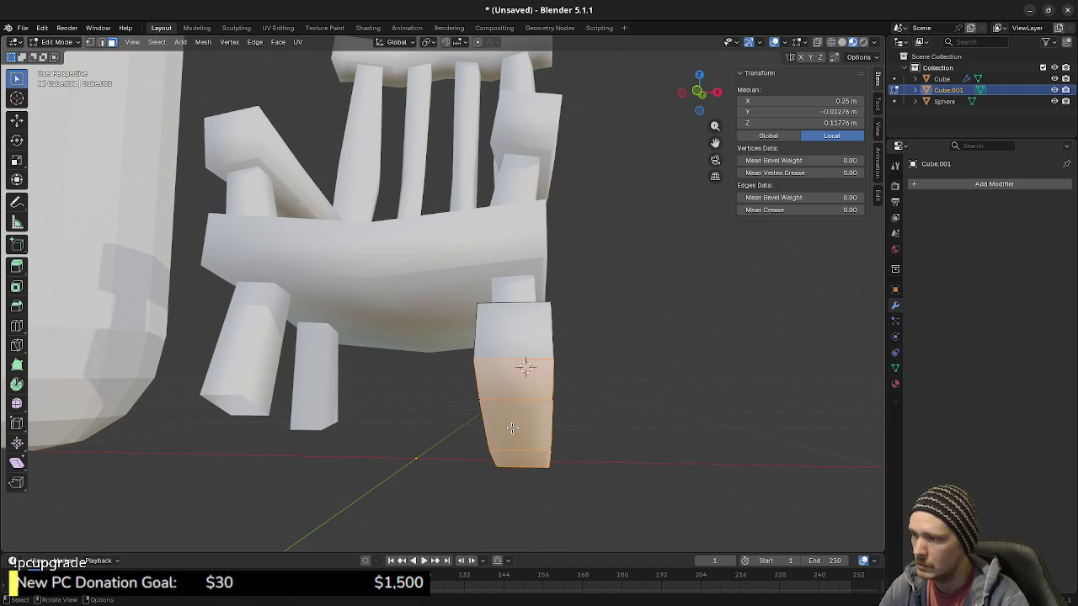
text(sx)
text(1.5)
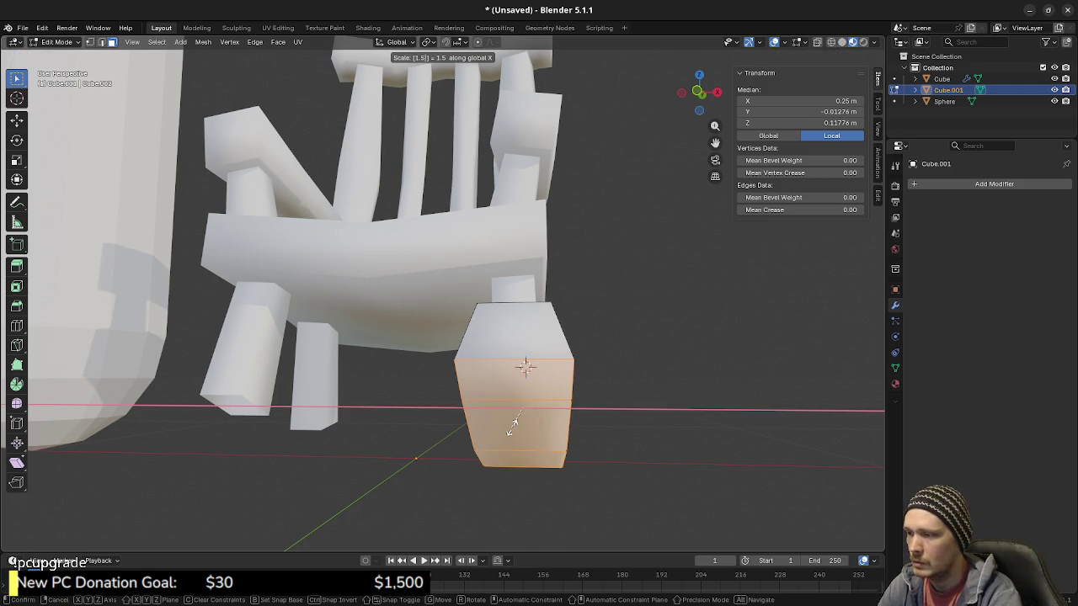
key(BackSpace)
key(BackSpace)
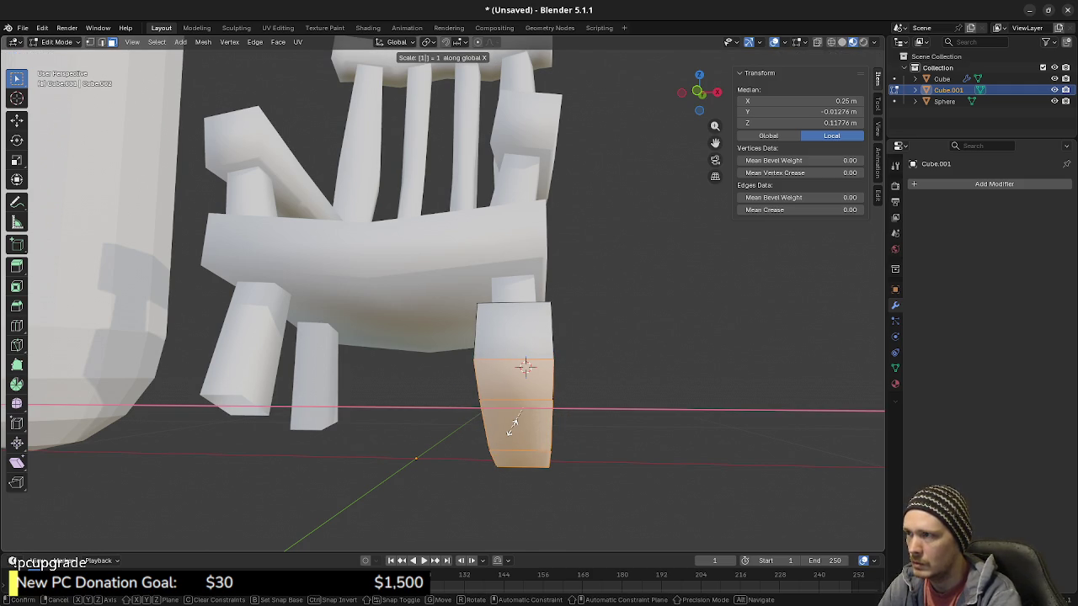
text(2)
key(Return)
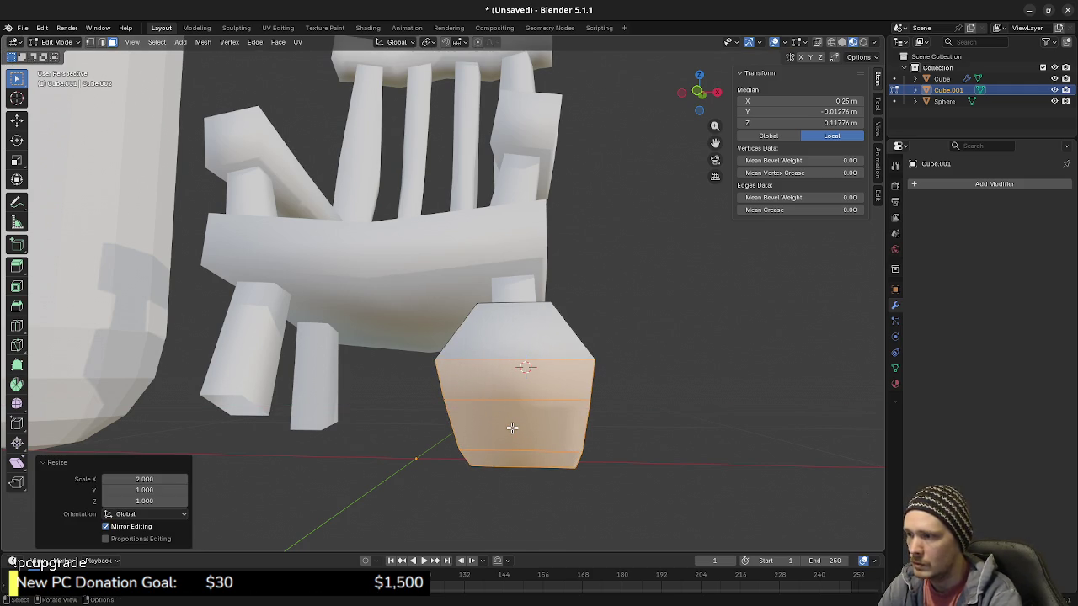
scroll(509, 425, down, 5)
mouse_move(509, 425)
middle_down()
mouse_move(503, 390)
mouse_move(514, 391)
middle_up()
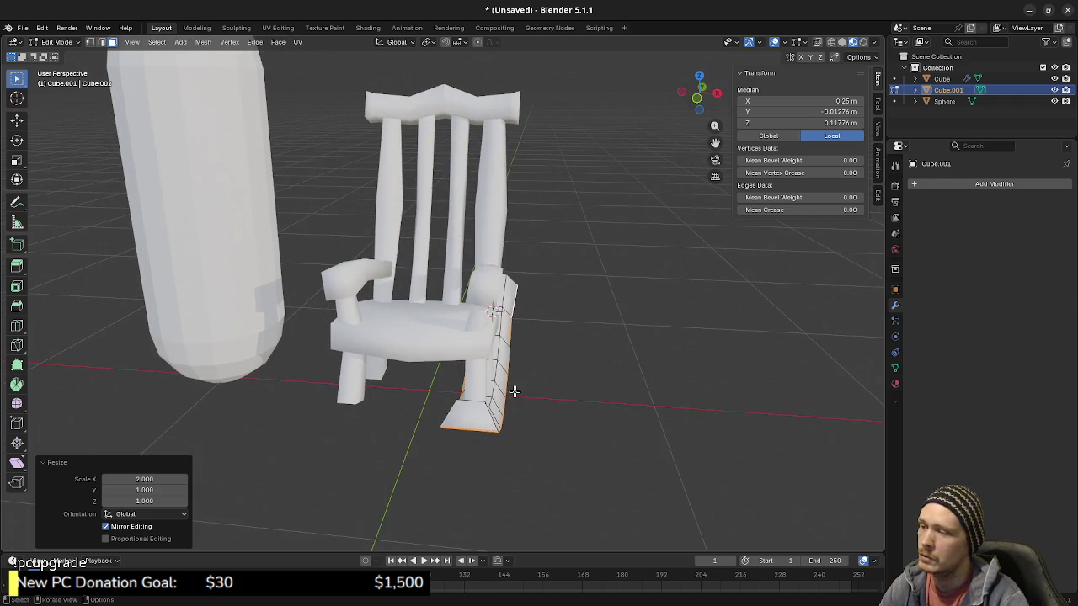
Step: Widen the rocker mesh 1.5 times along X in Edit Mode
key(Tab)
mouse_move(544, 404)
middle_down()
mouse_move(383, 367)
mouse_move(380, 417)
mouse_move(409, 424)
mouse_move(572, 360)
middle_up()
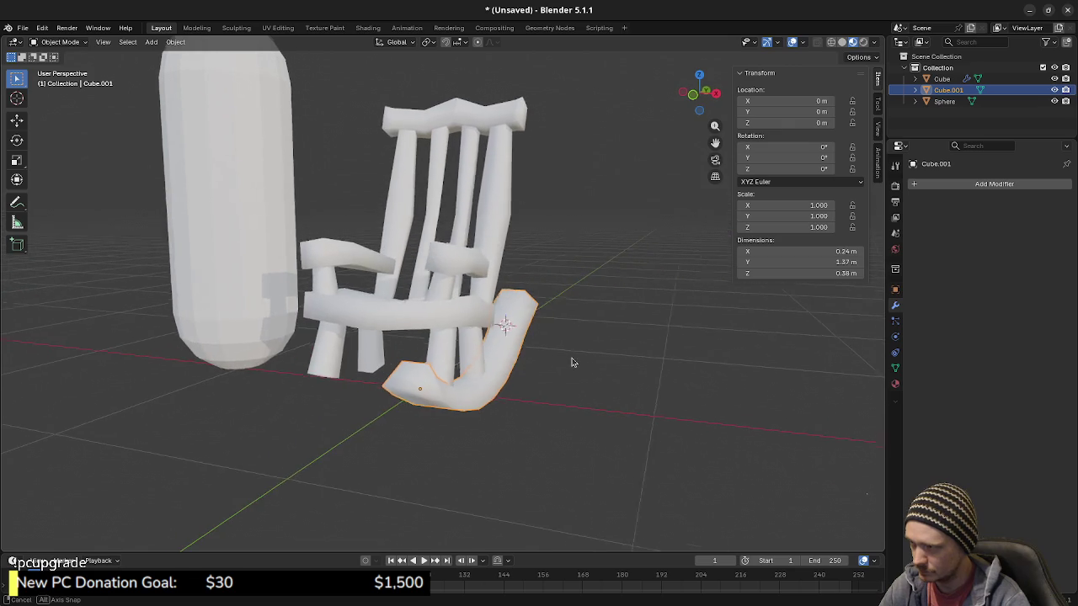
key(Tab)
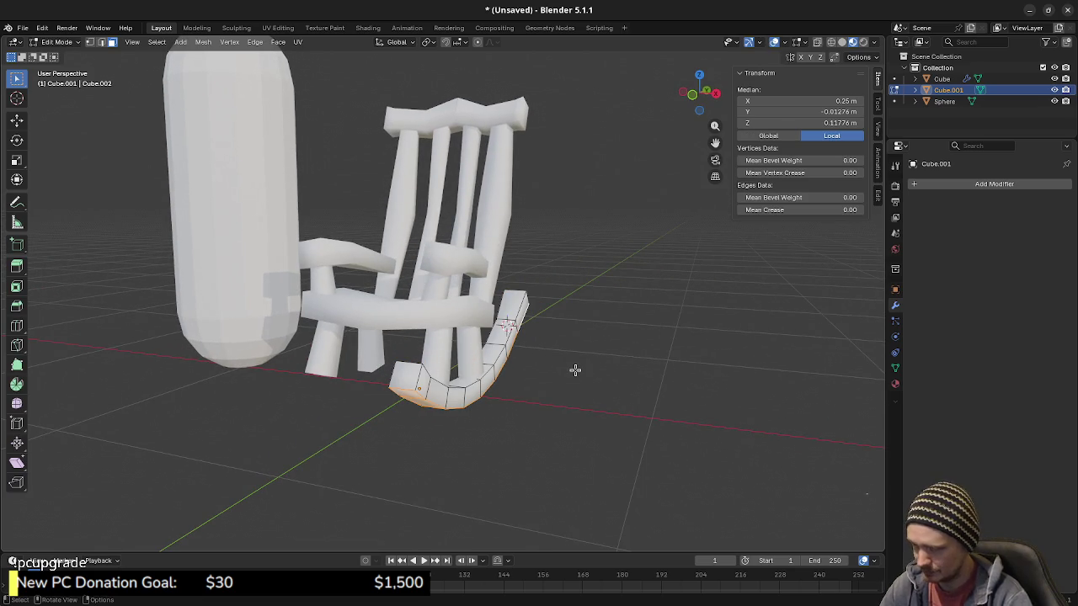
text(sx)
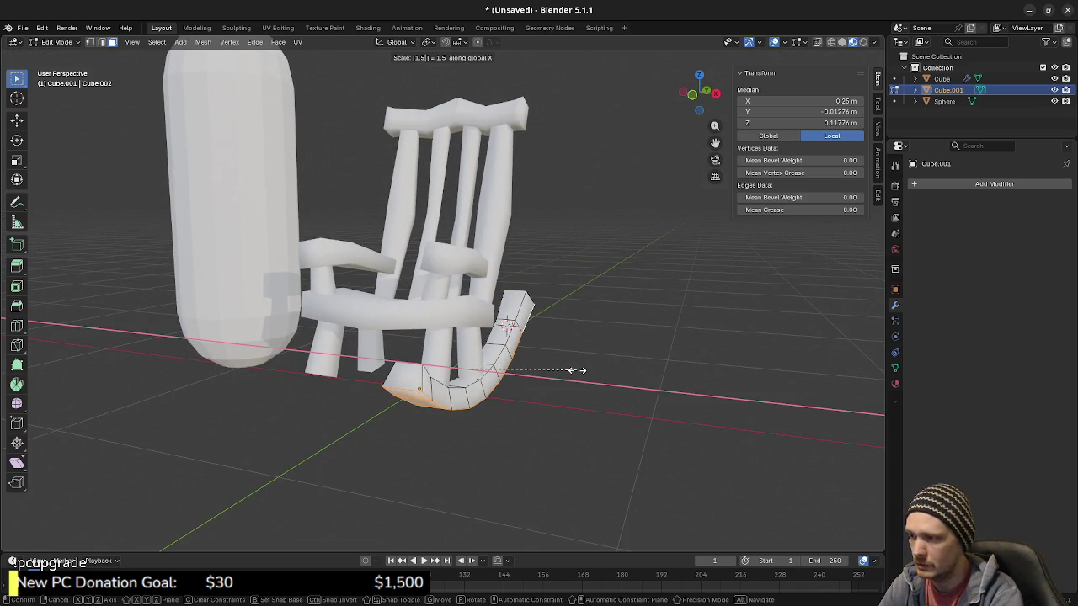
text(5)
key(Return)
click(994, 184)
mouse_move(936, 181)
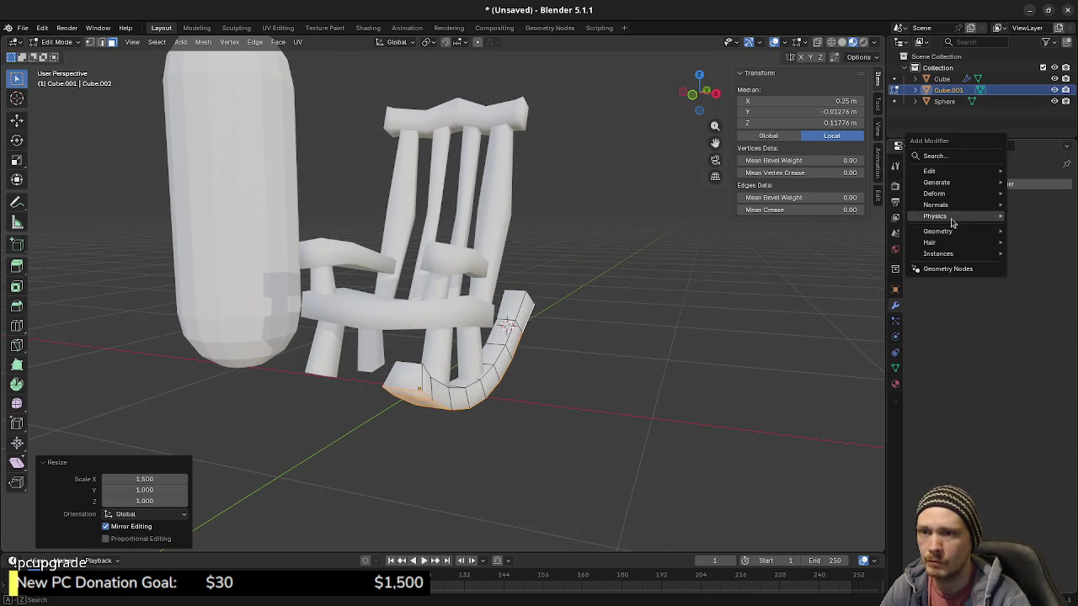
Step: Add a Mirror modifier to the rocker and select the rocker piece
click(842, 284)
mouse_move(524, 391)
middle_down()
mouse_move(558, 390)
mouse_move(552, 357)
middle_up()
key(Tab)
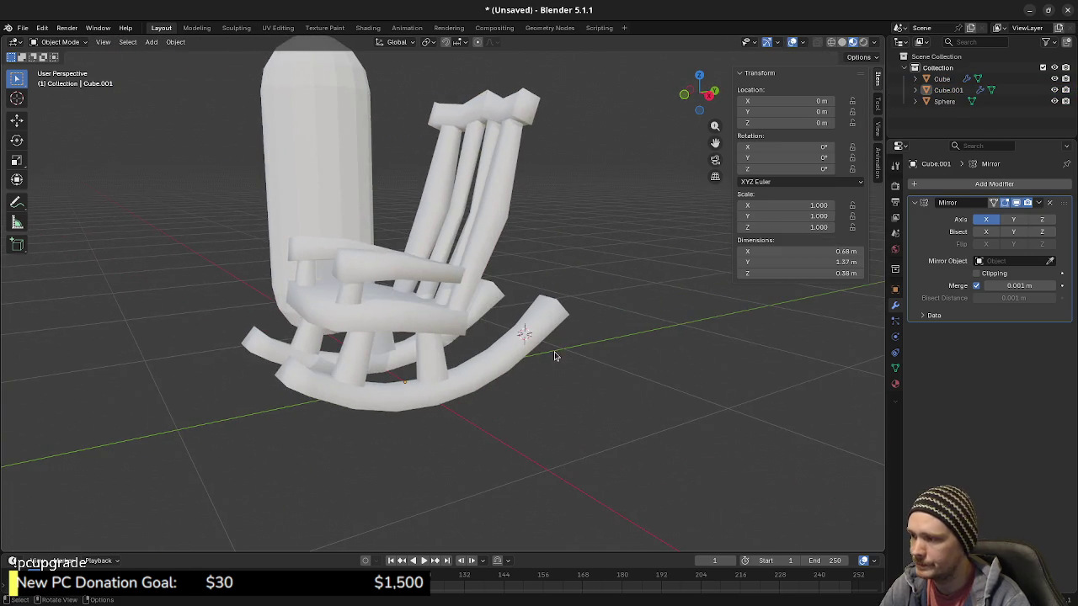
mouse_move(495, 379)
middle_down()
mouse_move(401, 421)
mouse_move(469, 394)
middle_up()
click(508, 387)
key(Tab)
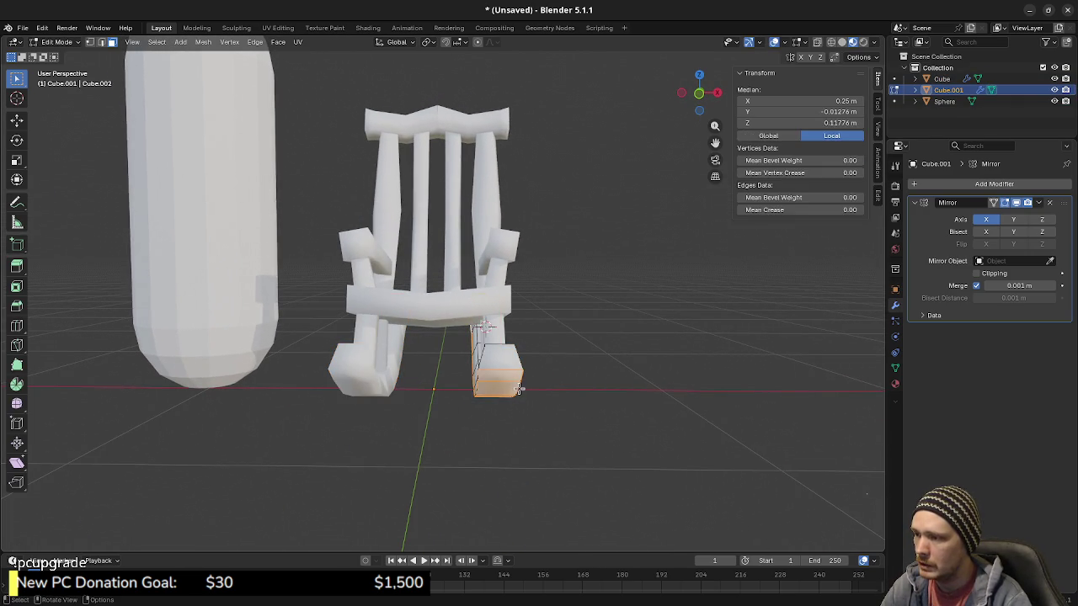
Step: Snap the 3D cursor to the world origin and enter Edit Mode on the joined chair
click(537, 407)
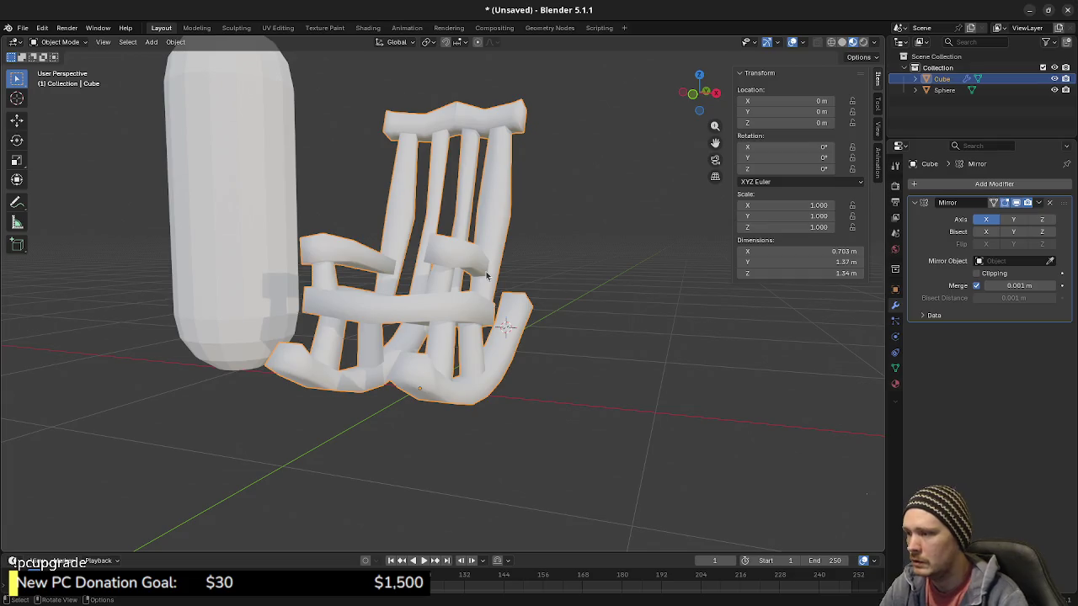
key(ctrl+z)
key(ctrl+z)
key(ctrl+z)
key(shift+s)
click(437, 326)
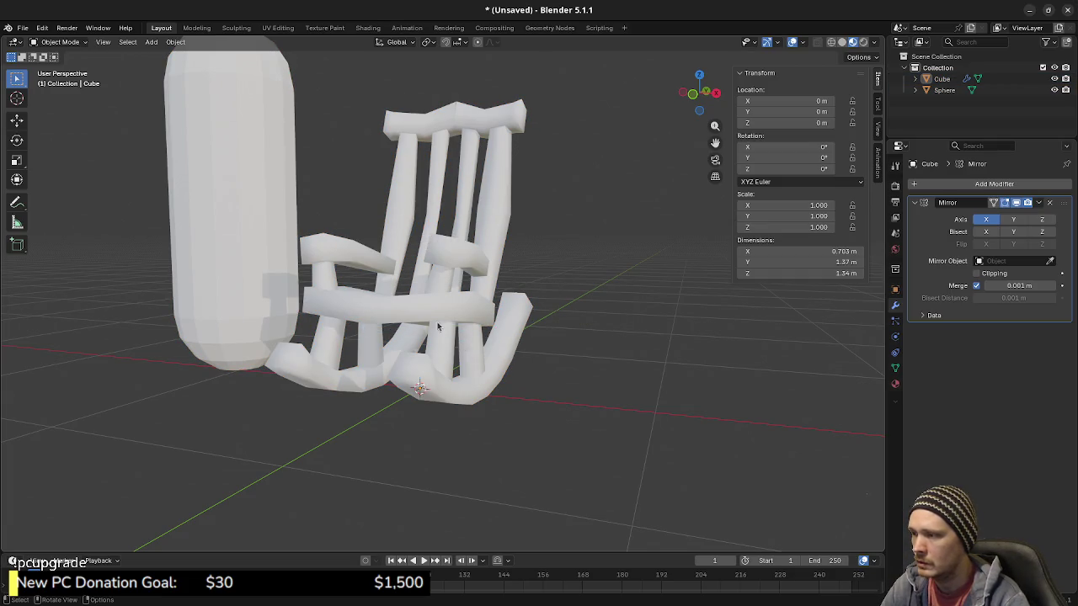
click(475, 318)
key(Tab)
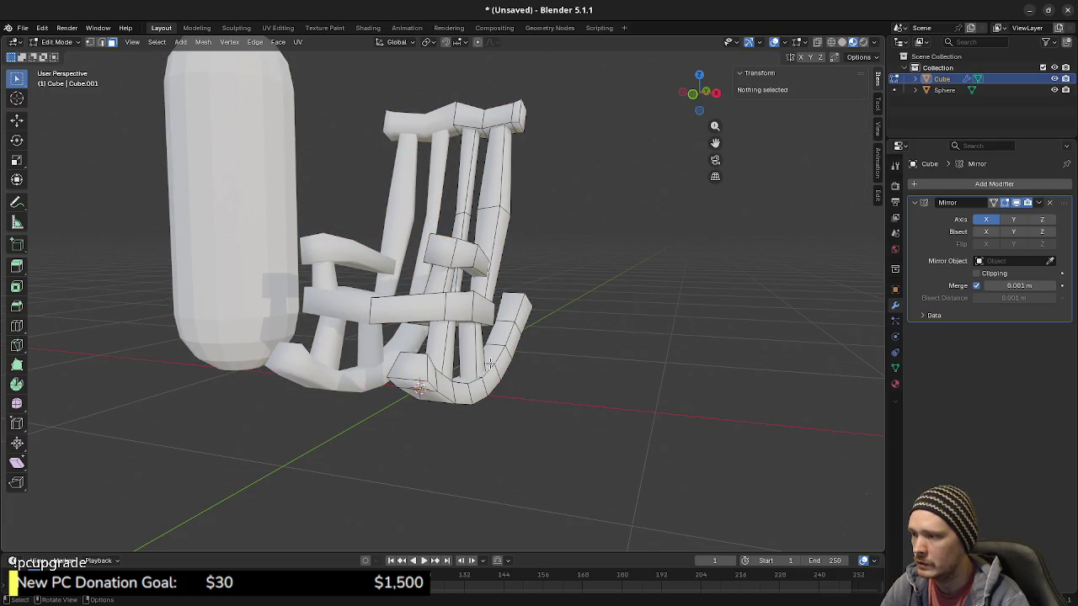
Step: Select the whole rocker with L in see-through view from the top
key(KP_1)
key(shift+z)
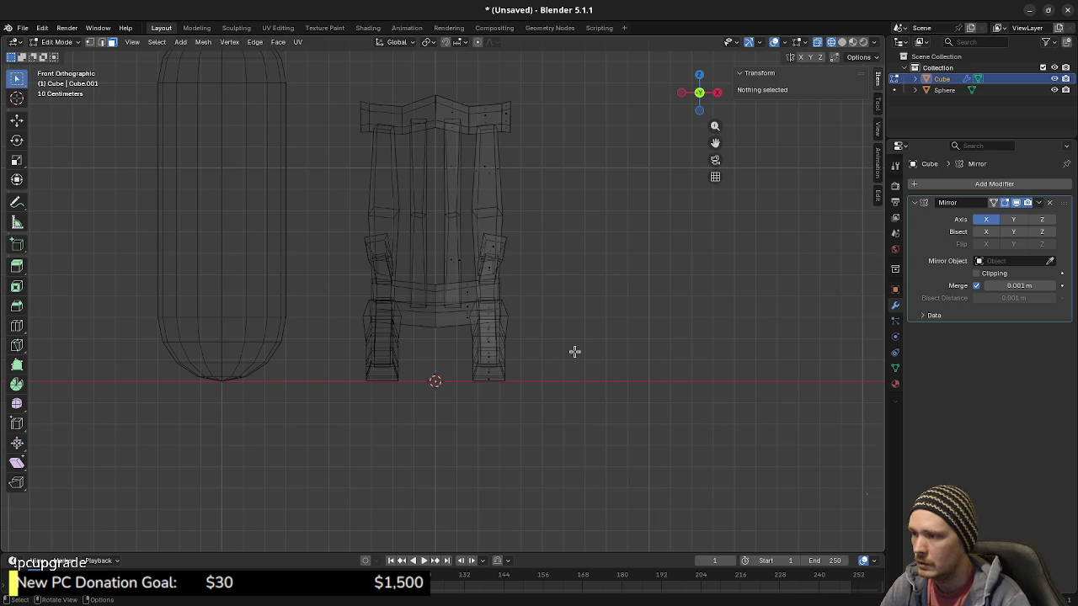
mouse_move(595, 357)
middle_down()
mouse_move(497, 379)
mouse_move(461, 434)
mouse_move(427, 377)
middle_up()
key(l)
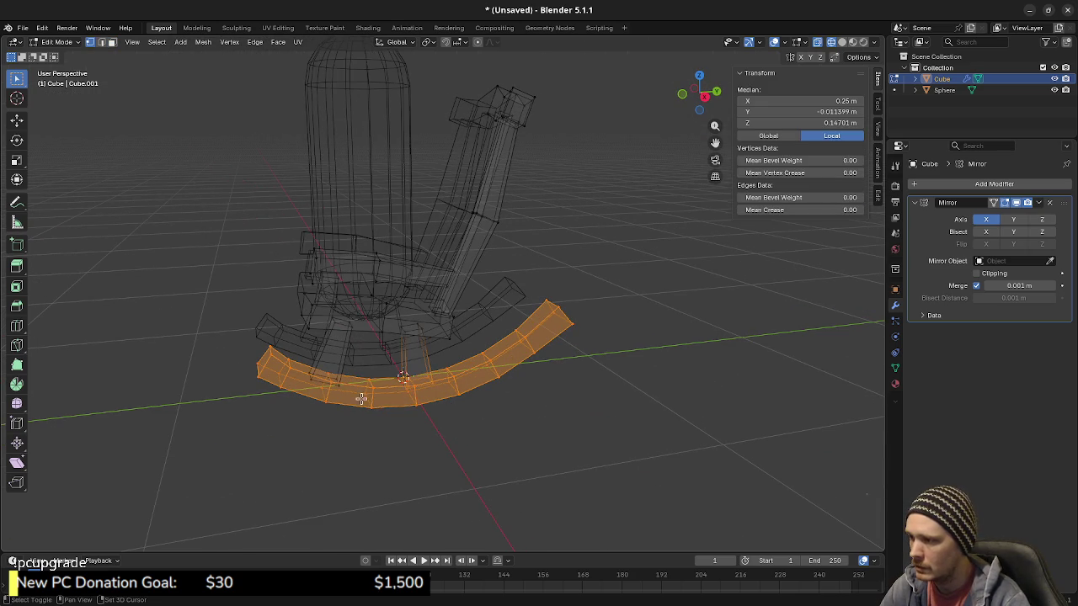
middle_drag(393, 409, 489, 444)
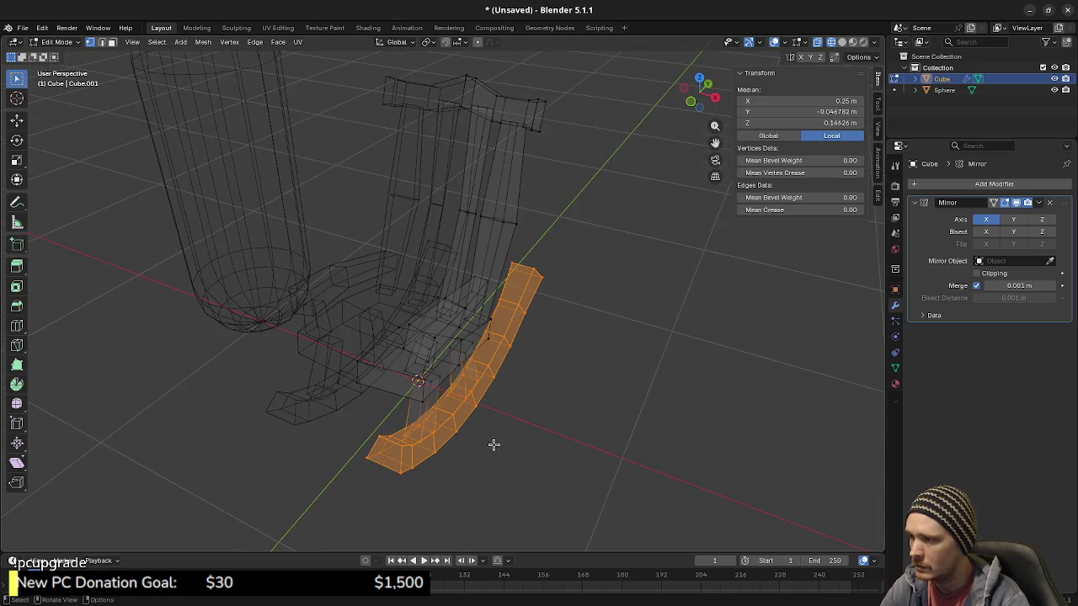
key(KP_7)
mouse_move(618, 488)
middle_down()
mouse_move(578, 436)
mouse_move(584, 356)
mouse_move(622, 348)
mouse_move(608, 357)
middle_up()
key(KP_7)
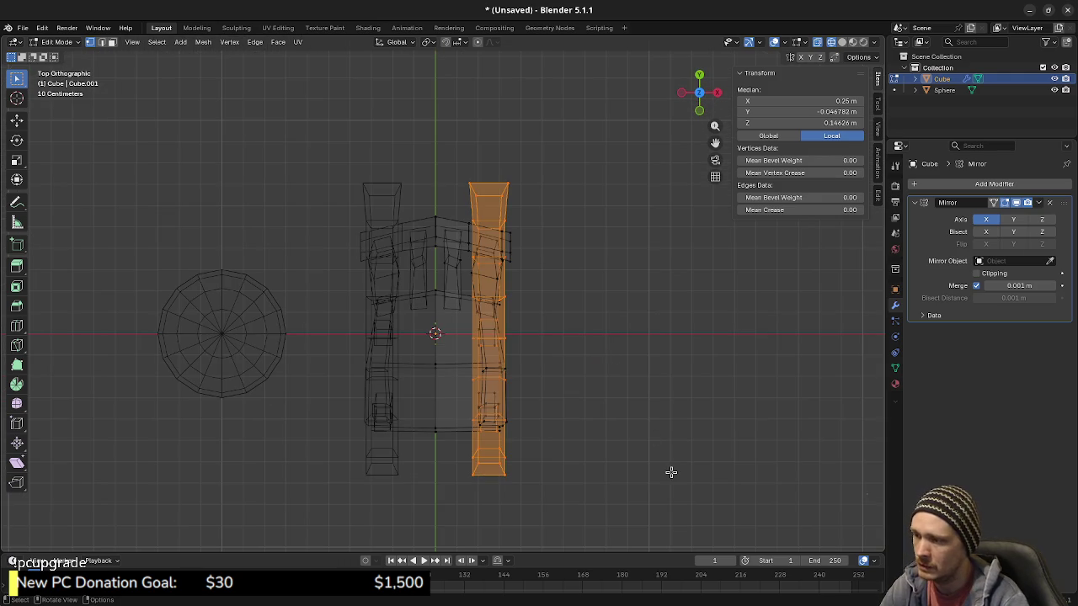
Step: Rotate the rocker -5° around Z, switch to Material Preview and deselect
key(r)
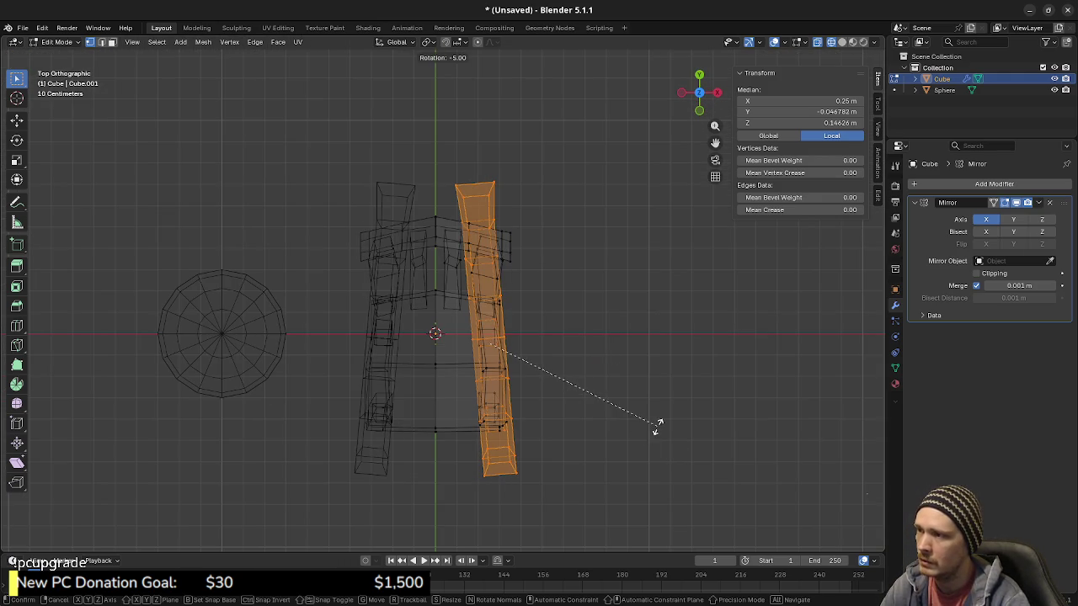
click(657, 426)
middle_drag(656, 426, 587, 413)
key(z)
click(587, 496)
mouse_move(586, 496)
middle_down()
mouse_move(387, 419)
mouse_move(559, 411)
mouse_move(361, 397)
mouse_move(590, 381)
mouse_move(543, 385)
mouse_move(587, 315)
mouse_move(539, 303)
mouse_move(563, 308)
middle_up()
click(559, 411)
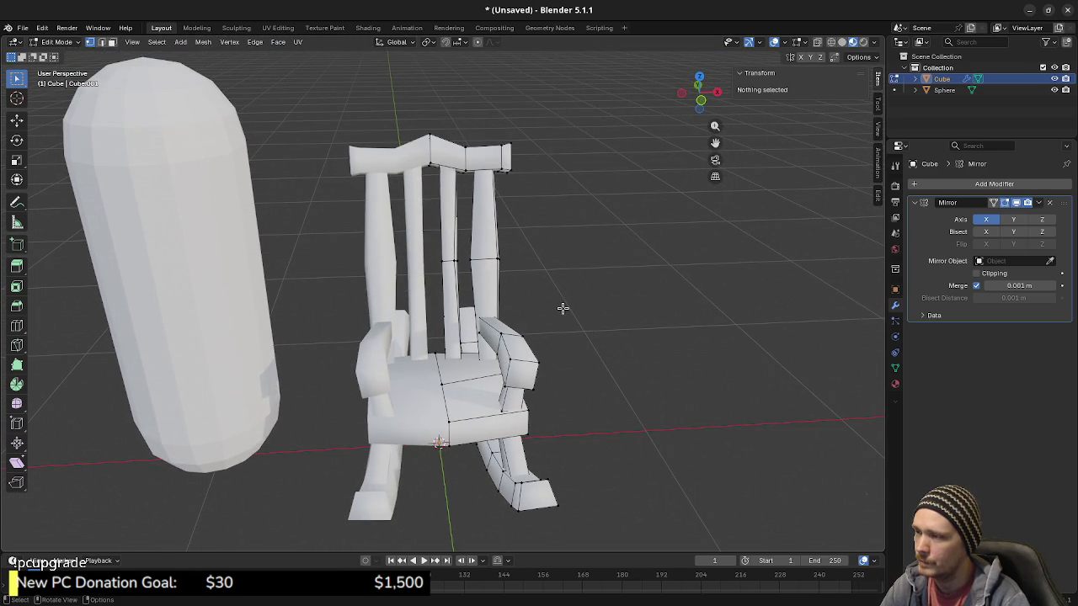
key(shift+z)
Step: Shift the edges of two back spindles along X in front view
drag(421, 229, 534, 272)
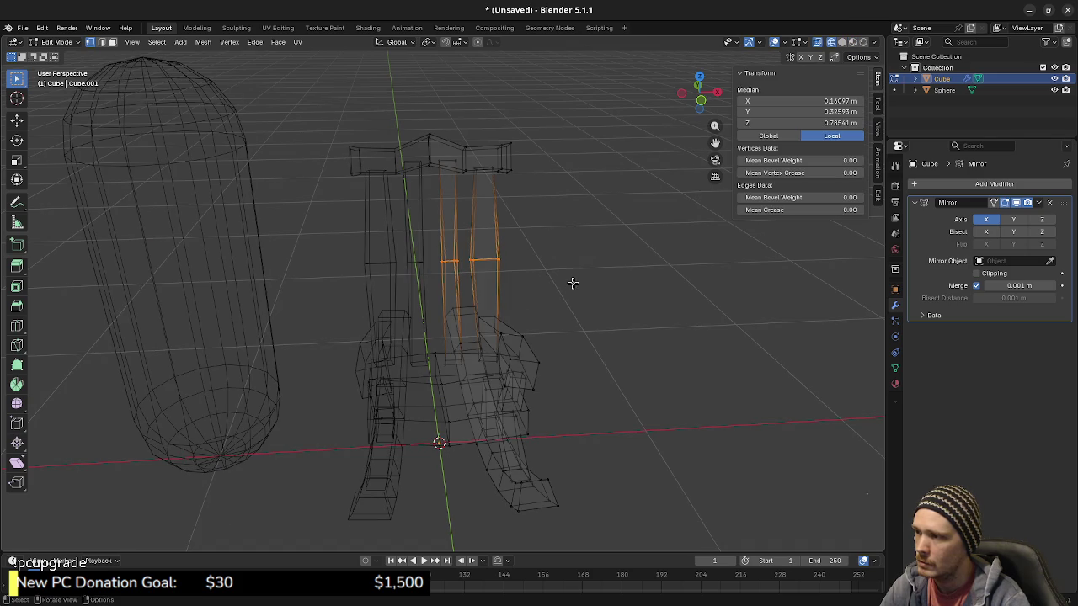
key(KP_1)
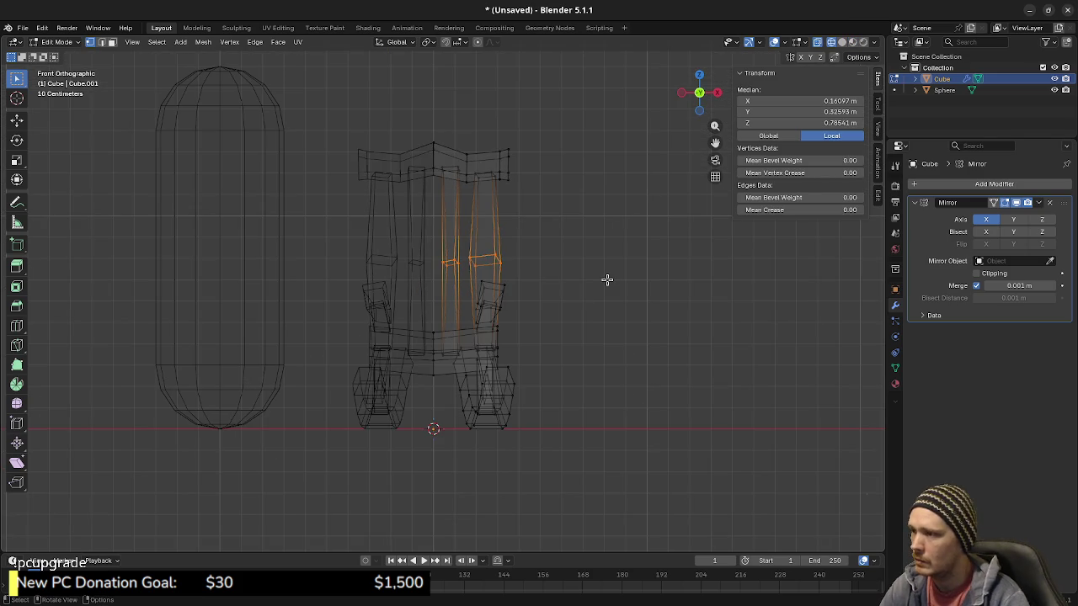
key(g)
key(x)
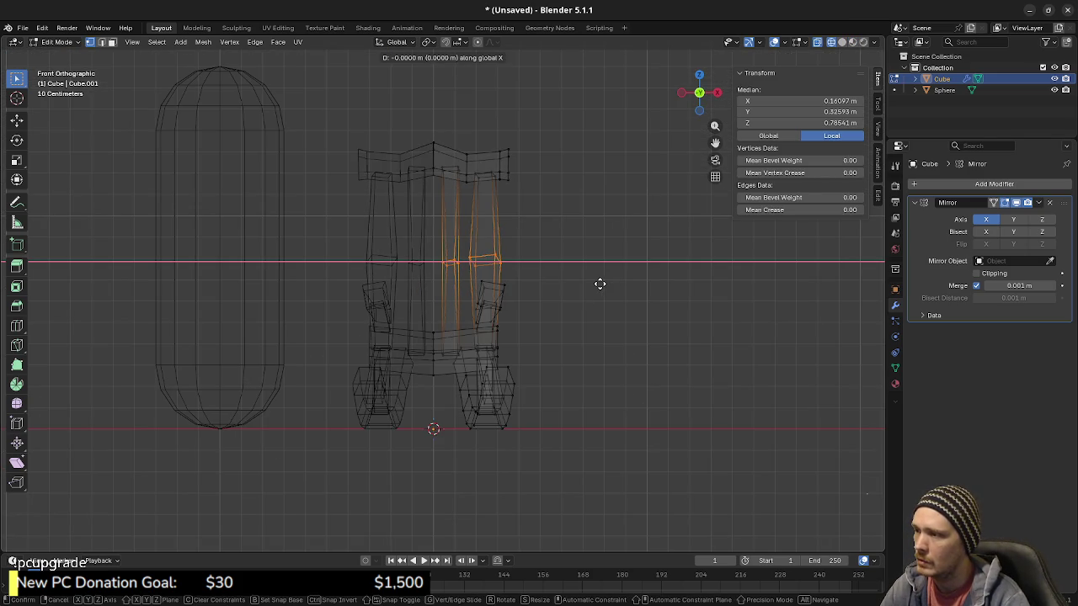
scroll(539, 269, up, 5)
scroll(573, 311, up, 2)
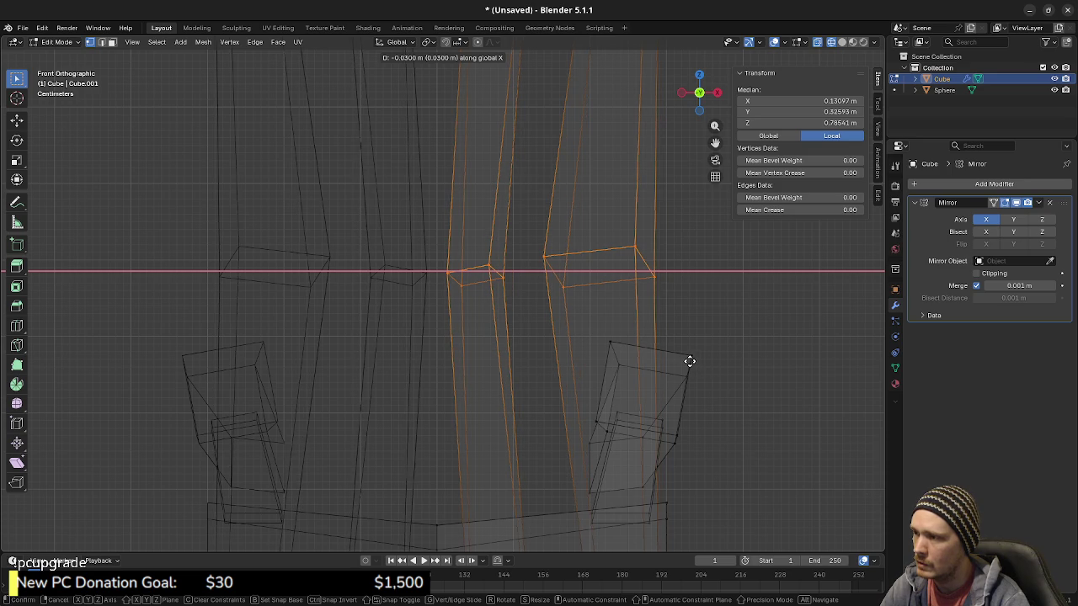
click(693, 361)
key(shift+z)
mouse_move(678, 327)
middle_down()
mouse_move(671, 429)
mouse_move(617, 367)
mouse_move(517, 361)
mouse_move(556, 375)
mouse_move(552, 339)
mouse_move(550, 353)
mouse_move(450, 338)
mouse_move(548, 349)
middle_up()
scroll(558, 358, down, 3)
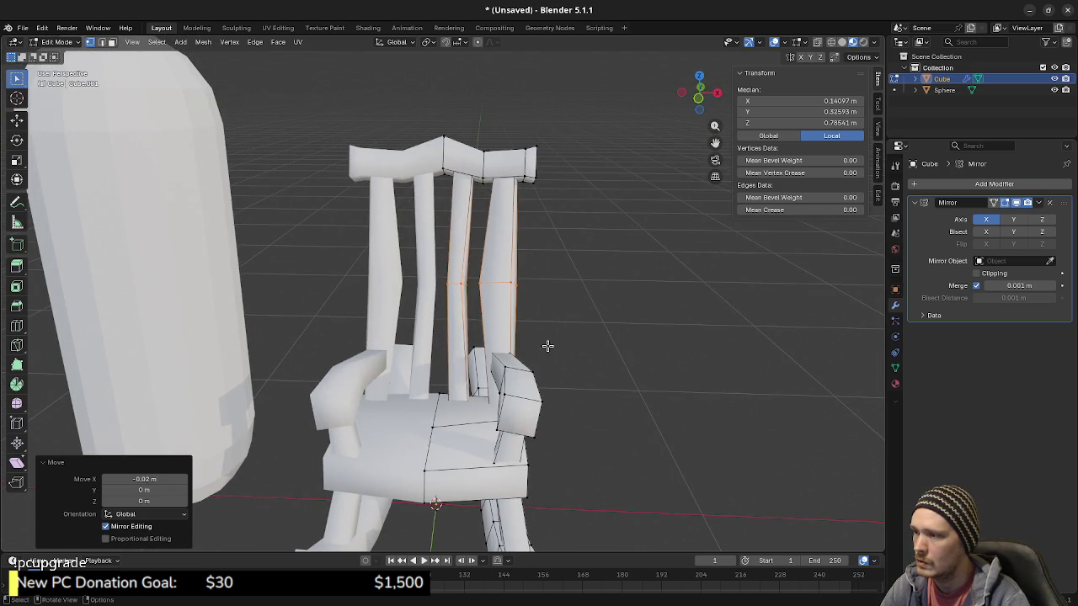
Step: Add more spindle edges and move them 0.02 m left along X
ctrl+click(538, 337)
key(z)
click(465, 289)
key(ctrl+z)
key(KP_1)
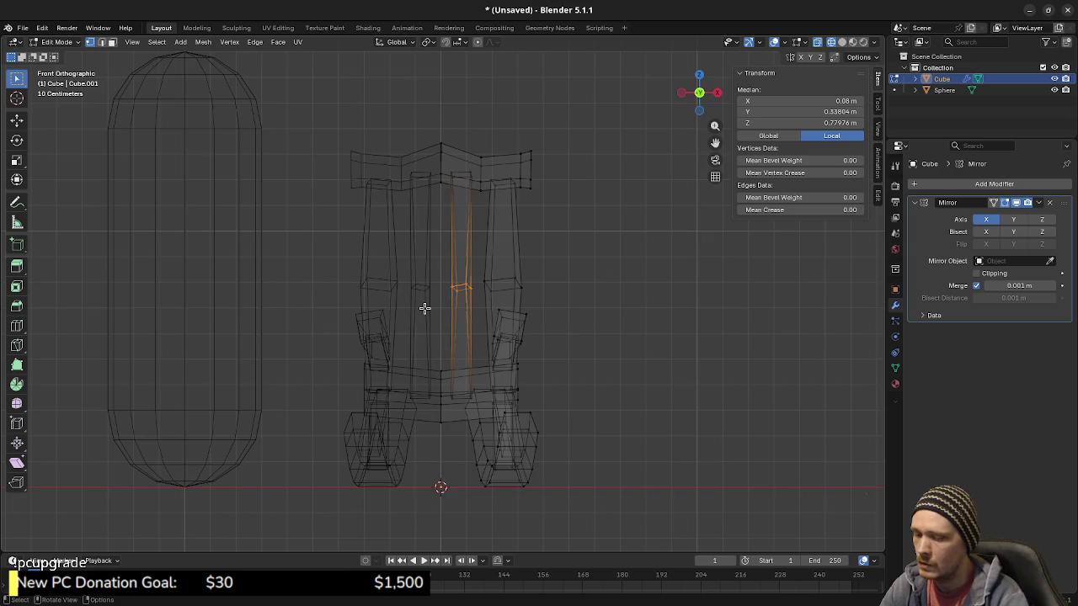
scroll(423, 305, up, 5)
key(g)
key(x)
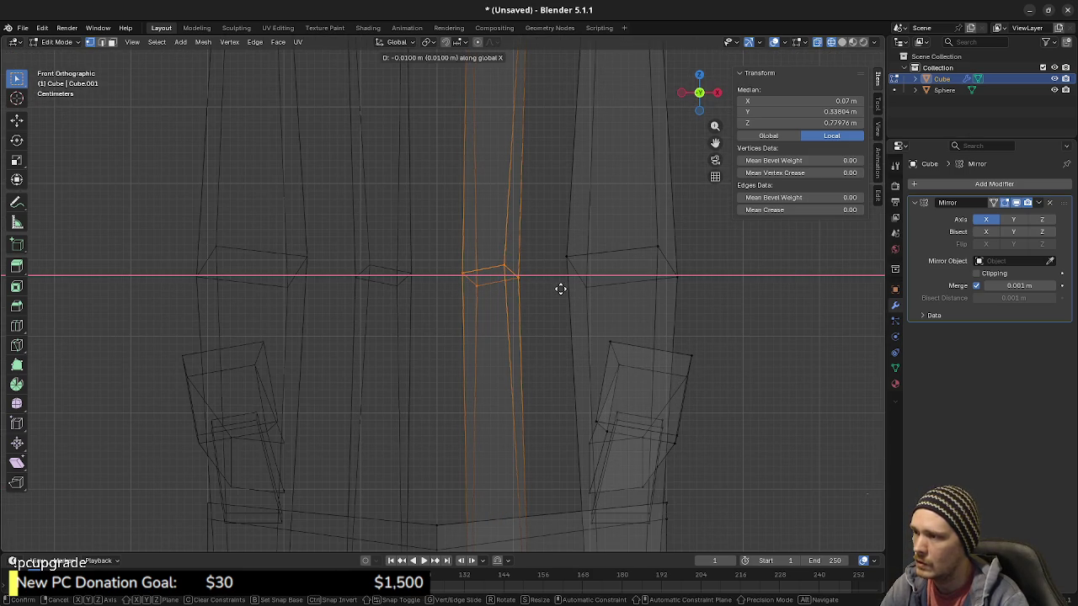
click(552, 288)
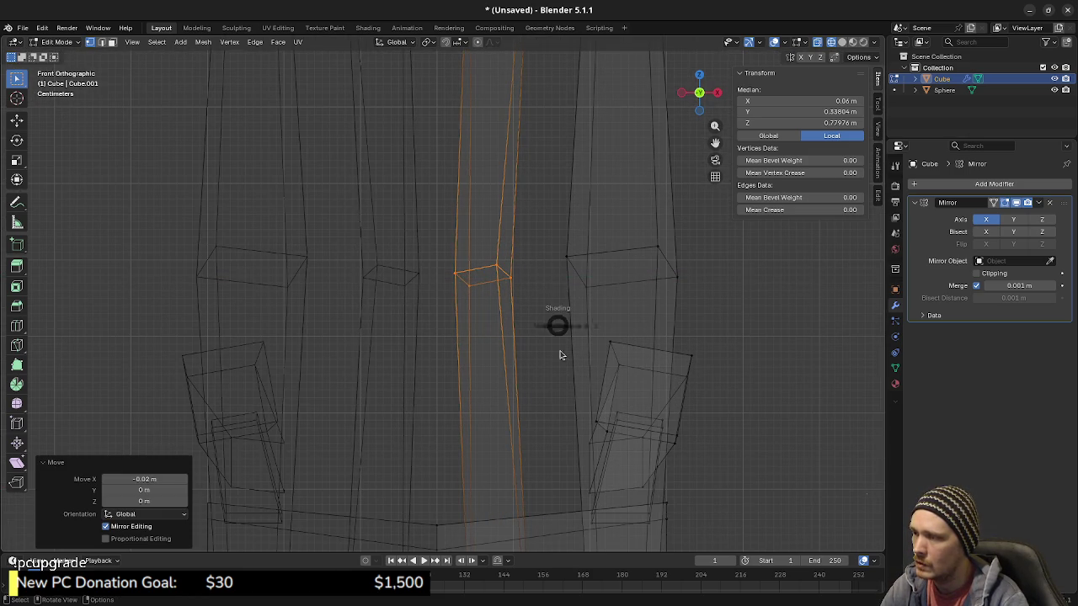
key(shift+z)
scroll(554, 386, down, 4)
mouse_move(556, 305)
middle_down()
mouse_move(324, 311)
mouse_move(560, 323)
middle_up()
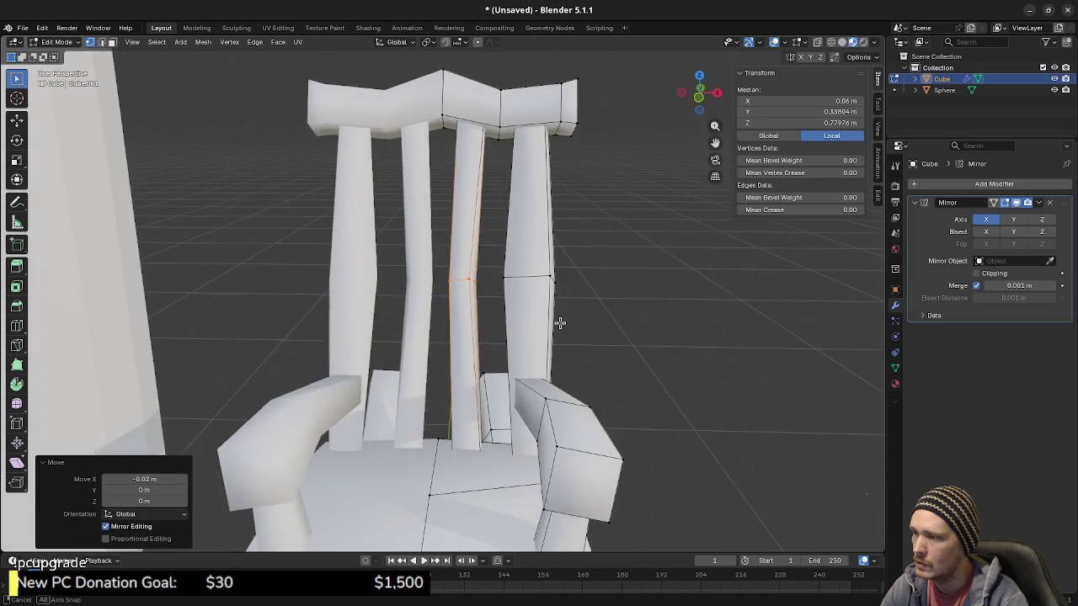
Step: Nudge the middle spindle's vertices from X 0.08 to 0.07, clear the selection and exit Edit Mode
key(g)
key(KP_1)
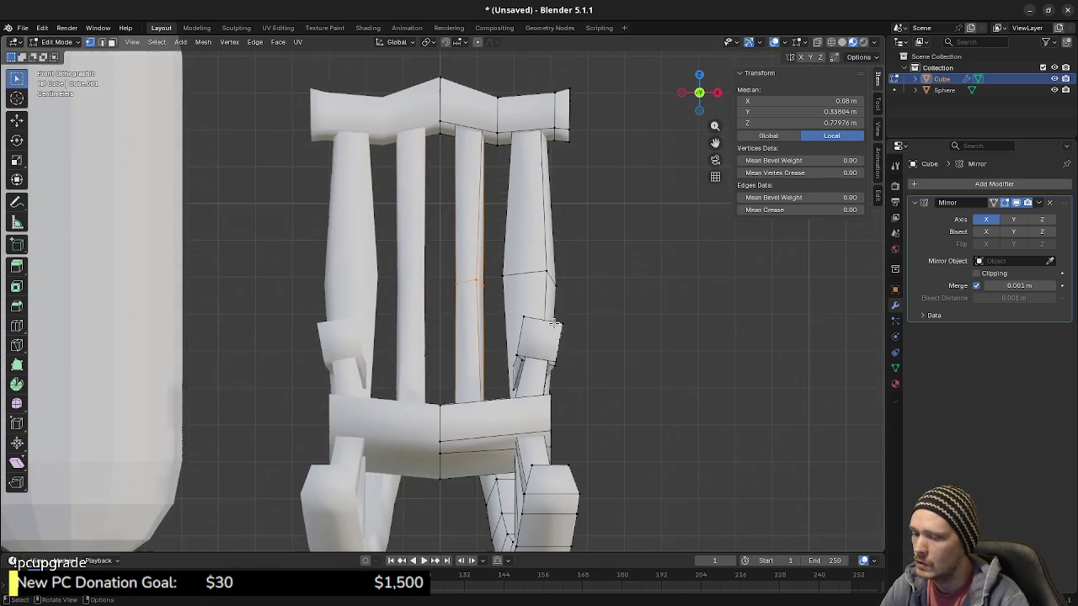
scroll(554, 322, up, 4)
key(z)
click(444, 320)
key(g)
key(x)
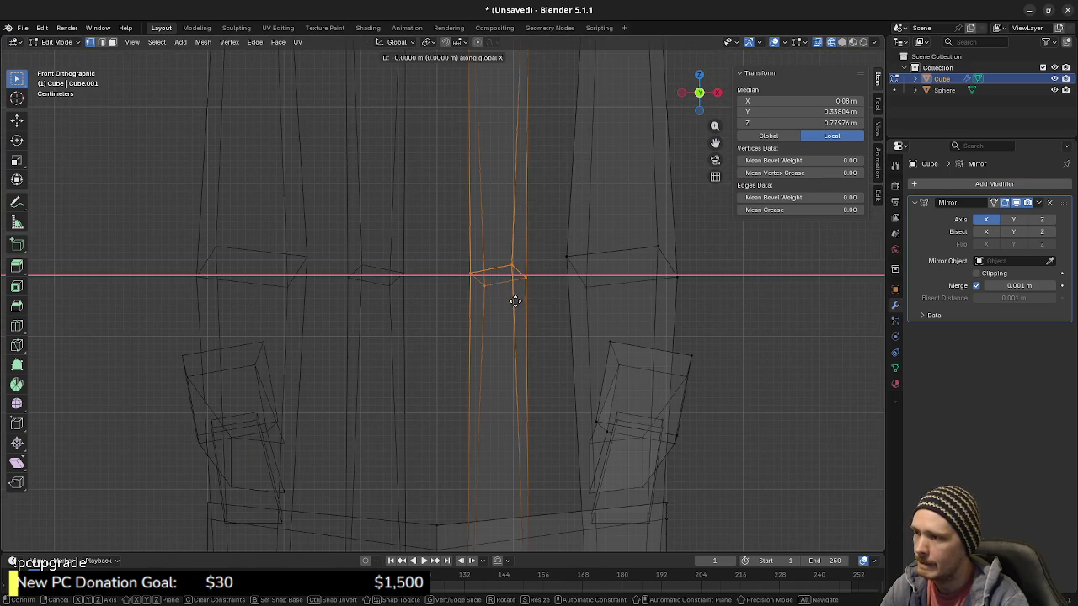
click(505, 298)
scroll(513, 303, down, 4)
key(shift+z)
key(a)
mouse_move(558, 340)
middle_down()
mouse_move(202, 311)
mouse_move(441, 318)
mouse_move(485, 331)
mouse_move(186, 300)
mouse_move(272, 320)
mouse_move(389, 307)
mouse_move(287, 321)
mouse_move(512, 364)
mouse_move(453, 300)
middle_up()
key(alt+a)
key(Tab)
Step: Hide the capsule object so only the rocking chair remains visible
click(287, 322)
key(h)
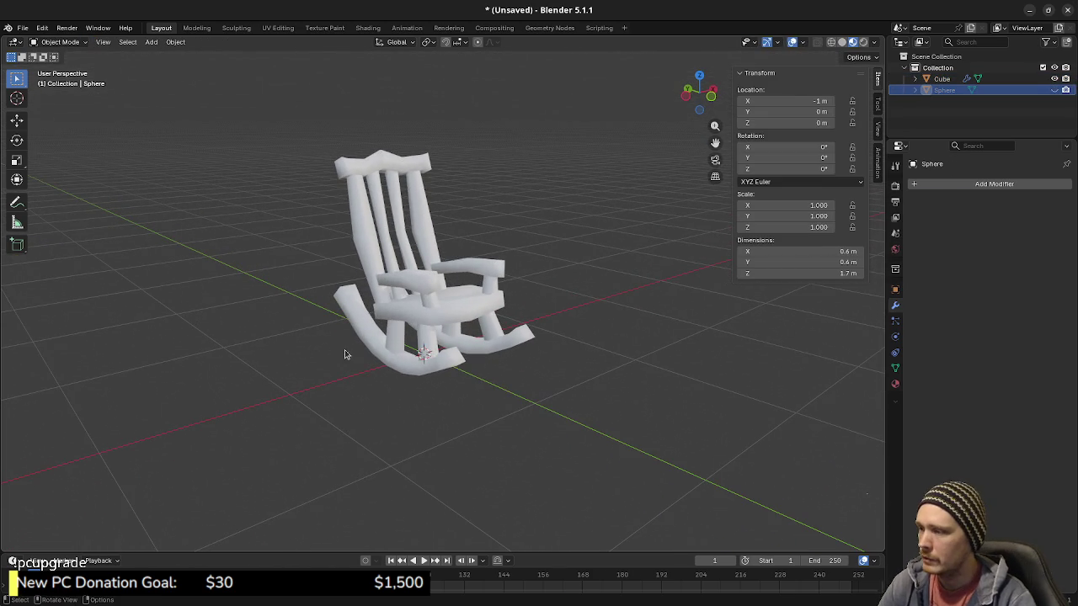
middle_drag(434, 303, 504, 264)
scroll(459, 297, up, 2)
scroll(438, 312, up, 1)
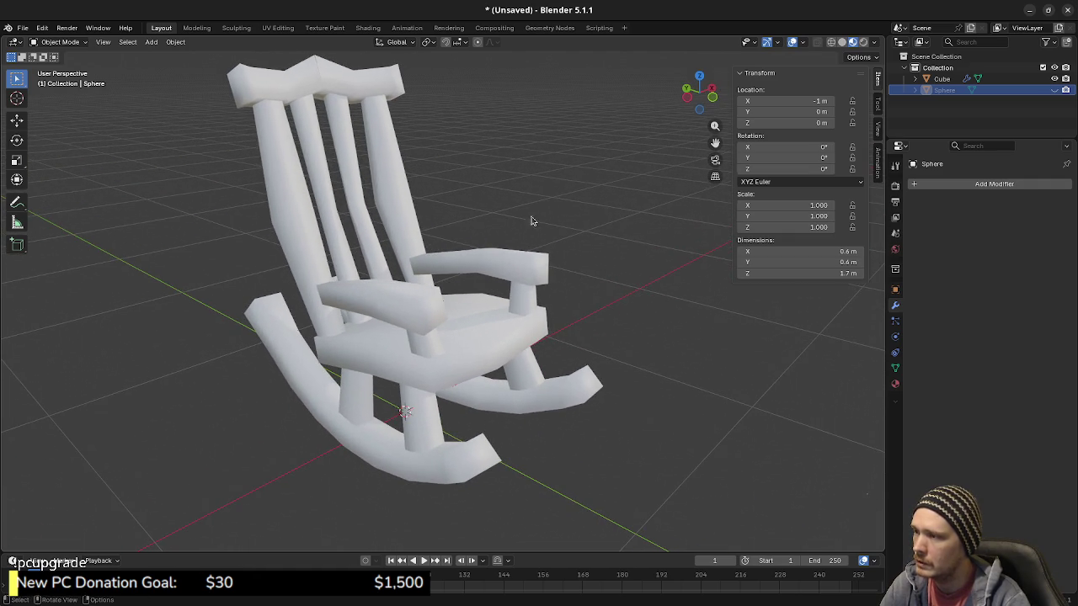
Step: Enable the Wireframe viewport overlay at about 0.28 opacity
click(804, 43)
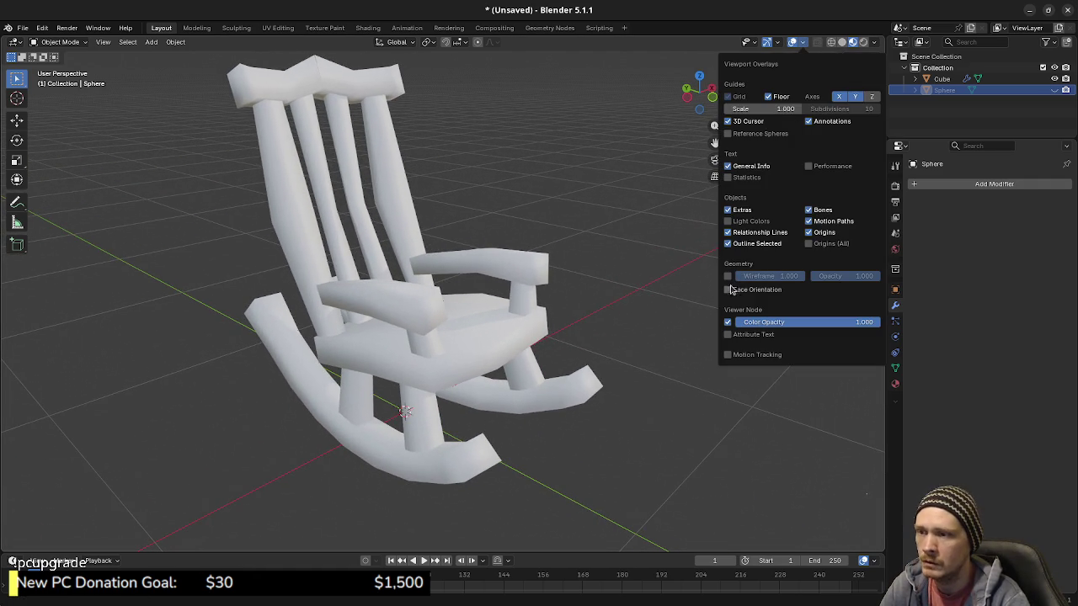
mouse_move(535, 318)
middle_down()
mouse_move(354, 253)
mouse_move(180, 210)
mouse_move(390, 289)
mouse_move(472, 269)
middle_up()
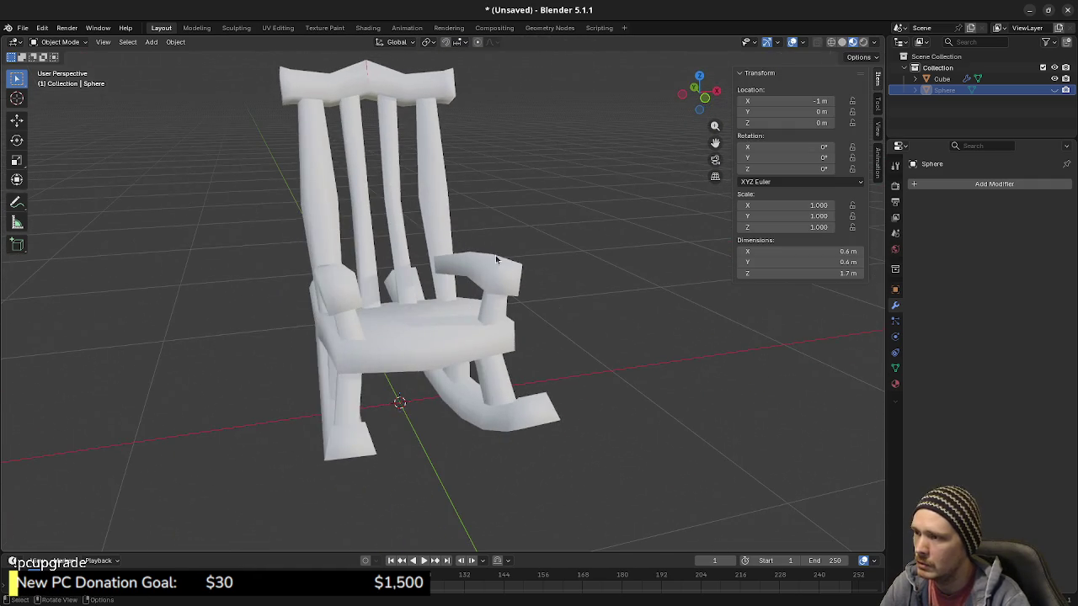
click(802, 42)
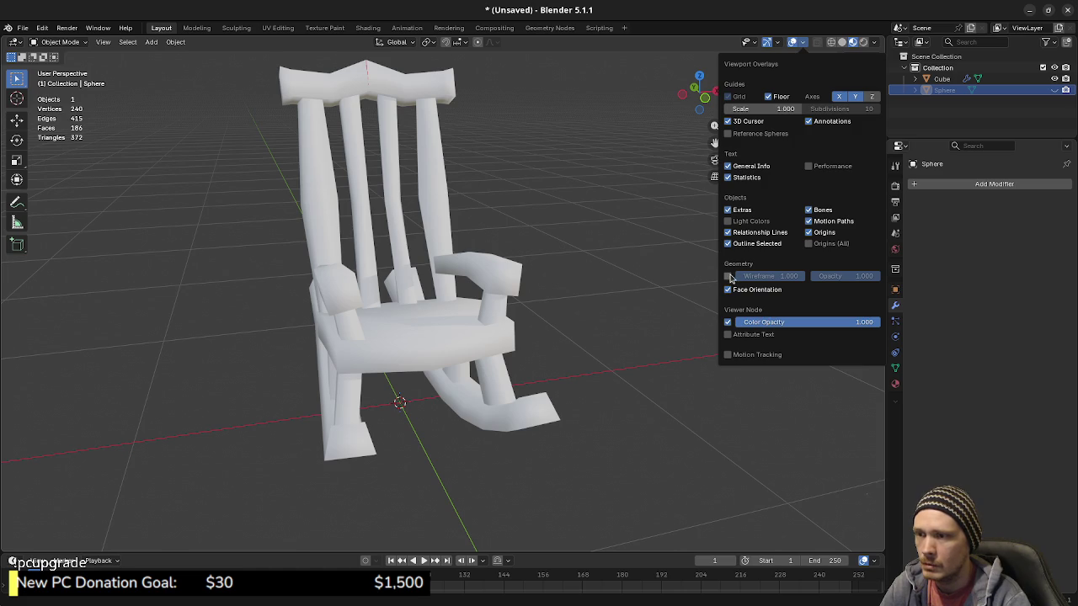
click(728, 277)
drag(859, 276, 836, 276)
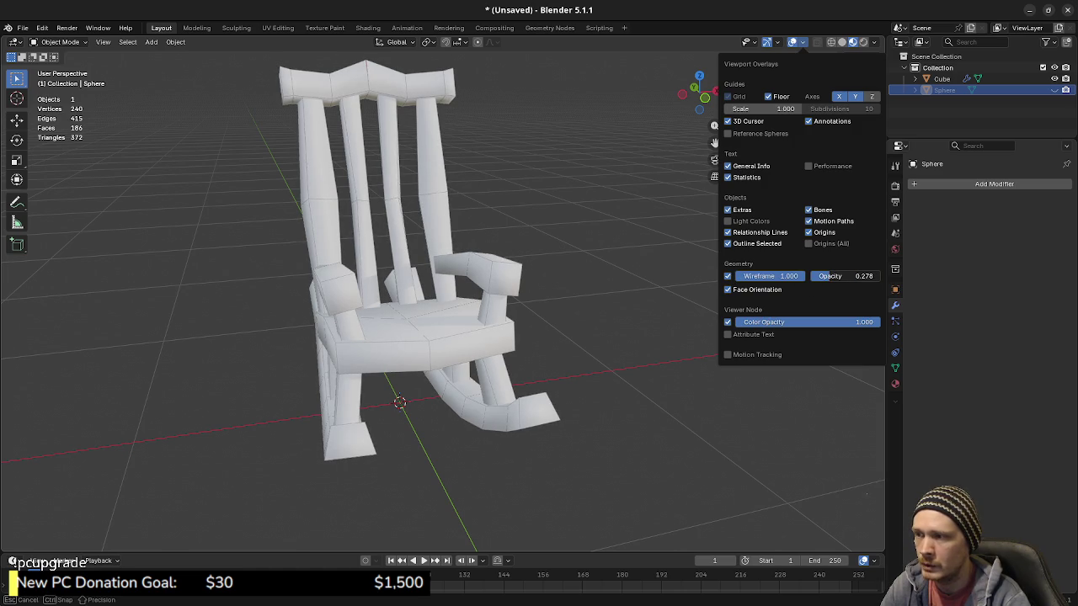
mouse_move(503, 340)
middle_down()
mouse_move(358, 311)
mouse_move(454, 304)
middle_up()
Step: Enter Edit Mode on the chair and box-select the crest rail vertices in wireframe view
key(z)
click(384, 313)
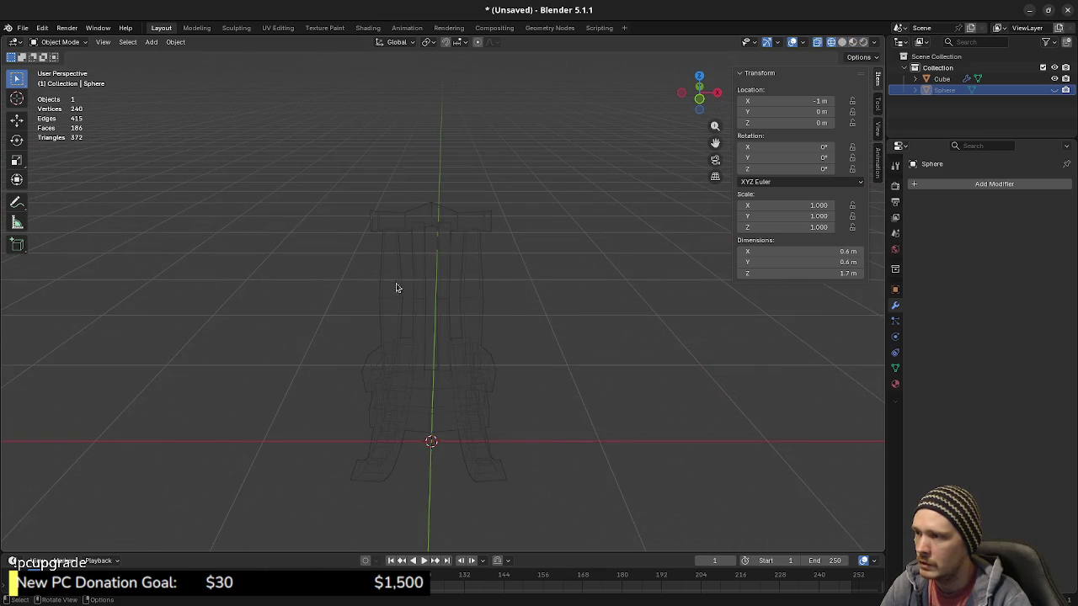
click(474, 263)
key(Tab)
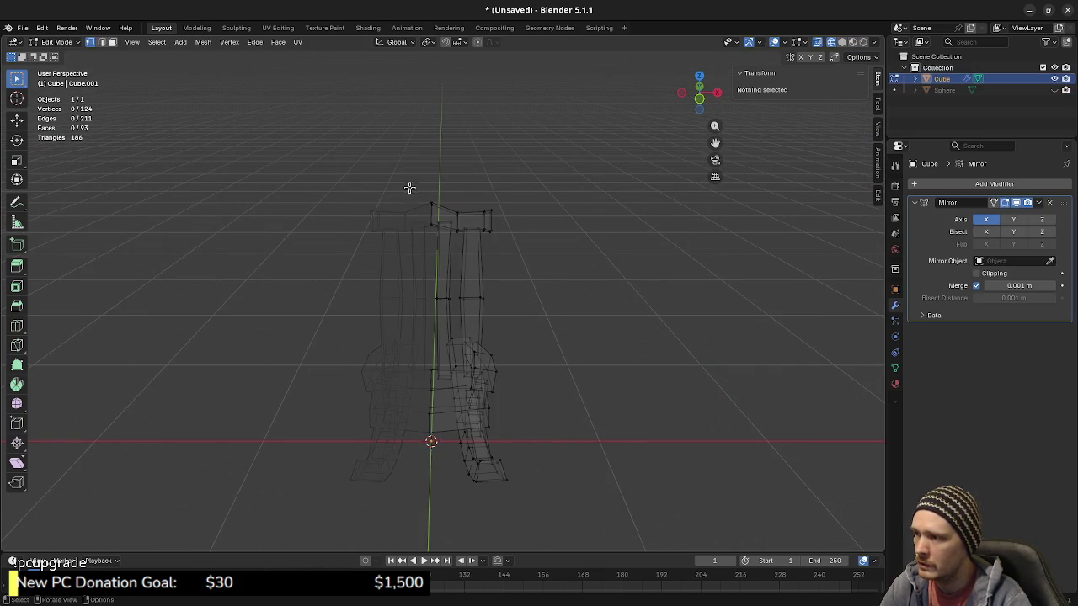
drag(407, 186, 497, 246)
mouse_move(500, 303)
middle_down()
mouse_move(514, 298)
mouse_move(534, 339)
middle_up()
key(z)
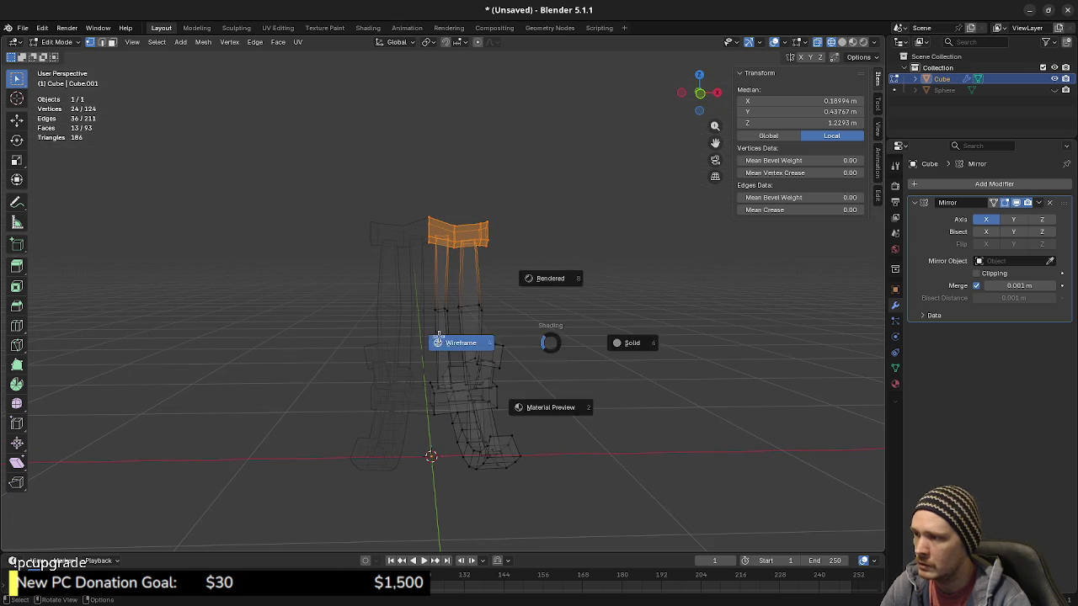
key(z)
Step: Set the transform pivot point to the 3D Cursor for the crest rail
key(r)
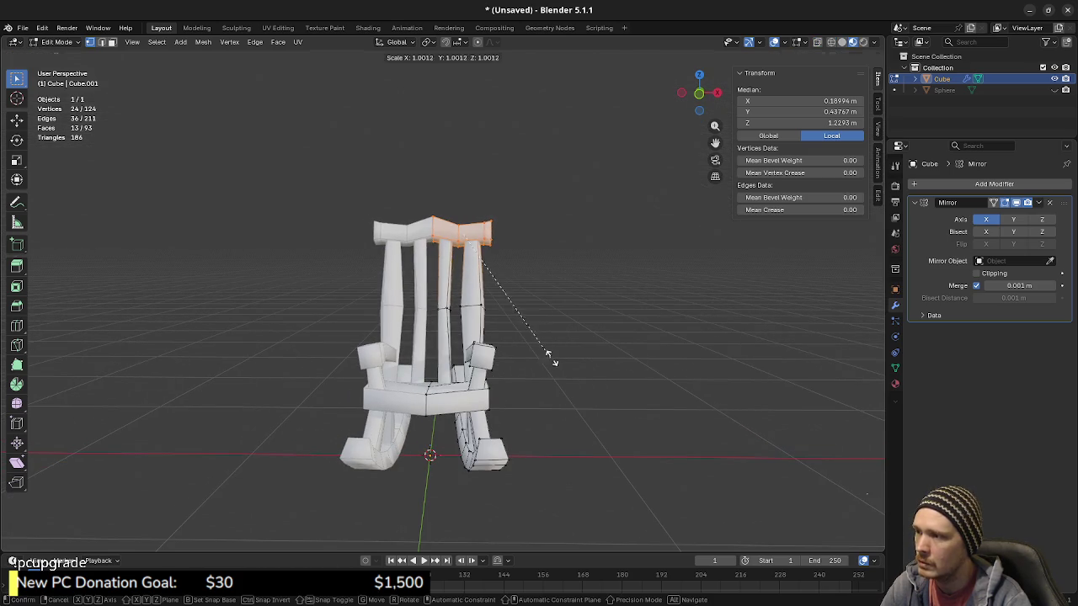
click(569, 361)
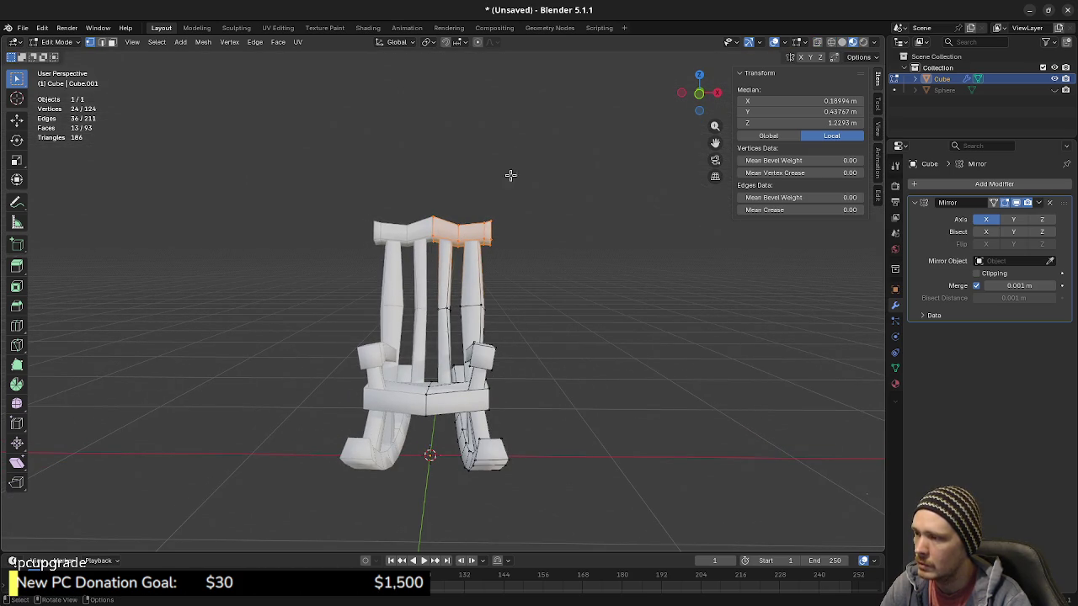
click(429, 43)
click(446, 82)
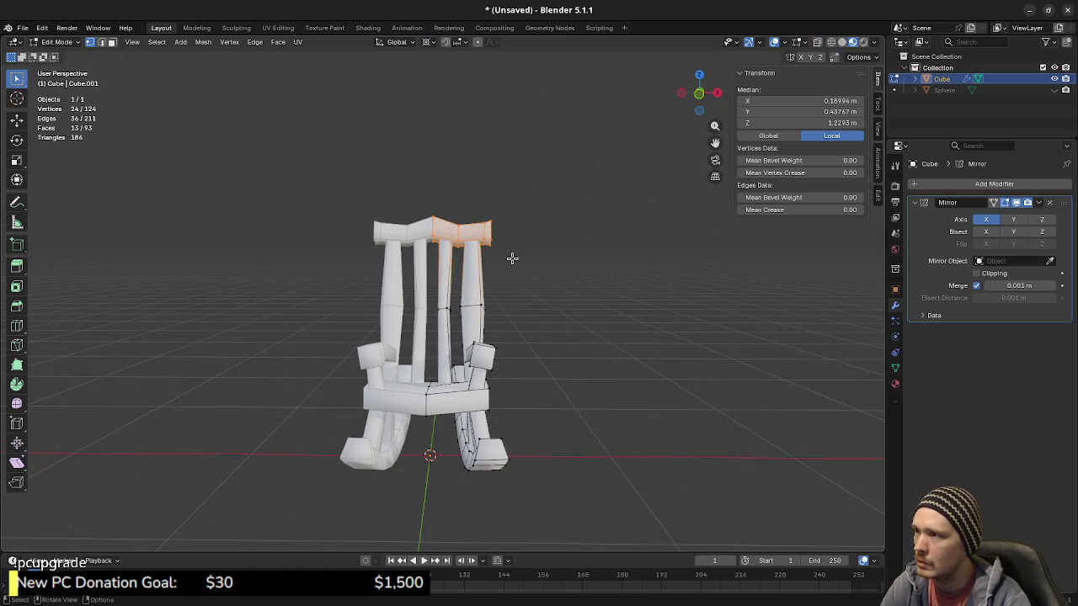
key(r)
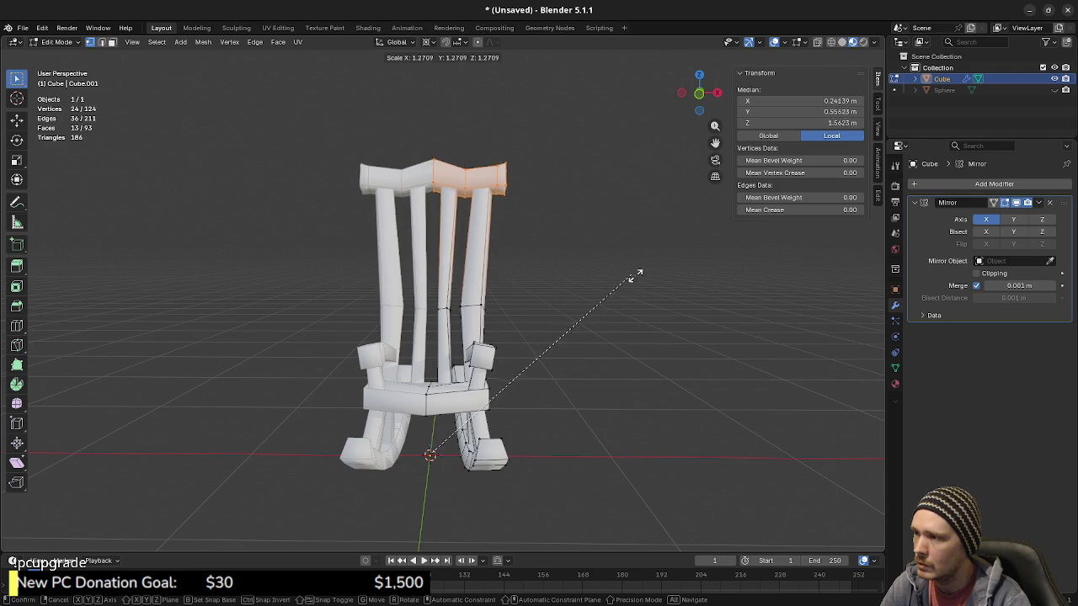
right_click(629, 273)
Step: Scale the crest rail wider along X and compare it against the narrower version
key(s)
key(x)
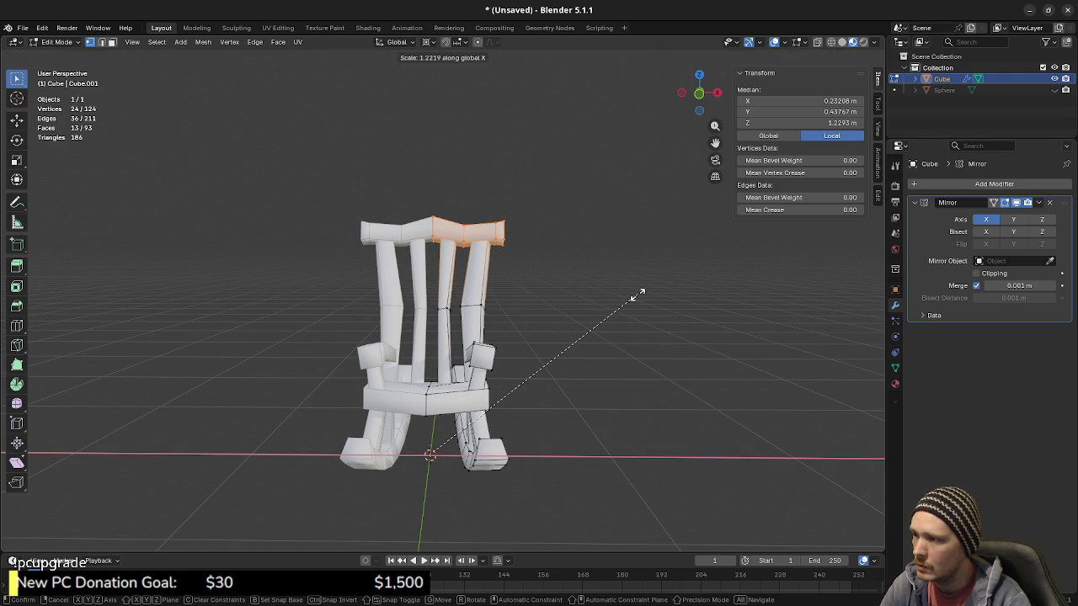
click(637, 296)
mouse_move(638, 295)
middle_down()
mouse_move(568, 315)
mouse_move(368, 297)
mouse_move(212, 308)
mouse_move(496, 351)
middle_up()
key(ctrl+z)
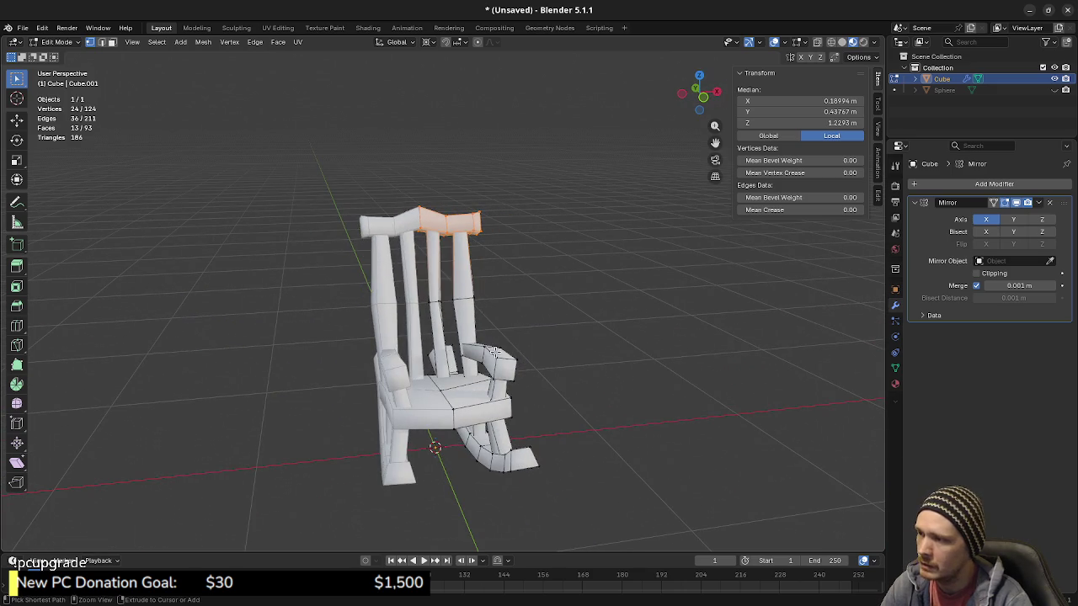
key(ctrl+shift+z)
key(ctrl+z)
key(ctrl+shift+z)
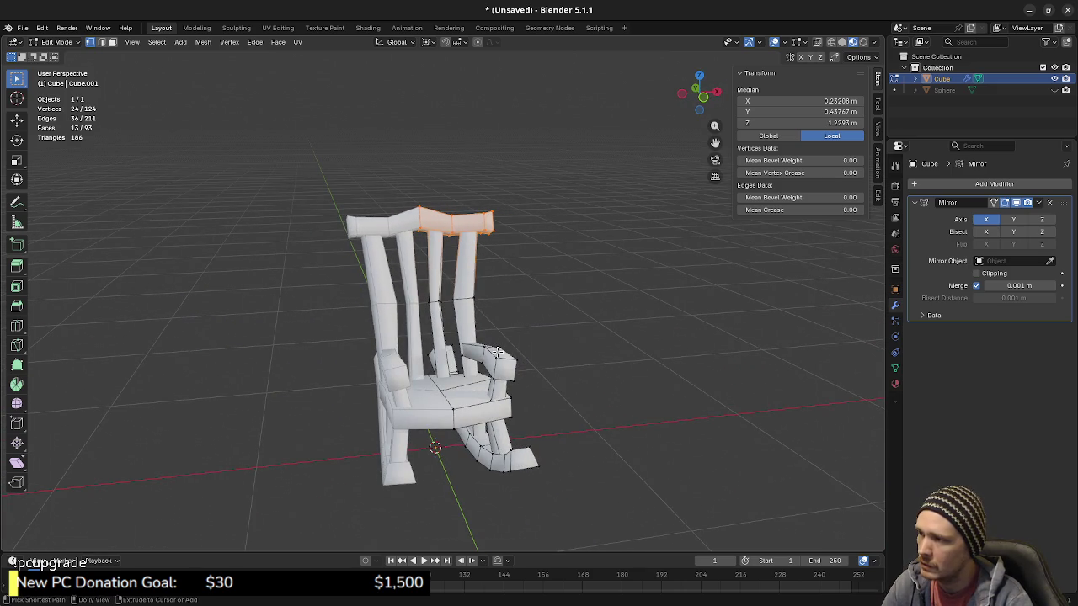
Step: Compare the narrow and wide crest rails from several angles, keeping the wider one
middle_drag(491, 352, 512, 351)
key(ctrl+z)
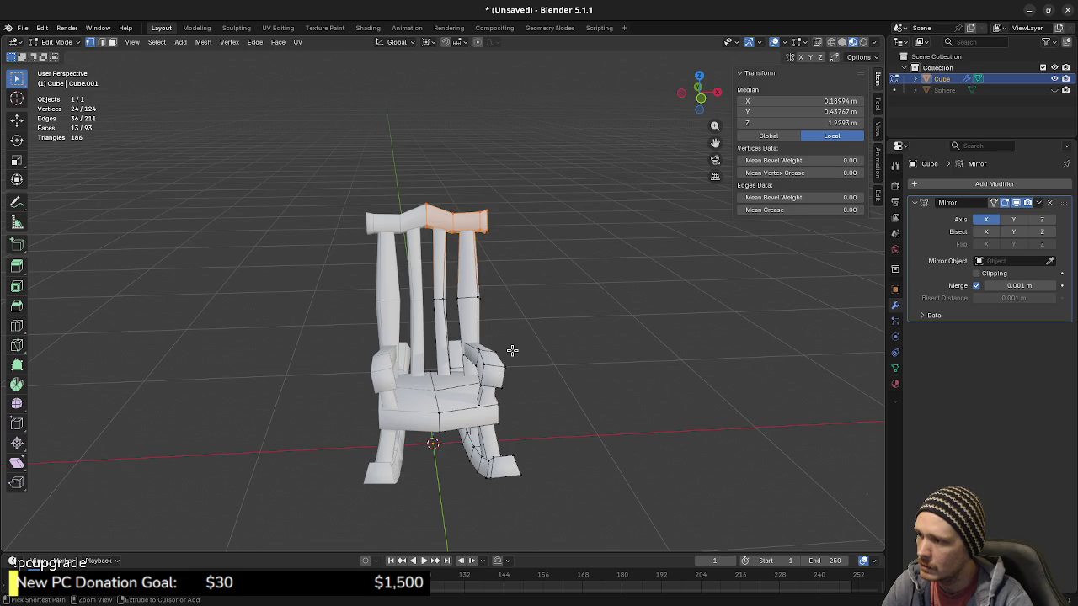
key(ctrl+shift+z)
key(ctrl+z)
middle_drag(512, 350, 491, 347)
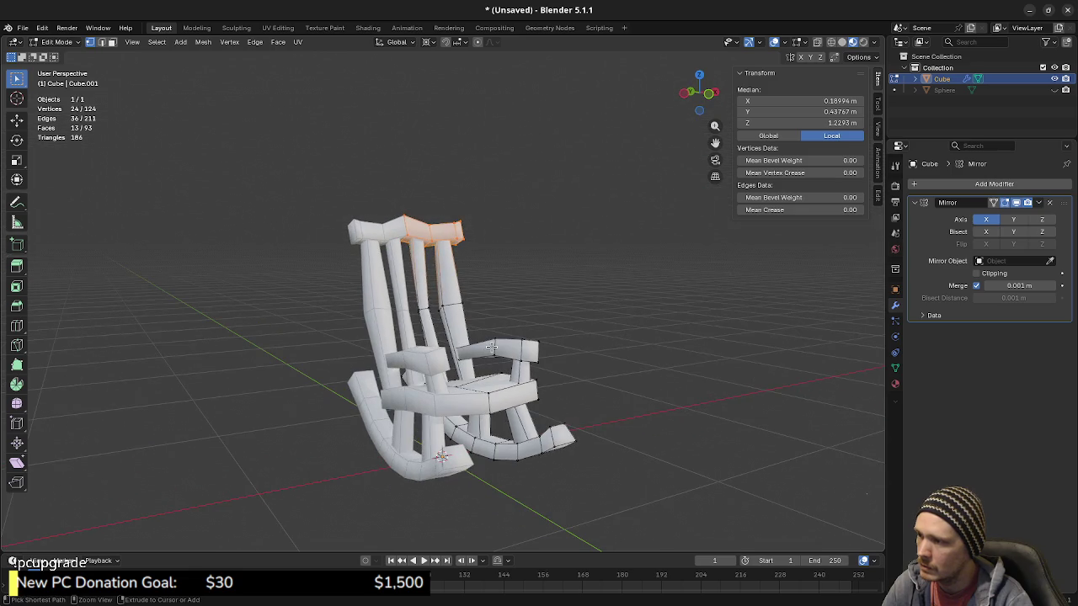
key(ctrl+shift+z)
key(ctrl+z)
key(ctrl+shift+z)
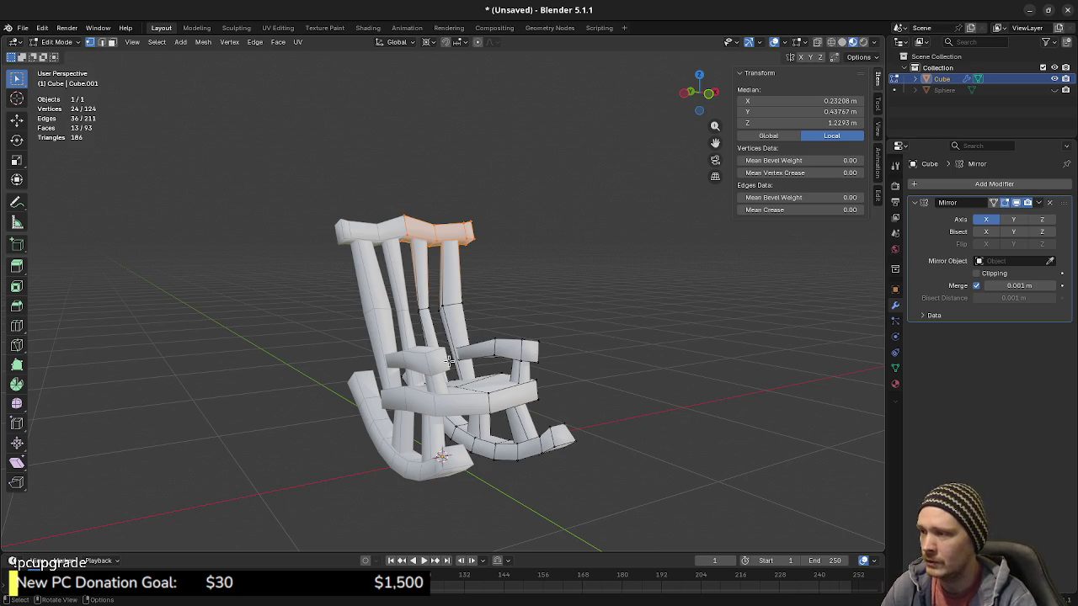
Step: Clear the selection and switch to the front view
scroll(444, 348, up, 2)
key(alt+a)
mouse_move(445, 348)
middle_down()
mouse_move(465, 393)
mouse_move(477, 393)
mouse_move(605, 311)
middle_up()
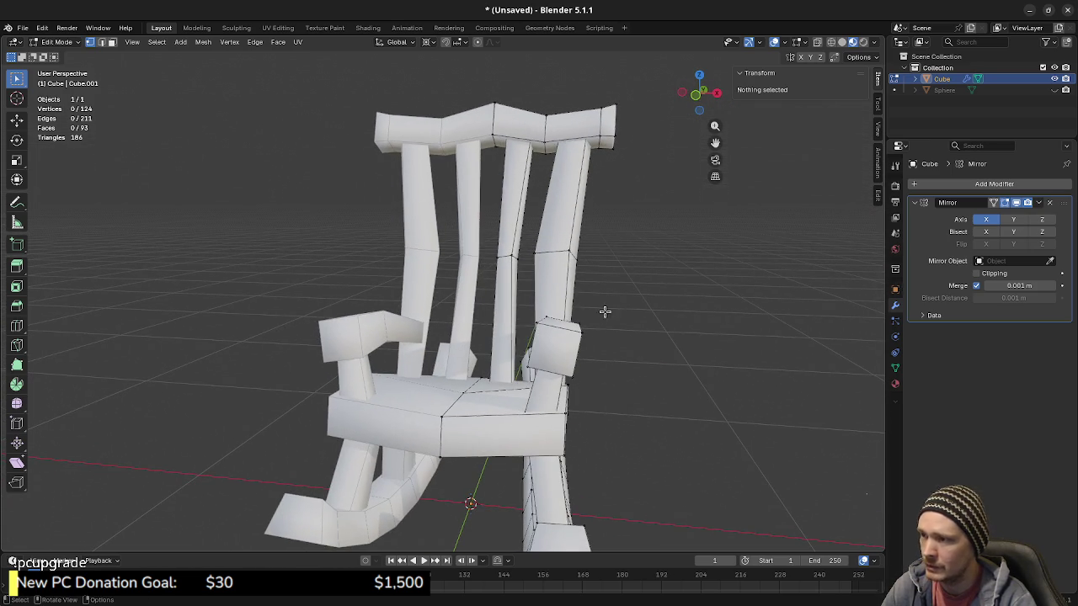
key(KP_1)
Step: Move the outer spindle's four middle-joint vertices -0.01 m along X in wireframe
key(z)
click(586, 326)
key(b)
drag(569, 250, 579, 255)
key(g)
key(x)
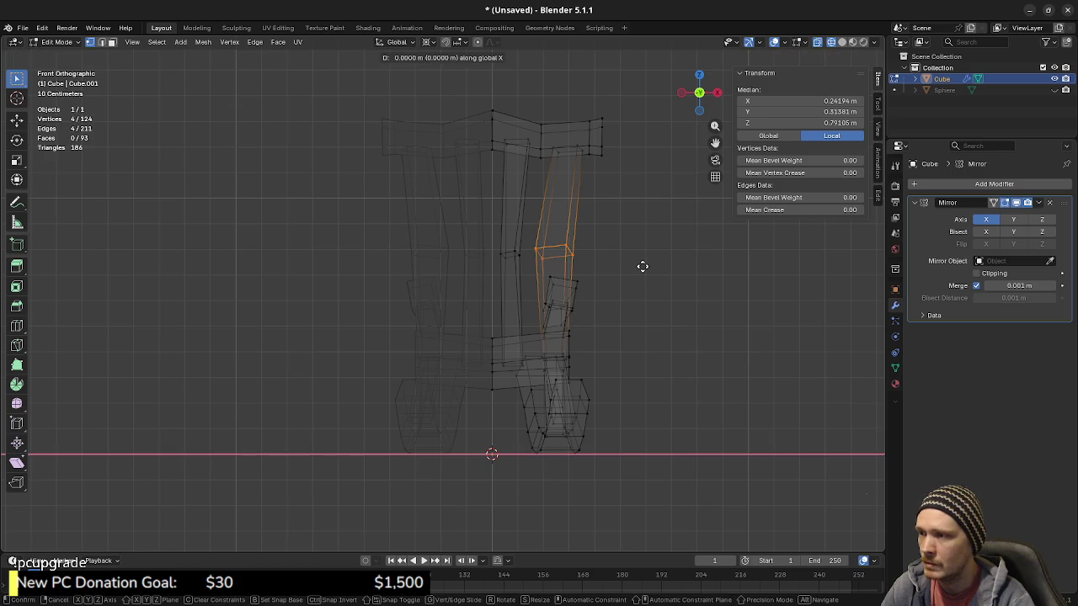
alt+scroll(590, 264, up, 2)
alt+scroll(505, 287, up, 2)
alt+scroll(547, 320, up, 1)
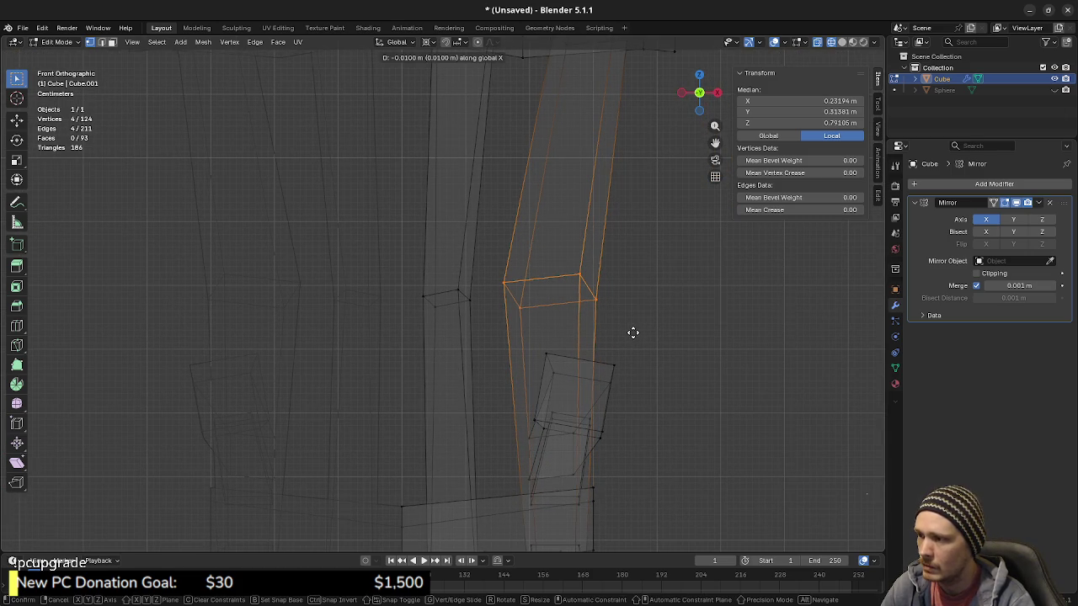
click(633, 333)
Step: Check the kinked spindle from perspective, front and side views
scroll(587, 345, down, 4)
middle_drag(587, 345, 561, 313)
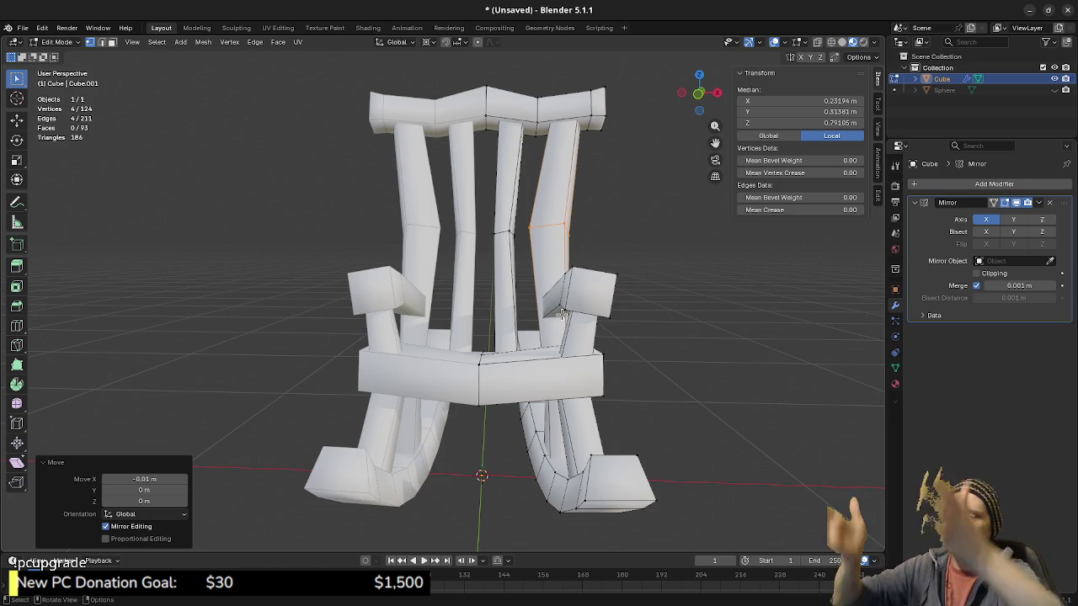
key(KP_1)
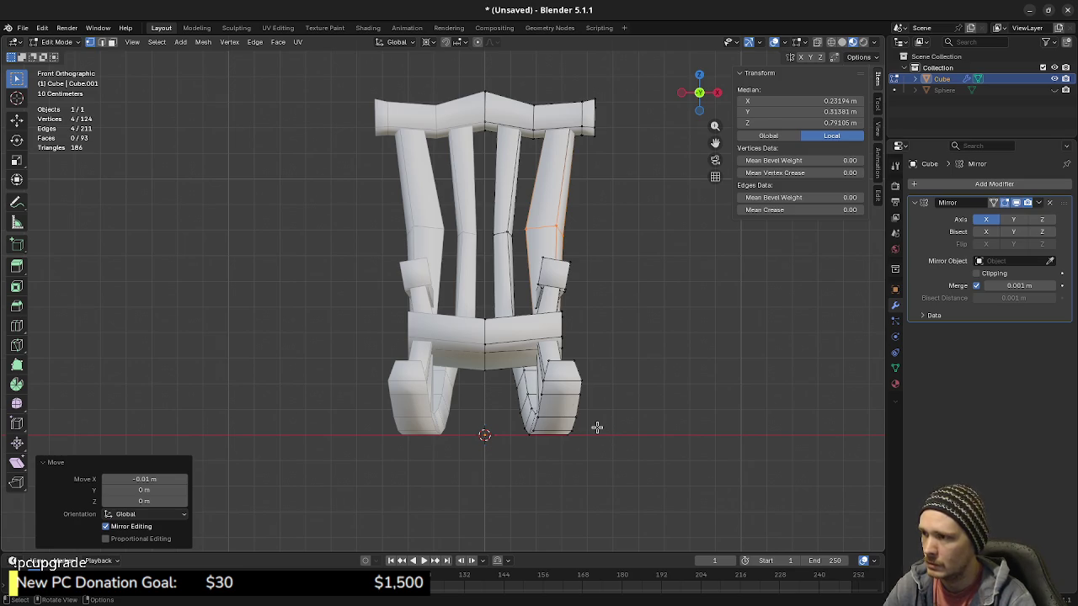
click(547, 426)
mouse_move(547, 425)
middle_down()
mouse_move(517, 414)
mouse_move(530, 426)
mouse_move(580, 416)
mouse_move(551, 408)
mouse_move(715, 438)
middle_up()
key(KP_3)
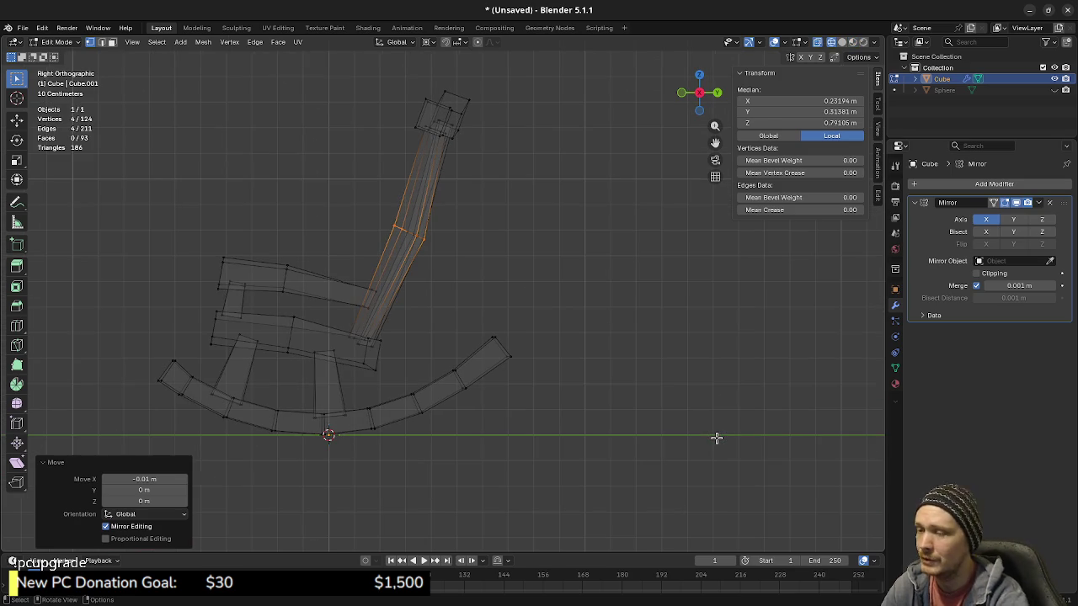
Step: Select the rocker and leg pieces and shift them along X in front view
key(l)
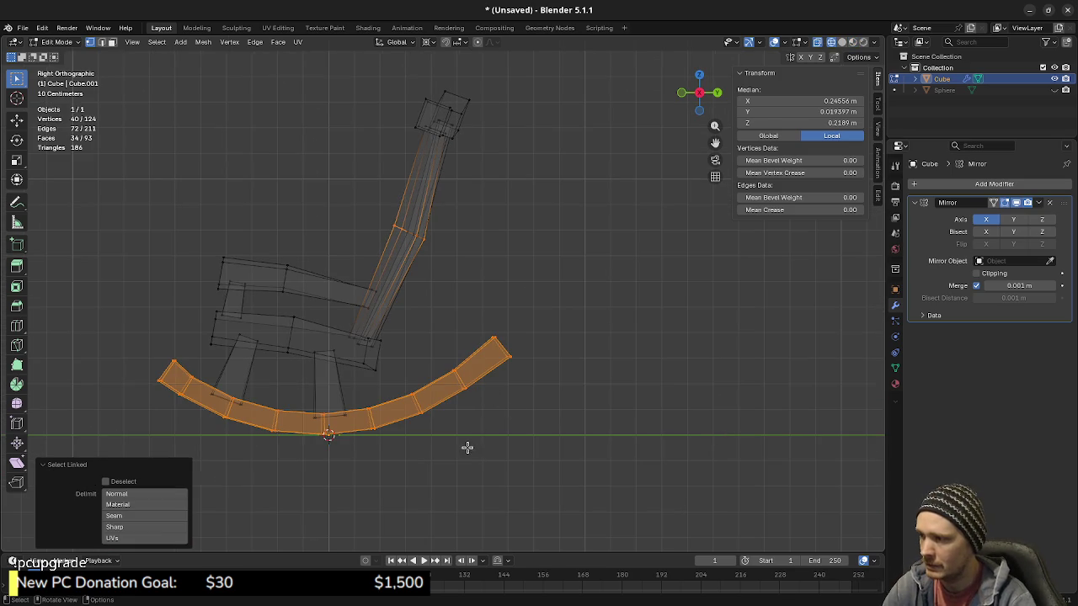
mouse_move(365, 431)
shift+middle_down()
mouse_move(473, 405)
mouse_move(427, 417)
shift+middle_up()
key(l)
key(KP_1)
middle_drag(507, 396, 505, 392)
key(KP_1)
key(g)
key(x)
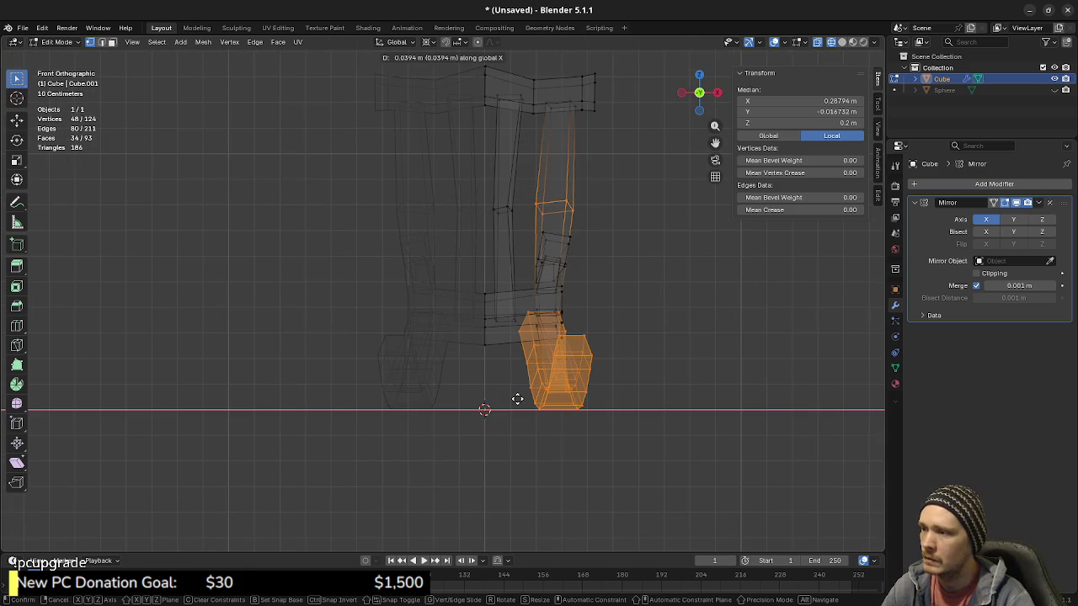
click(517, 399)
Step: Reselect the rocker and leg pieces from the side view and switch to material preview shading
key(a)
key(alt+a)
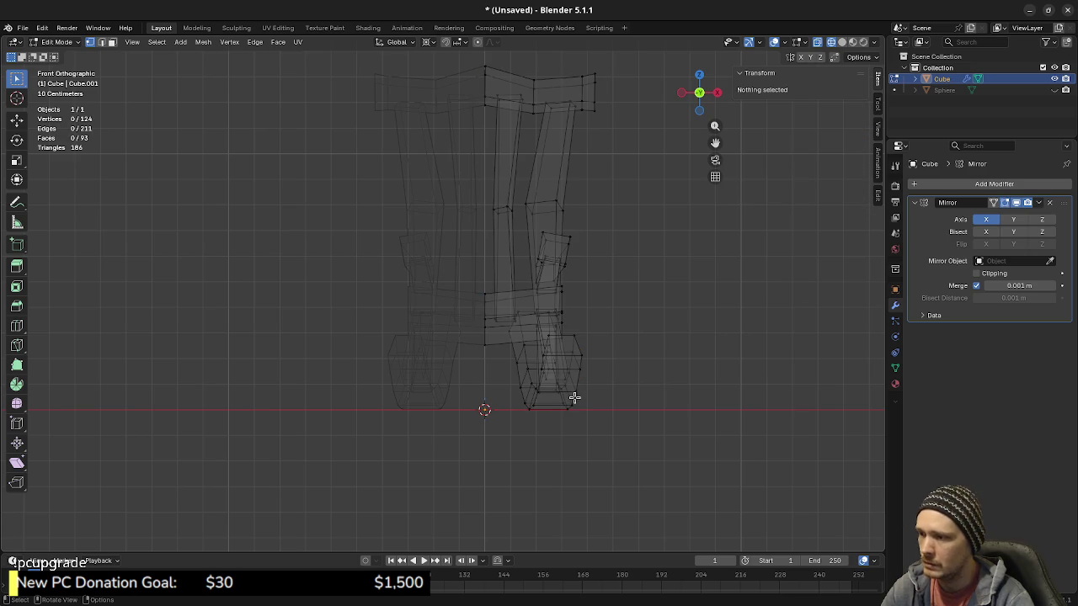
key(l)
key(KP_3)
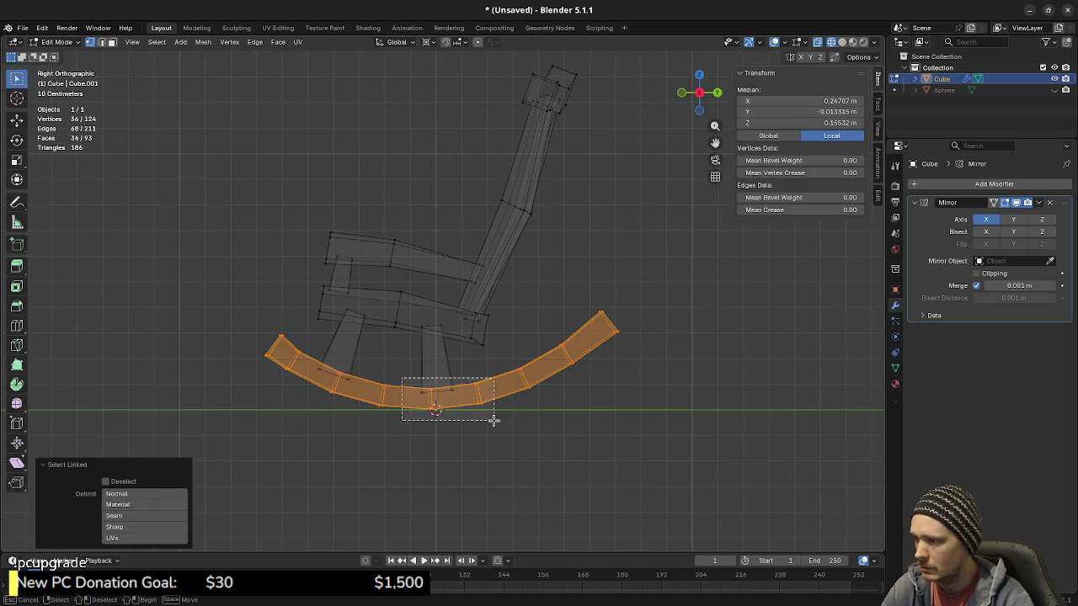
shift+click(434, 362)
shift+click(343, 354)
key(KP_1)
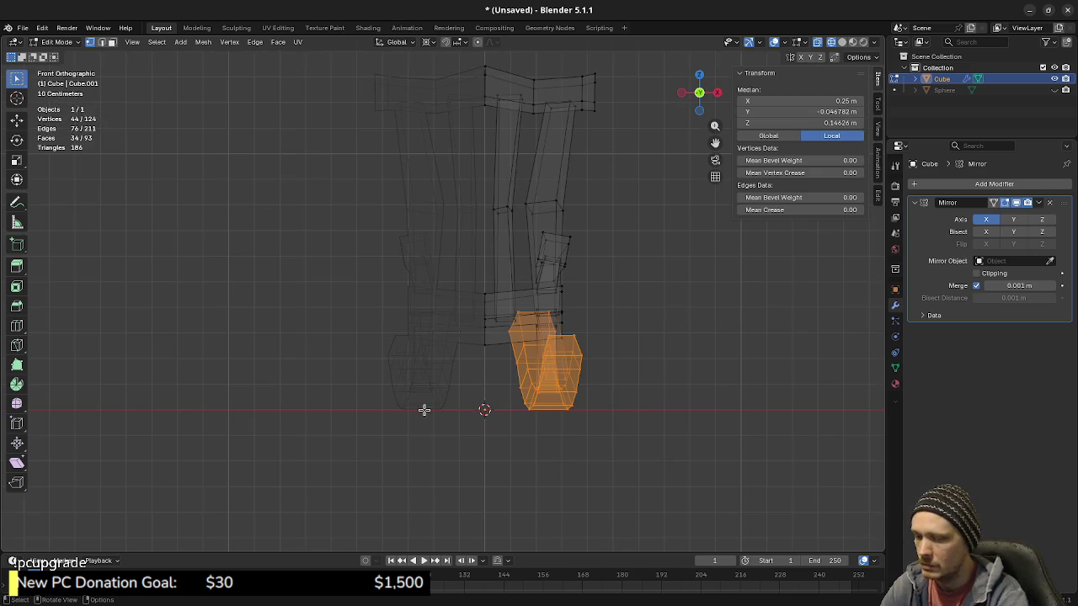
key(z)
click(625, 479)
Step: Try moving the rocker 0.1 m along X, then undo it
key(g)
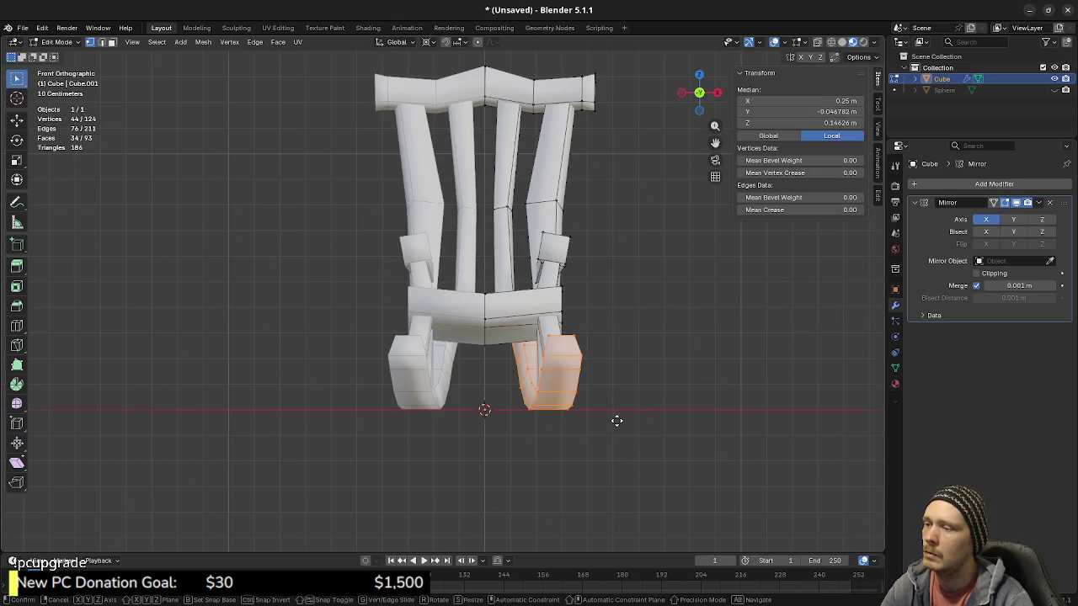
key(x)
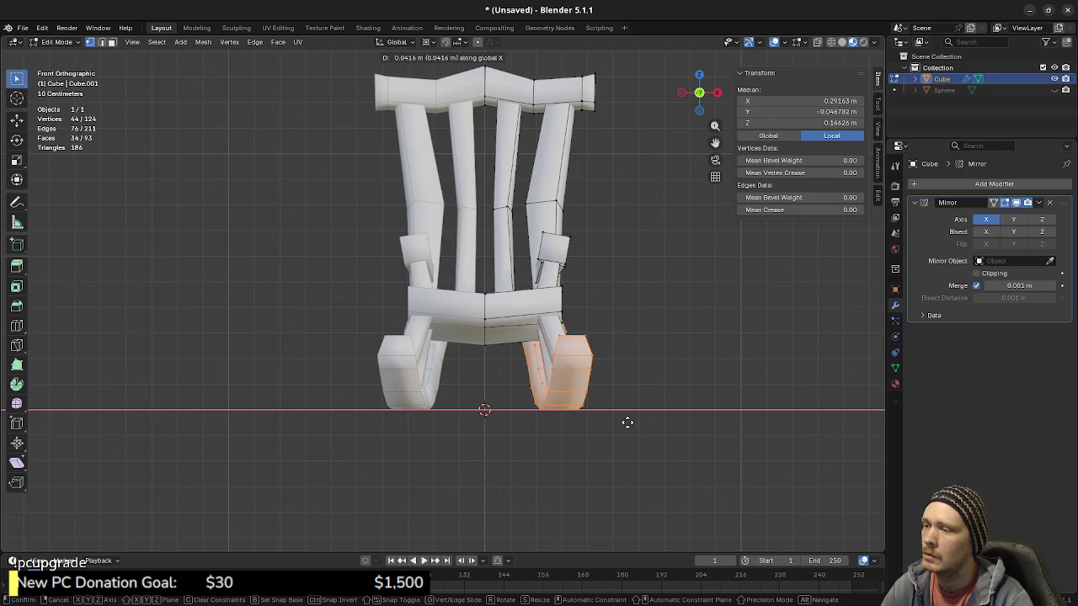
key(Escape)
text(gx)
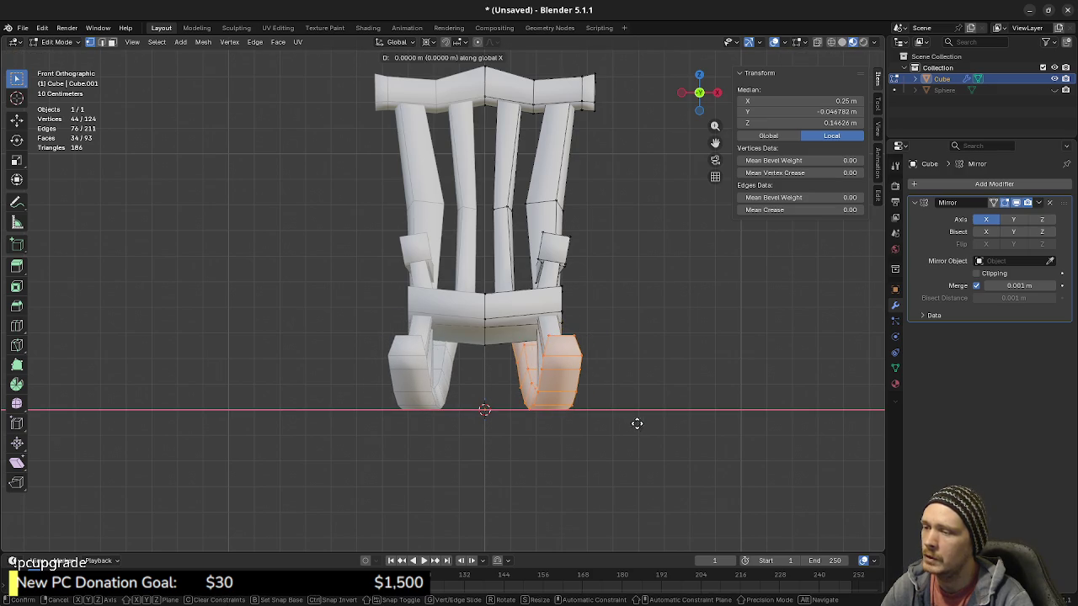
text(.1)
key(Return)
mouse_move(458, 432)
middle_down()
mouse_move(530, 446)
mouse_move(485, 435)
mouse_move(537, 396)
mouse_move(517, 399)
mouse_move(539, 392)
mouse_move(486, 429)
mouse_move(512, 404)
mouse_move(524, 432)
mouse_move(544, 435)
mouse_move(534, 412)
mouse_move(577, 385)
mouse_move(646, 399)
mouse_move(662, 384)
mouse_move(539, 392)
mouse_move(572, 387)
mouse_move(549, 390)
mouse_move(563, 390)
mouse_move(460, 303)
middle_up()
key(ctrl+z)
key(KP_1)
Step: Shift the rocker 0.05 m outward along X with X-ray on, then turn X-ray off
scroll(531, 338, up, 2)
scroll(518, 338, up, 3)
shift+middle_drag(518, 338, 511, 301)
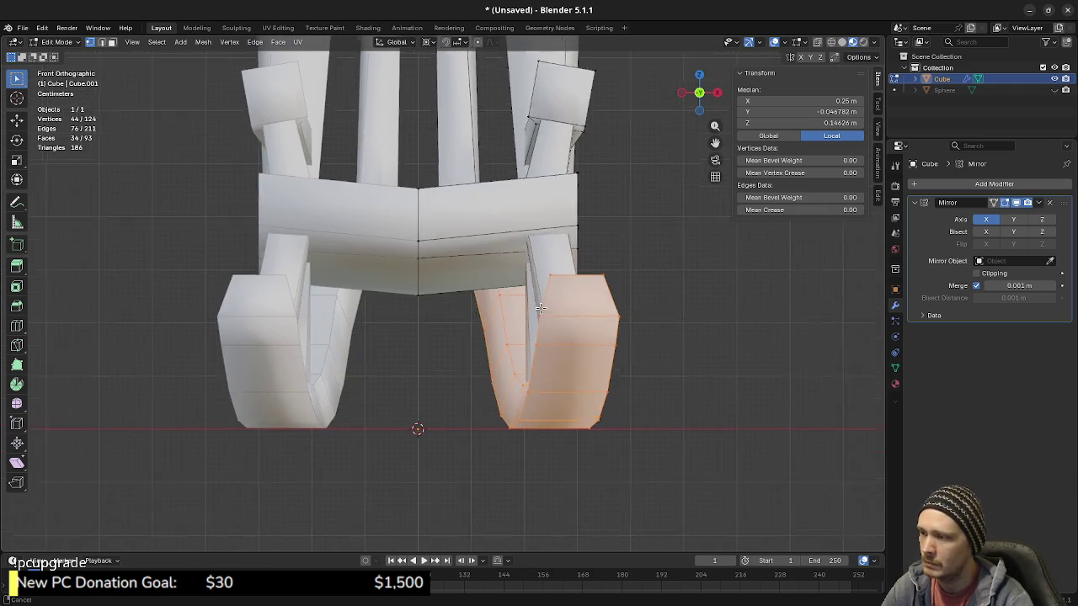
key(alt+z)
key(g)
key(x)
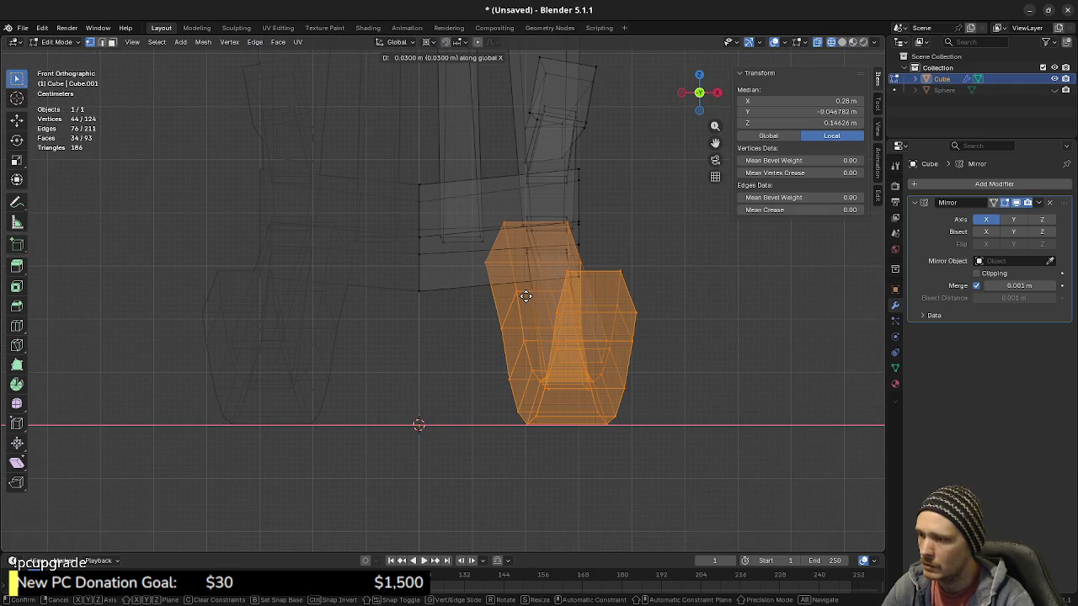
click(534, 294)
scroll(523, 339, down, 3)
key(alt+z)
Step: Clear the mesh selection and return to Object Mode
scroll(526, 311, down, 3)
mouse_move(522, 291)
middle_down()
mouse_move(531, 303)
mouse_move(481, 304)
mouse_move(577, 303)
mouse_move(477, 328)
mouse_move(548, 312)
mouse_move(618, 328)
mouse_move(700, 313)
mouse_move(805, 320)
mouse_move(377, 372)
mouse_move(563, 365)
mouse_move(614, 305)
mouse_move(604, 324)
mouse_move(529, 320)
mouse_move(359, 286)
mouse_move(456, 348)
mouse_move(556, 310)
mouse_move(509, 346)
mouse_move(516, 387)
middle_up()
key(alt+a)
scroll(548, 319, up, 4)
key(Tab)
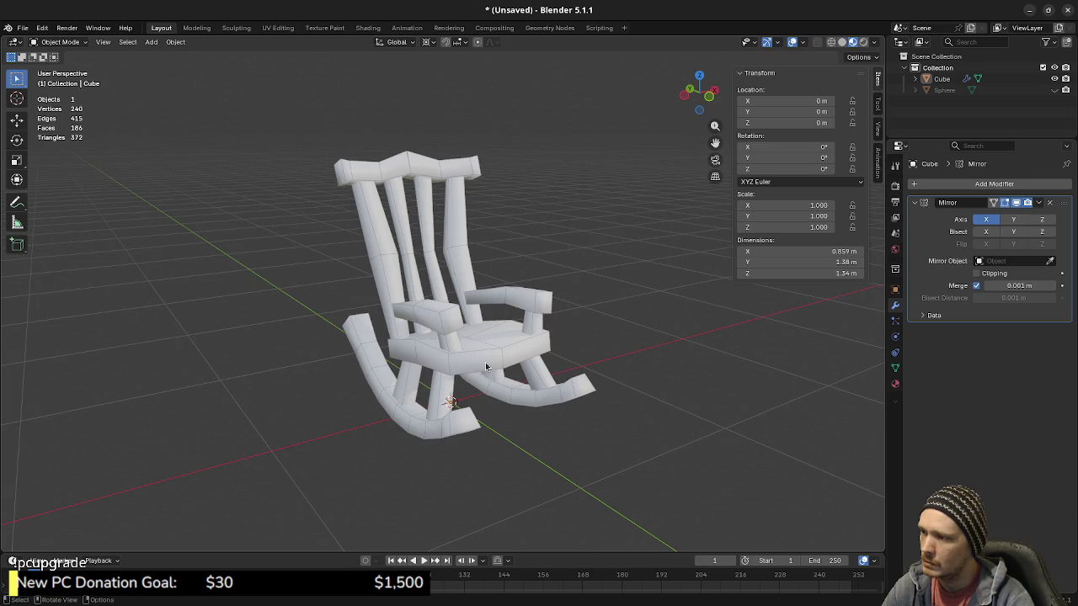
Step: Scale the armrest's front face up about 1.2 times using a different pivot point
click(446, 326)
key(Tab)
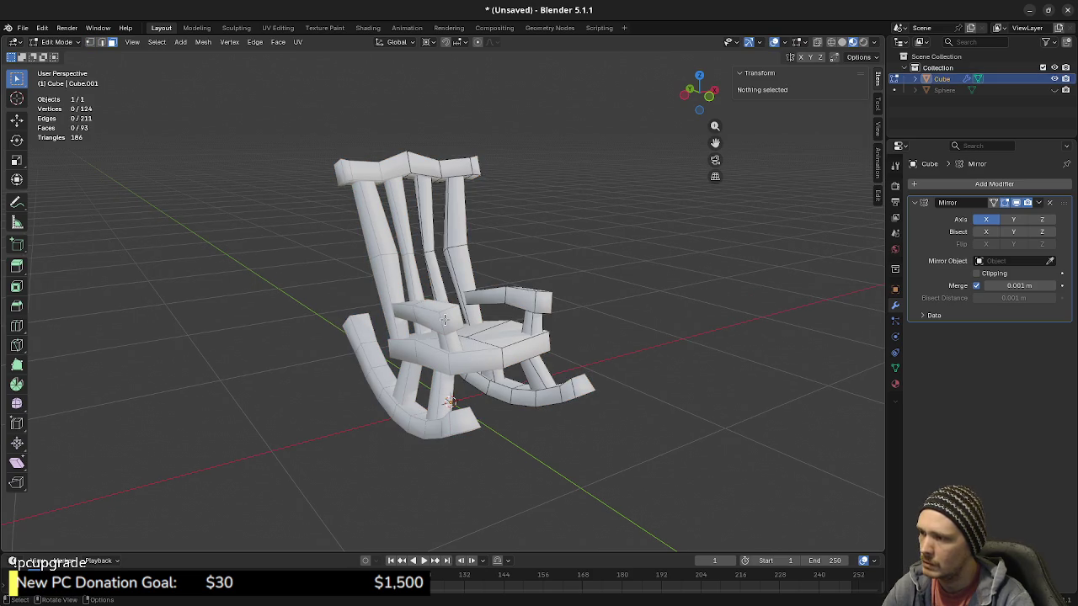
click(539, 303)
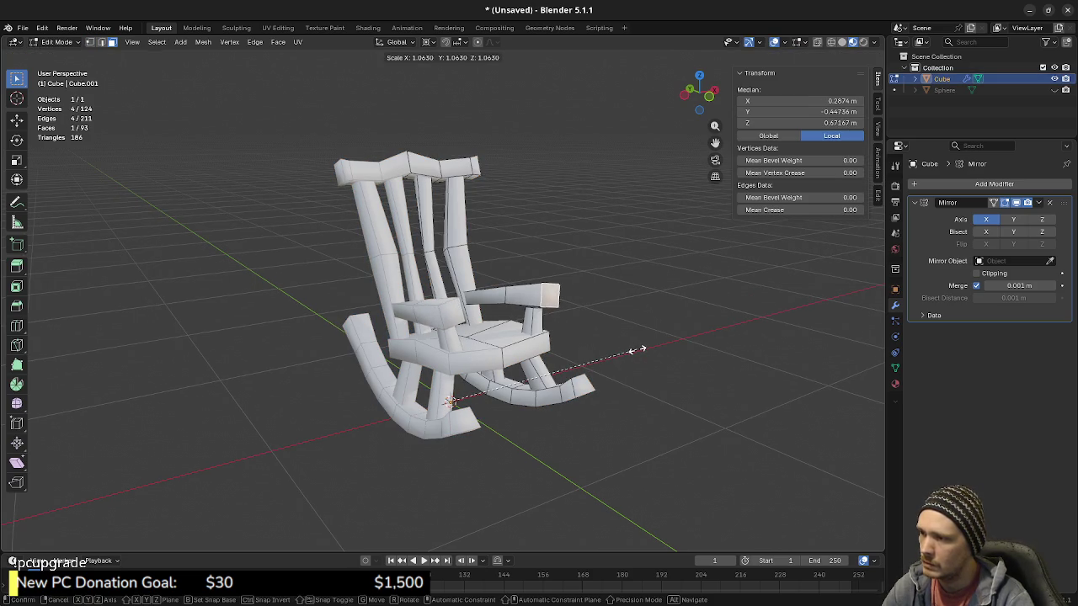
click(429, 42)
click(459, 91)
key(s)
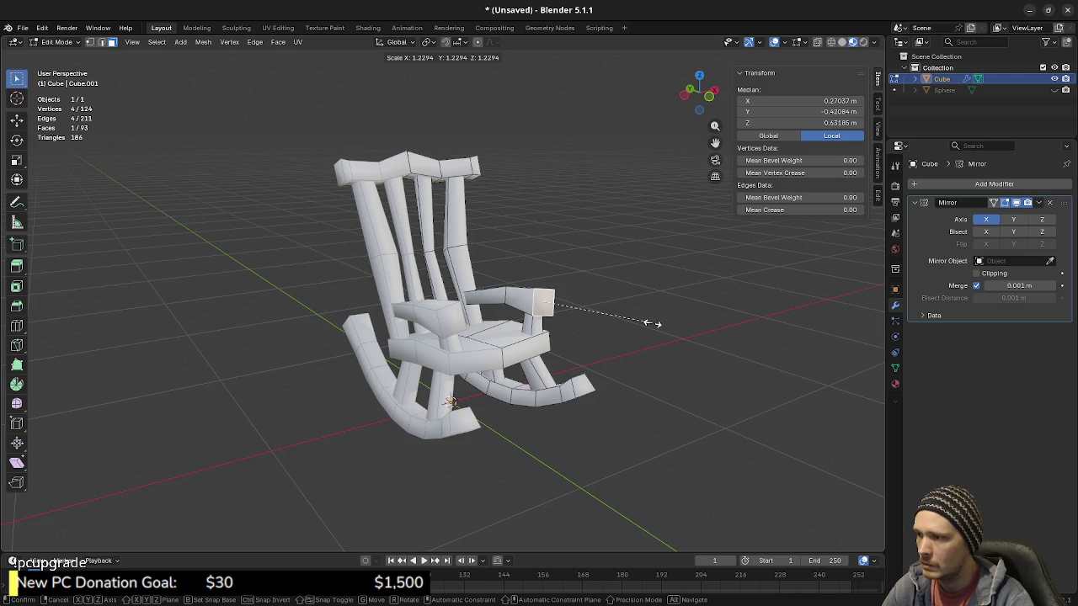
click(656, 321)
mouse_move(587, 363)
middle_down()
mouse_move(552, 355)
mouse_move(456, 395)
middle_up()
Step: Clear the selection and pick an edge along the seat, viewing the chair from below
key(ctrl)
key(a)
key(alt+a)
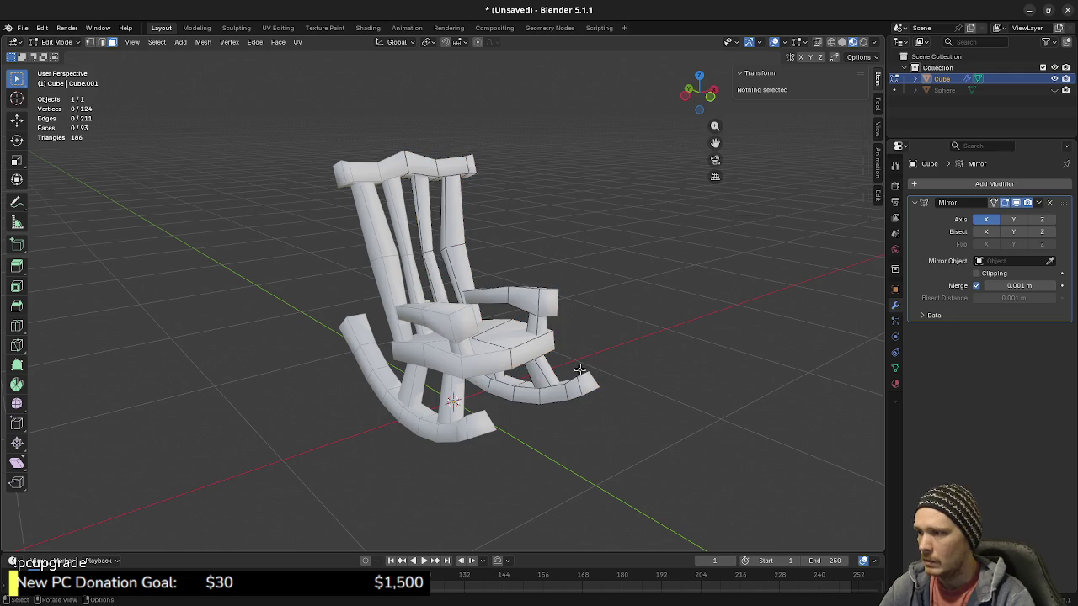
click(553, 340)
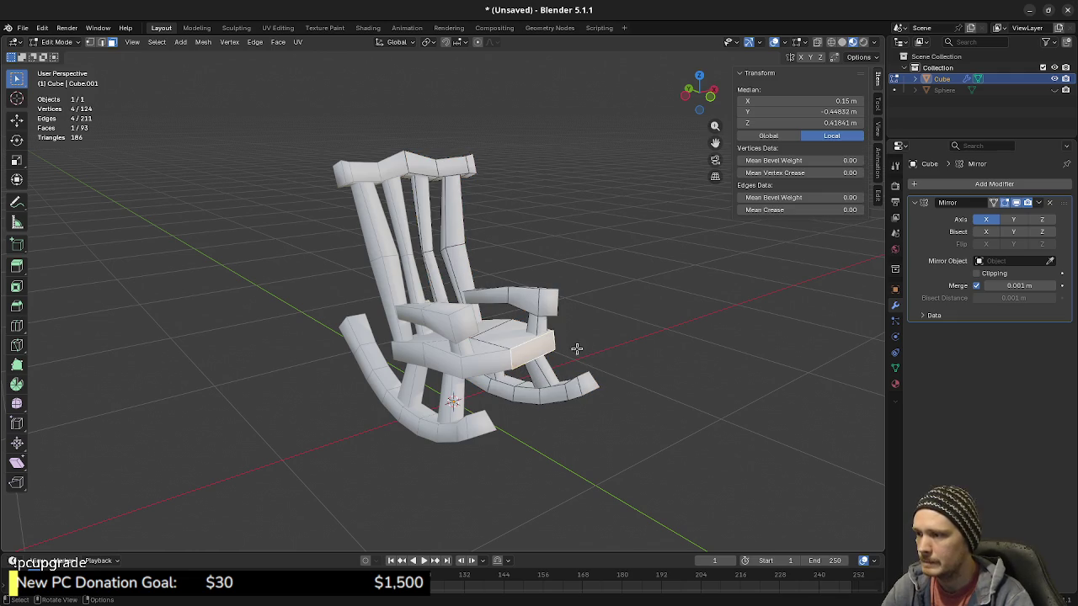
click(586, 351)
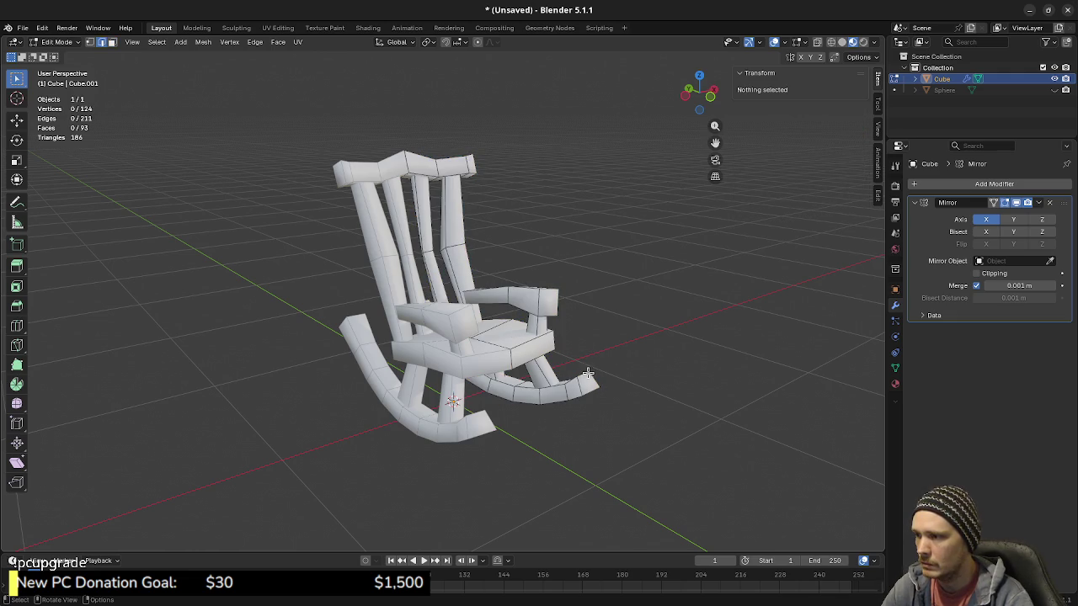
middle_drag(585, 371, 594, 371)
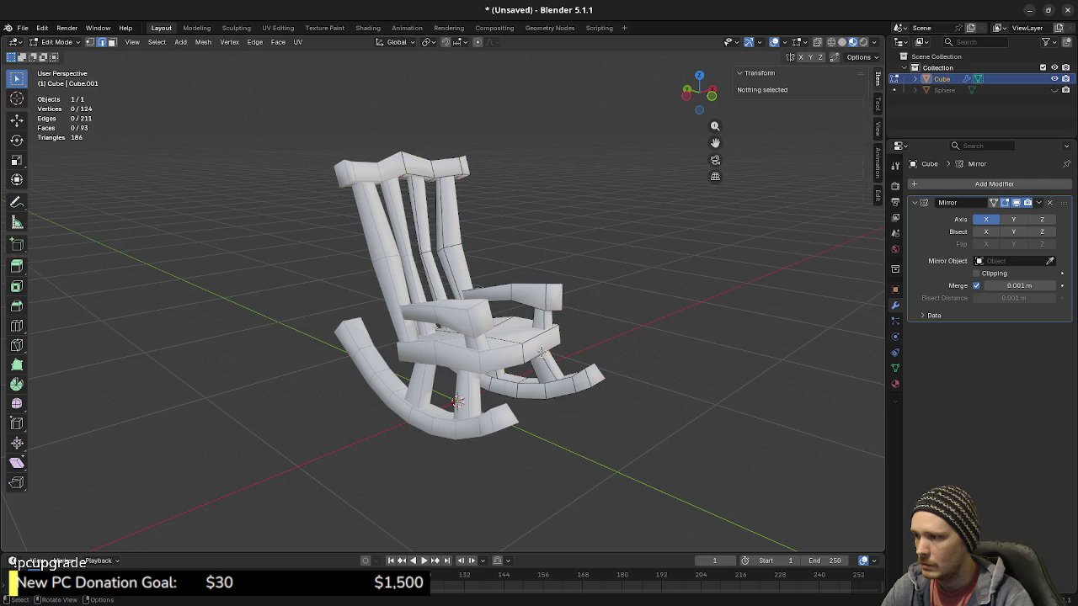
alt+click(505, 354)
mouse_move(505, 353)
middle_down()
mouse_move(469, 368)
mouse_move(399, 353)
mouse_move(473, 351)
middle_up()
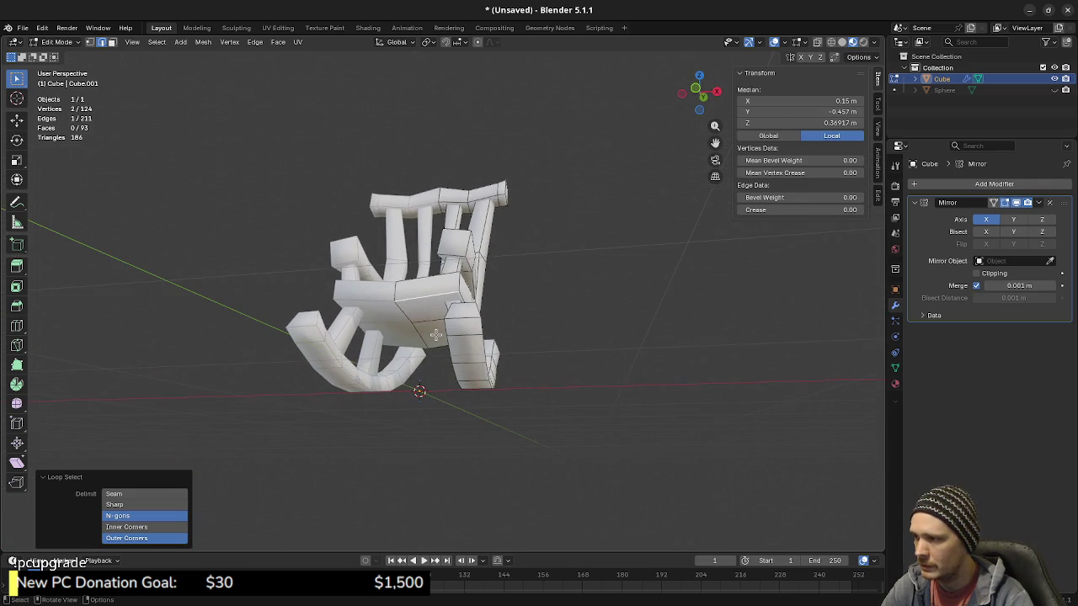
Step: Snap the 3D cursor to a selected seat vertex
key(1)
click(474, 350)
key(shift+s)
key(2)
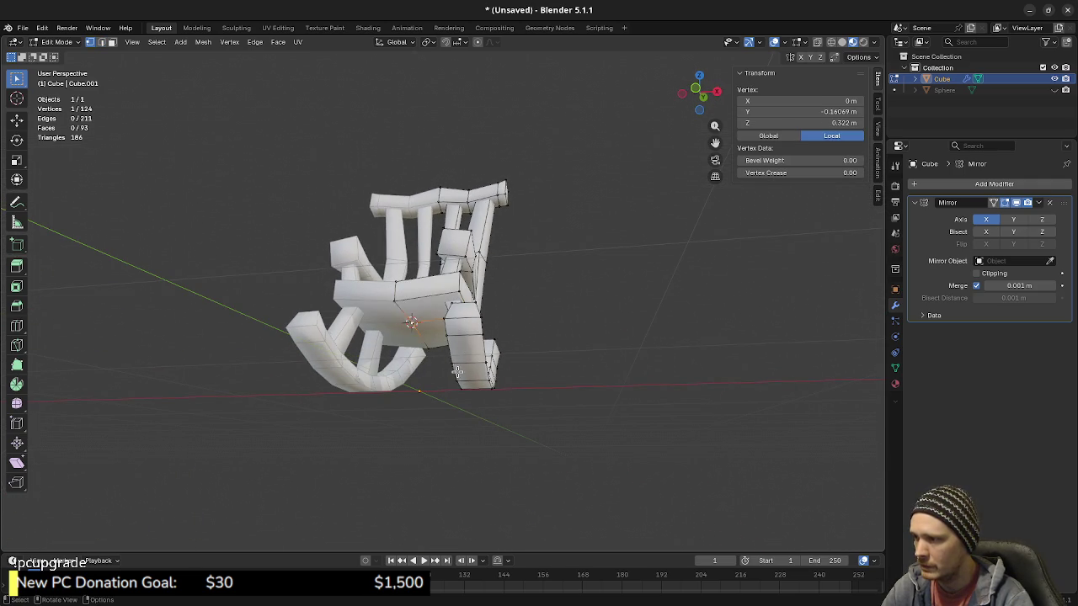
key(alt+a)
Step: Select the seat's front edges in edge selection mode
alt+click(427, 298)
middle_drag(427, 298, 427, 334)
key(2)
key(a)
key(alt+a)
key(ctrl+z)
key(ctrl+z)
shift+click(458, 340)
mouse_move(459, 339)
middle_down()
mouse_move(378, 339)
mouse_move(484, 389)
middle_up()
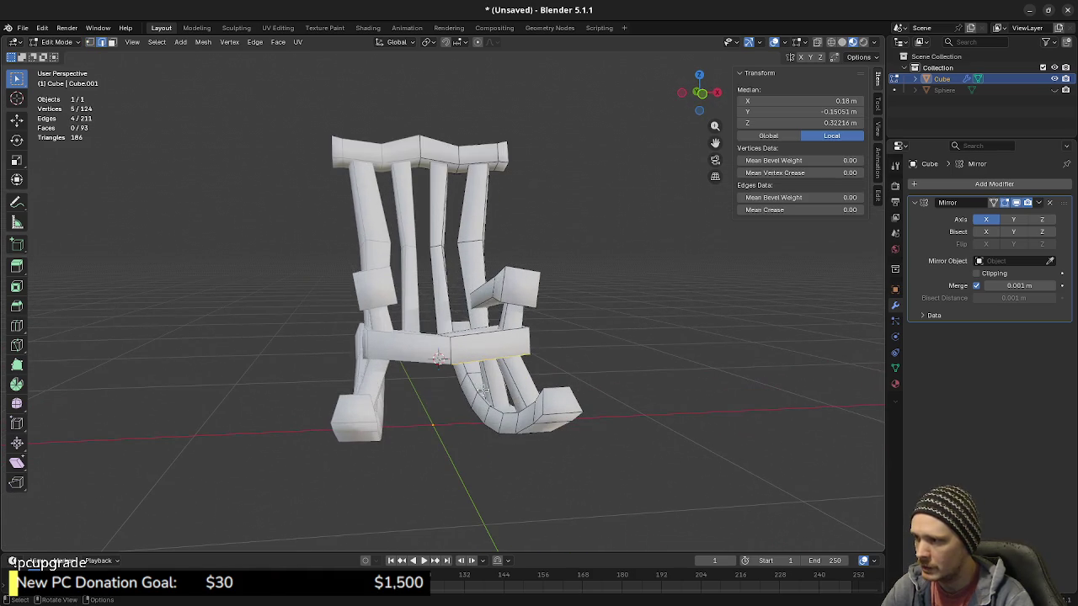
Step: Scale the front seat edges by 1.1 around the 3D cursor and return to Object Mode
click(429, 46)
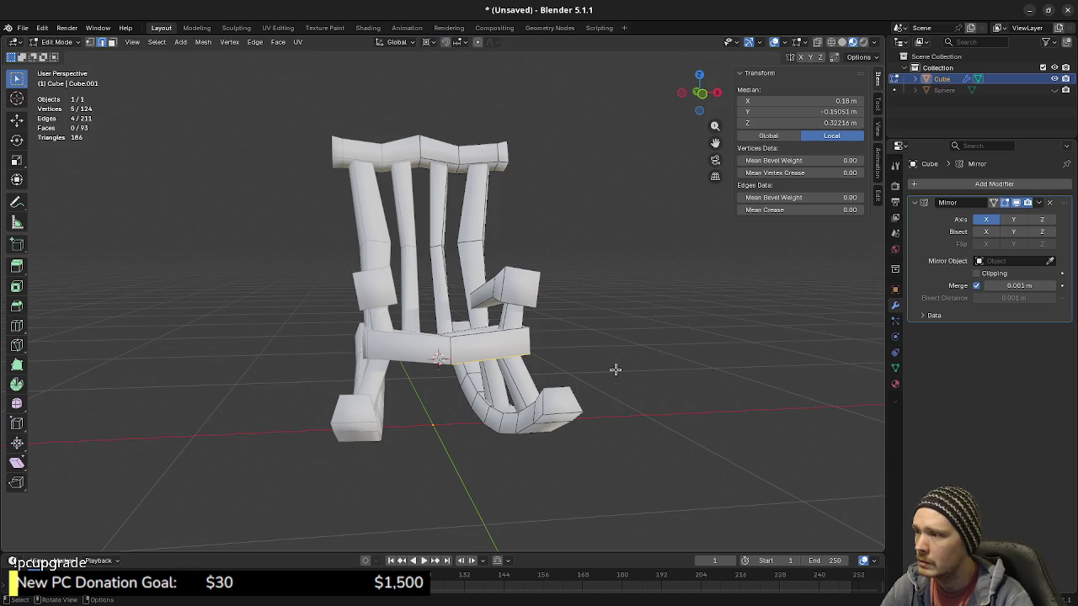
key(s)
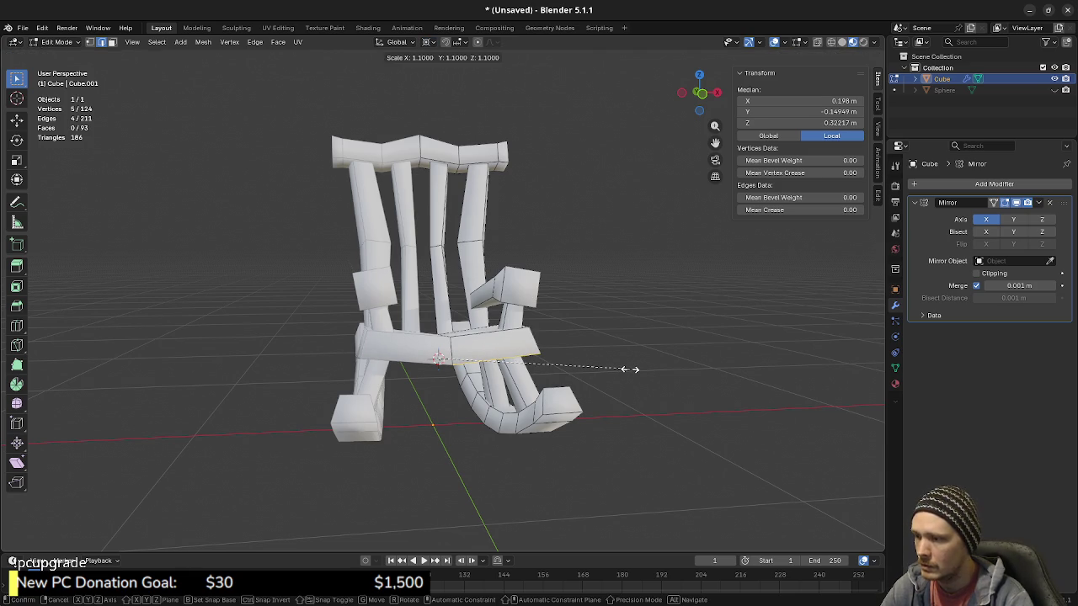
click(629, 369)
mouse_move(630, 369)
middle_down()
mouse_move(649, 336)
mouse_move(432, 340)
mouse_move(493, 346)
mouse_move(529, 367)
middle_up()
key(Tab)
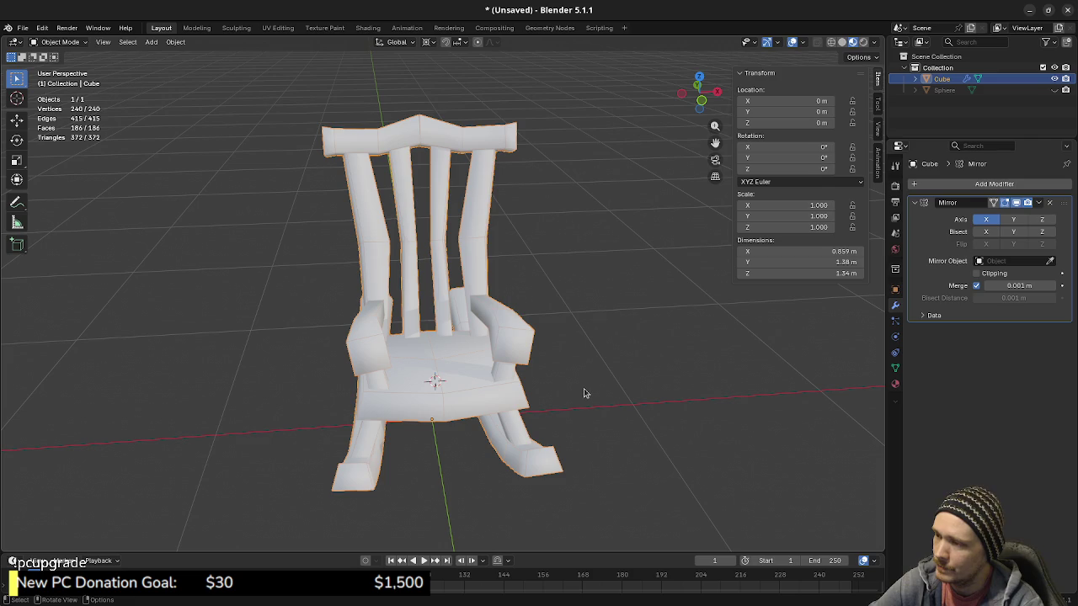
Step: In wireframe shading, edit the chair mesh and select the armrest's back end face
click(594, 419)
mouse_move(493, 418)
middle_down()
mouse_move(536, 407)
mouse_move(566, 383)
mouse_move(601, 390)
mouse_move(348, 432)
mouse_move(496, 383)
mouse_move(484, 336)
mouse_move(562, 389)
mouse_move(570, 378)
mouse_move(553, 370)
mouse_move(606, 399)
mouse_move(572, 353)
middle_up()
scroll(496, 383, up, 4)
scroll(517, 379, up, 2)
key(shift+z)
click(571, 361)
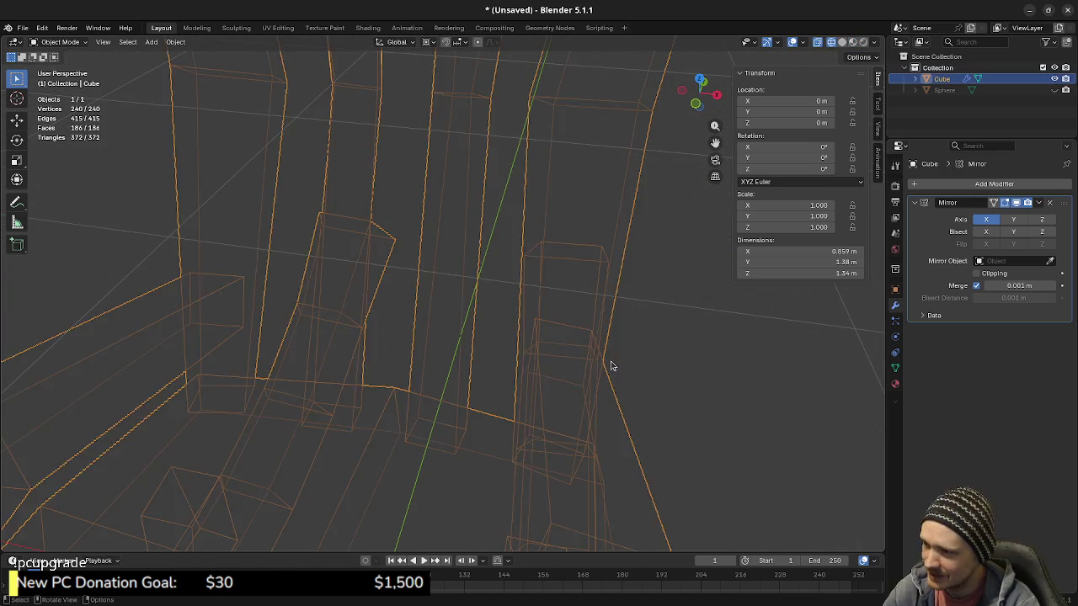
key(Tab)
drag(527, 301, 541, 325)
mouse_move(540, 325)
middle_down()
mouse_move(587, 368)
mouse_move(508, 349)
mouse_move(500, 326)
middle_up()
alt+click(407, 320)
Step: Back in solid shading, move the armrest end face -0.007417 m along X
mouse_move(404, 344)
middle_down()
mouse_move(505, 371)
mouse_move(560, 368)
middle_up()
key(z)
key(z)
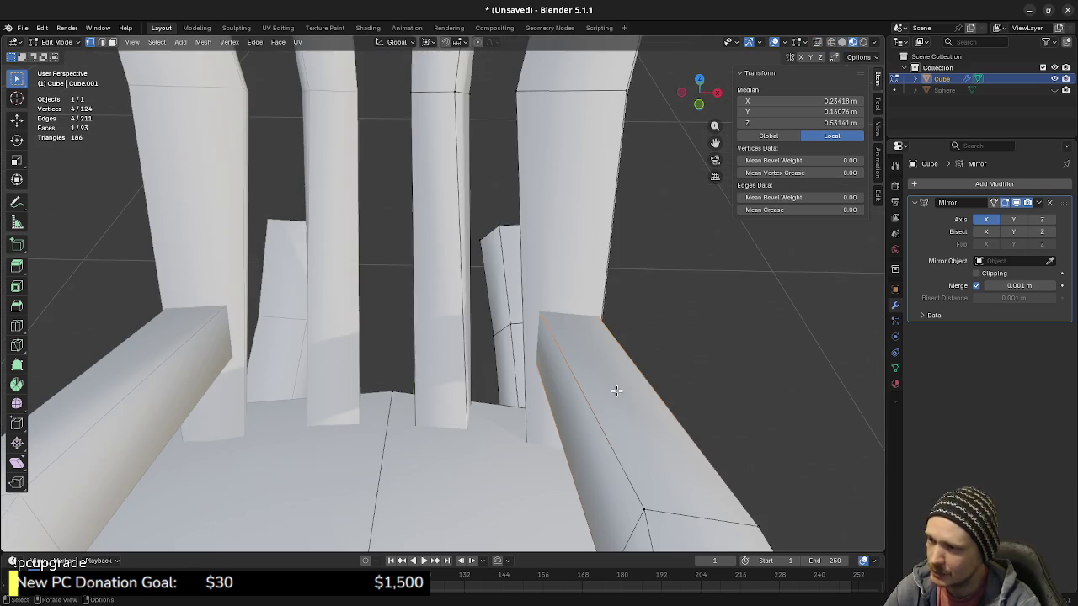
key(g)
key(x)
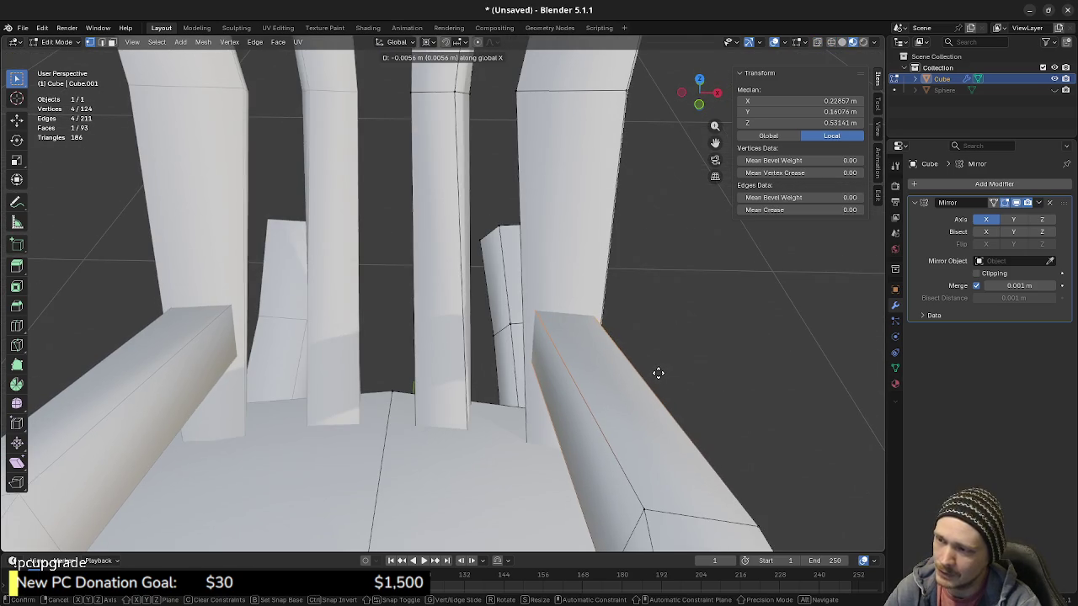
click(657, 374)
Step: Clear the mesh selection and inspect the adjusted armrest from nearby angles
mouse_move(656, 374)
middle_down()
mouse_move(611, 359)
mouse_move(652, 415)
middle_up()
click(682, 387)
middle_drag(678, 386, 671, 378)
scroll(536, 357, up, 6)
scroll(561, 342, up, 1)
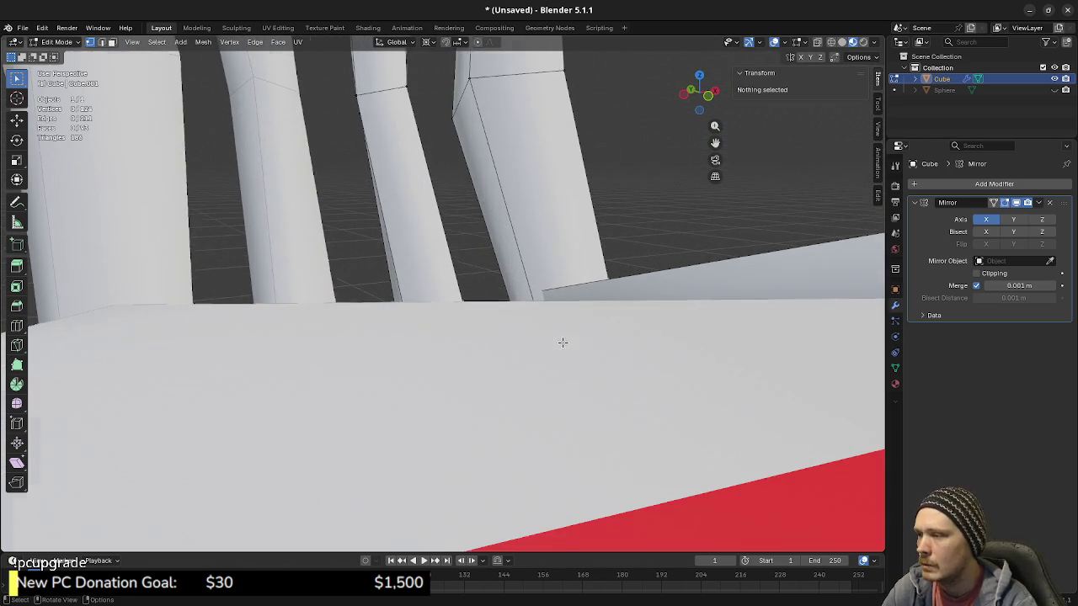
scroll(618, 337, down, 3)
scroll(619, 370, down, 2)
scroll(618, 370, down, 3)
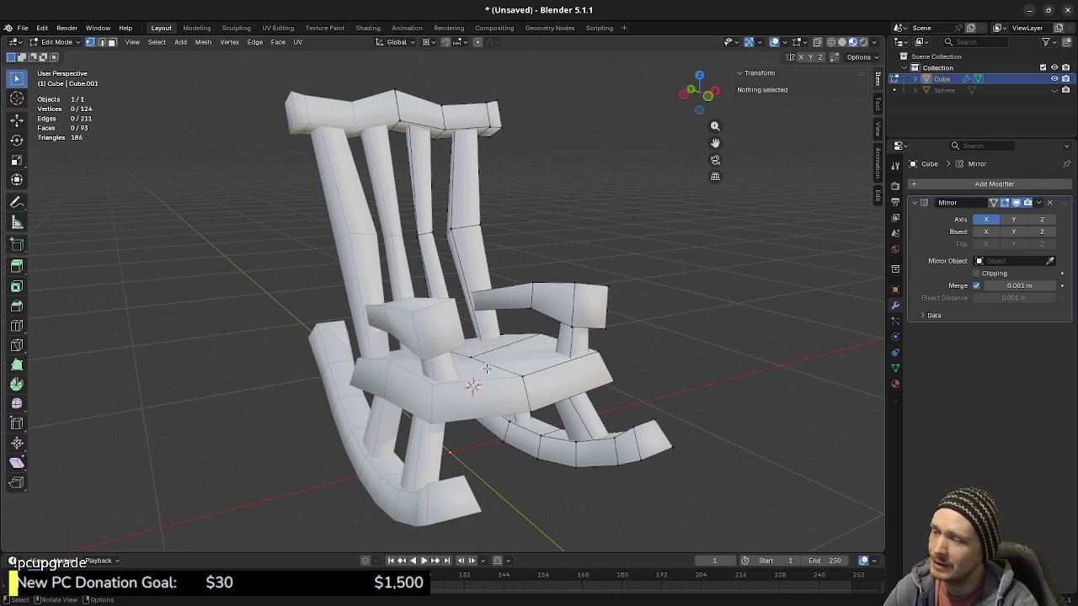
Step: Inspect the finished chair from side and front angles, then bring up the Save Blender File dialog with Ctrl+S
mouse_move(492, 371)
middle_down()
mouse_move(488, 383)
mouse_move(461, 372)
middle_up()
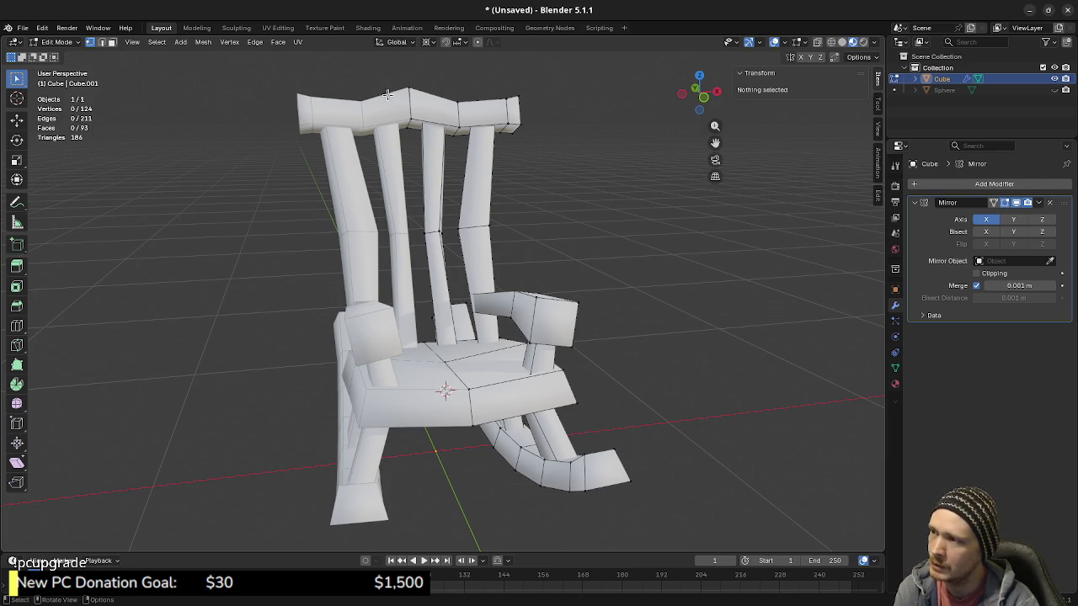
middle_drag(353, 242, 337, 160)
mouse_move(372, 228)
middle_down()
mouse_move(411, 277)
mouse_move(374, 227)
mouse_move(384, 282)
middle_up()
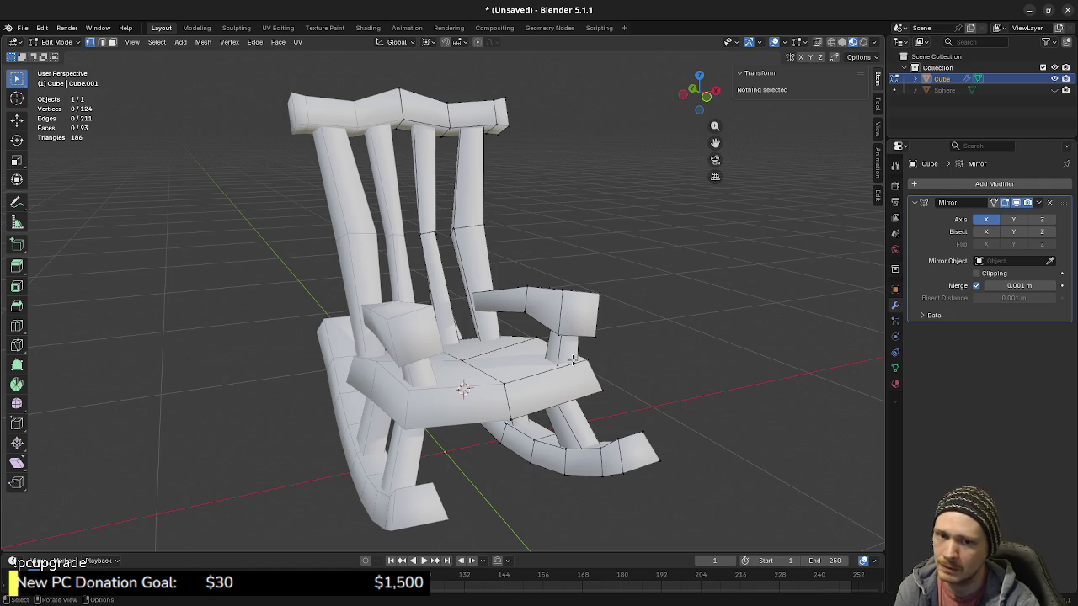
middle_drag(613, 370, 596, 368)
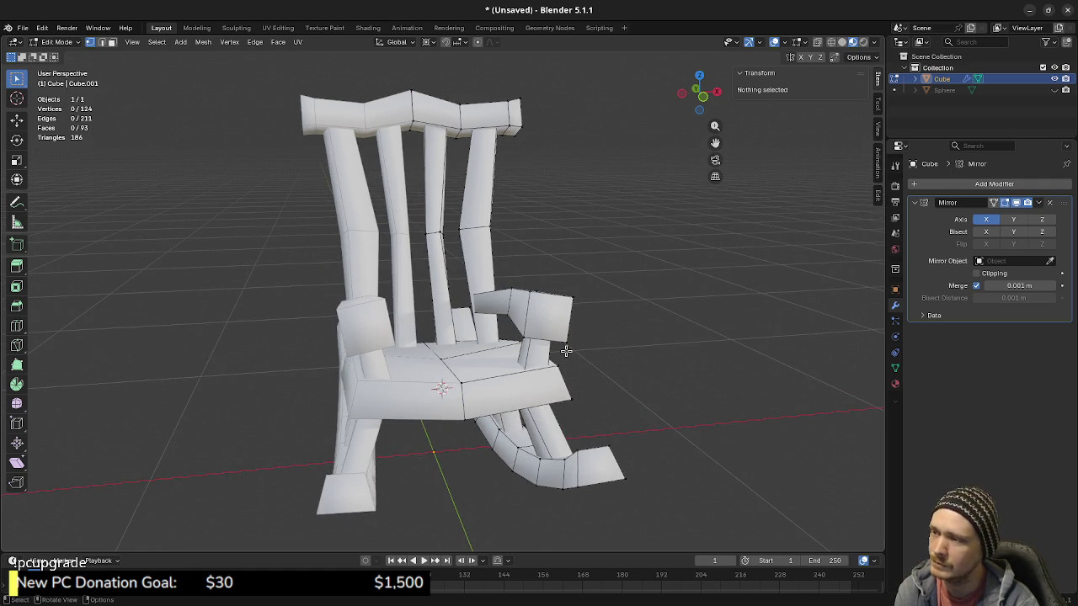
mouse_move(492, 362)
middle_down()
mouse_move(469, 412)
mouse_move(503, 390)
mouse_move(459, 383)
middle_up()
key(ctrl+s)
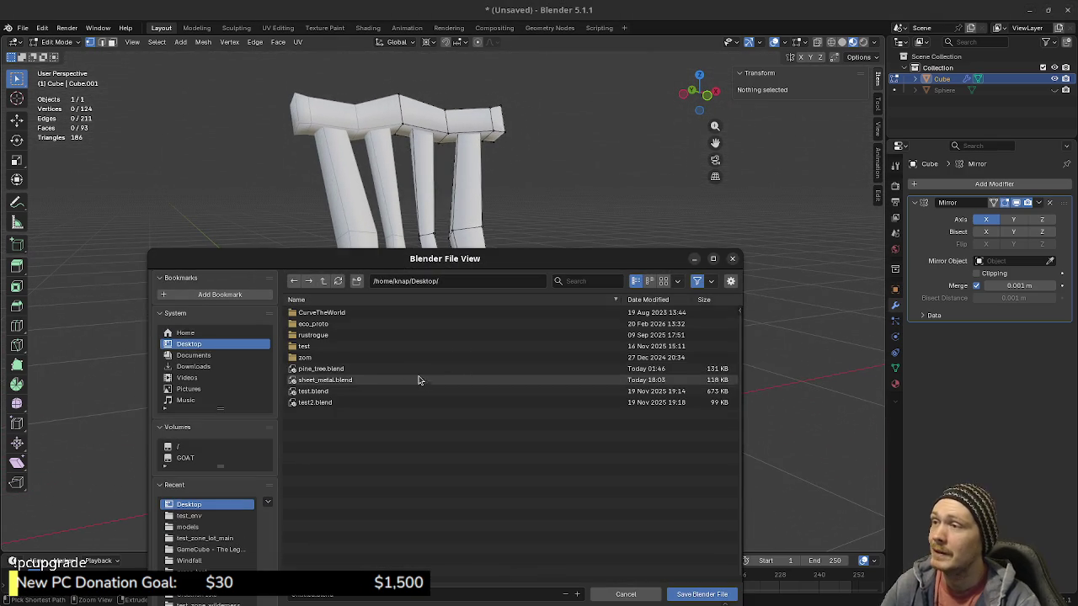
Step: Close the file browser and save the chair as rocking_chair.blend in Documents/models/rocking_chair
key(Escape)
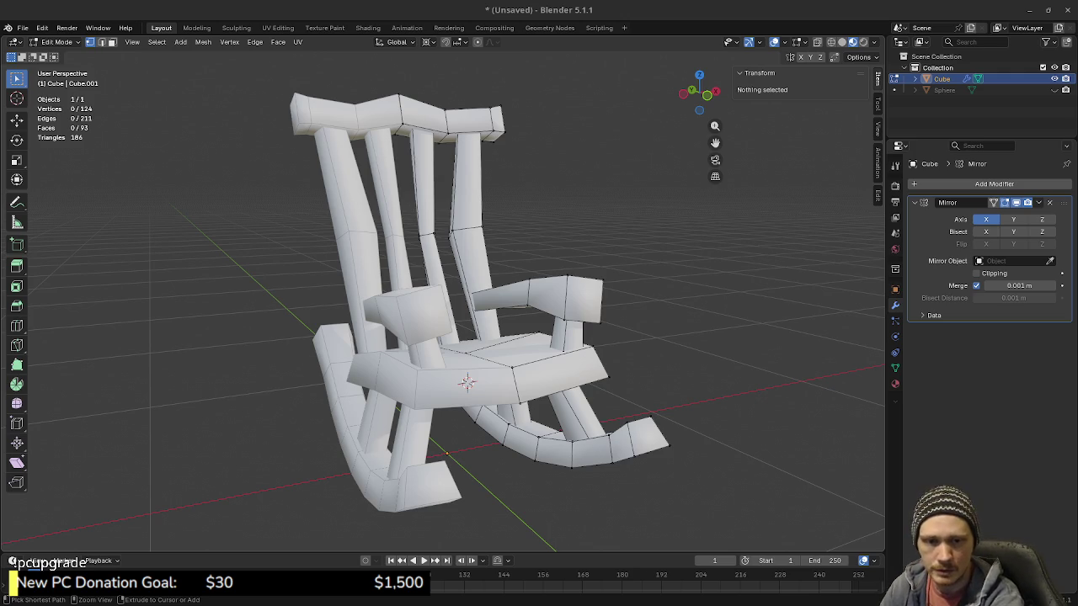
key(ctrl+s)
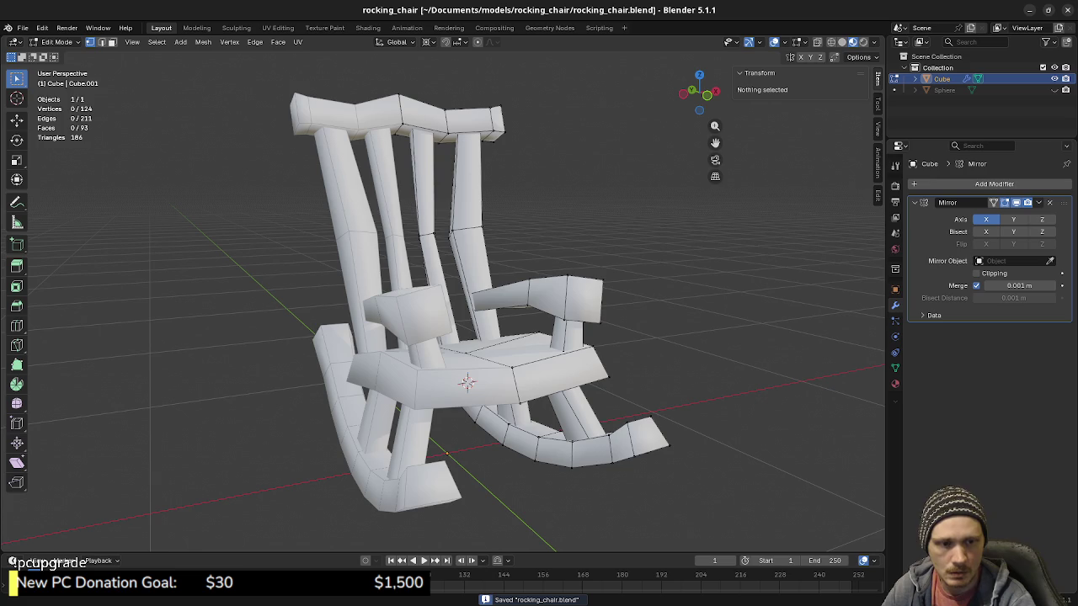
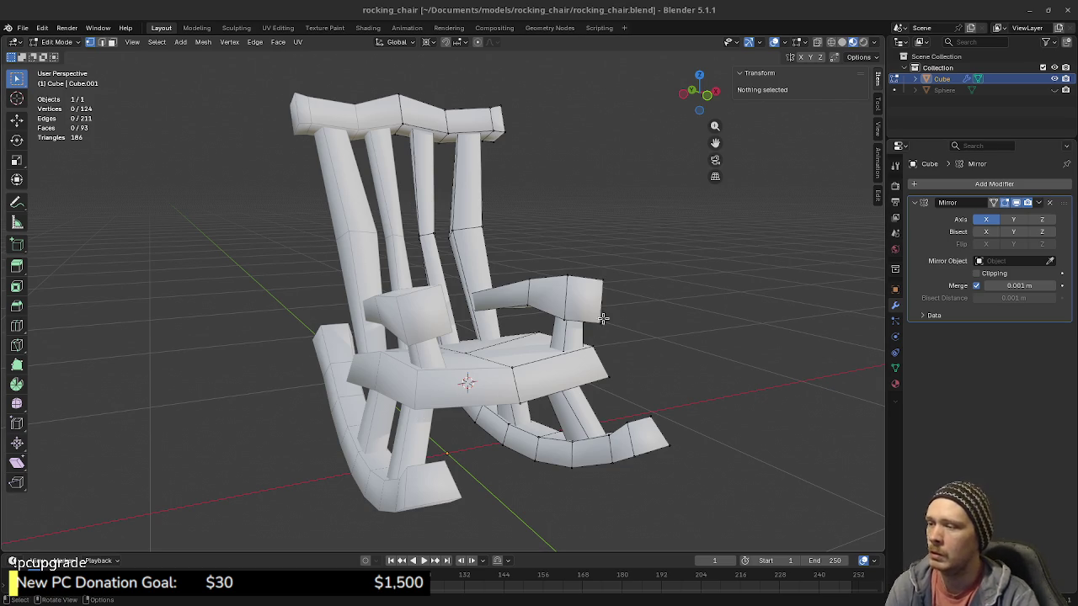
Step: Select the top rail's middle face in face mode, test an extrusion, and undo it
mouse_move(548, 335)
middle_down()
mouse_move(453, 337)
mouse_move(515, 292)
mouse_move(531, 295)
mouse_move(488, 249)
mouse_move(503, 340)
middle_up()
key(3)
click(518, 278)
scroll(530, 294, up, 2)
scroll(536, 265, up, 2)
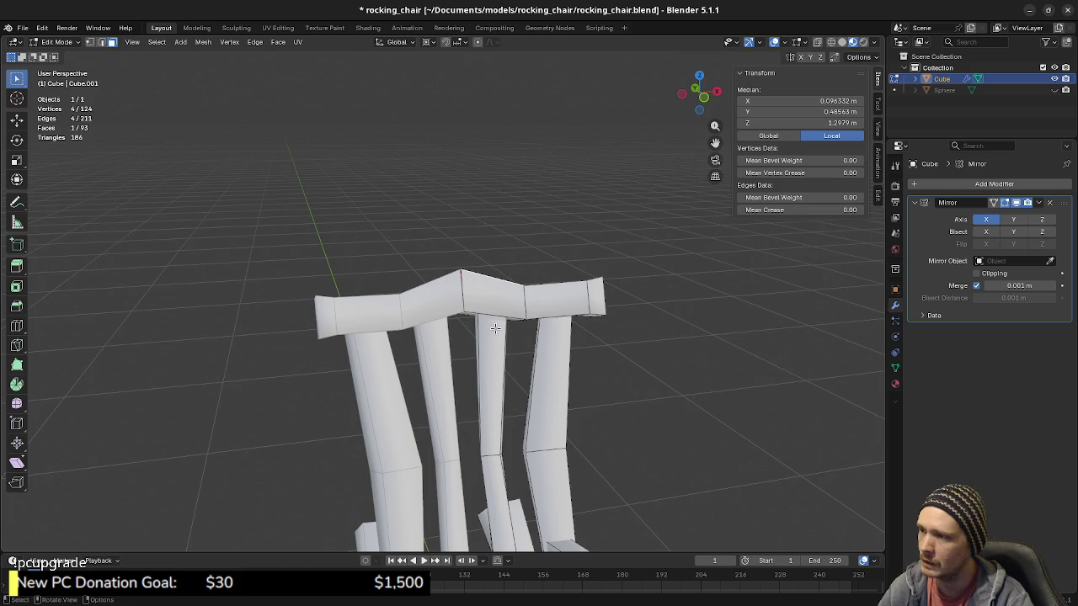
key(e)
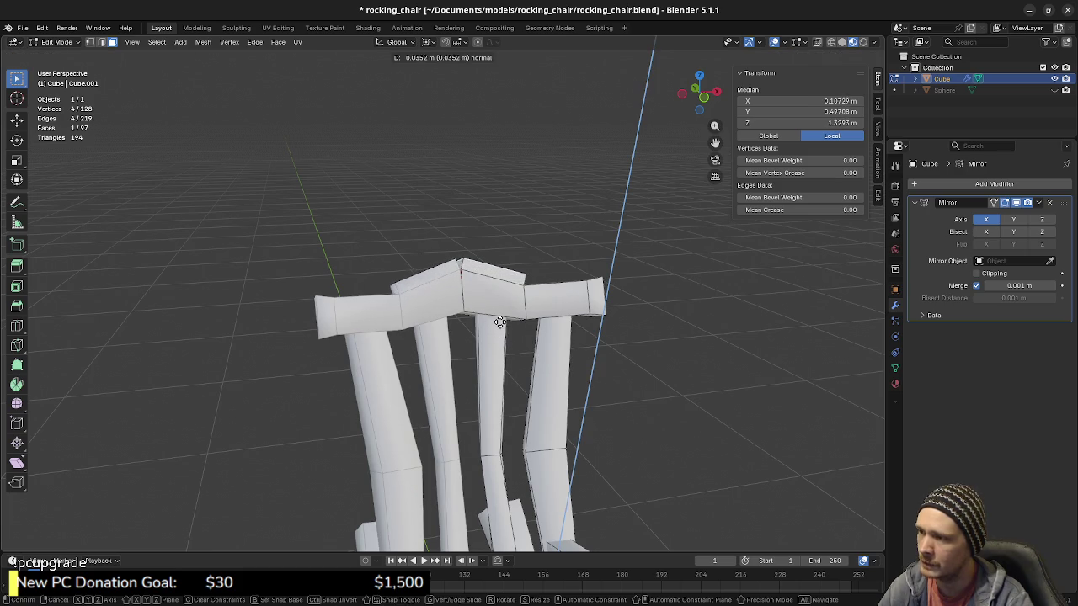
right_click(498, 316)
key(ctrl+z)
Step: Tick Clipping in the Mirror modifier and retest the top-rail extrusion, undoing it afterwards
click(977, 271)
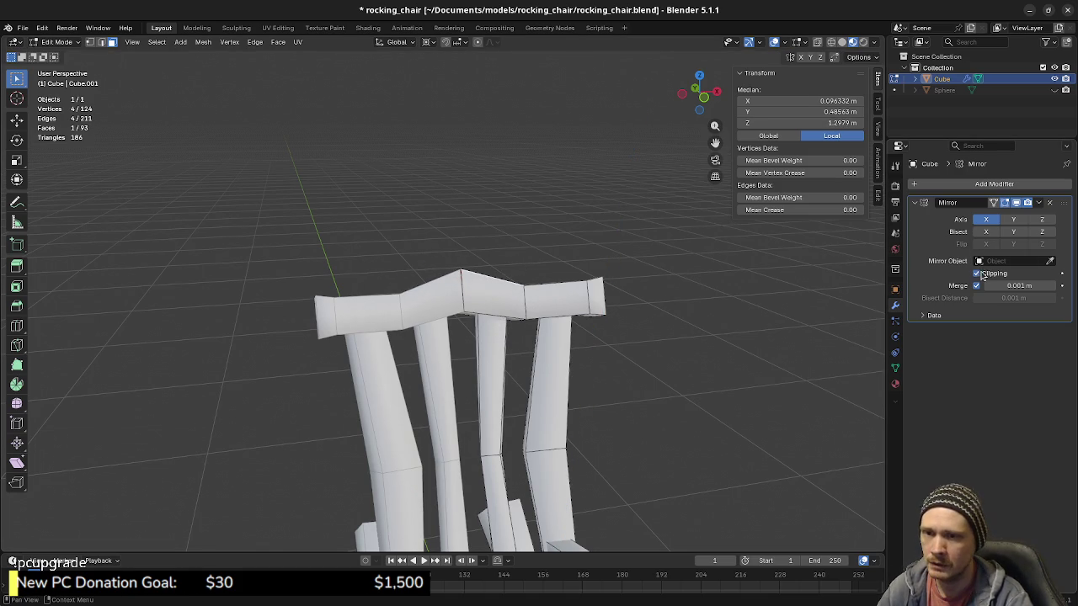
key(e)
right_click(531, 366)
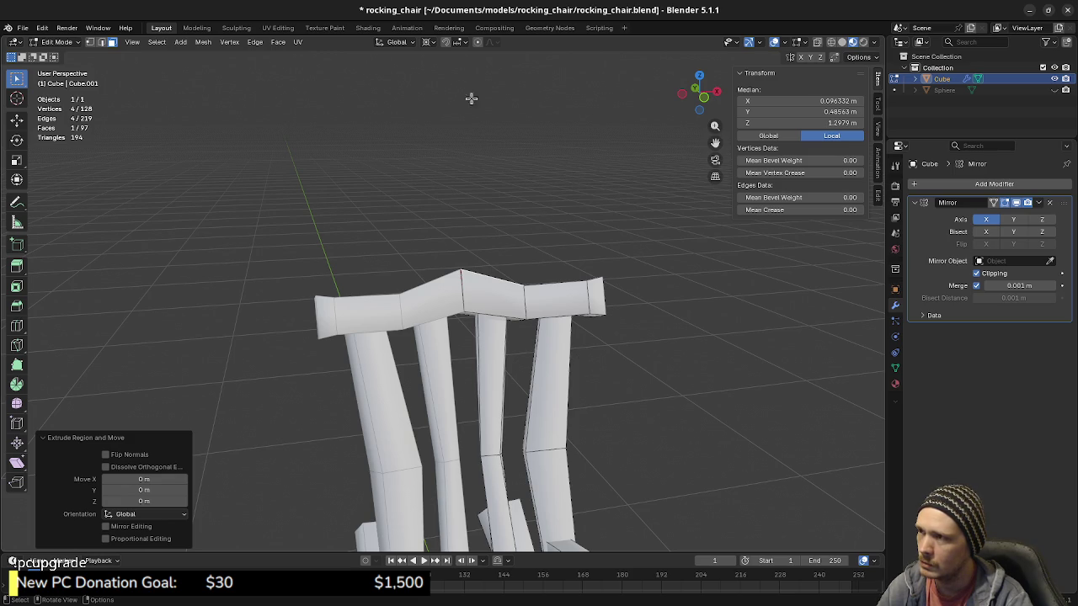
click(430, 42)
click(461, 118)
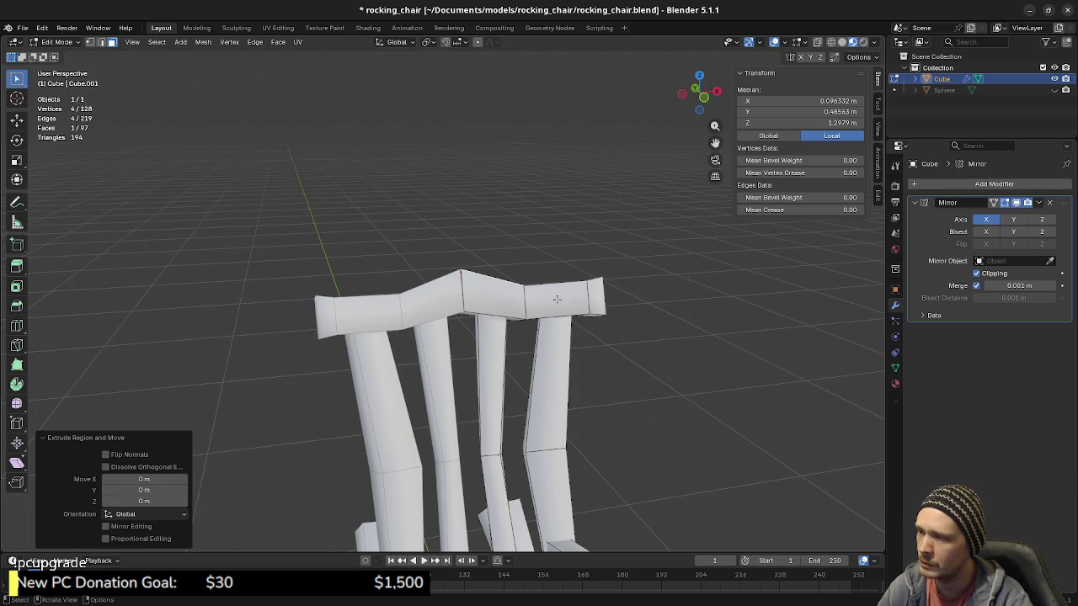
key(ctrl+z)
mouse_move(488, 294)
middle_down()
mouse_move(508, 297)
mouse_move(415, 291)
middle_up()
key(e)
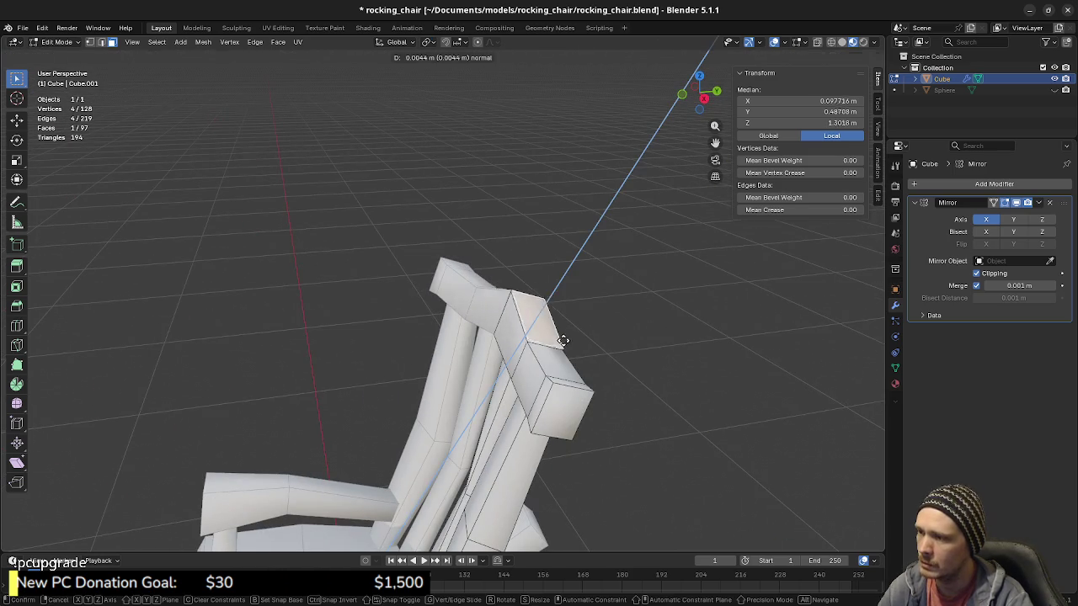
click(564, 331)
mouse_move(565, 331)
middle_down()
mouse_move(505, 336)
mouse_move(452, 294)
middle_up()
key(ctrl+z)
scroll(480, 324, up, 3)
Step: Turn on X-ray and slide the top rail's centre edge along X
key(alt+z)
drag(545, 288, 545, 288)
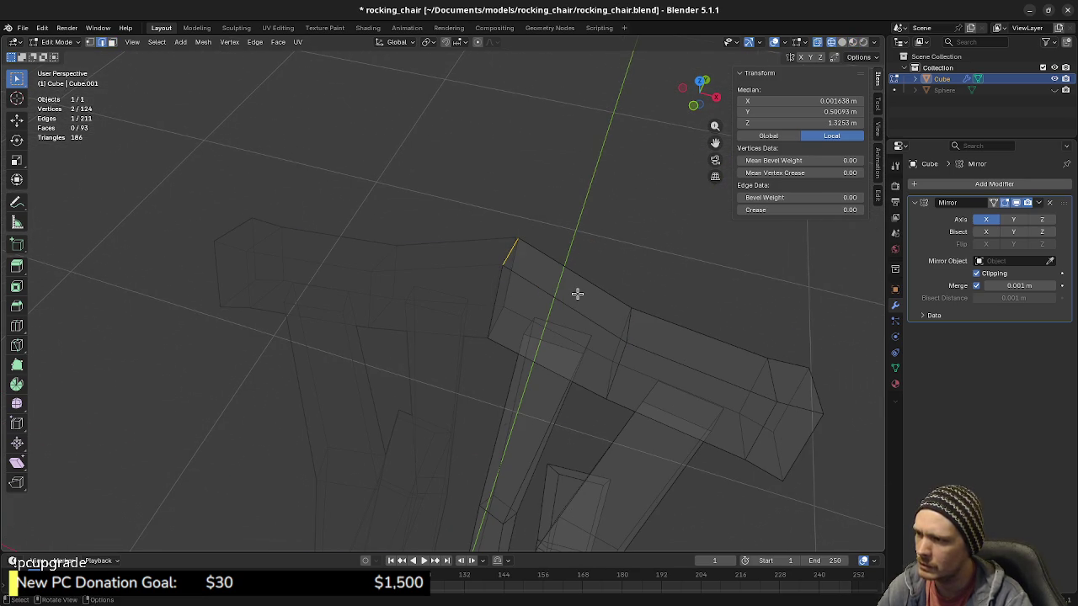
key(g)
key(x)
click(496, 280)
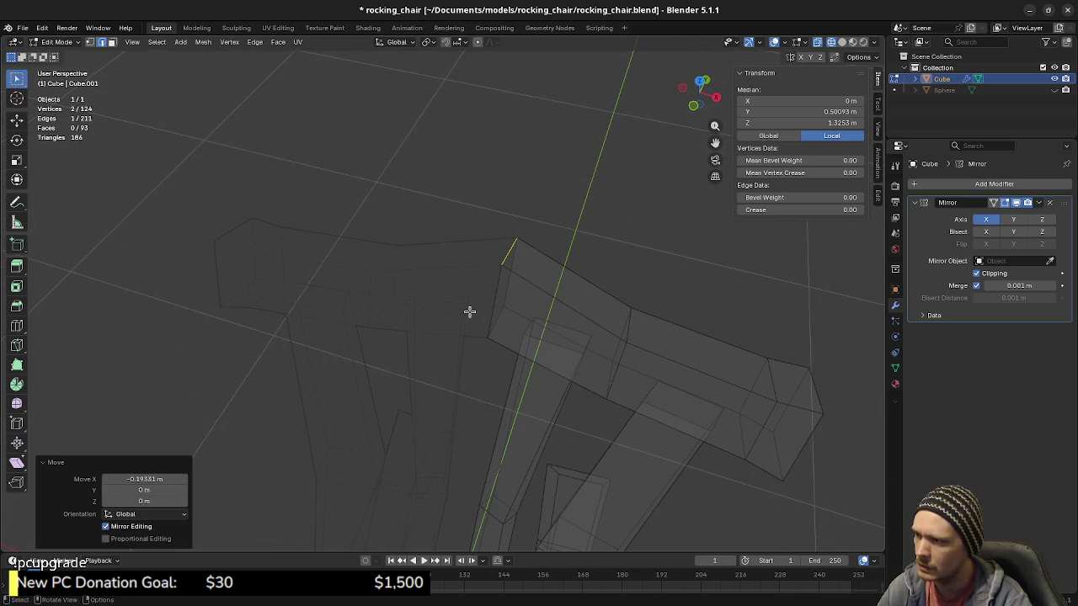
Step: In vertex mode, box-select the rail's single centre edge and move it along X onto the centre line
alt+click(499, 359)
key(1)
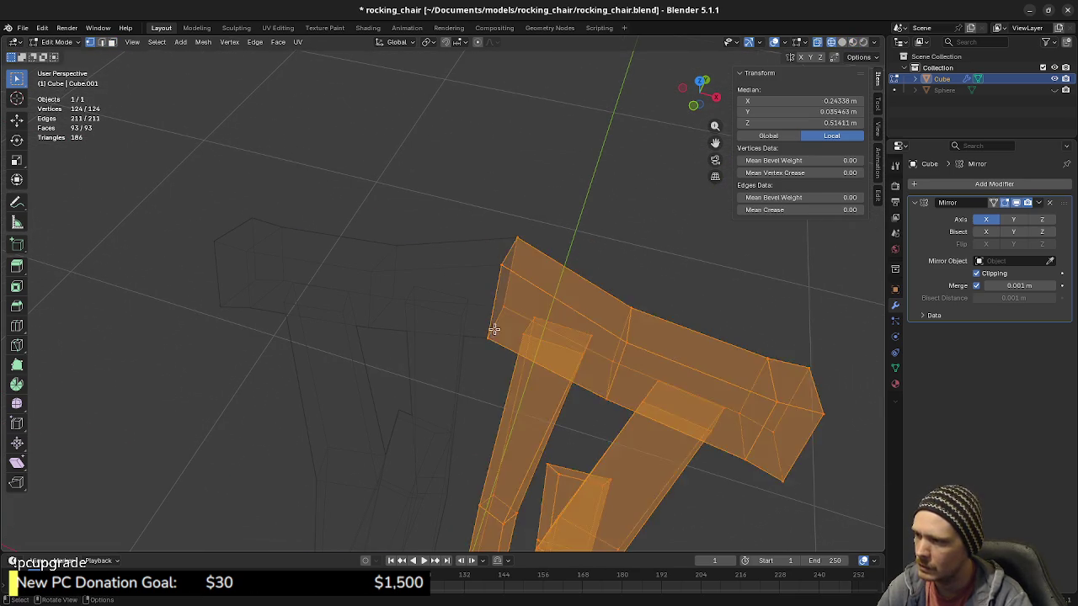
drag(479, 334, 497, 353)
shift+click(498, 293)
key(g)
key(x)
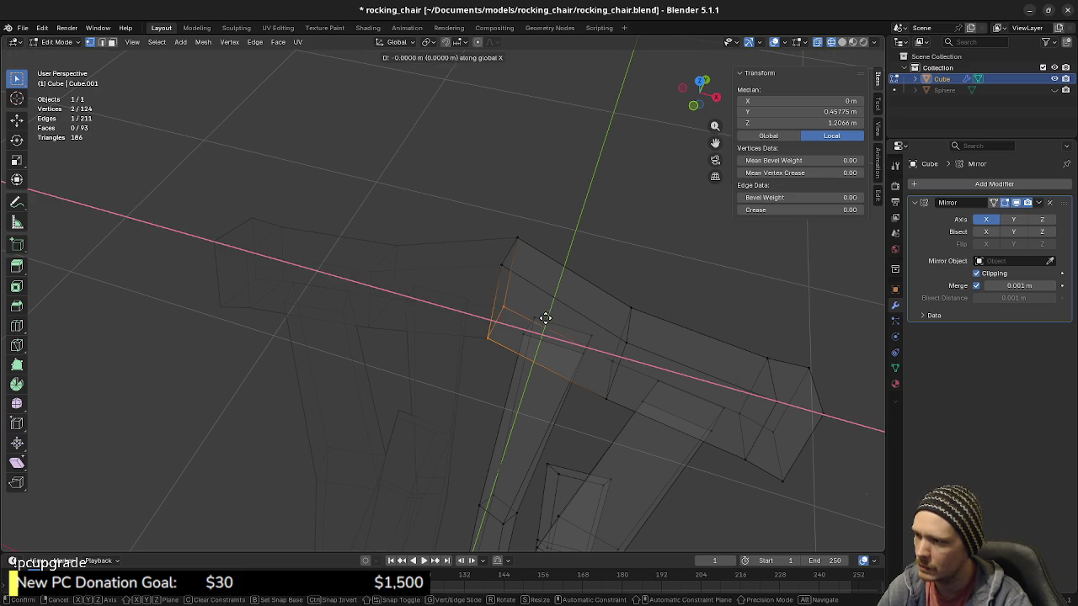
click(493, 313)
Step: Deselect all, reselect the top rail's centre face in face mode, and bring up the shading pie
right_click(493, 312)
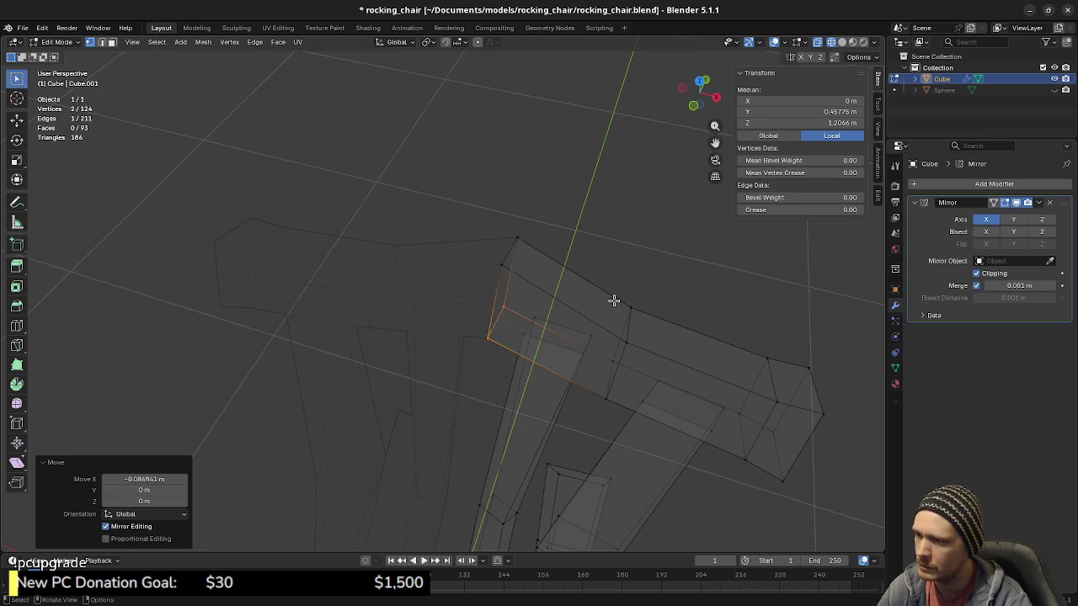
key(a)
key(a)
key(3)
click(569, 287)
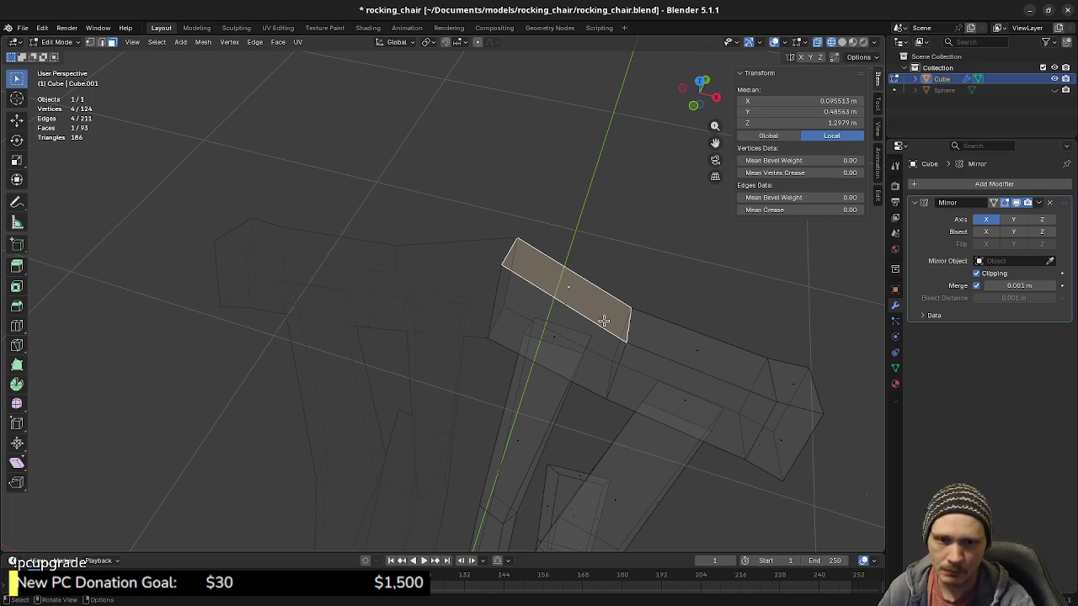
scroll(623, 324, down, 3)
mouse_move(621, 331)
middle_down()
mouse_move(565, 428)
mouse_move(589, 303)
mouse_move(596, 369)
middle_up()
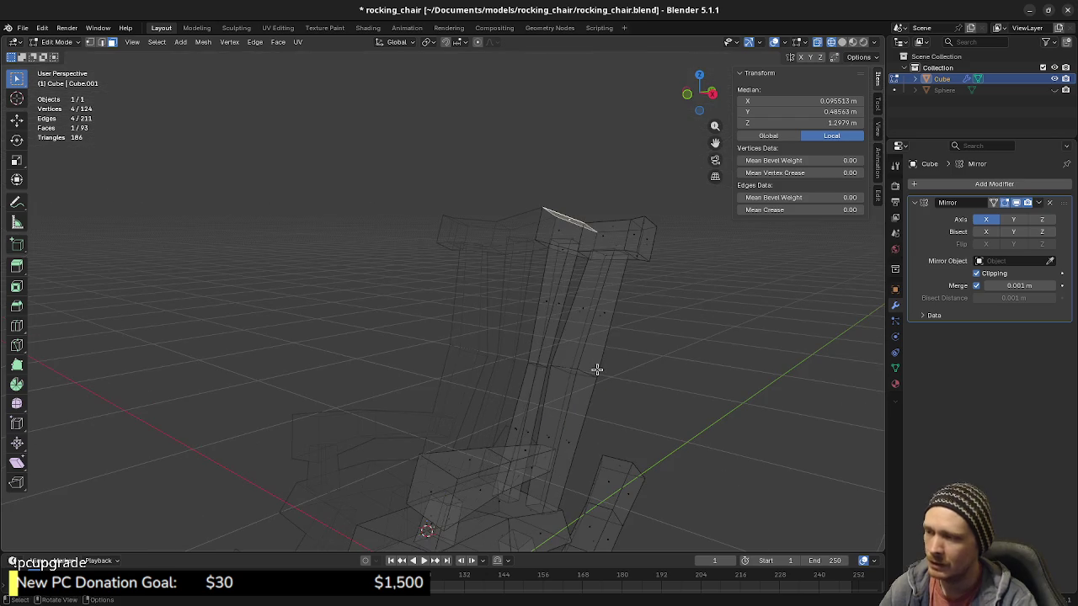
key(z)
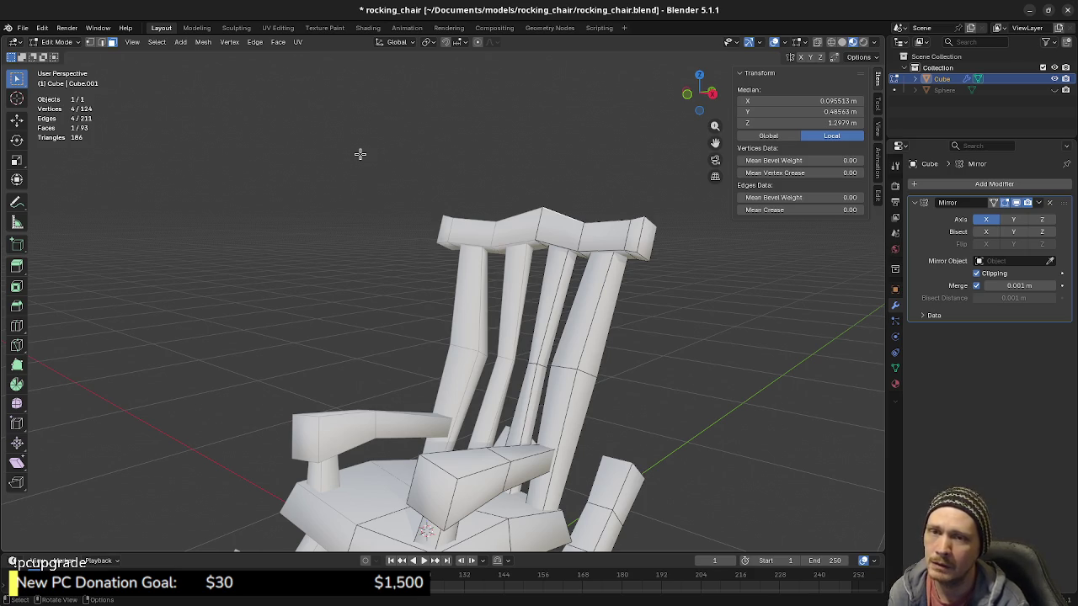
Step: Orbit slightly to view the now opaque chair with X-ray off
middle_drag(561, 159, 553, 185)
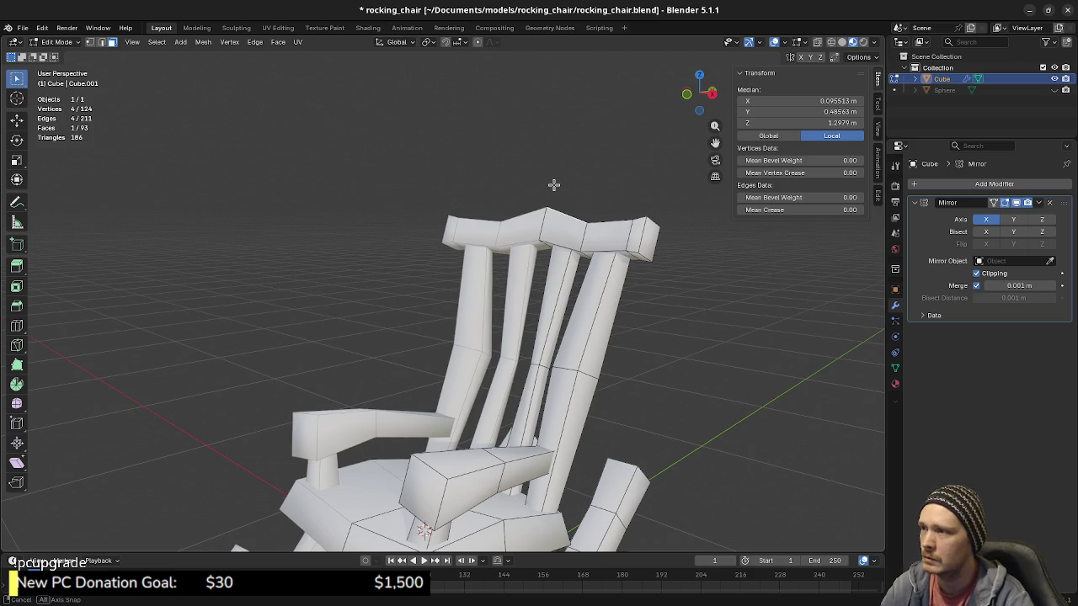
Step: Save rocking_chair.blend with Ctrl+S
key(ctrl+s)
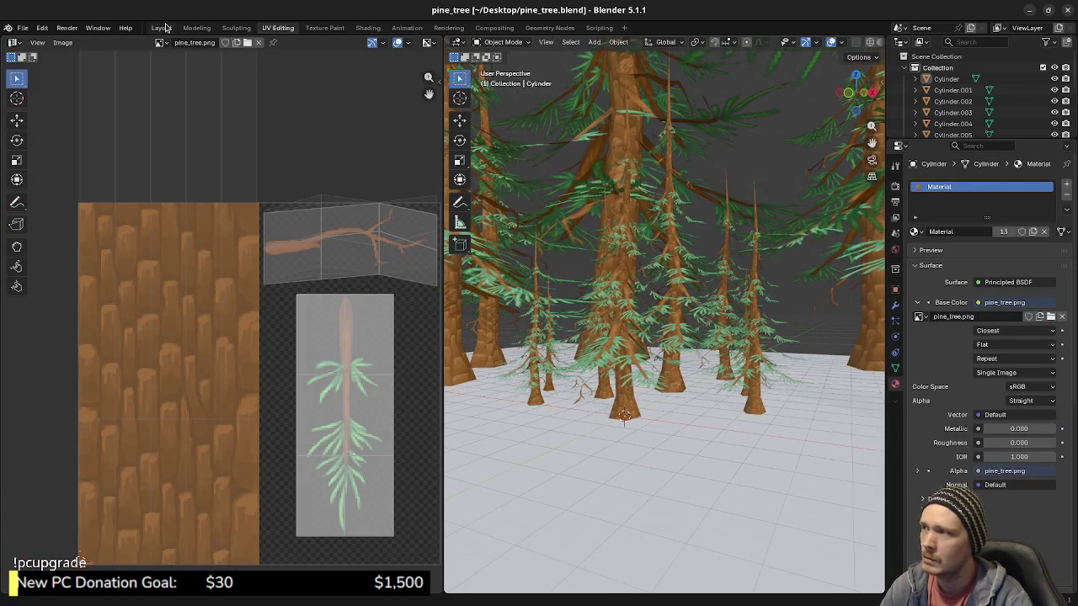
Step: In the Layout workspace, walk-navigate among the pine trees, briefly check UV Editing, then return
click(161, 28)
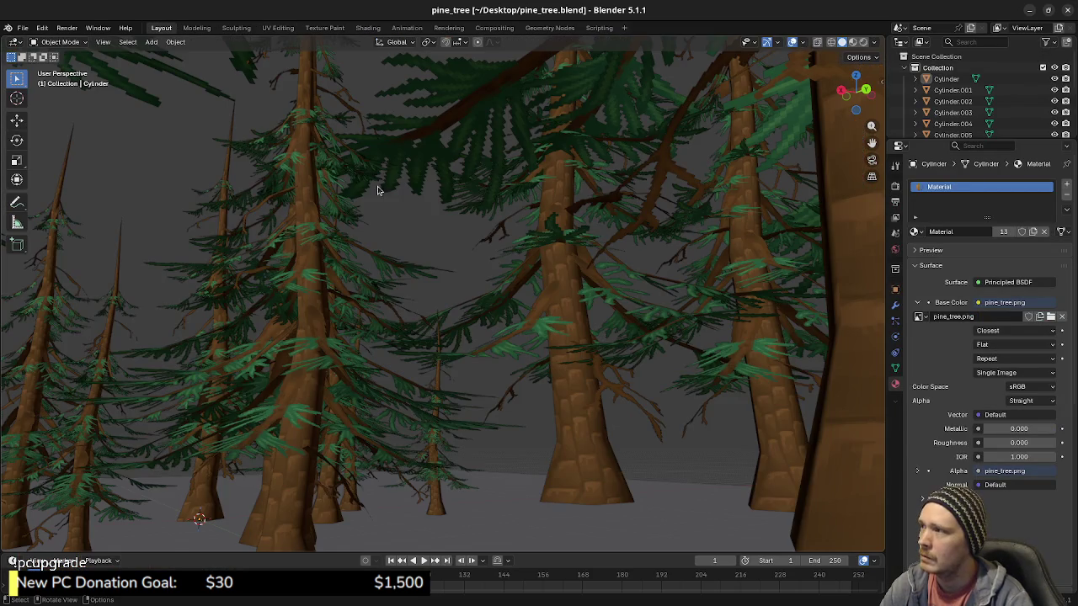
right_click(474, 204)
key(Escape)
key(shift+grave)
key(w)
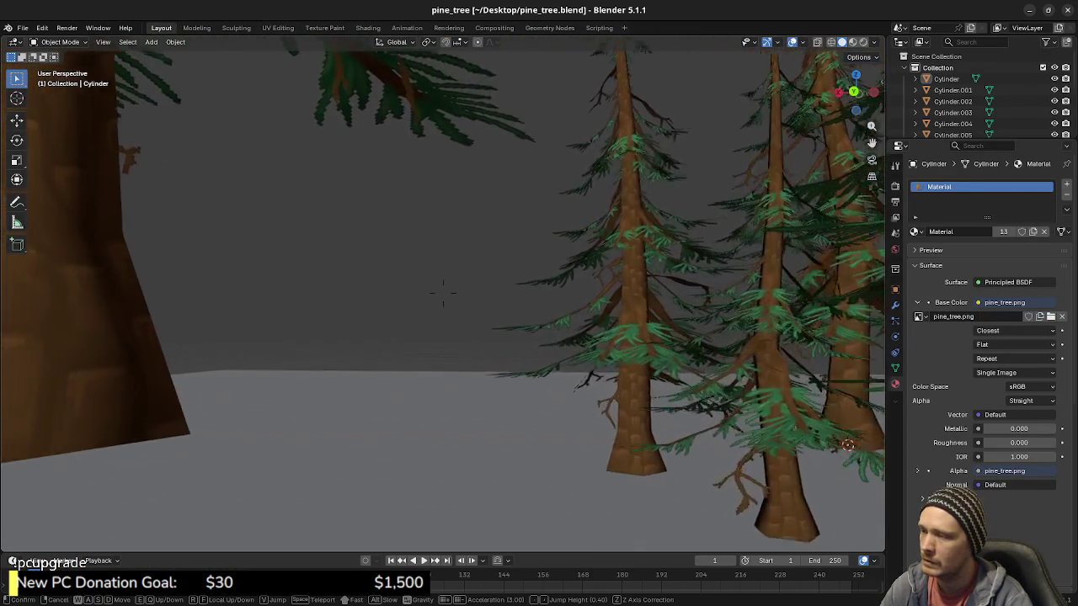
key(s)
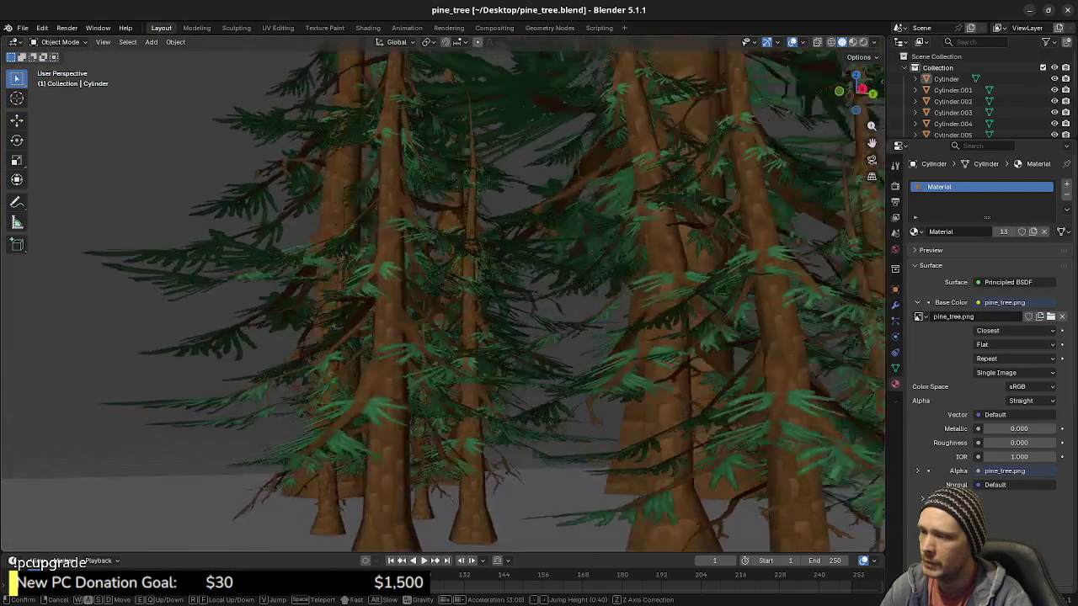
key(w)
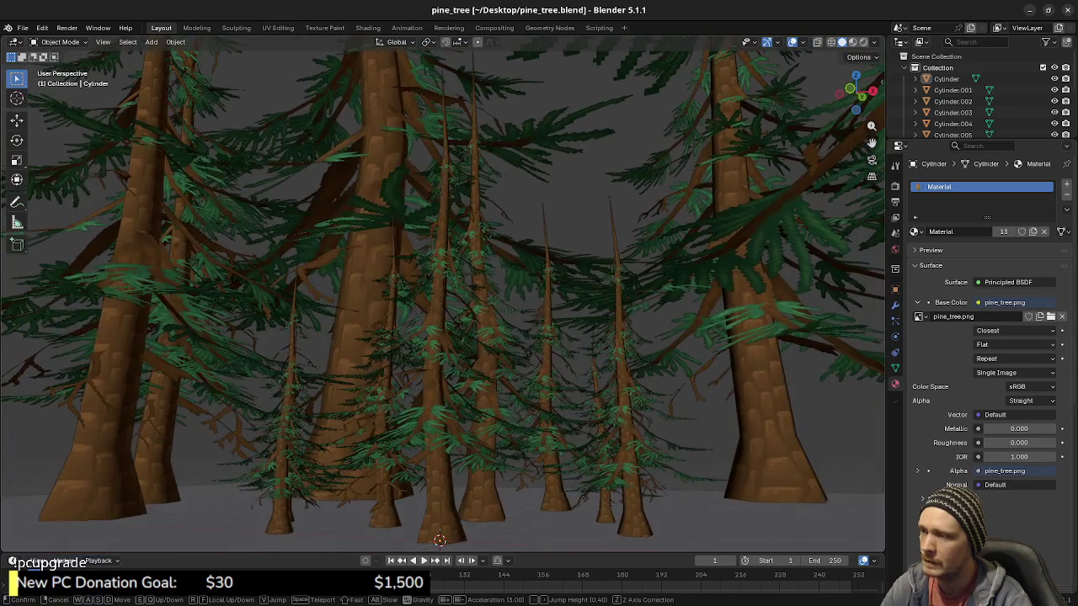
key(Return)
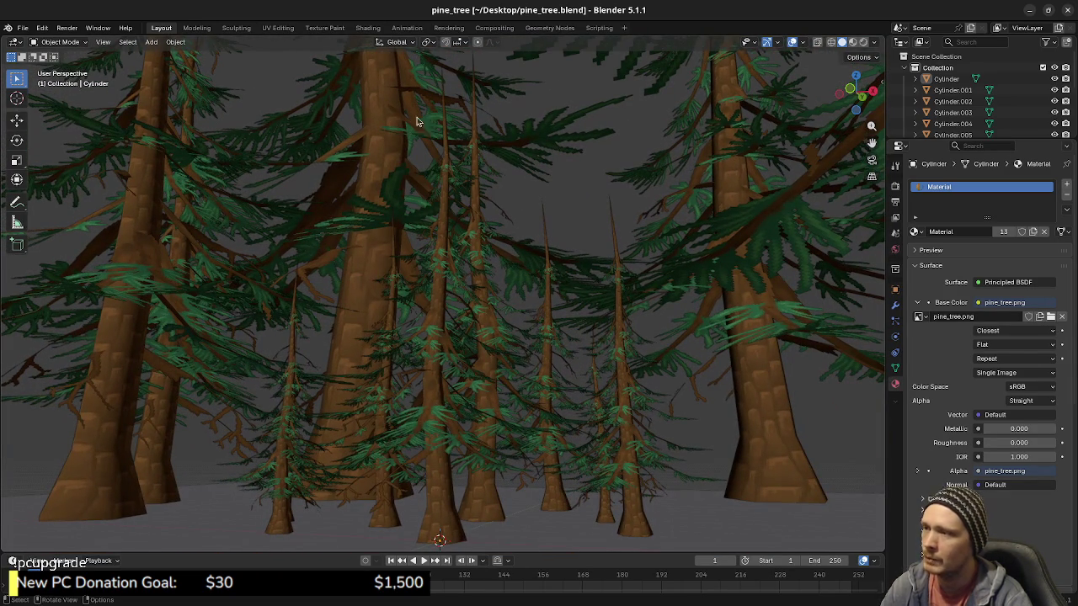
click(278, 28)
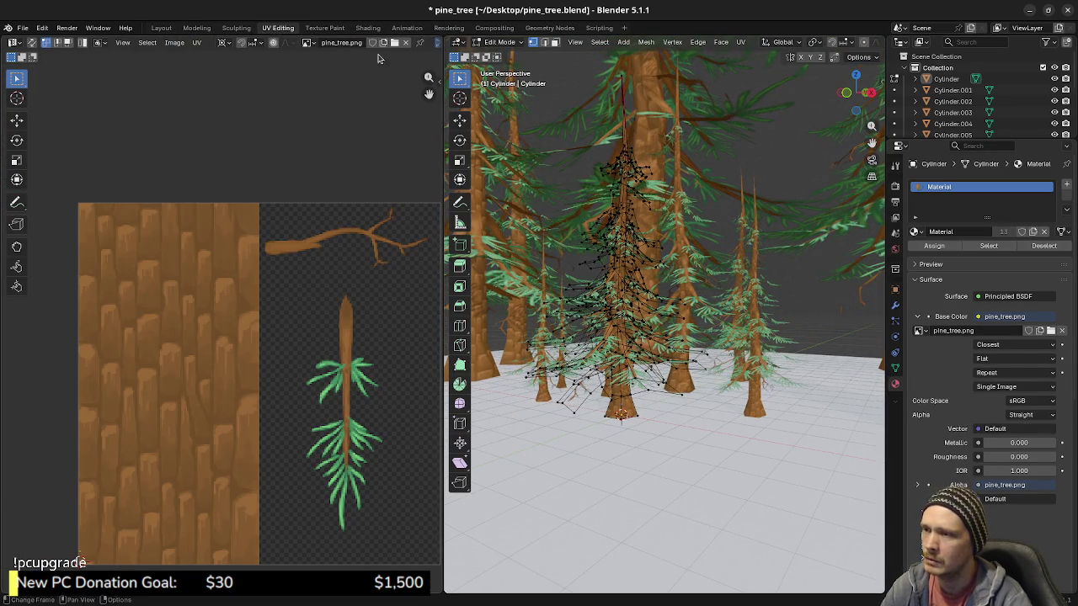
click(161, 28)
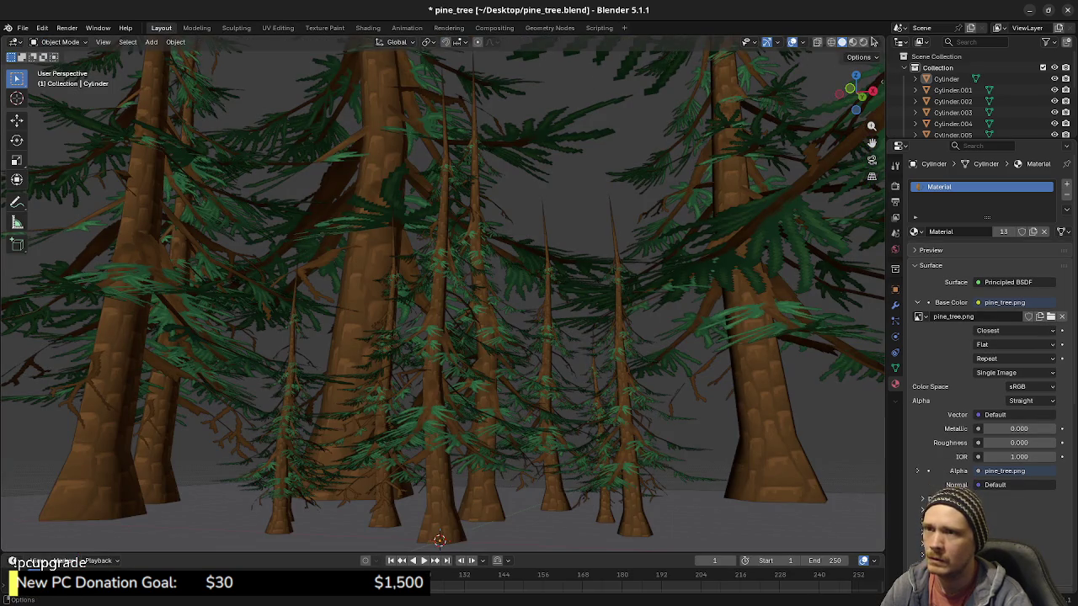
Step: Set viewport shading Lighting to Flat with Outline unchecked and Shadow left off
click(875, 44)
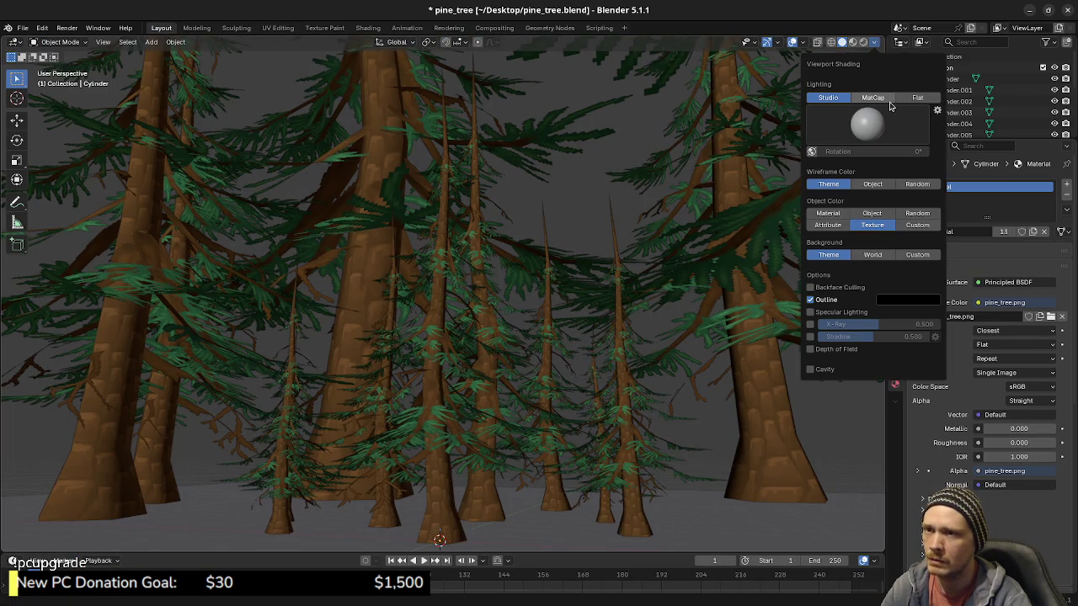
click(917, 98)
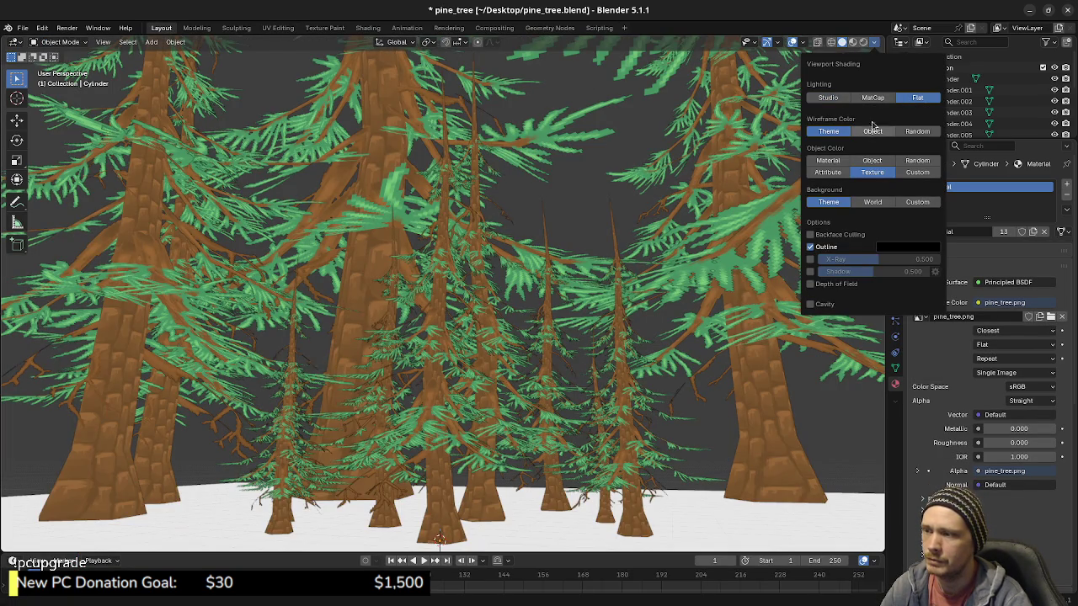
click(825, 249)
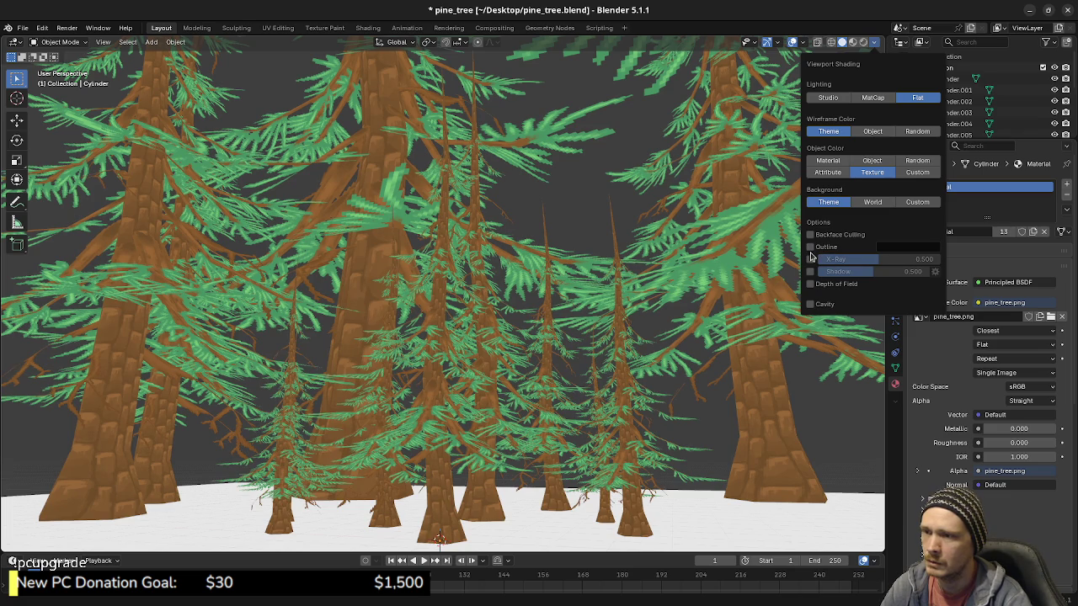
click(810, 247)
click(810, 247)
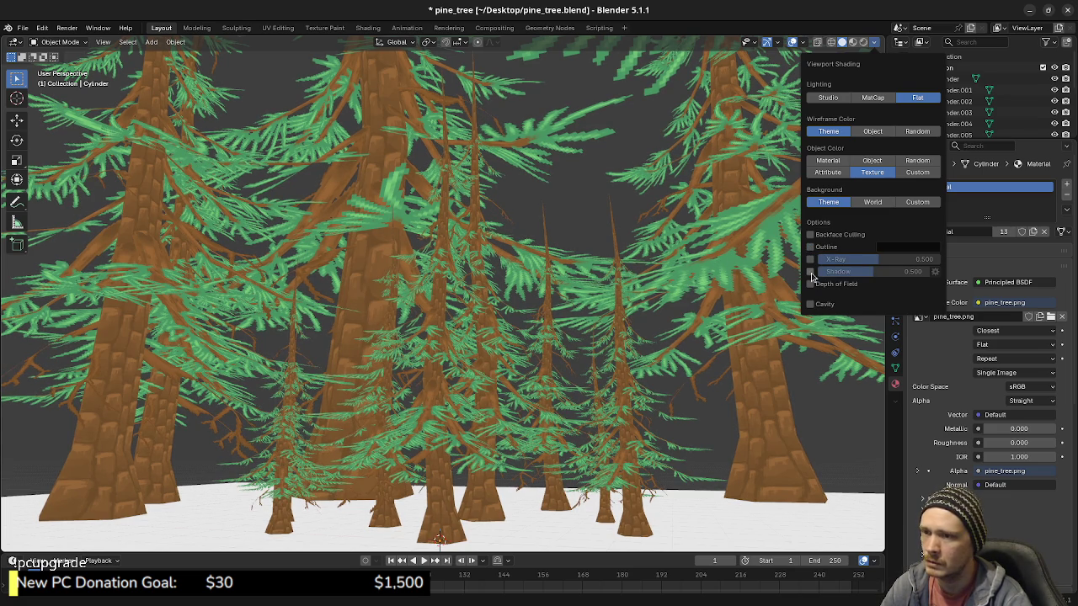
click(810, 272)
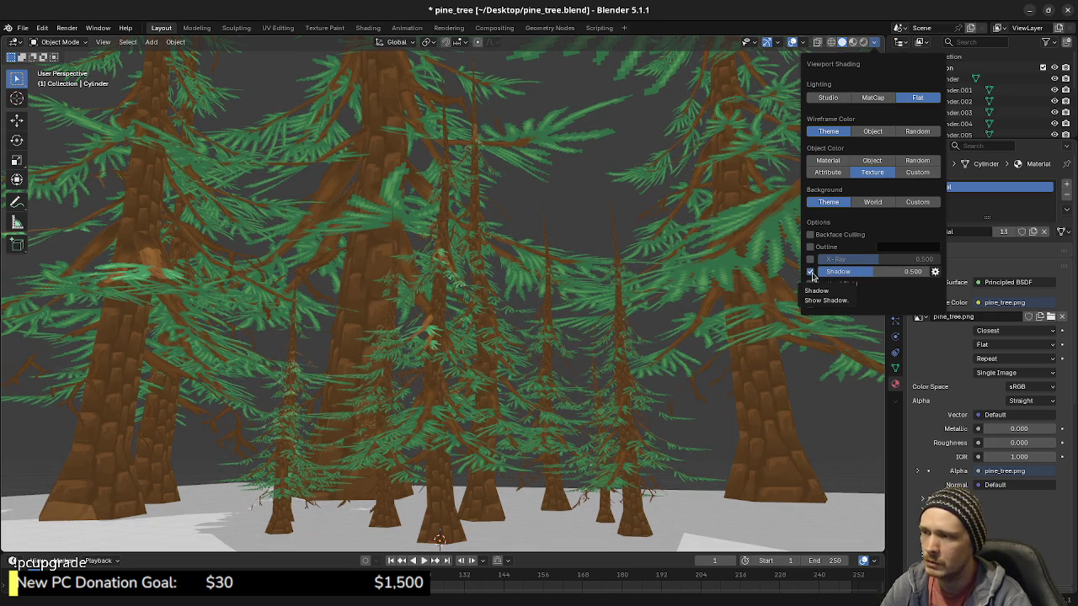
click(810, 272)
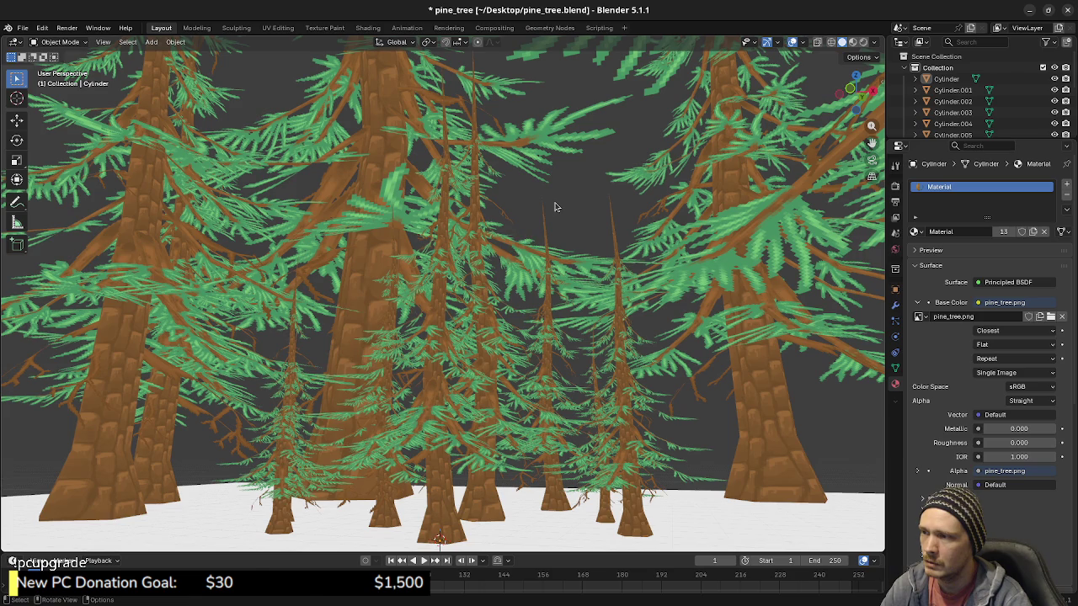
Step: Walk-navigate down to ground level among the tree trunks
key(shift+grave)
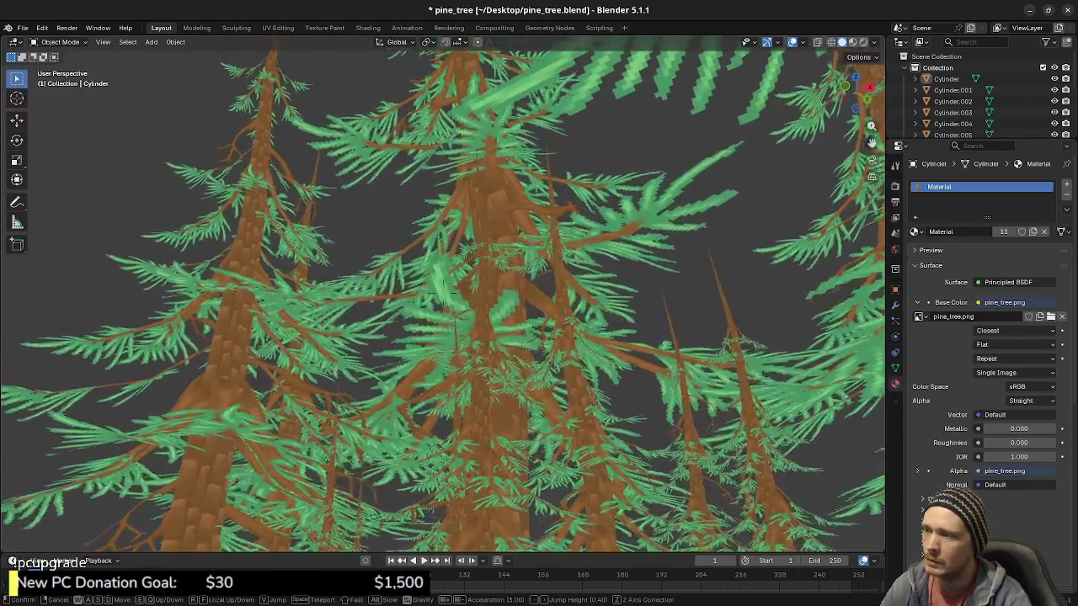
key(Tab)
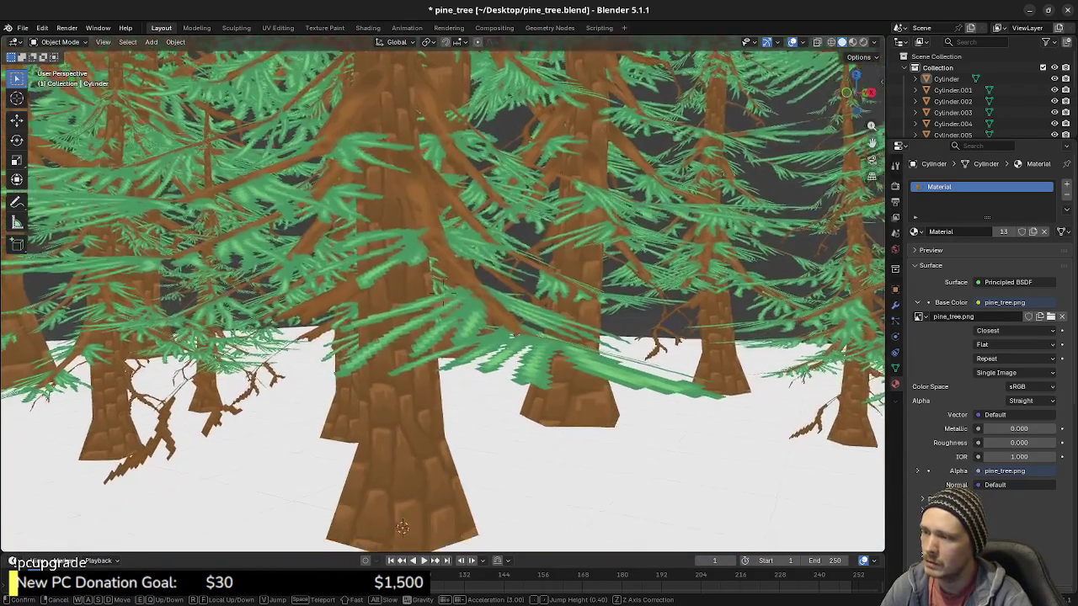
key(Return)
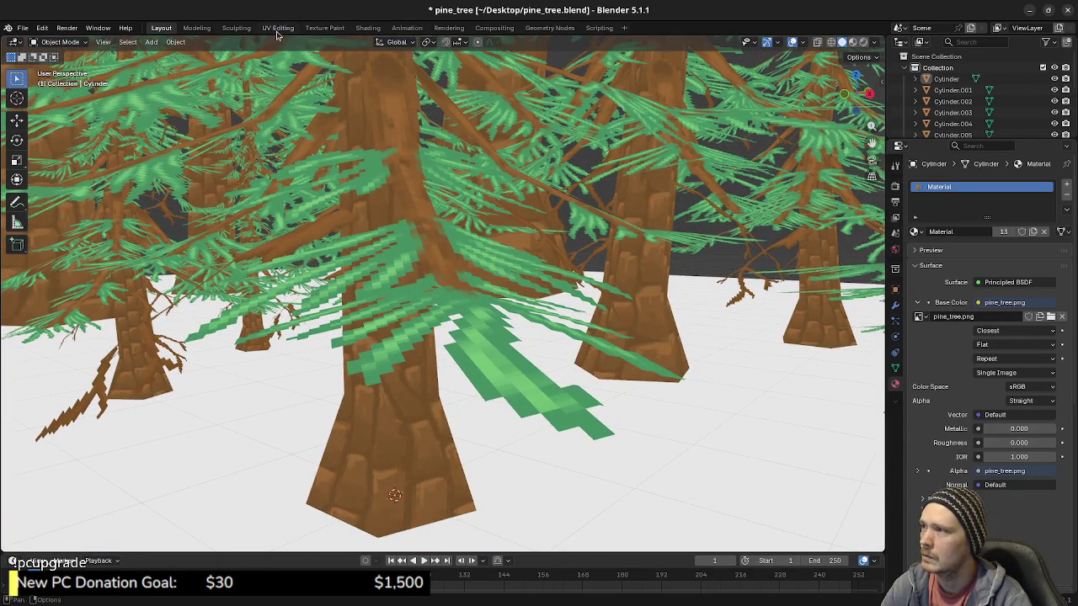
Step: Switch to UV Editing, then close pine_tree.blend choosing Don't Save
click(277, 29)
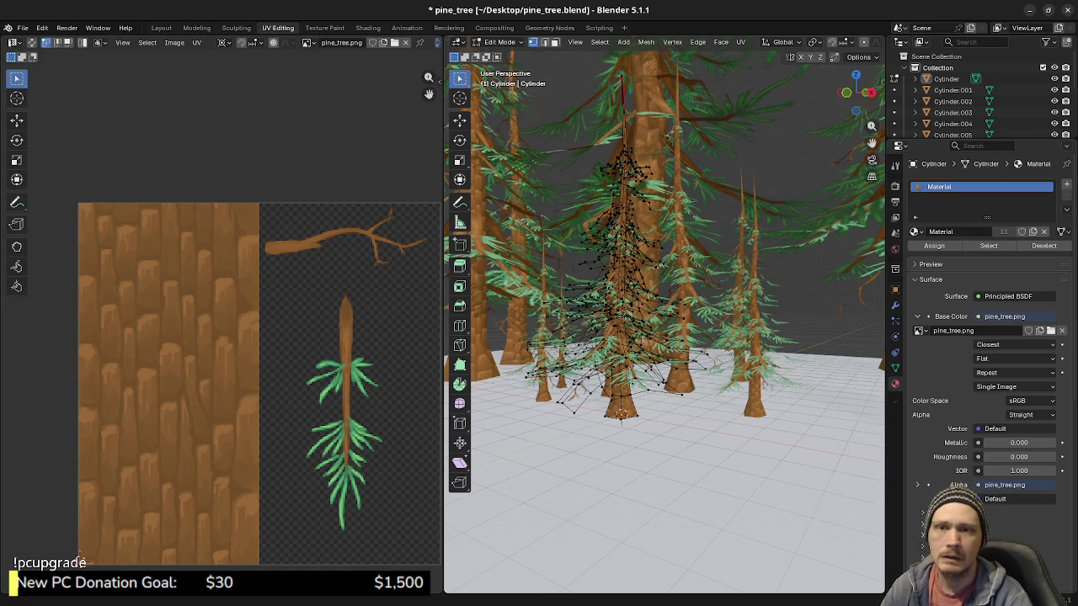
click(1070, 11)
click(482, 331)
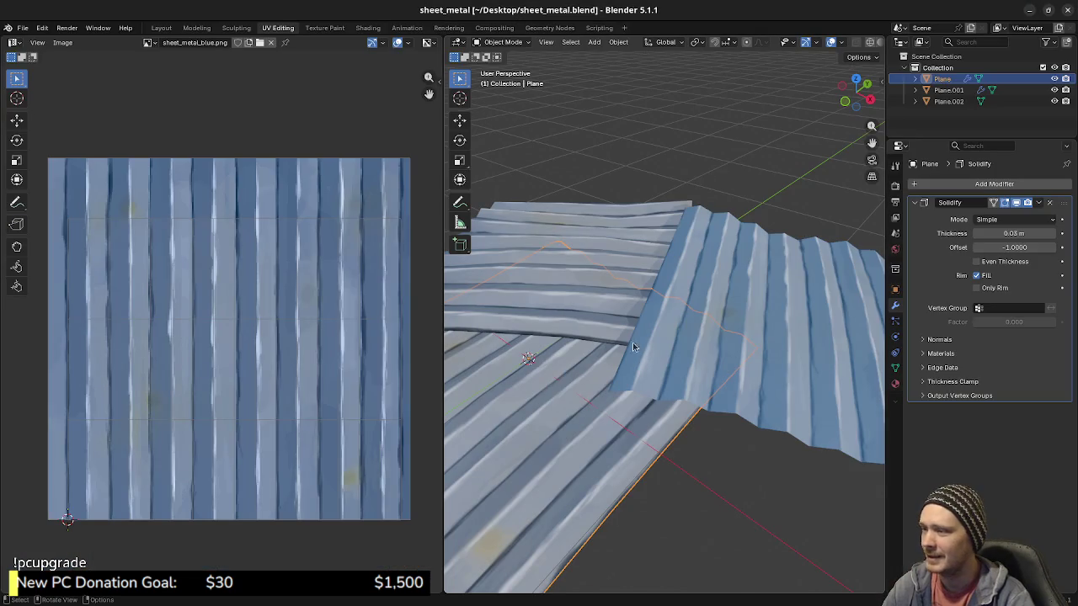
Step: Orbit around the corrugated sheet metal planes from several angles, including a steep top-down view
mouse_move(686, 403)
middle_down()
mouse_move(692, 424)
mouse_move(795, 458)
mouse_move(677, 418)
mouse_move(745, 419)
mouse_move(675, 439)
mouse_move(736, 421)
middle_up()
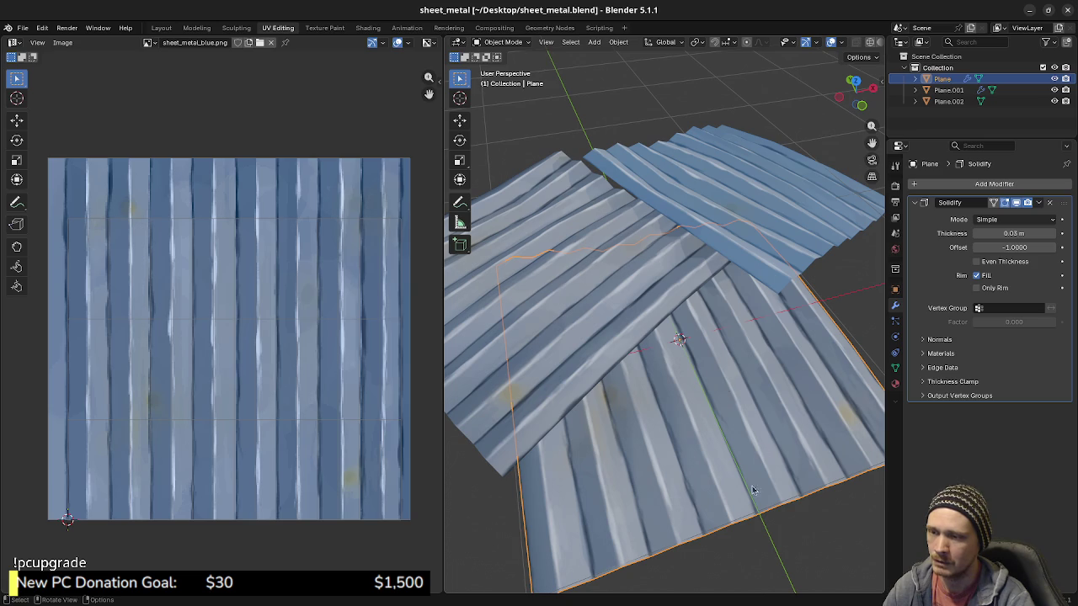
mouse_move(783, 492)
middle_down()
mouse_move(761, 473)
mouse_move(757, 408)
middle_up()
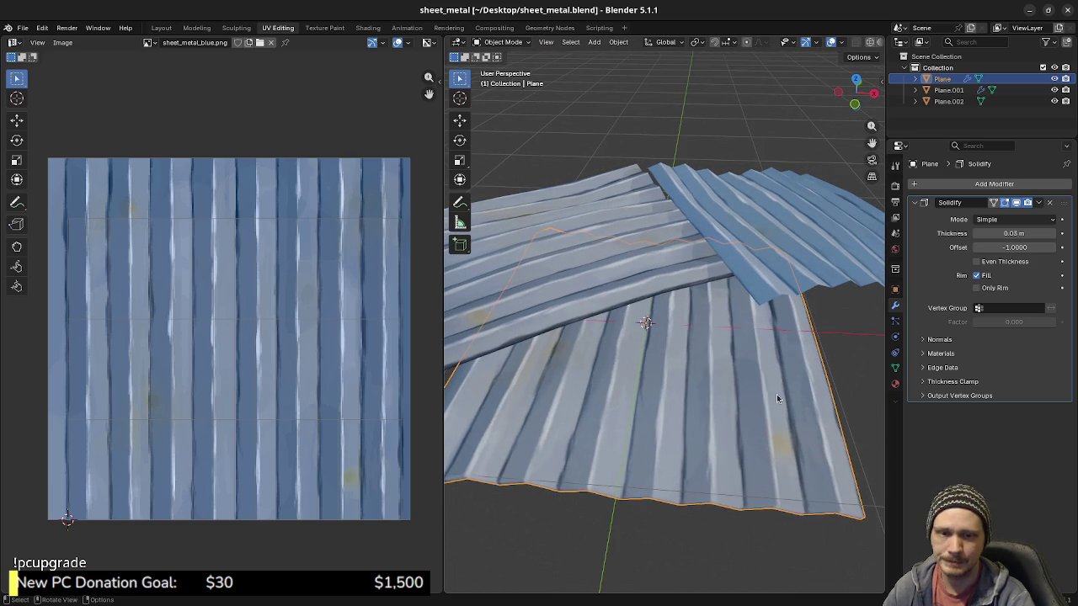
mouse_move(715, 354)
middle_down()
mouse_move(685, 387)
mouse_move(698, 384)
middle_up()
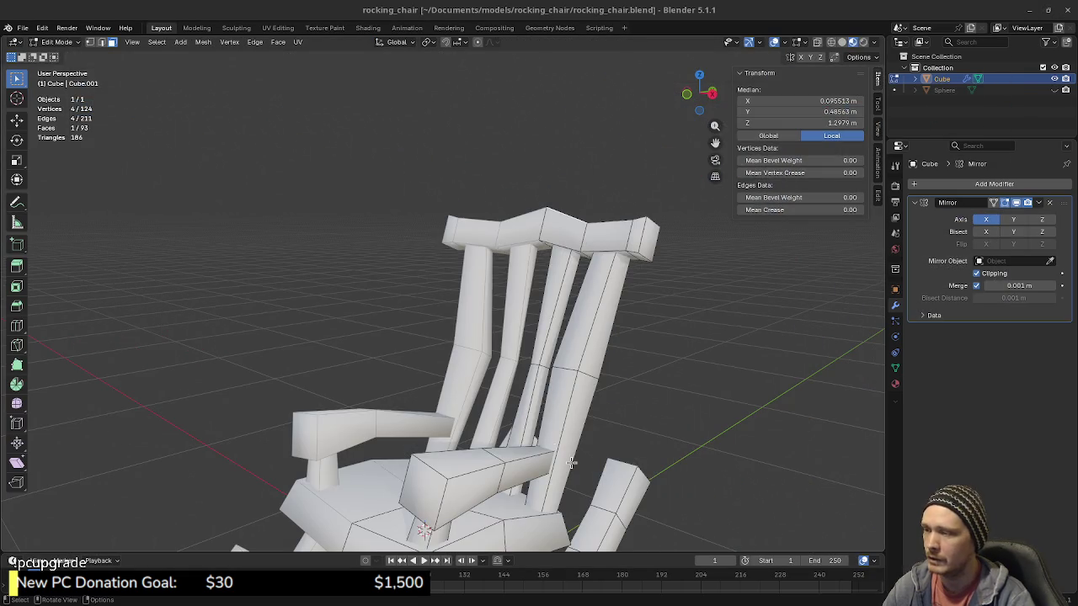
mouse_move(571, 462)
middle_down()
mouse_move(623, 393)
mouse_move(510, 327)
middle_up()
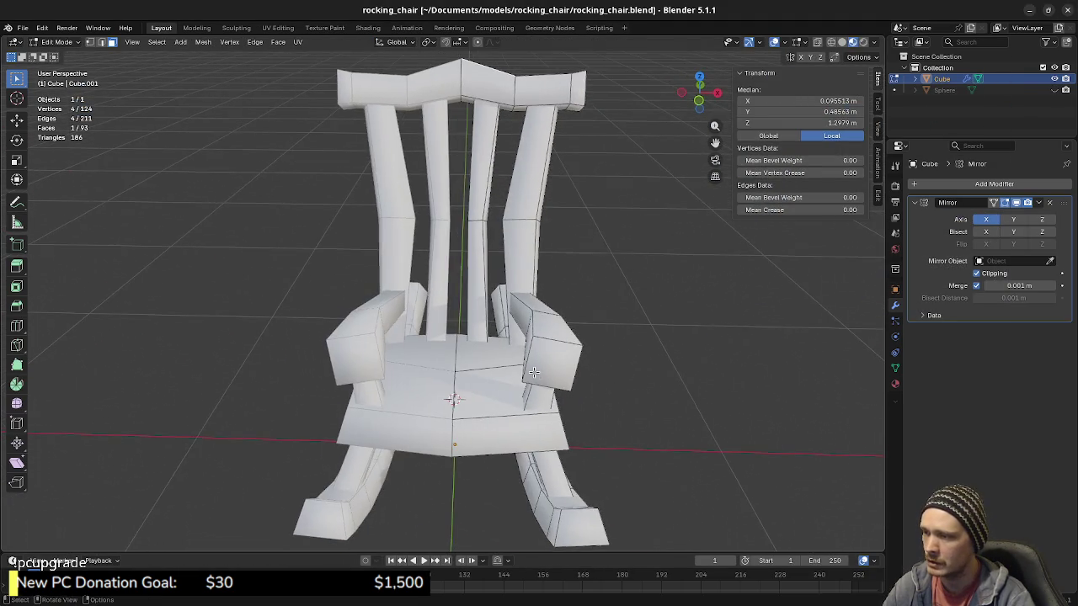
Step: Clear the selection and pick the seat-centre vertex in vertex mode
key(alt+a)
key(1)
click(463, 365)
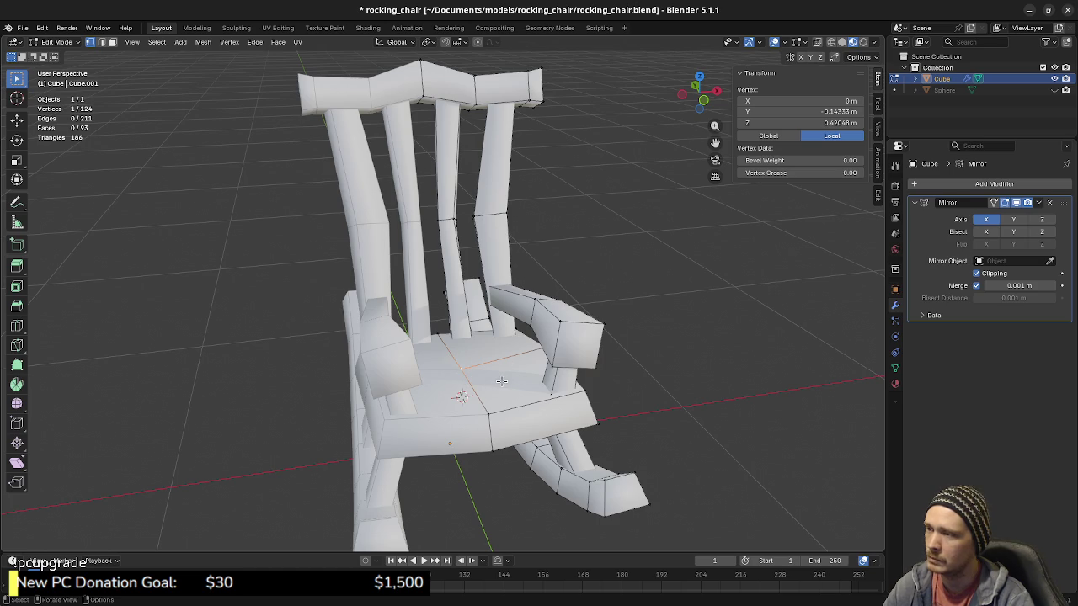
middle_drag(501, 380, 472, 378)
scroll(471, 379, up, 2)
scroll(472, 379, up, 2)
Step: Snap the 3D cursor to the selected vertex, then deselect and select a seat-top face
key(shift+a)
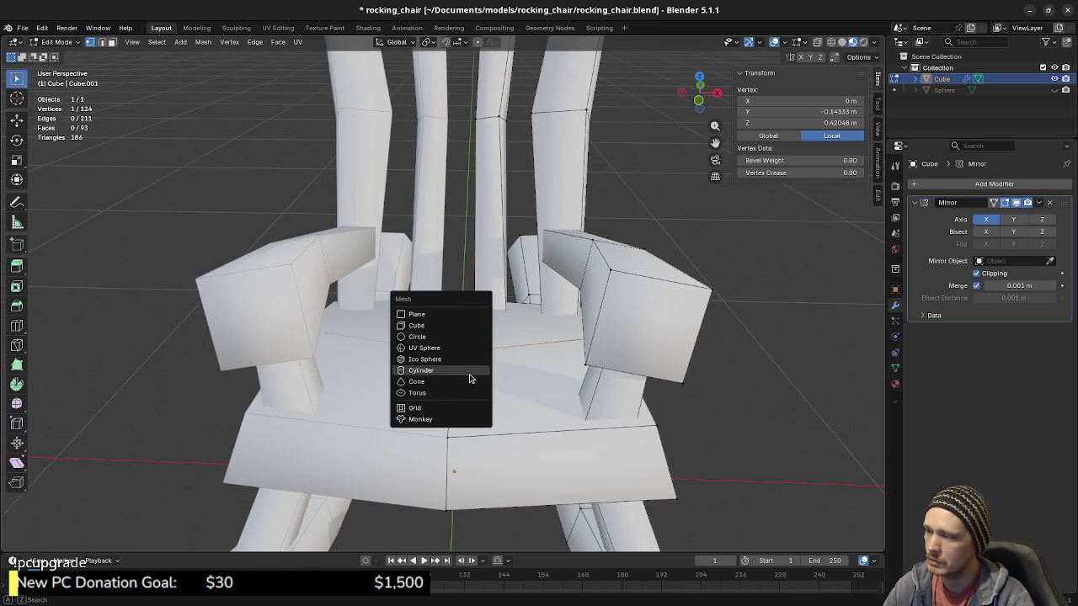
key(shift+a)
key(Escape)
key(shift+s)
click(503, 415)
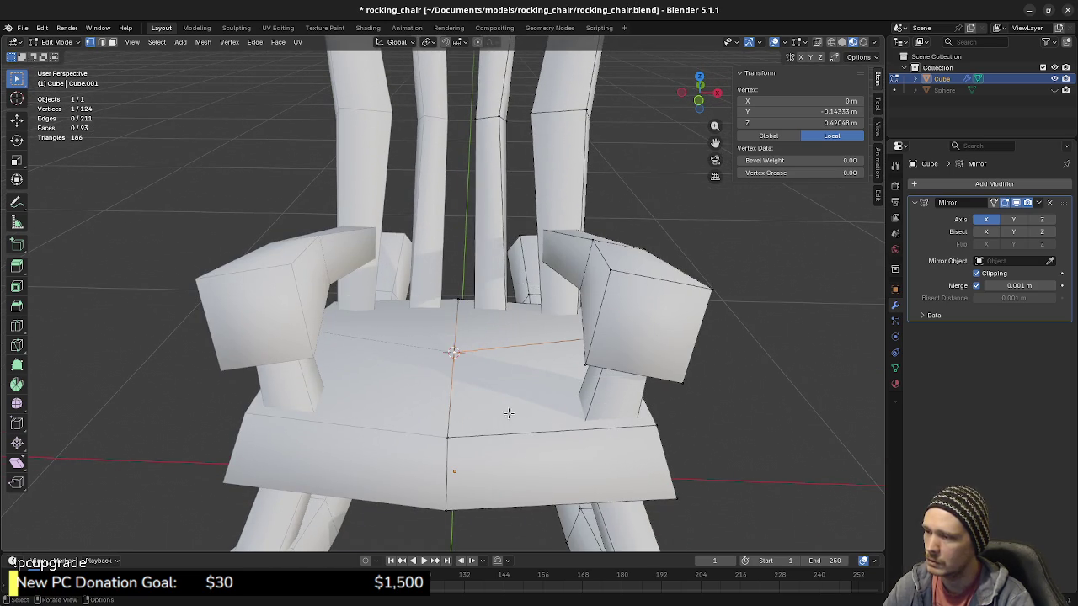
key(alt+a)
mouse_move(489, 395)
middle_down()
mouse_move(557, 402)
mouse_move(497, 327)
mouse_move(539, 406)
middle_up()
key(3)
click(530, 345)
shift+click(496, 327)
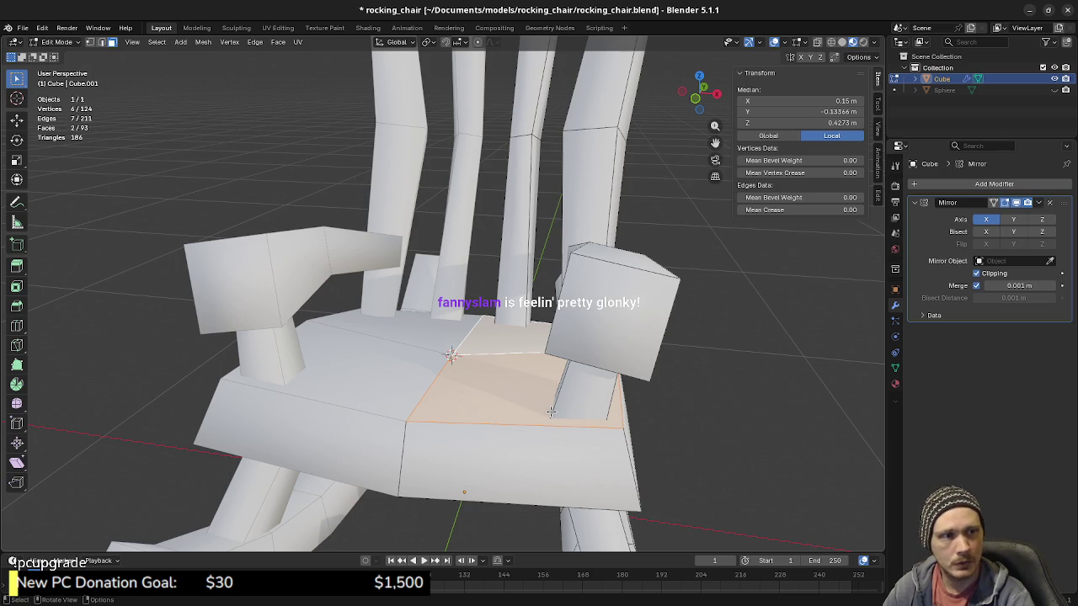
key(KP_1)
key(z)
click(276, 307)
key(shift+d)
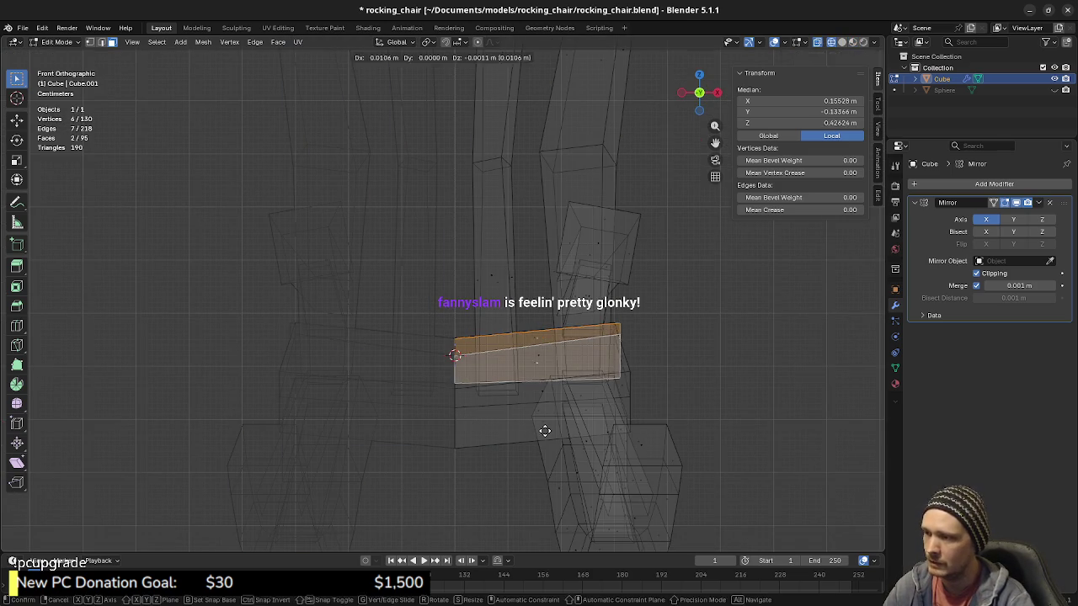
key(Escape)
key(g)
key(z)
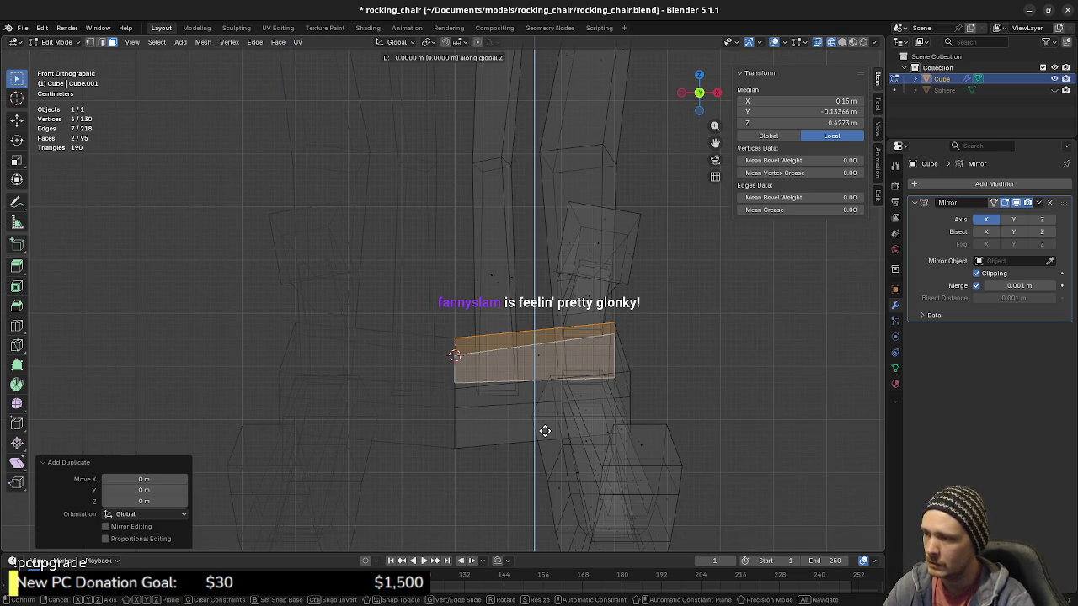
click(544, 421)
key(shift+z)
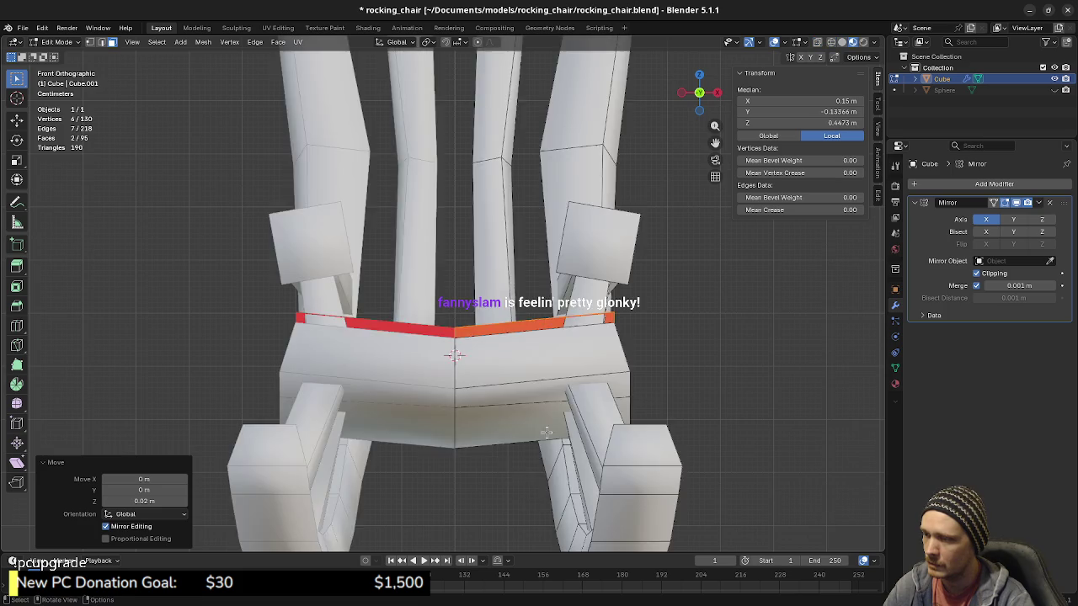
middle_drag(544, 421, 597, 462)
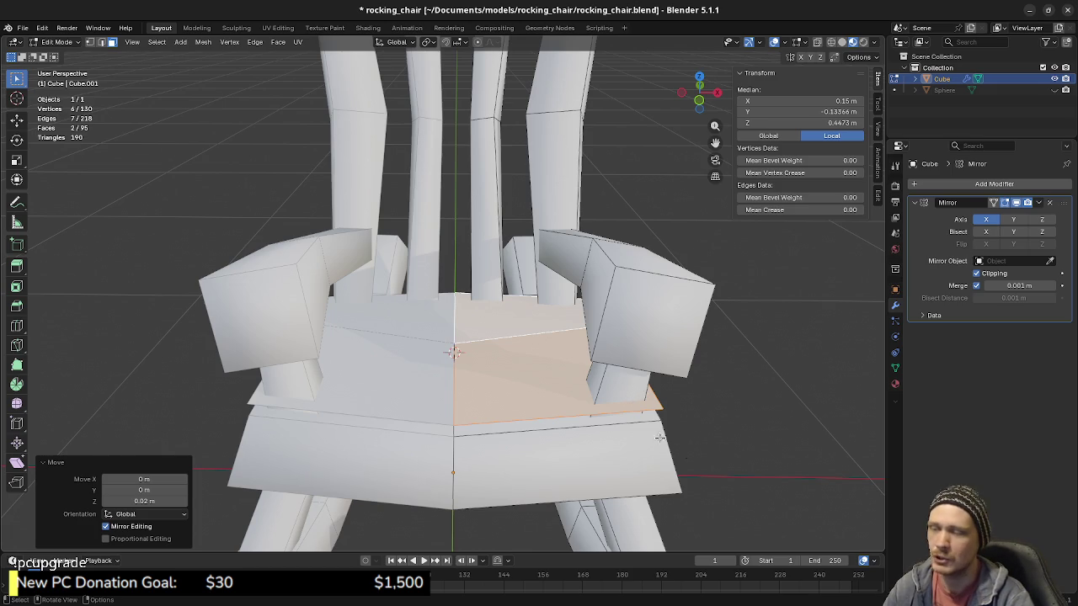
key(KP_7)
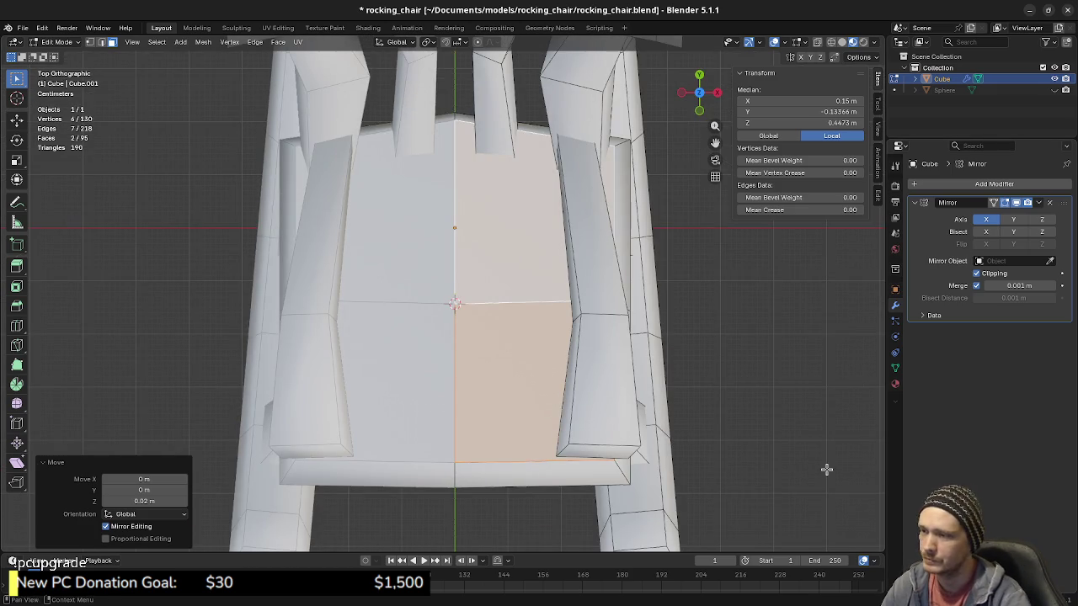
key(s)
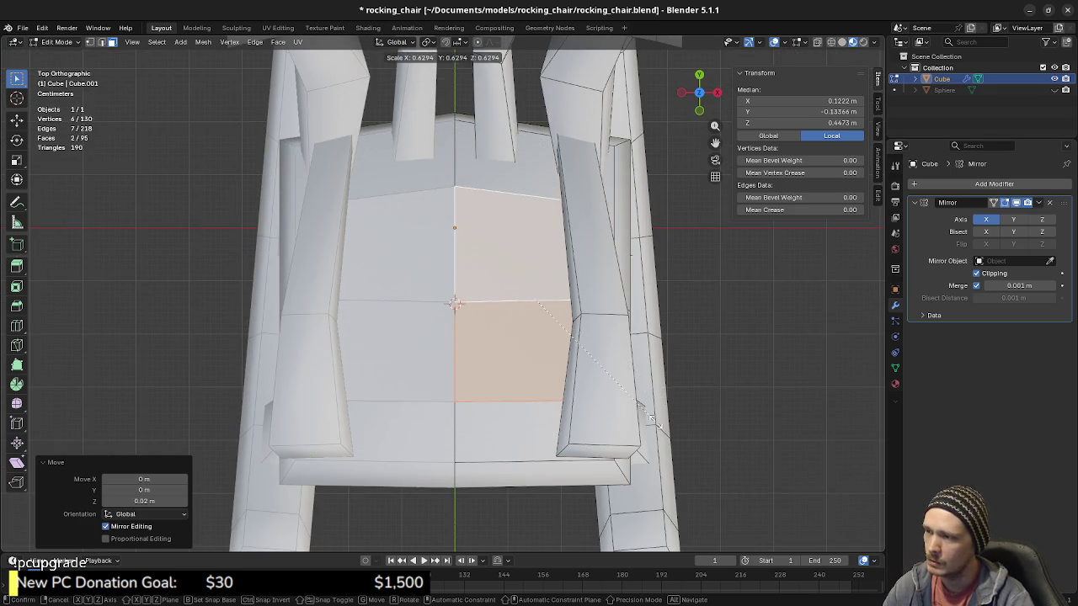
alt+middle_drag(665, 425, 724, 423)
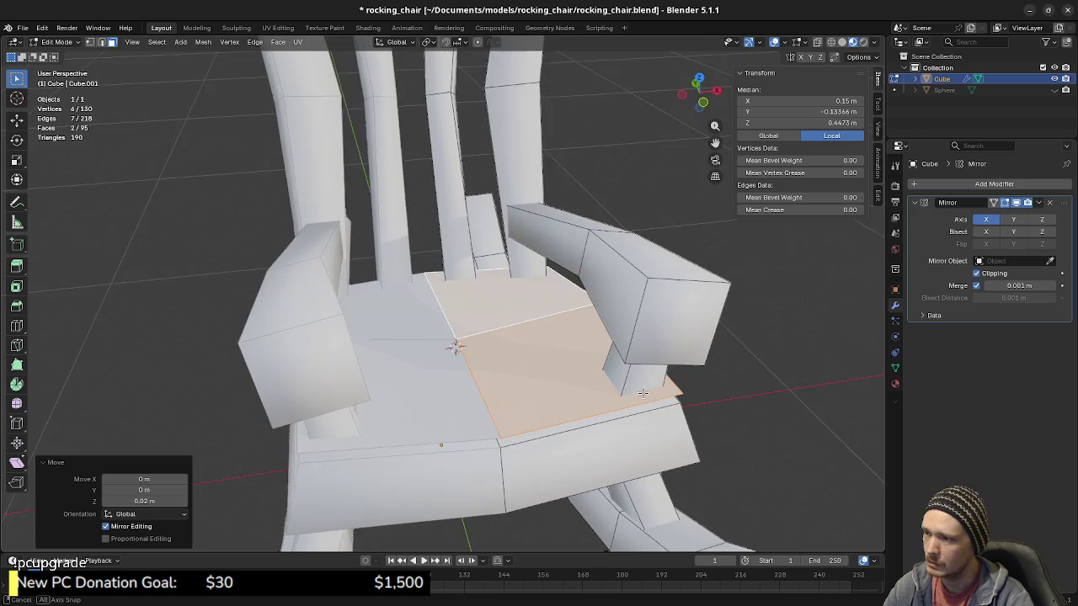
key(Escape)
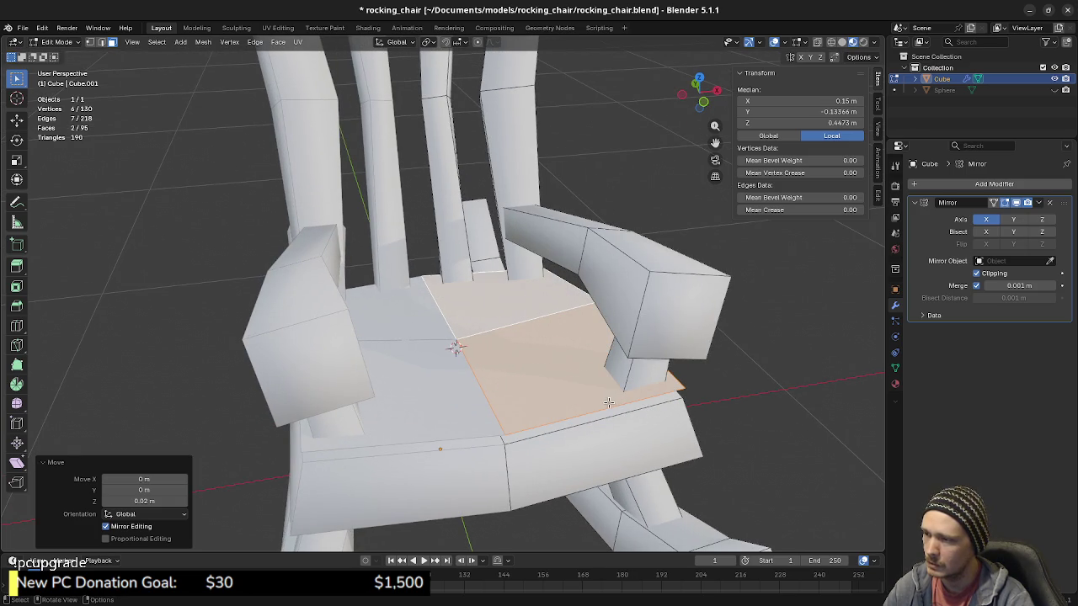
key(s)
key(Escape)
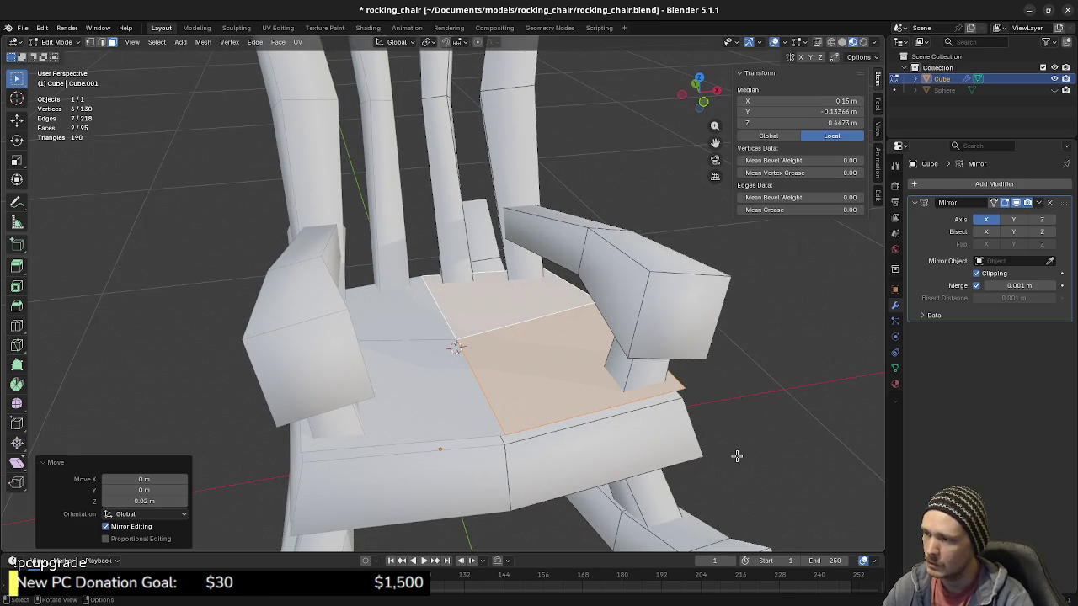
key(ctrl+z)
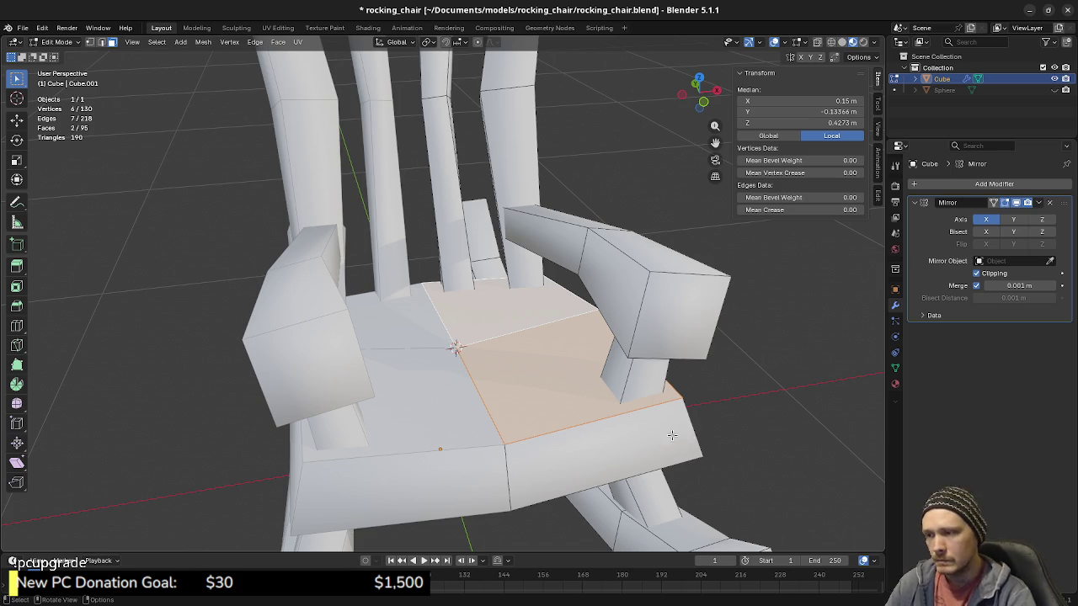
key(ctrl+z)
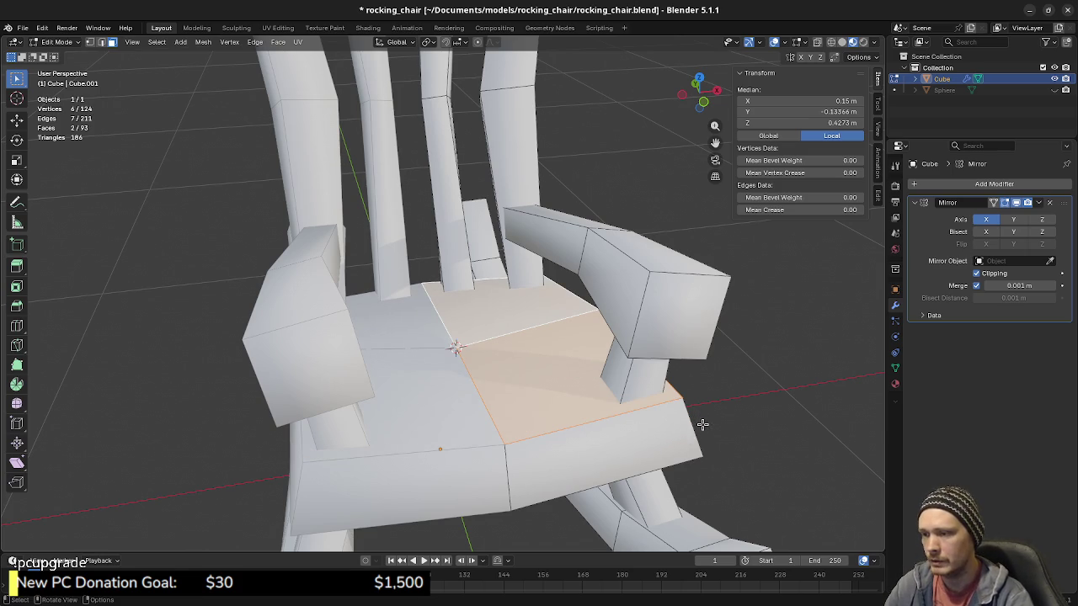
key(ctrl+shift+z)
key(ctrl+z)
mouse_move(700, 424)
middle_down()
mouse_move(488, 351)
mouse_move(556, 392)
middle_up()
Step: Select the seat-centre vertex and add a mesh Cylinder there
key(alt+a)
click(455, 347)
key(shift+a)
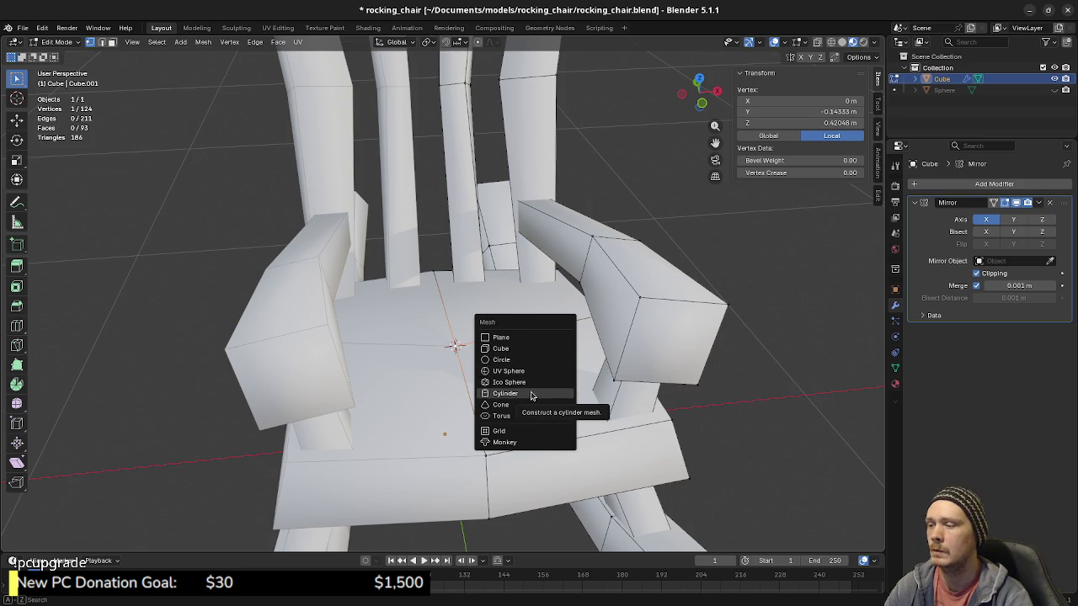
click(531, 394)
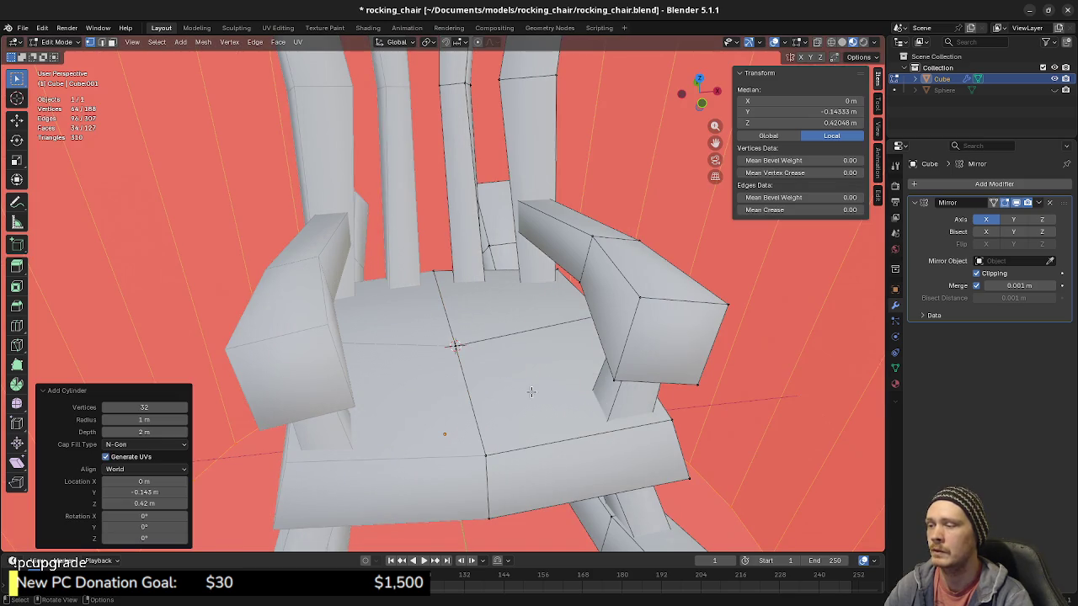
Step: Frame the new cylinder from above and set it to 8 vertices
key(KP_Decimal)
key(KP_7)
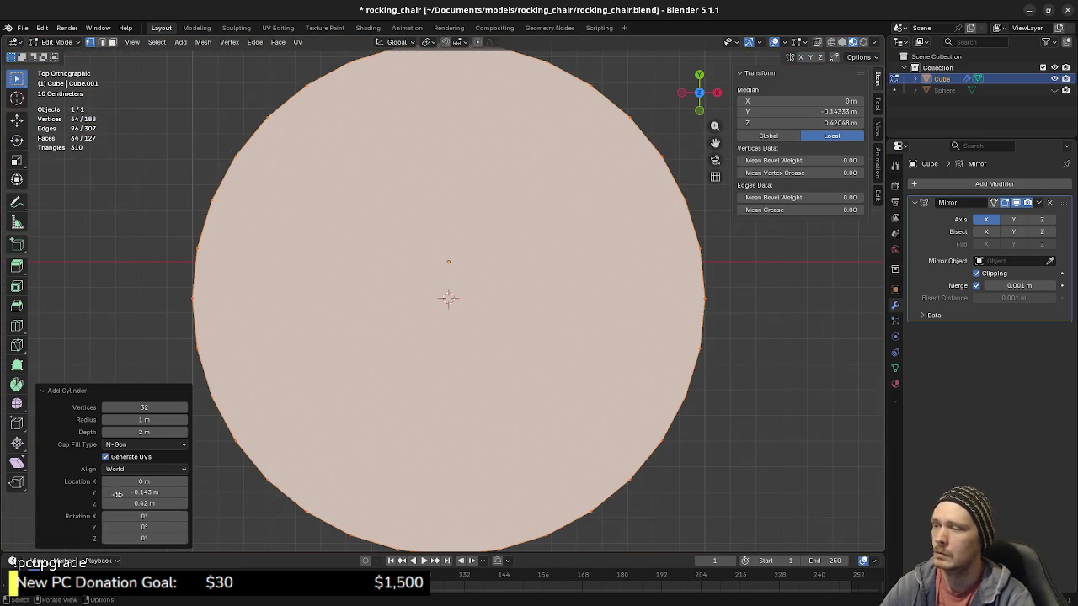
click(137, 407)
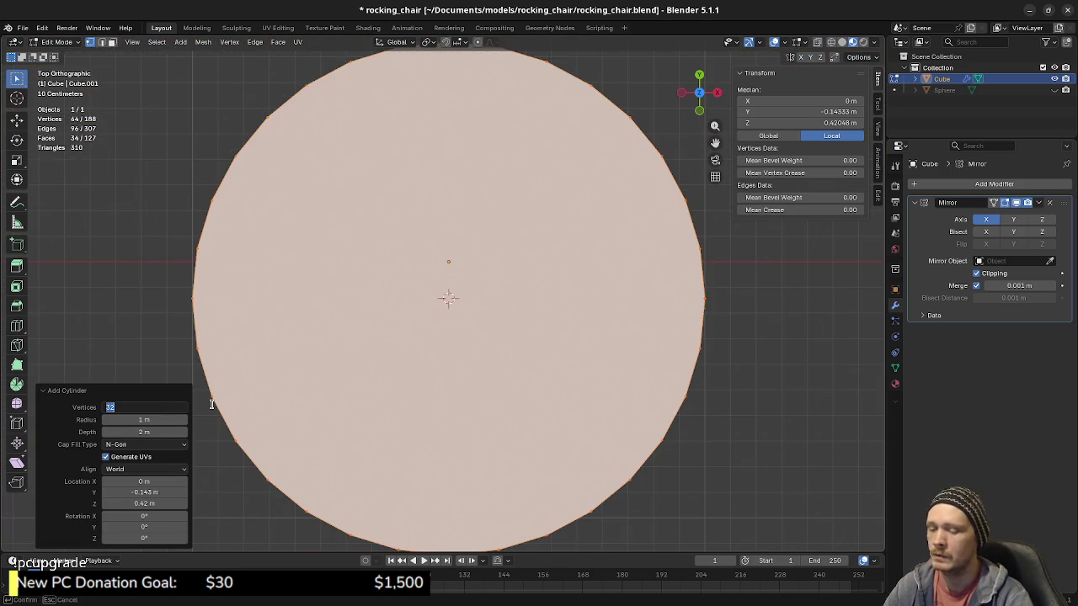
text(8)
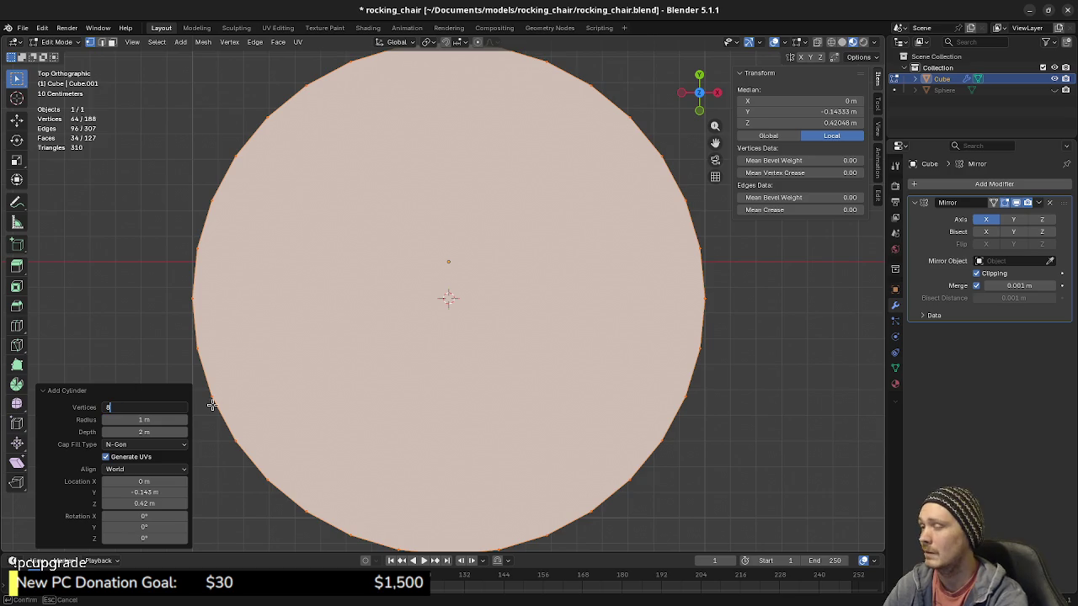
key(Return)
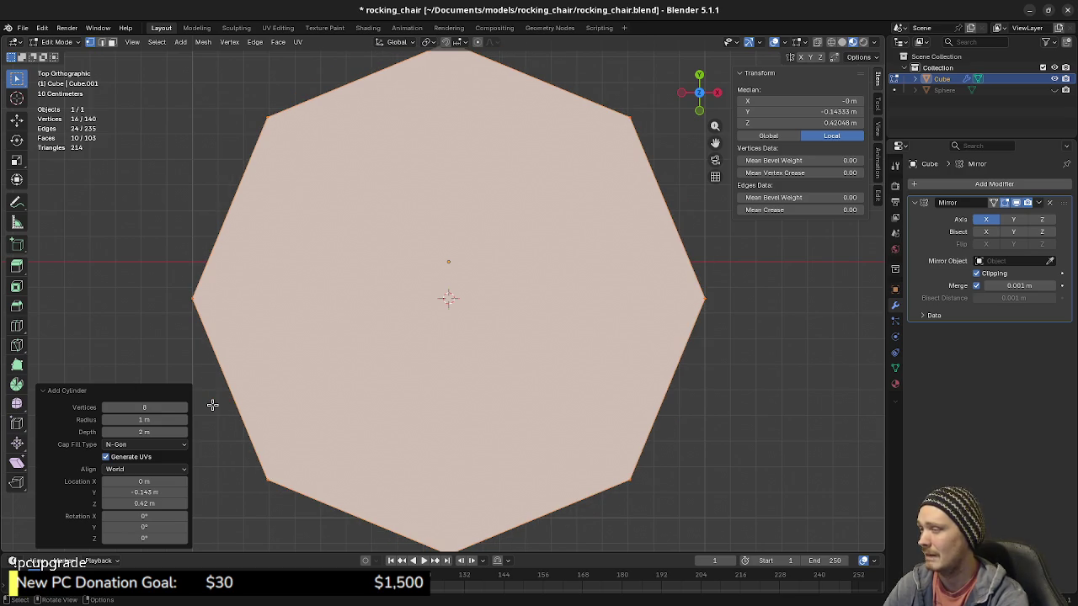
click(106, 407)
click(107, 407)
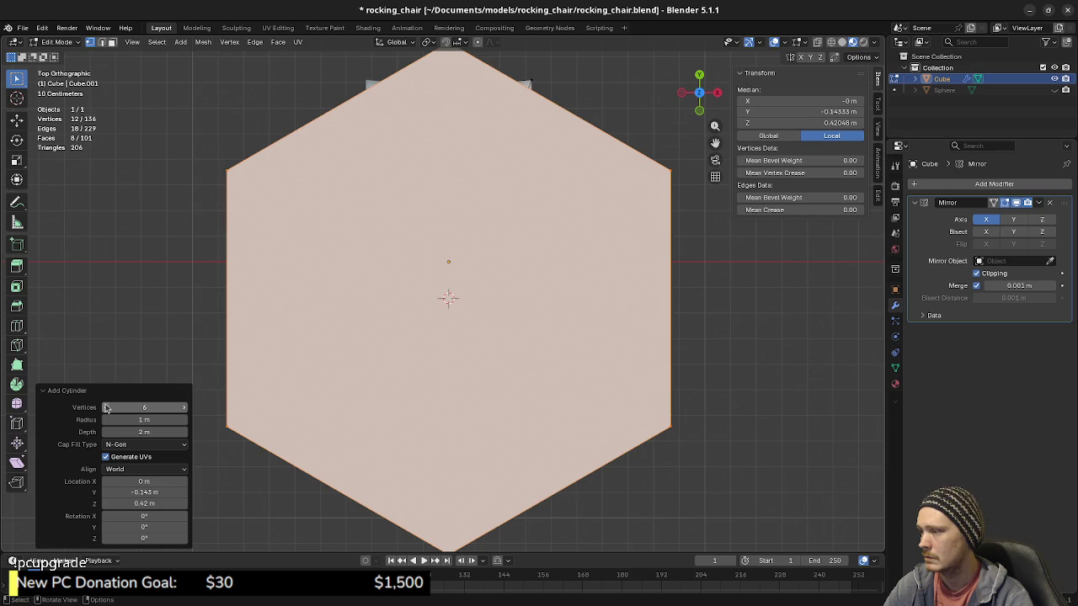
click(184, 407)
click(184, 407)
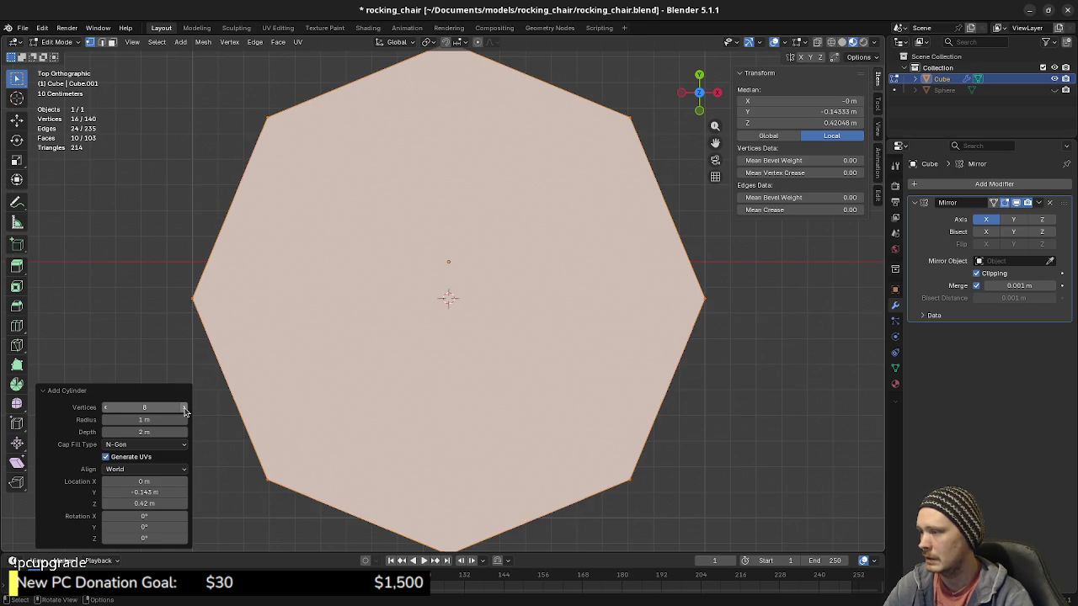
Step: Turn on X-ray, check front and side views, then select the cylinder linked and scale it to 0.2
key(z)
click(390, 361)
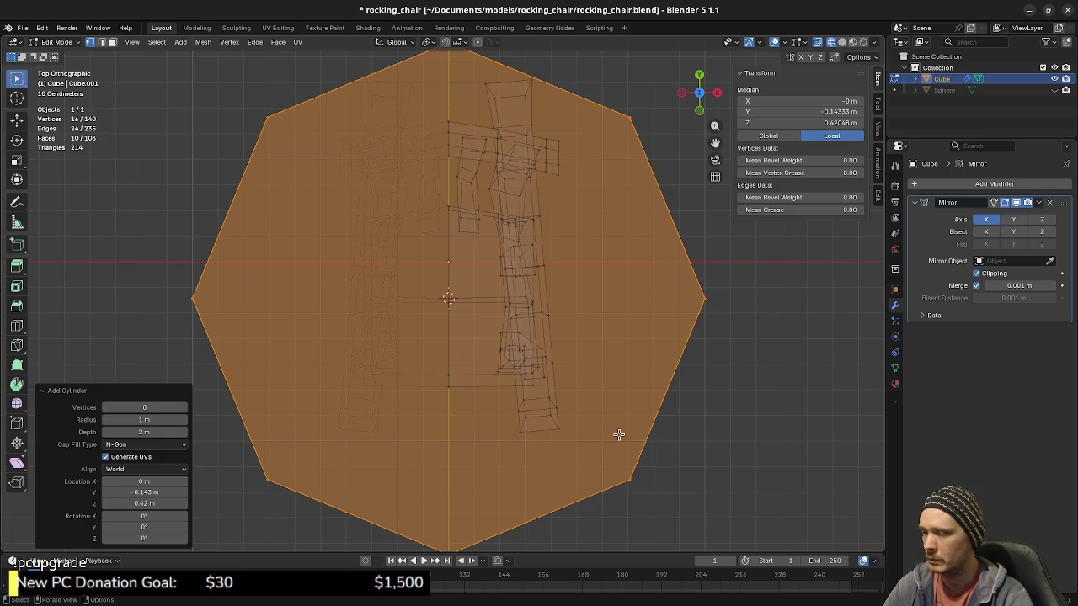
key(KP_1)
key(KP_3)
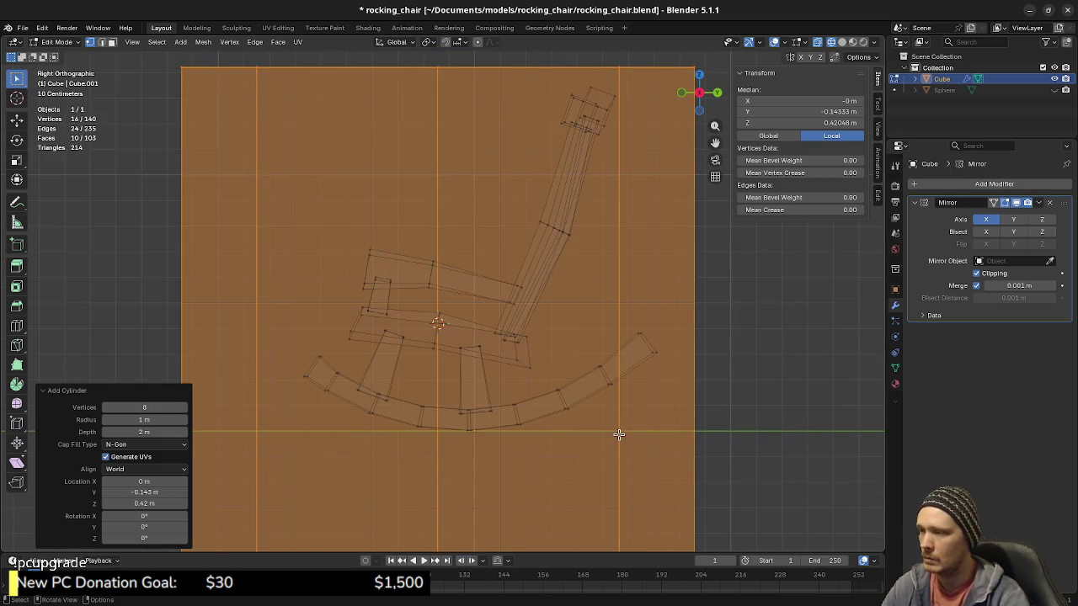
key(KP_7)
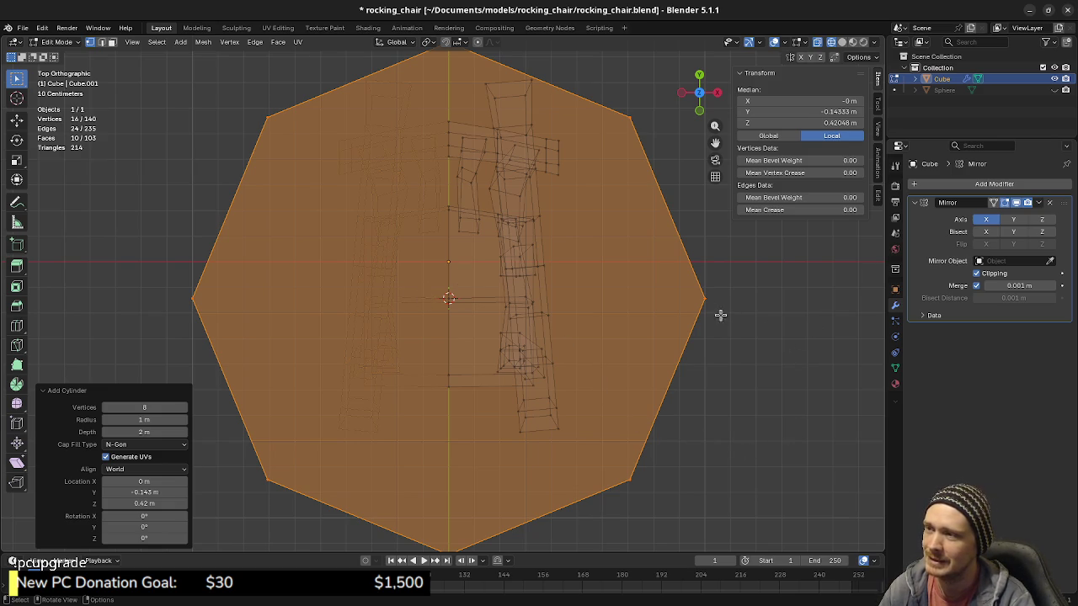
key(alt+a)
key(l)
key(s)
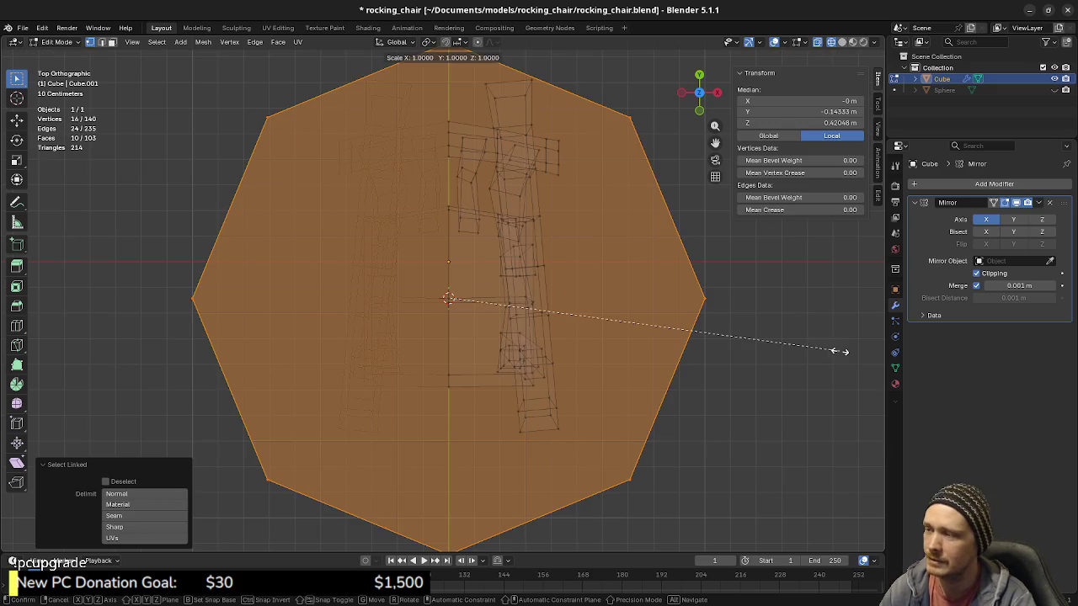
Step: Finish shrinking the cylinder to 0.3 and separate it into its own object
click(570, 315)
mouse_move(570, 315)
middle_down()
mouse_move(522, 367)
mouse_move(516, 298)
middle_up()
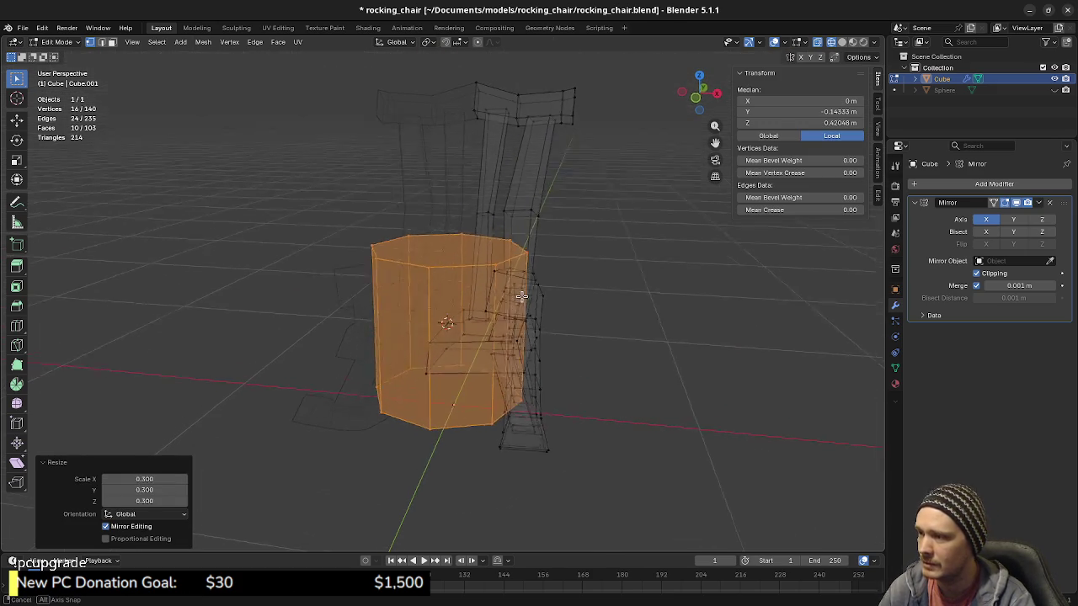
key(KP_1)
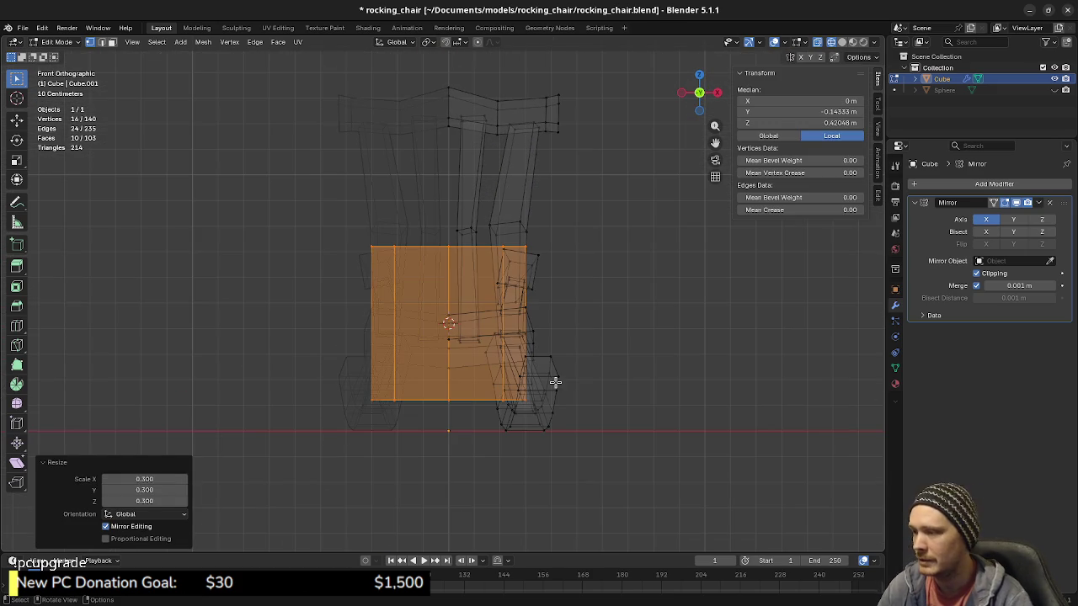
key(a)
key(alt+a)
key(l)
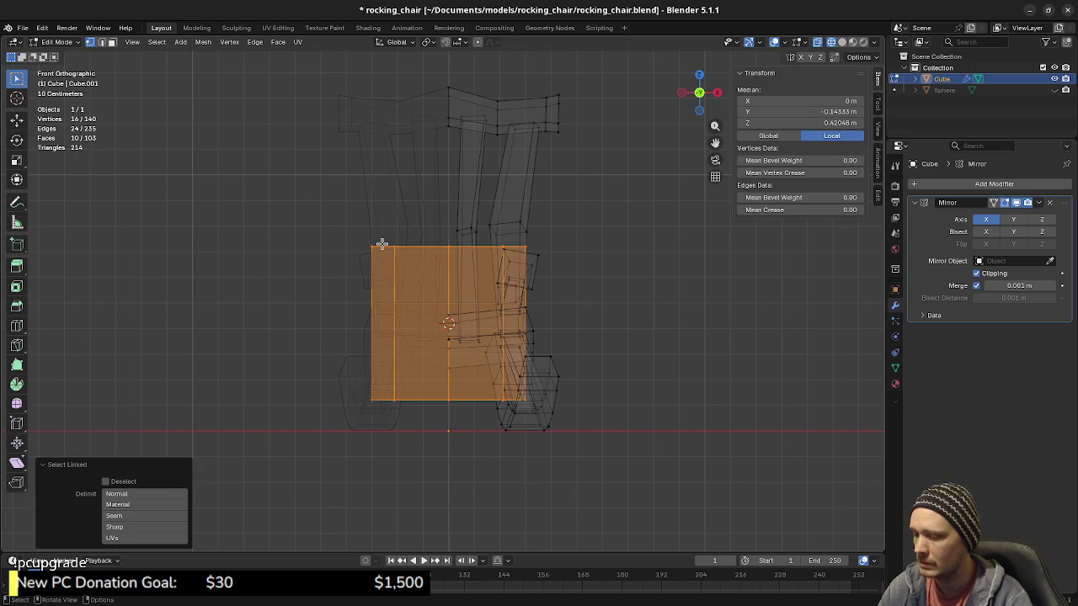
key(p)
click(381, 244)
Step: In the separated cylinder's mesh, delete the left column of vertices
key(Tab)
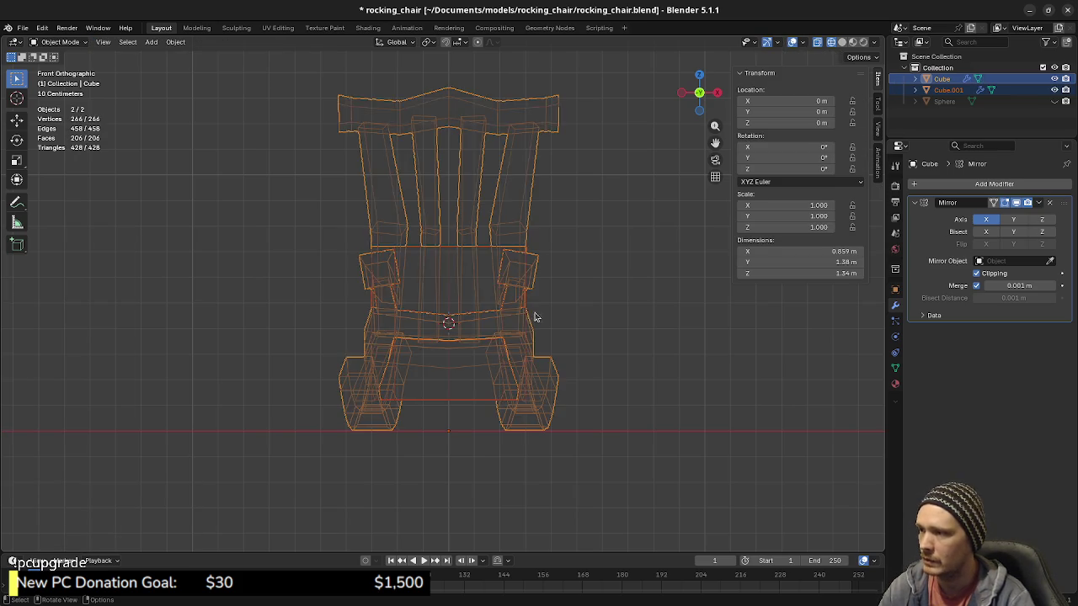
key(alt+a)
key(Tab)
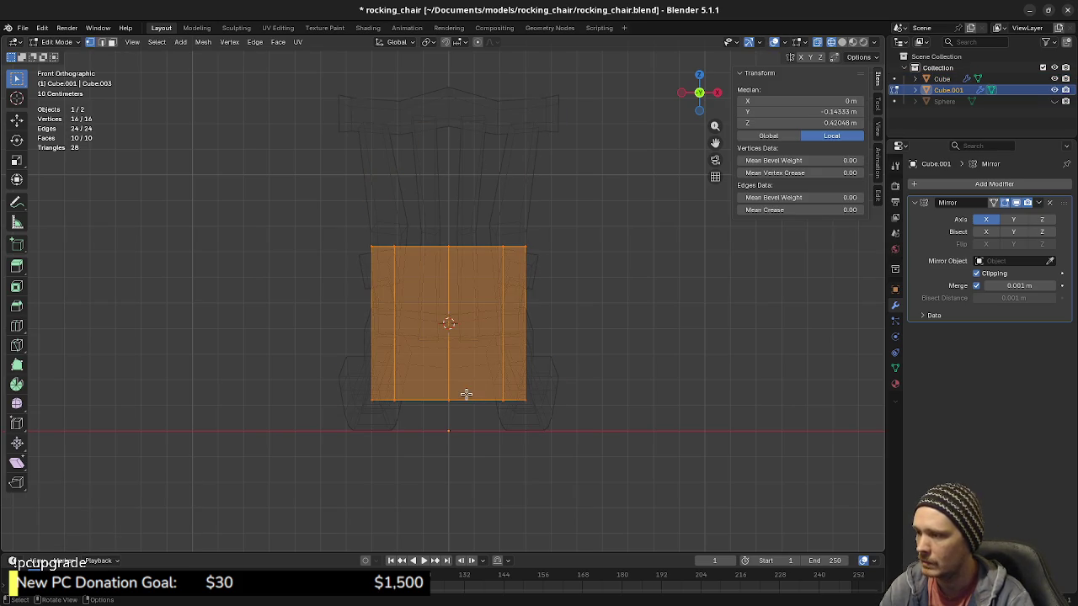
key(g)
key(x)
right_click(555, 371)
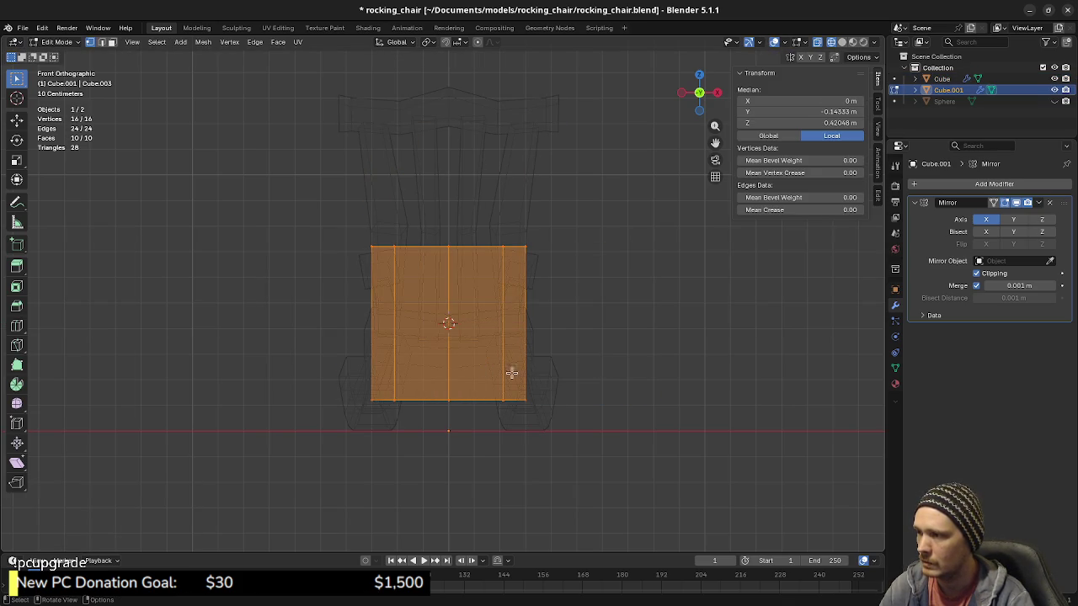
drag(344, 209, 426, 433)
key(x)
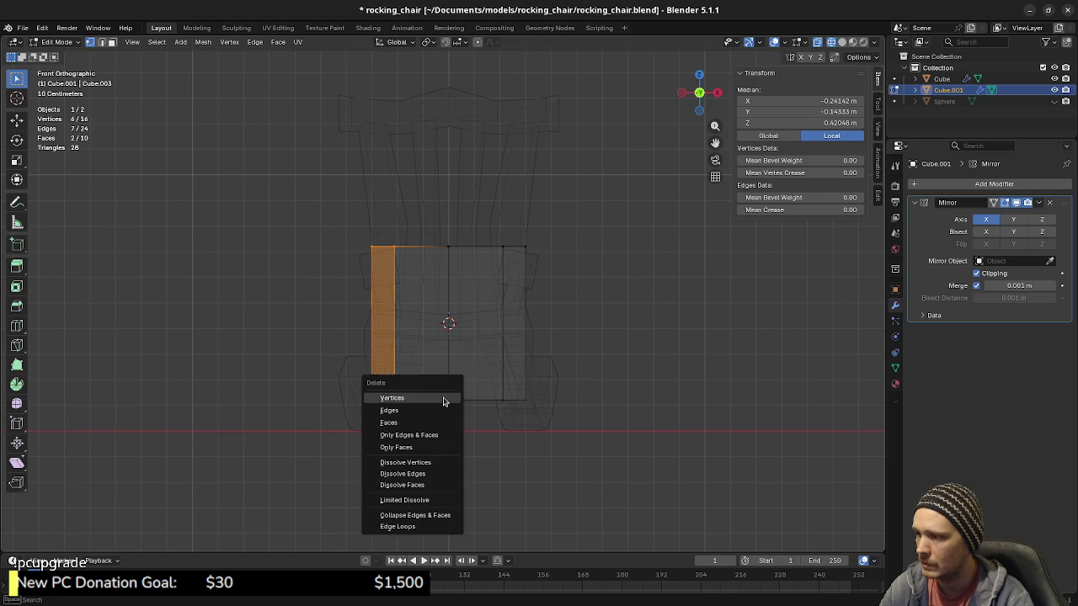
click(443, 400)
Step: Raise the cylinder's bottom vertices along Z to cut it into a short band
drag(438, 393, 551, 435)
key(g)
key(z)
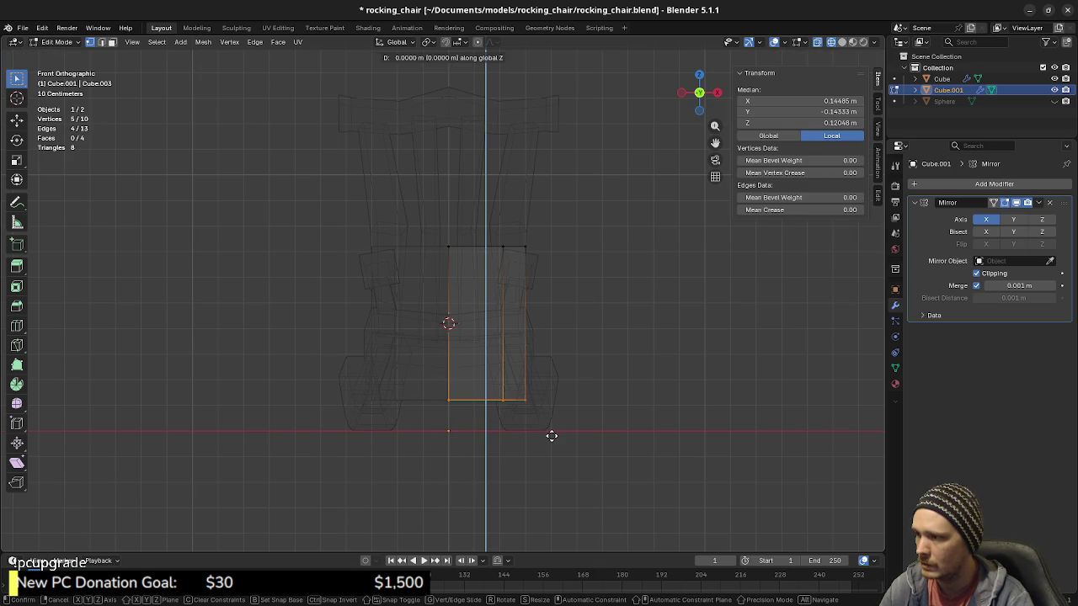
click(573, 316)
drag(432, 217, 581, 316)
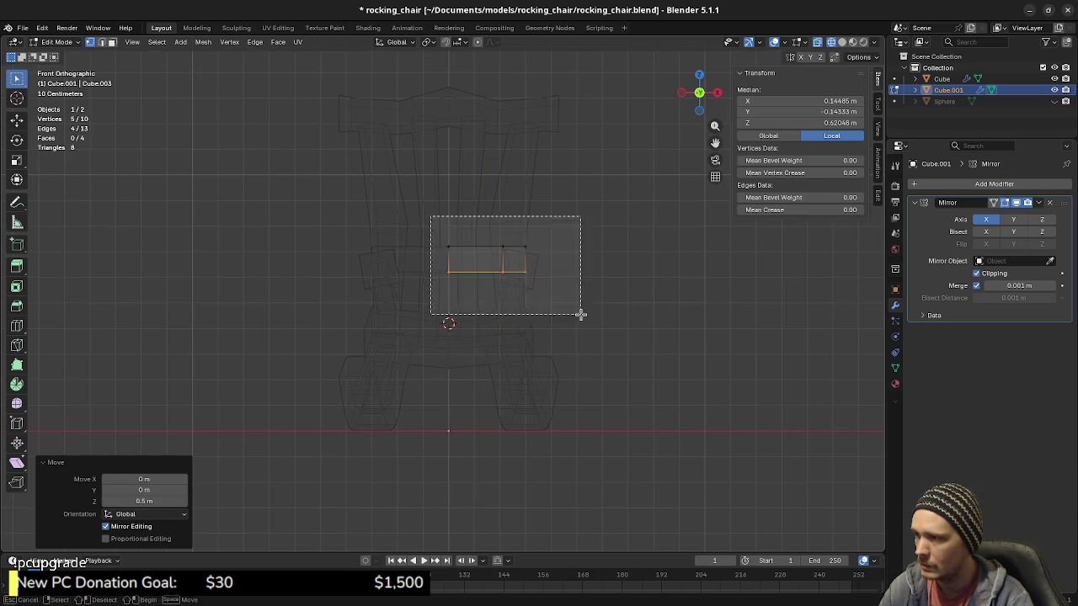
middle_drag(535, 312, 542, 357)
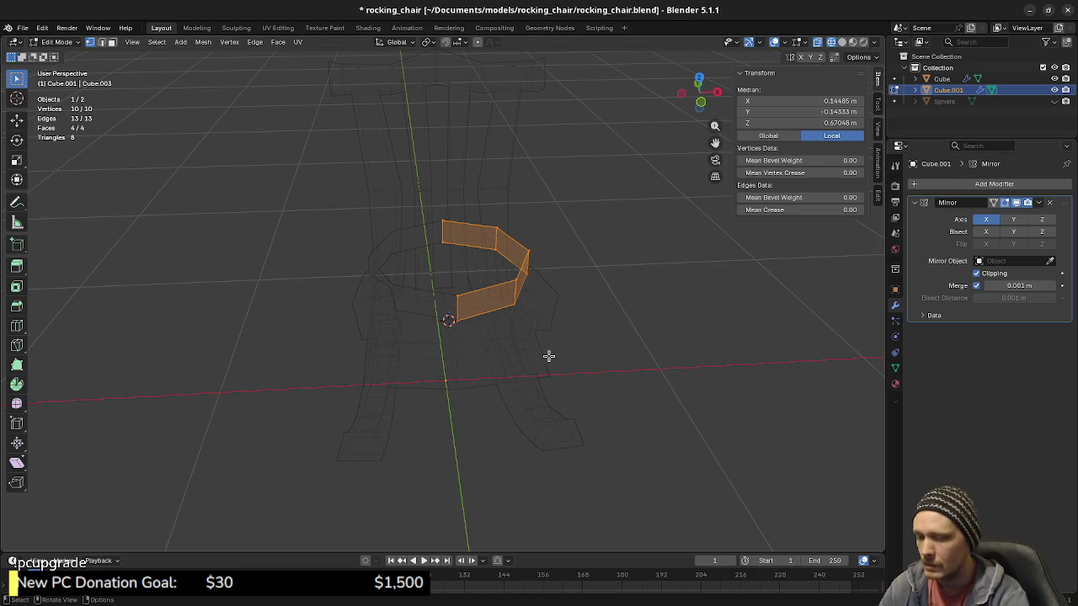
key(KP_1)
key(KP_7)
scroll(648, 359, up, 1)
scroll(711, 400, up, 1)
Step: Scale the band to 0.9 in X and Y around Individual Origins
key(s)
key(Escape)
click(429, 43)
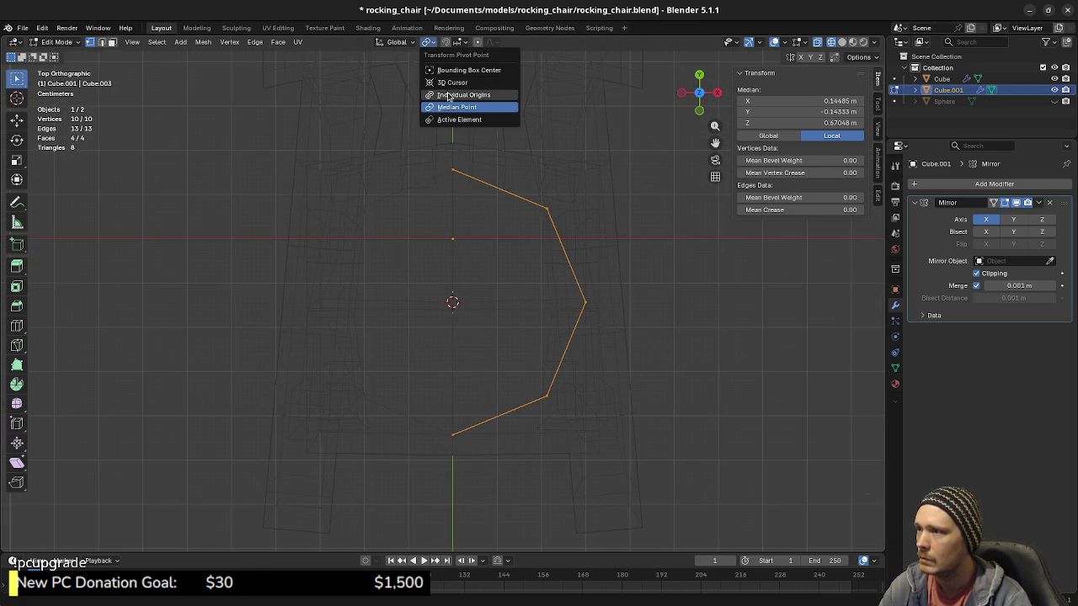
click(450, 95)
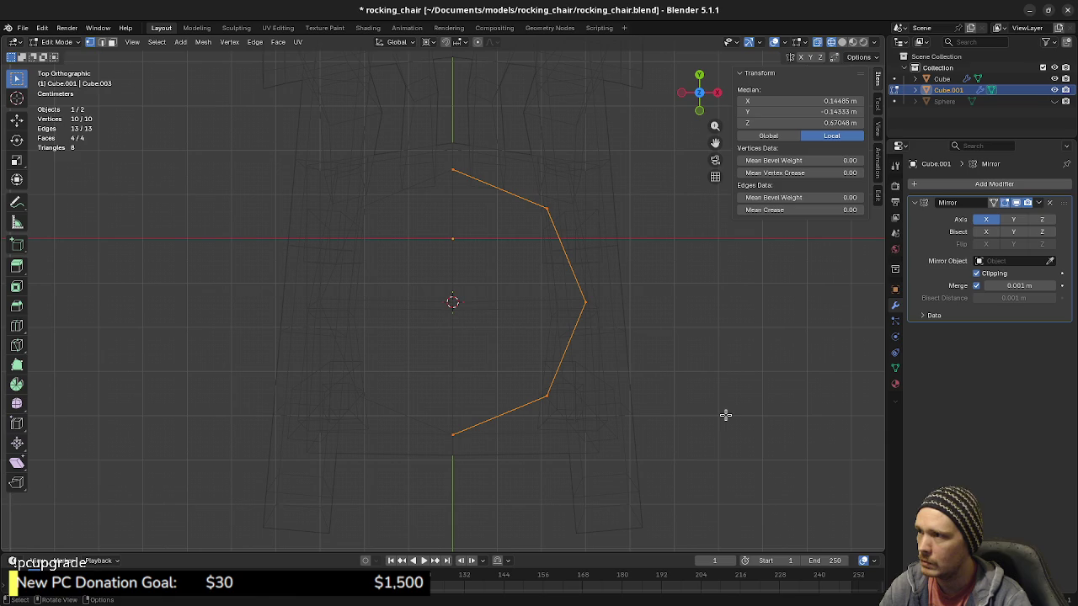
key(s)
key(shift+z)
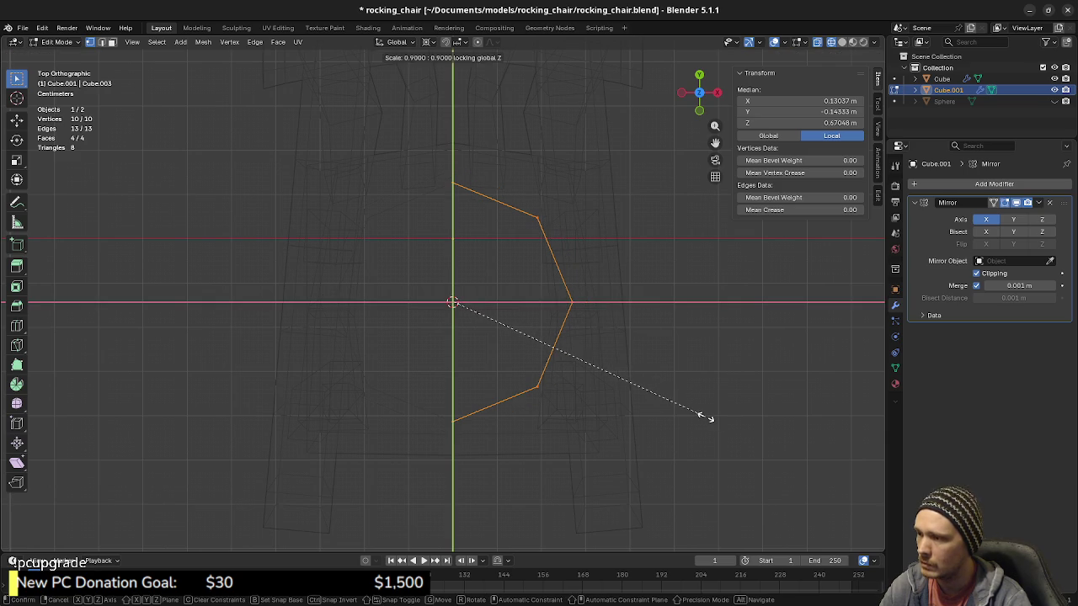
click(706, 417)
mouse_move(685, 433)
middle_down()
mouse_move(596, 380)
mouse_move(625, 367)
middle_up()
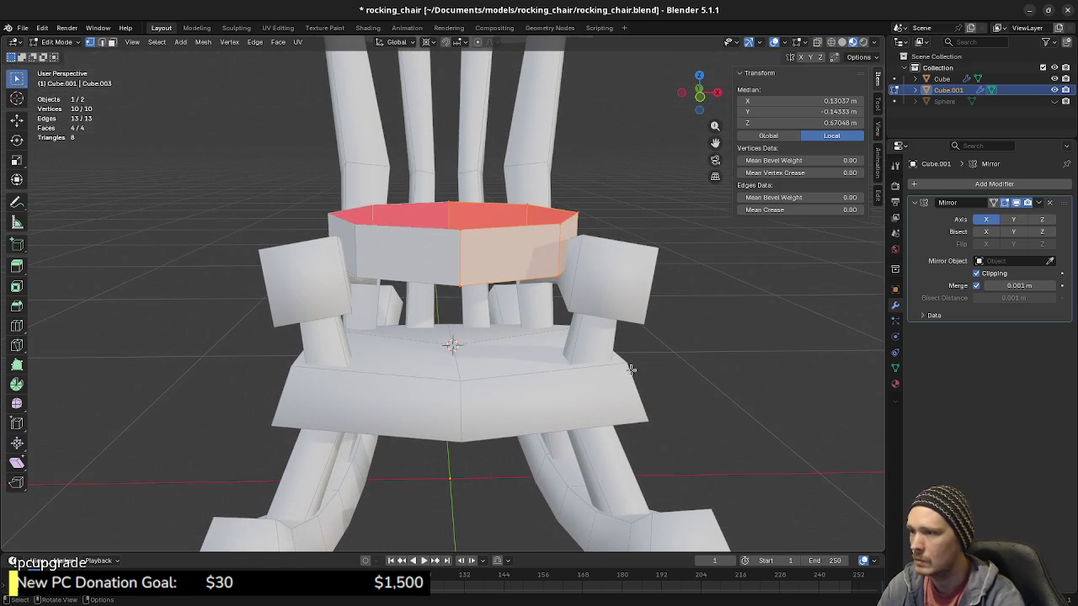
Step: Add a horizontal loop cut around the octagonal band and select it
key(alt+a)
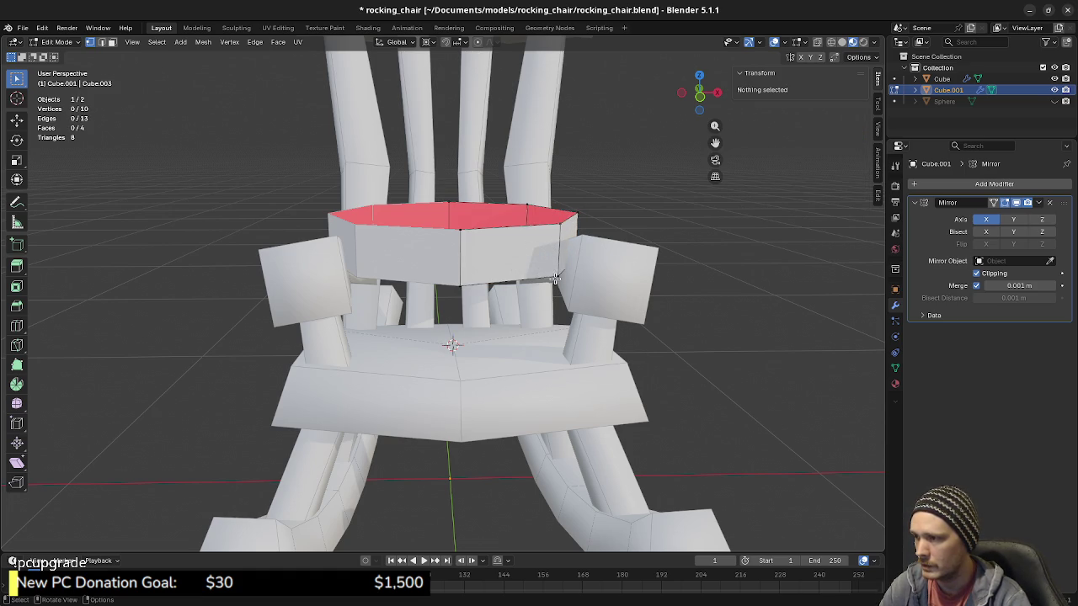
alt+click(539, 288)
key(alt+a)
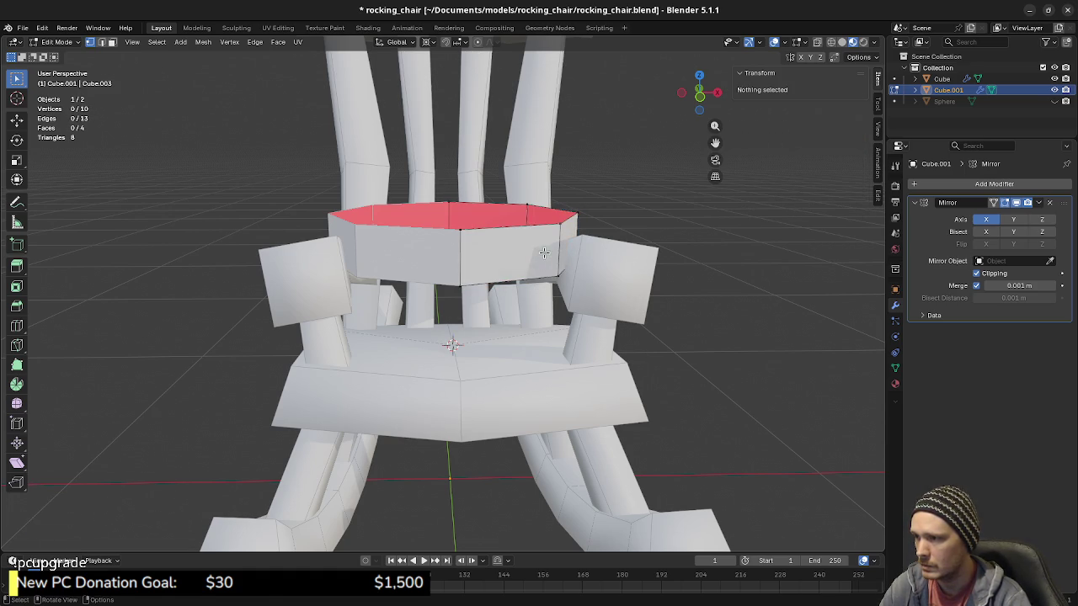
key(ctrl+r)
click(549, 250)
click(566, 291)
key(a)
key(alt+a)
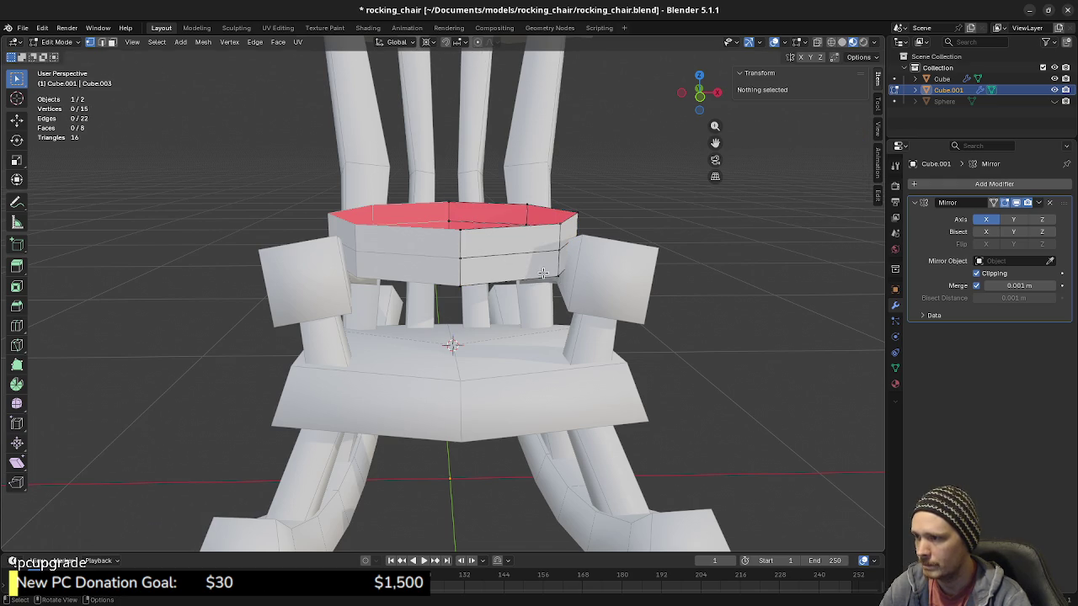
alt+click(527, 251)
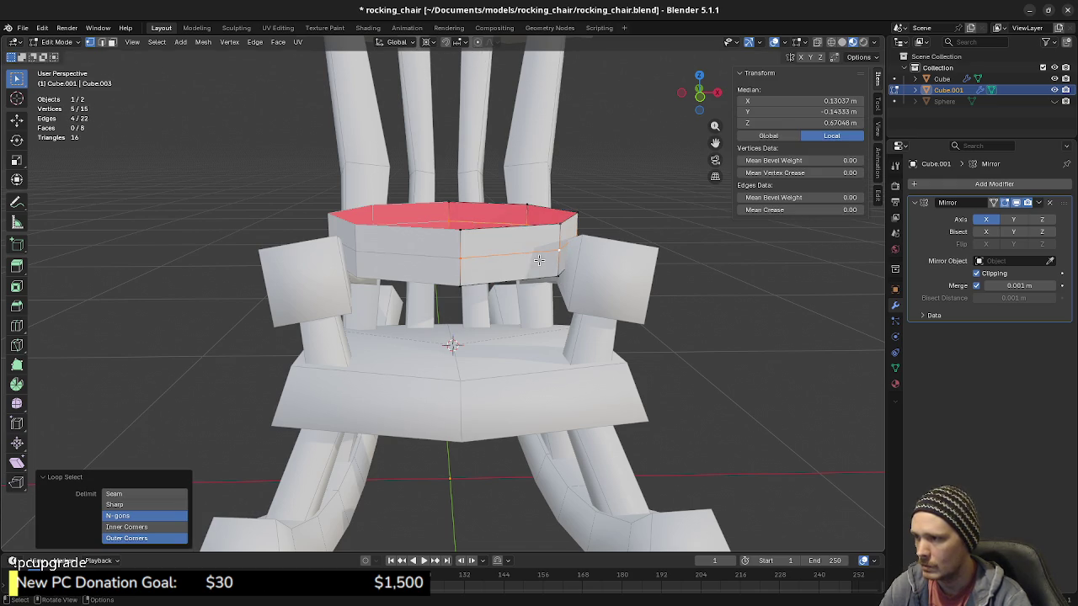
Step: In front wireframe view, slide the new middle loop vertically along Z
key(KP_1)
scroll(589, 354, up, 3)
scroll(623, 370, up, 2)
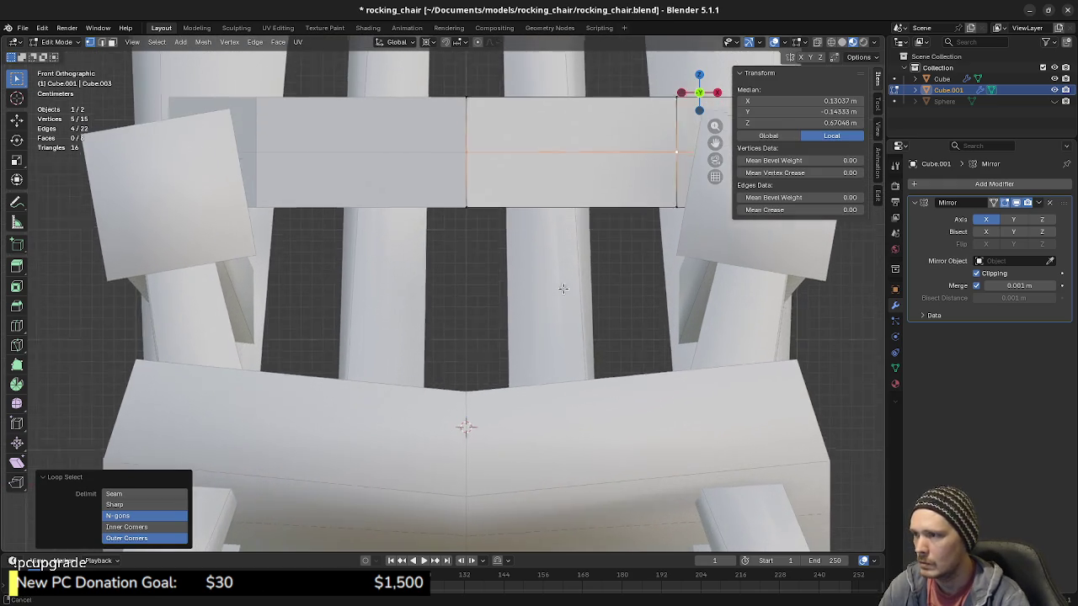
scroll(648, 390, up, 2)
key(shift+z)
key(g)
key(z)
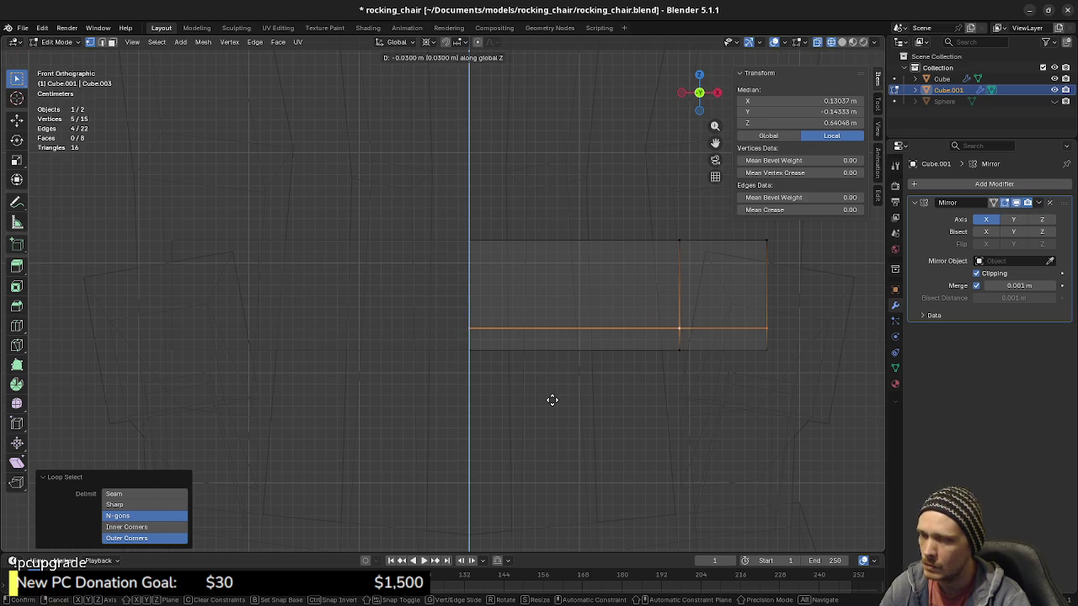
click(551, 399)
Step: Shrink one edge loop of the band to 0.7 in X and Y
click(548, 367)
alt+click(537, 346)
mouse_move(537, 346)
middle_down()
mouse_move(589, 385)
mouse_move(692, 428)
middle_up()
key(s)
key(shift+z)
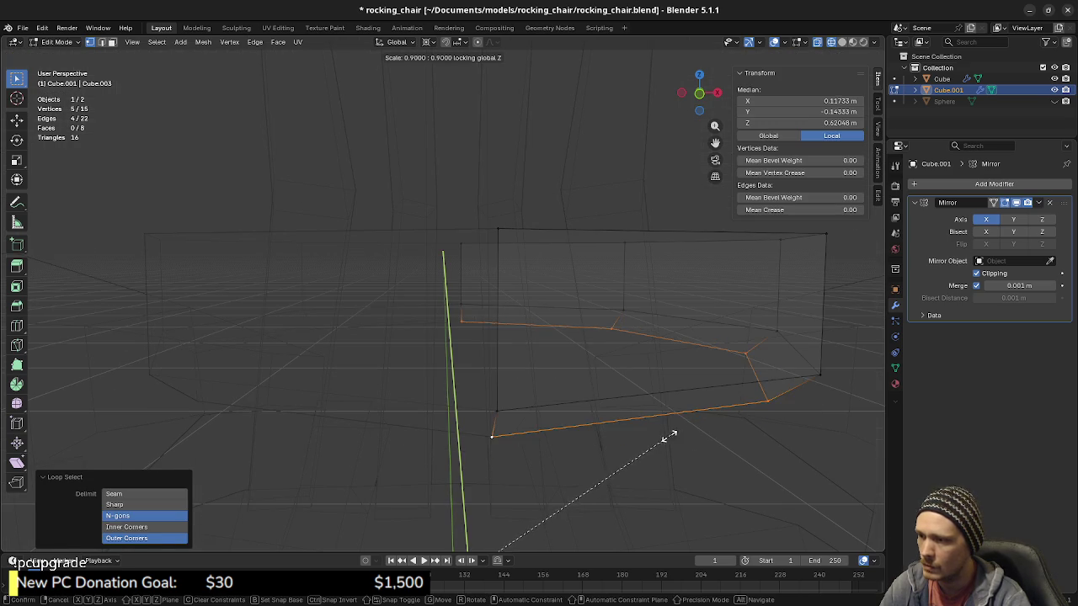
click(606, 462)
Step: Return to solid shading and trial-scale another ring, cancelling at 0.6
mouse_move(621, 429)
middle_down()
mouse_move(609, 411)
mouse_move(579, 464)
middle_up()
key(shift+z)
mouse_move(535, 356)
middle_down()
mouse_move(539, 370)
mouse_move(550, 357)
middle_up()
alt+click(550, 357)
middle_drag(637, 405, 640, 396)
key(s)
key(shift+z)
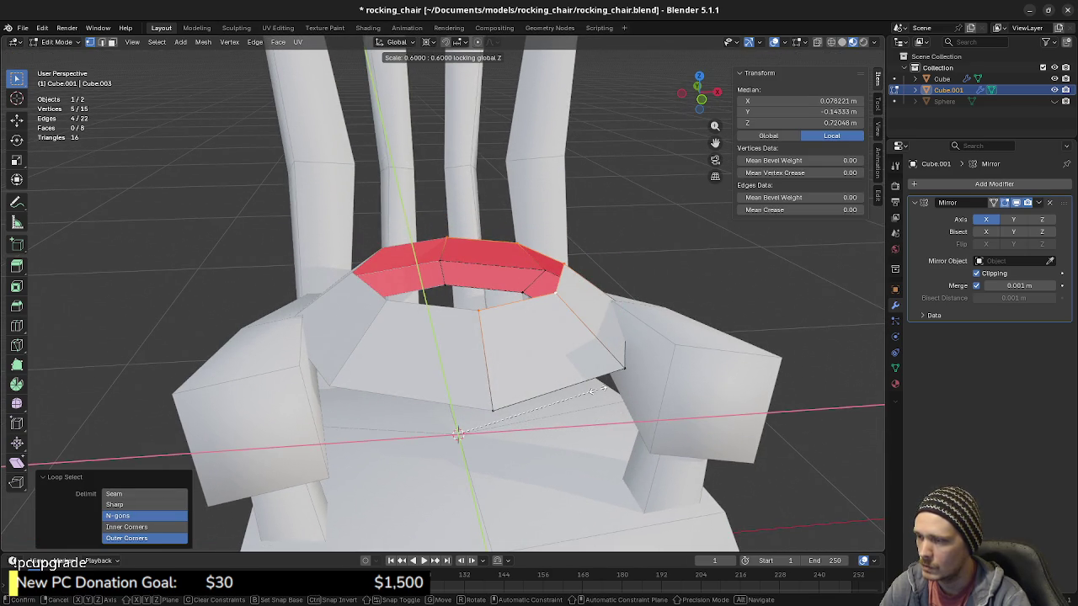
right_click(598, 390)
Step: Taper the band's top rim inward to 0.7 in X and Y
key(a)
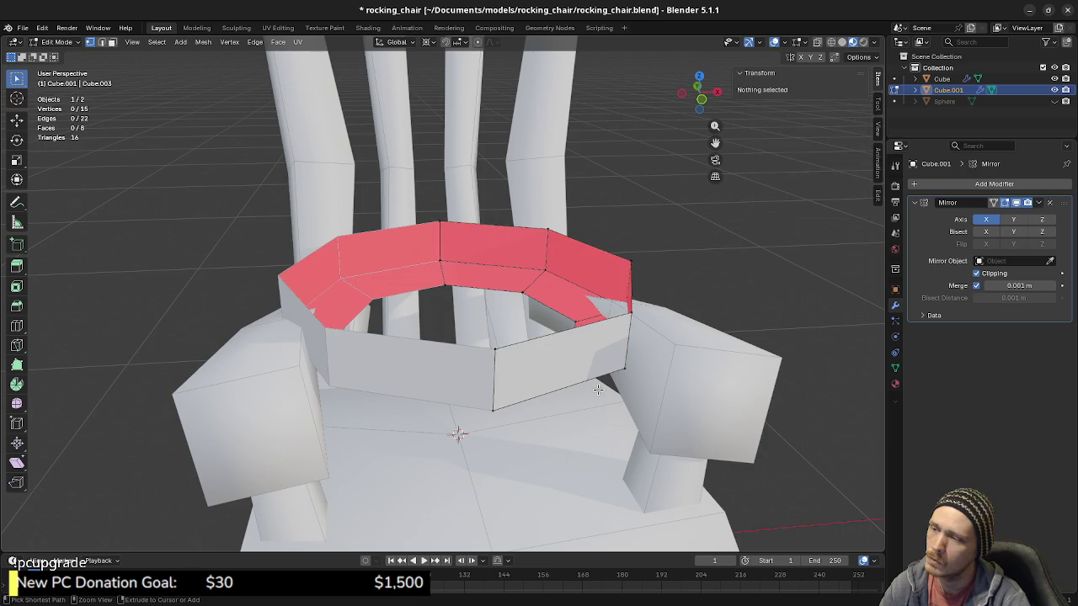
key(alt+a)
key(a)
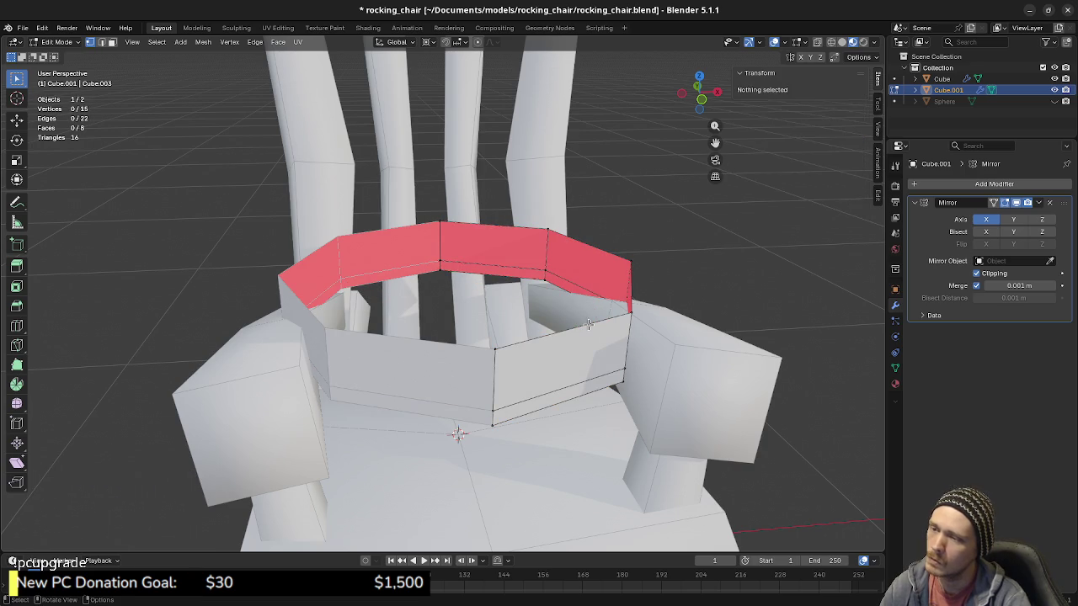
alt+click(587, 324)
key(s)
key(shift+z)
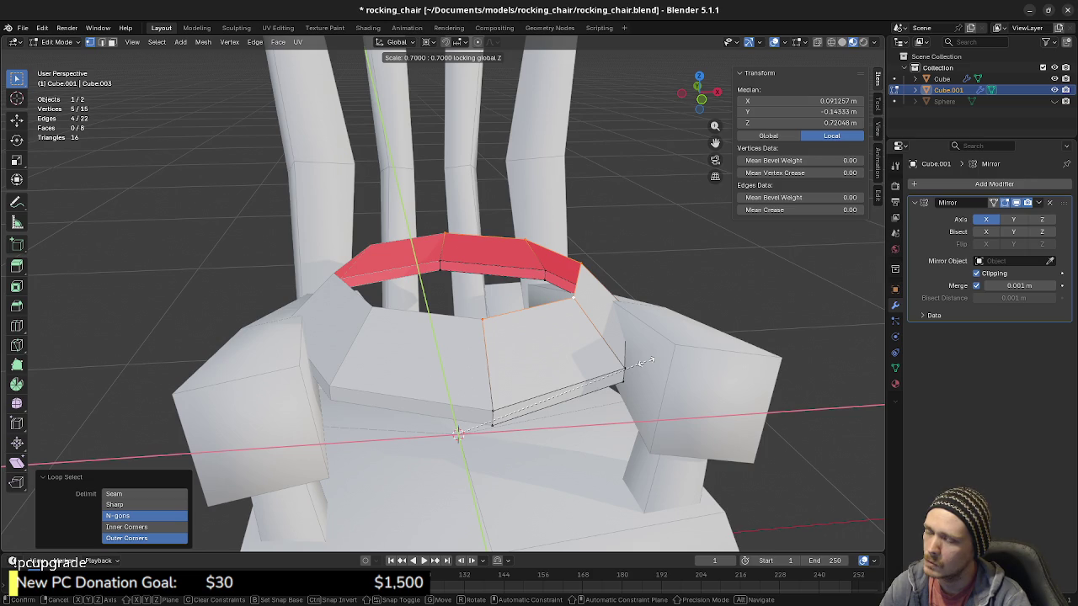
click(645, 362)
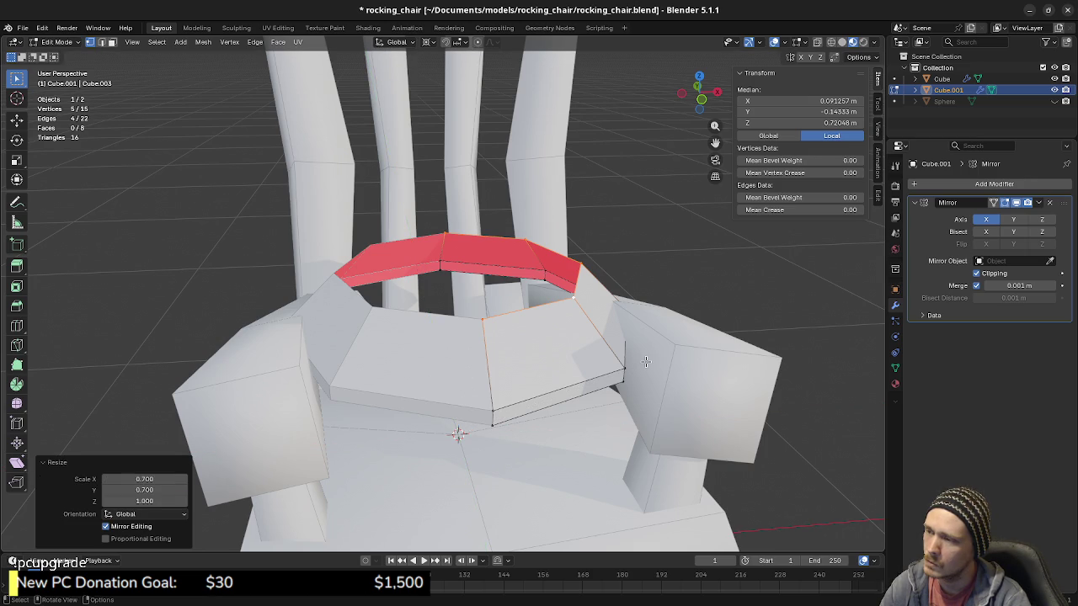
Step: Extrude the top rim and scale it to 0 to close the cushion top
key(e)
right_click(642, 335)
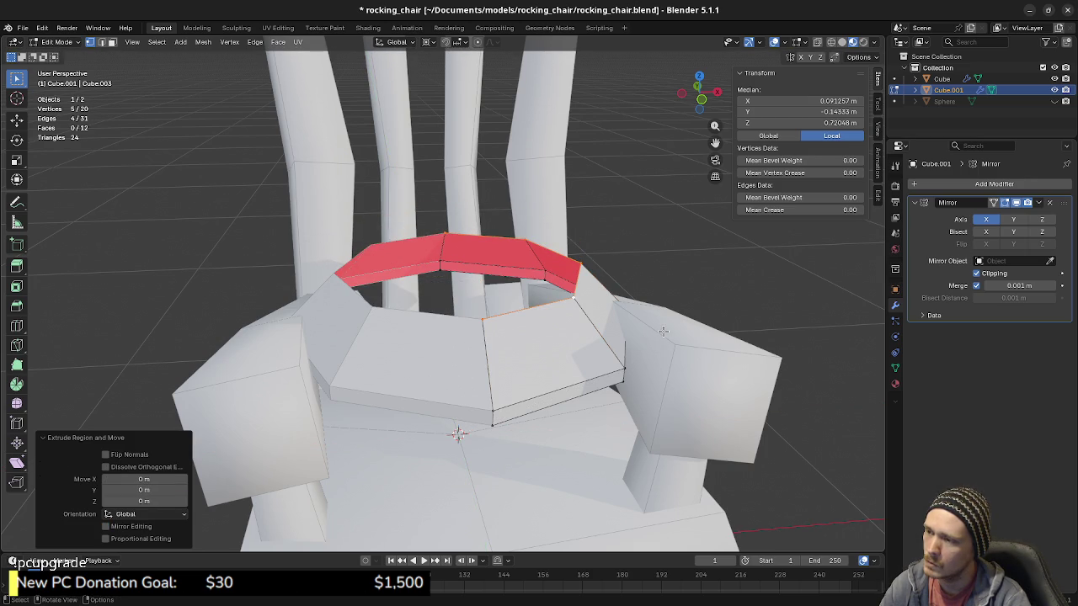
key(s)
key(shift+z)
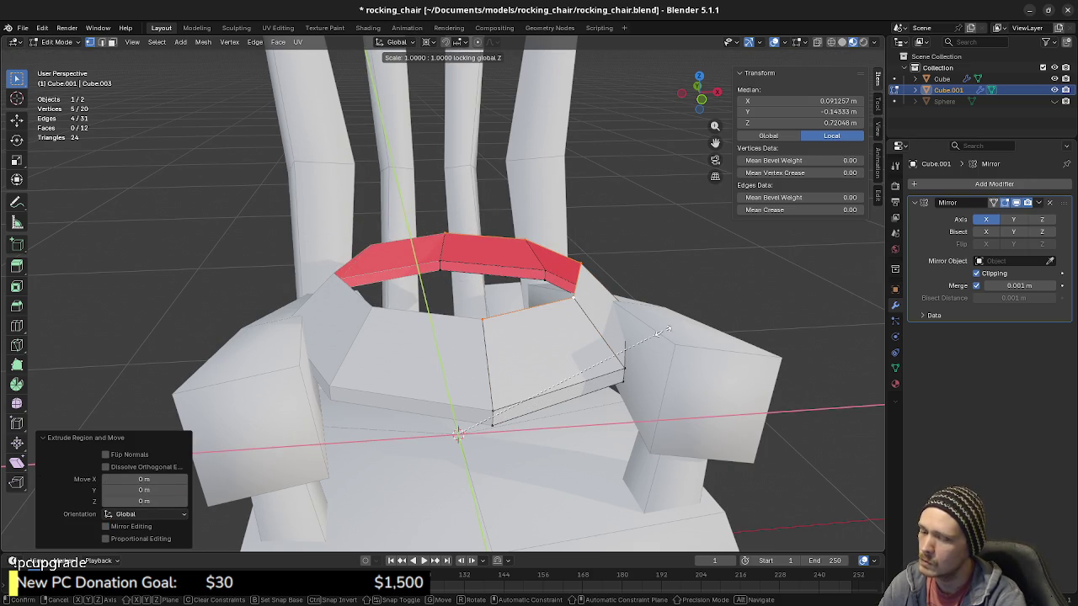
key(0)
key(Return)
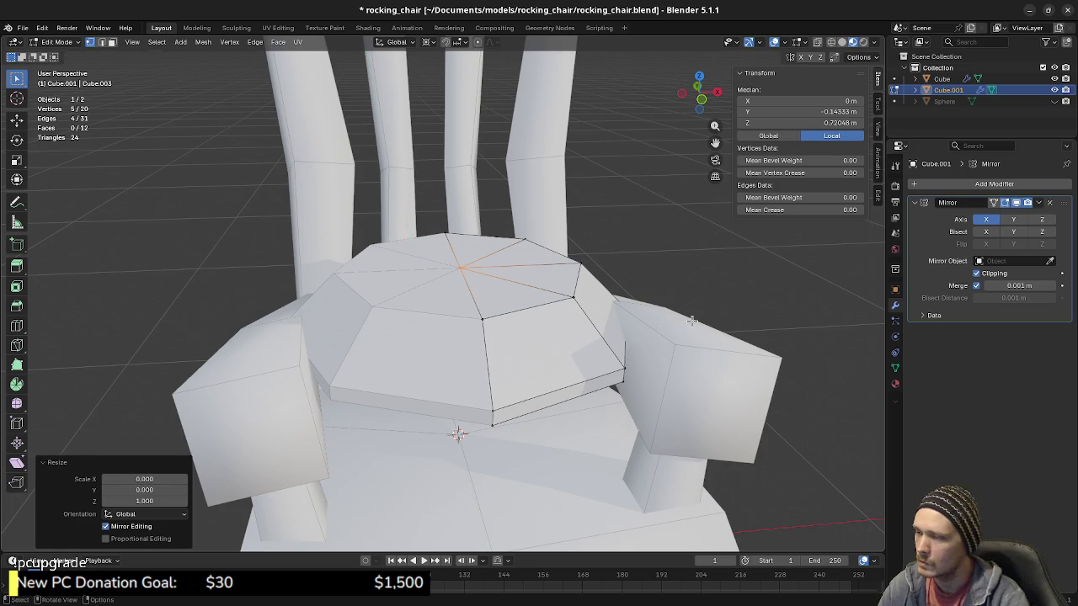
Step: Narrow the cushion's bottom loop to 0.9 horizontally, then view it from above
middle_drag(539, 456, 539, 396)
alt+click(530, 359)
alt+click(530, 358)
key(s)
key(shift+z)
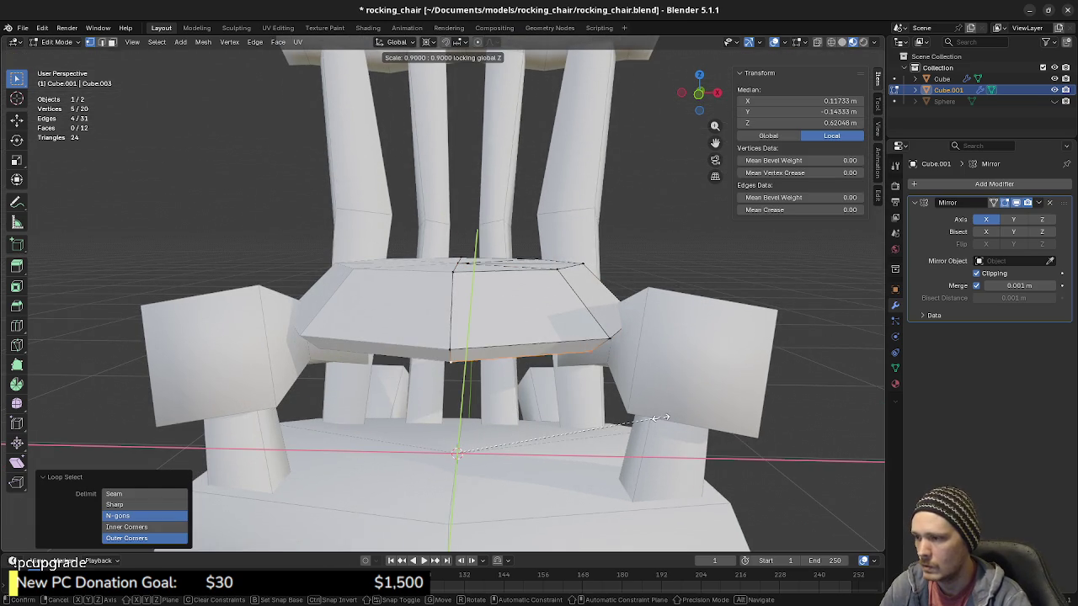
click(665, 418)
key(alt+a)
mouse_move(590, 404)
middle_down()
mouse_move(512, 391)
mouse_move(534, 345)
mouse_move(572, 367)
middle_up()
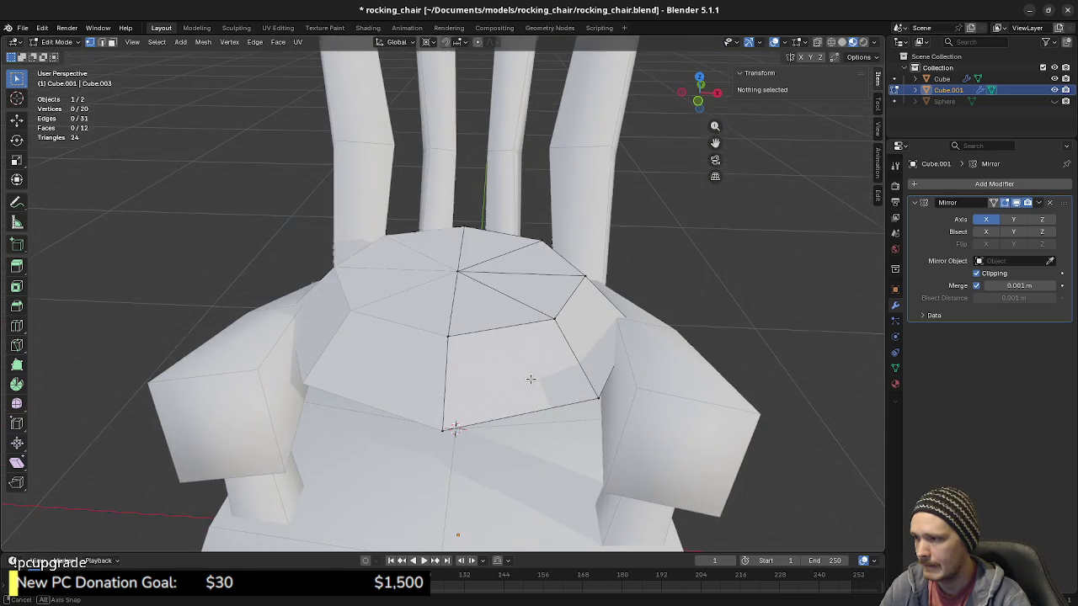
key(KP_7)
Step: Move the cushion's outer right edges 0.03 m inward along X
key(z)
click(558, 289)
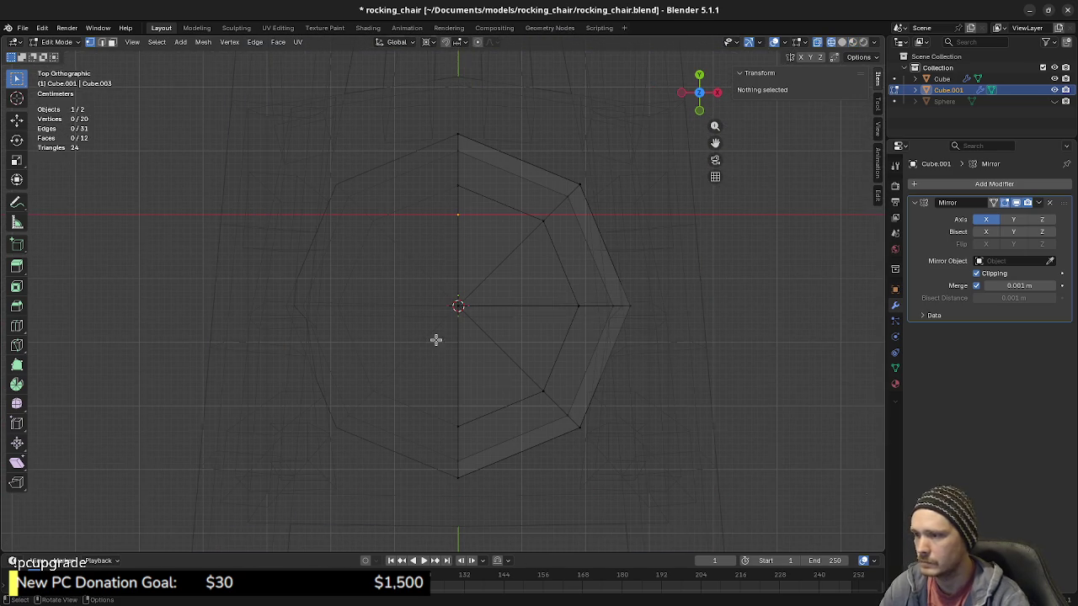
drag(558, 289, 662, 329)
key(g)
key(x)
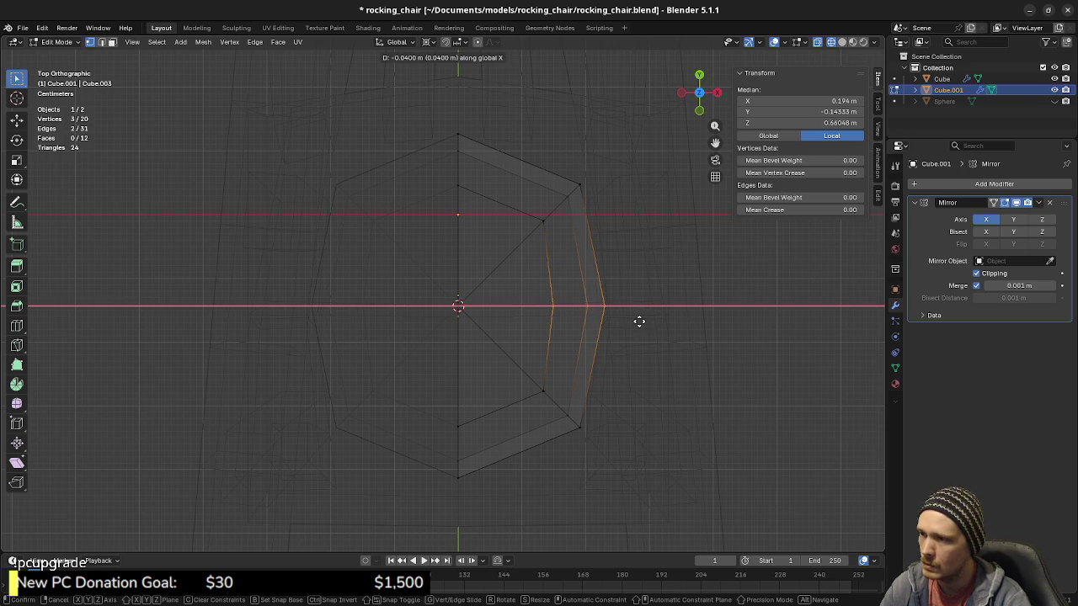
click(641, 321)
mouse_move(594, 387)
middle_down()
mouse_move(580, 344)
mouse_move(531, 365)
mouse_move(550, 326)
mouse_move(463, 271)
middle_up()
key(shift+z)
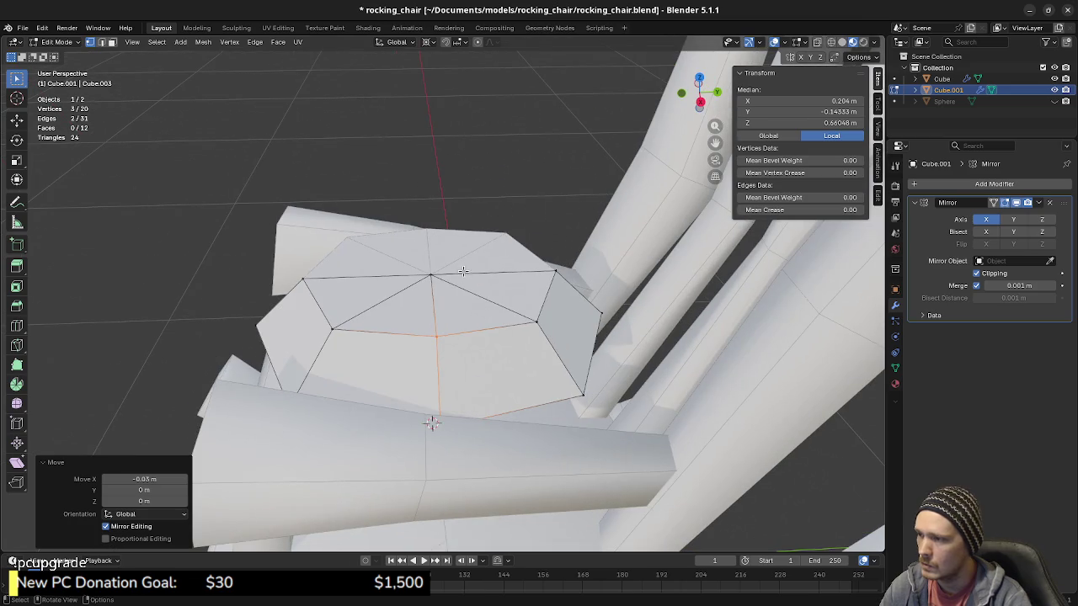
Step: Select the cushion top's centre vertex, viewed in front orthographic
key(alt+z)
key(alt+a)
drag(414, 257, 457, 291)
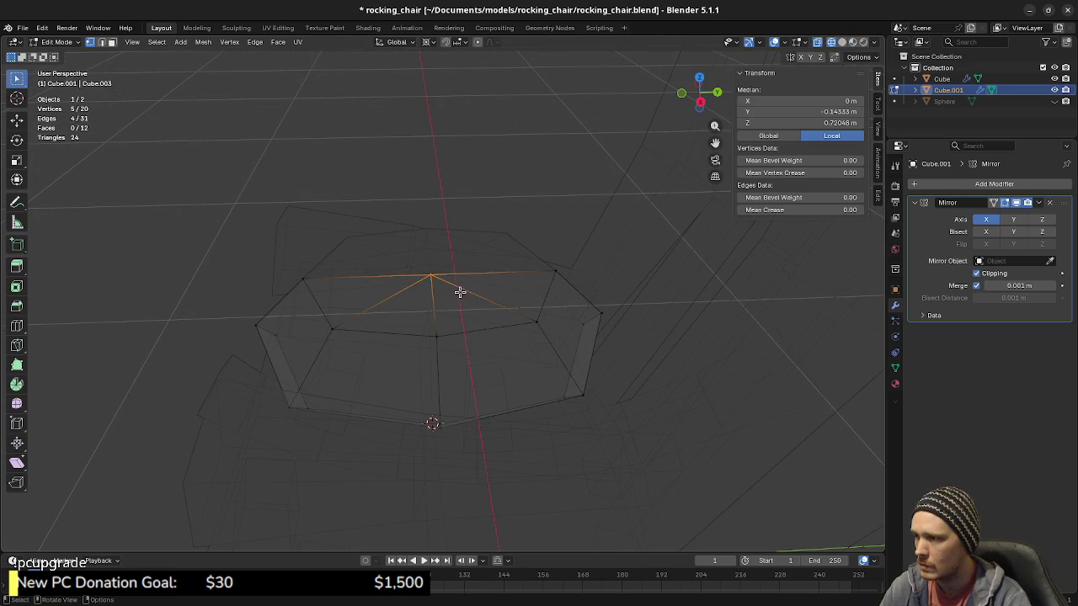
key(alt+z)
middle_drag(461, 375, 595, 329)
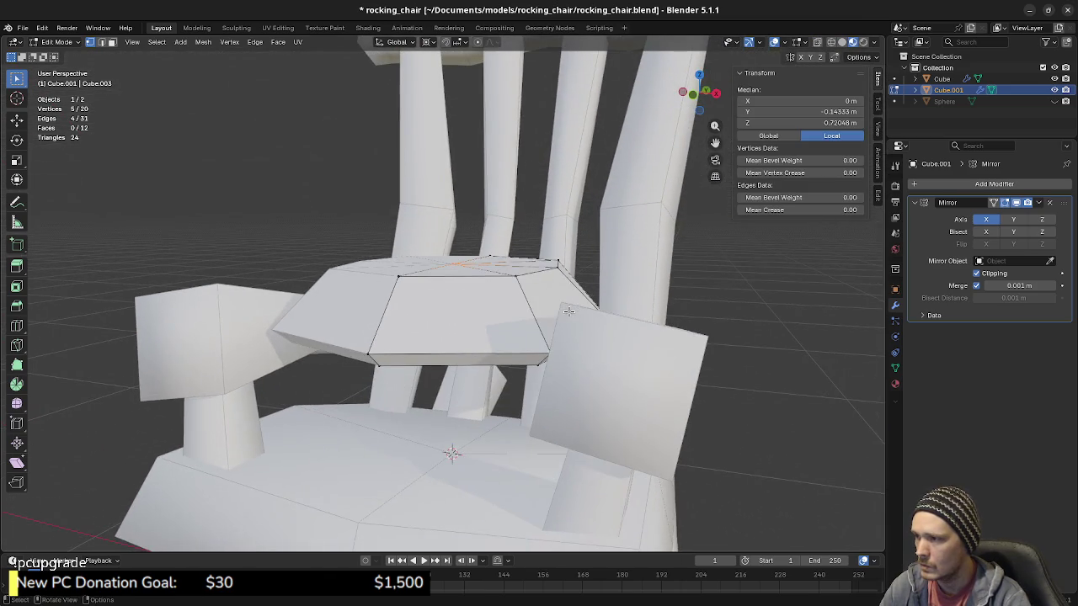
key(KP_5)
key(KP_1)
Step: Lower the centre vertex 0.03 m along Z and return to solid shading
key(alt+z)
key(g)
key(z)
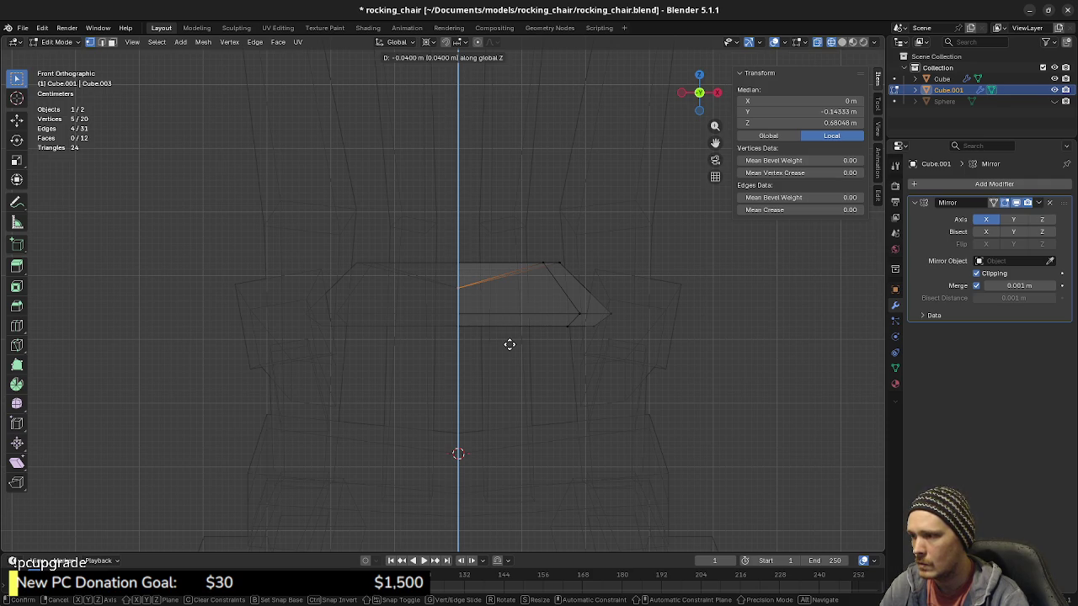
click(509, 338)
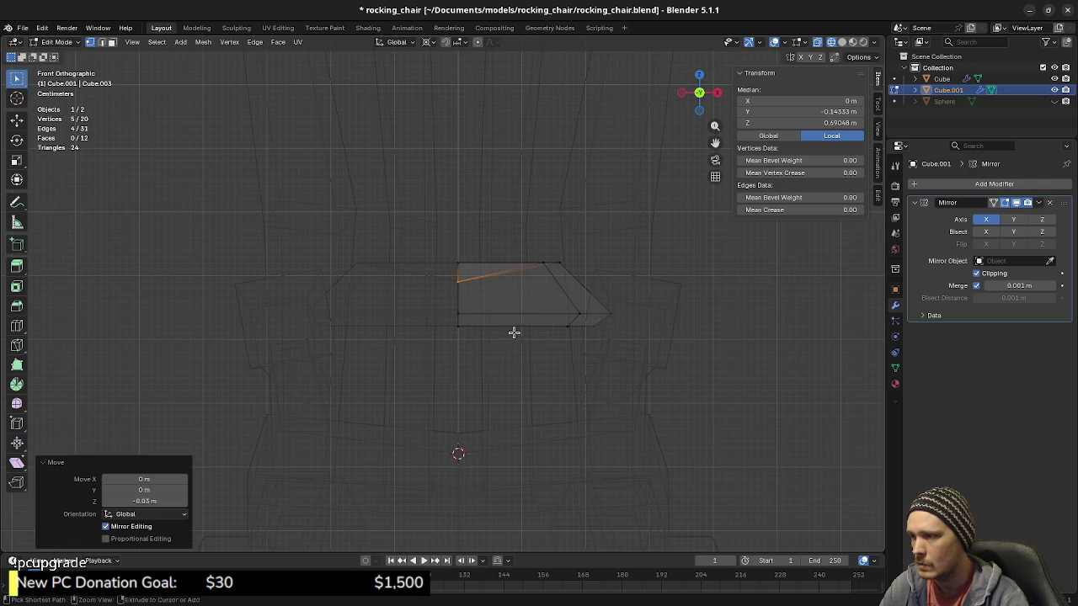
middle_drag(510, 337, 543, 308)
key(z)
click(536, 442)
key(ctrl+alt+l)
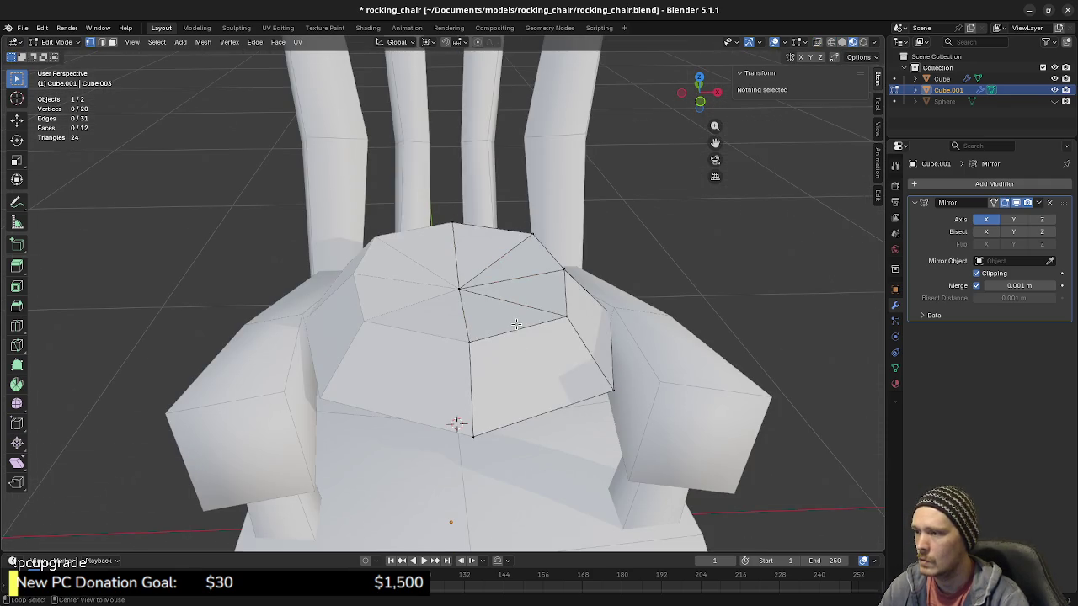
Step: Bevel the boundary loop around the cushion top with Bevel Edges
key(F3)
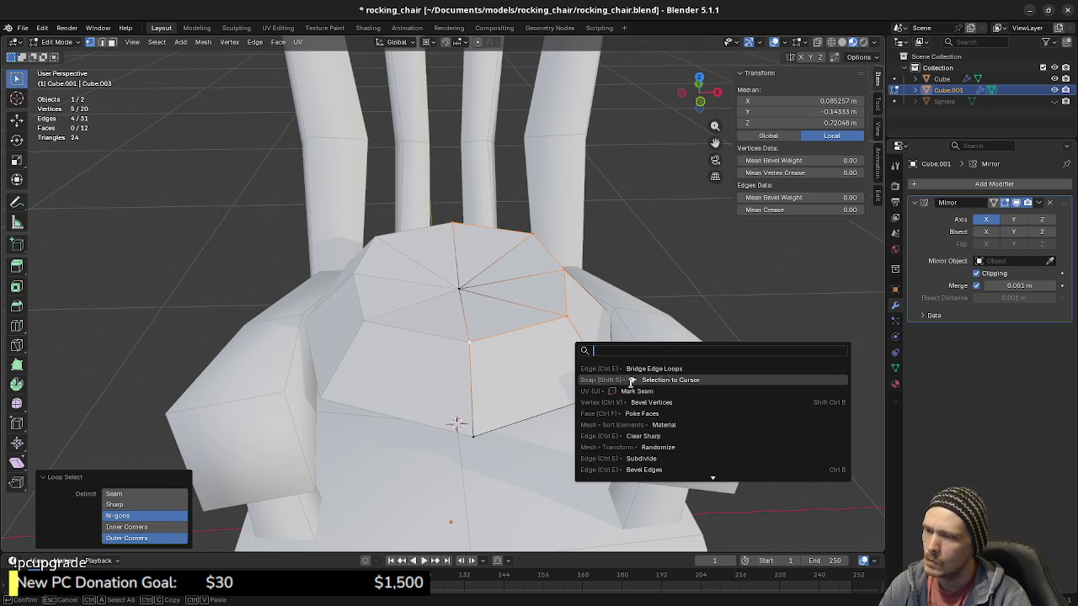
text(bevel)
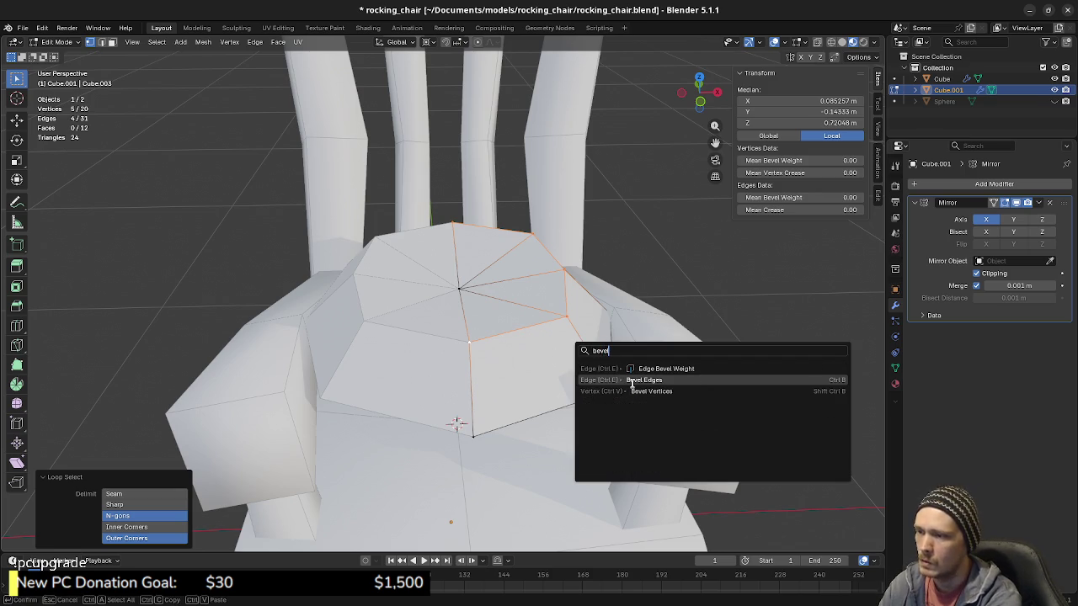
key(Return)
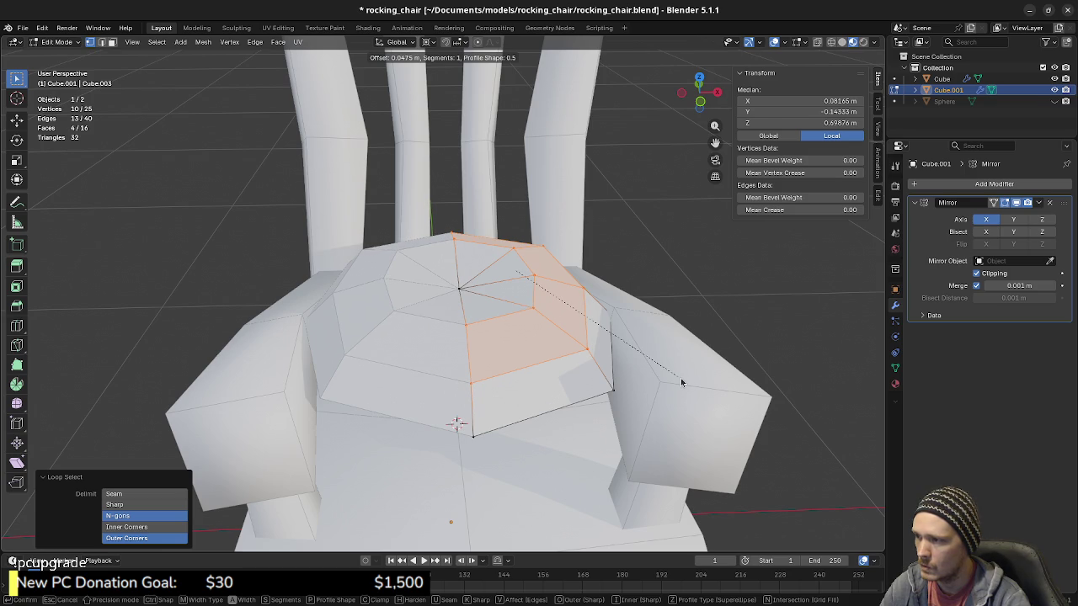
click(681, 378)
mouse_move(680, 378)
middle_down()
mouse_move(526, 387)
mouse_move(547, 383)
mouse_move(462, 363)
mouse_move(440, 392)
mouse_move(518, 421)
middle_up()
Step: Raise the new bevelled edge loop slightly along Z
click(547, 383)
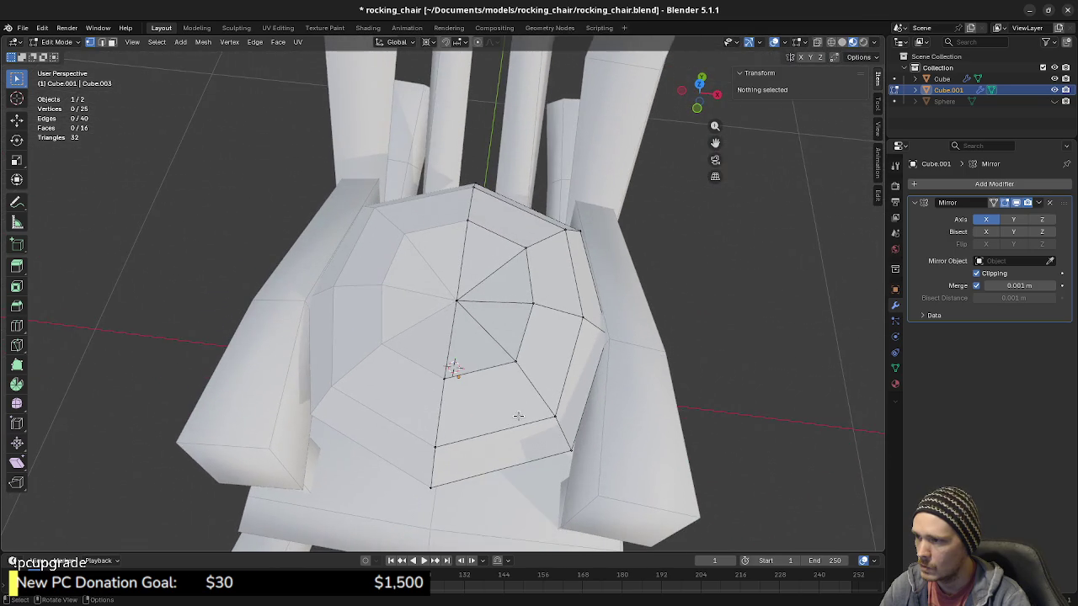
mouse_move(521, 374)
middle_down()
mouse_move(561, 308)
mouse_move(530, 303)
mouse_move(525, 354)
mouse_move(552, 375)
mouse_move(535, 301)
middle_up()
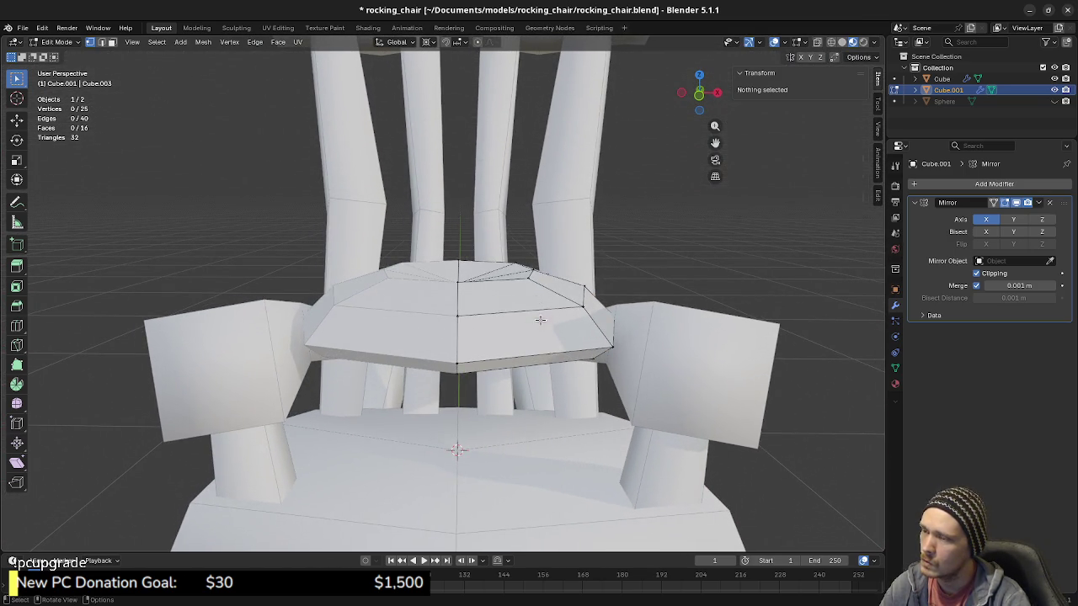
alt+click(536, 312)
key(g)
key(z)
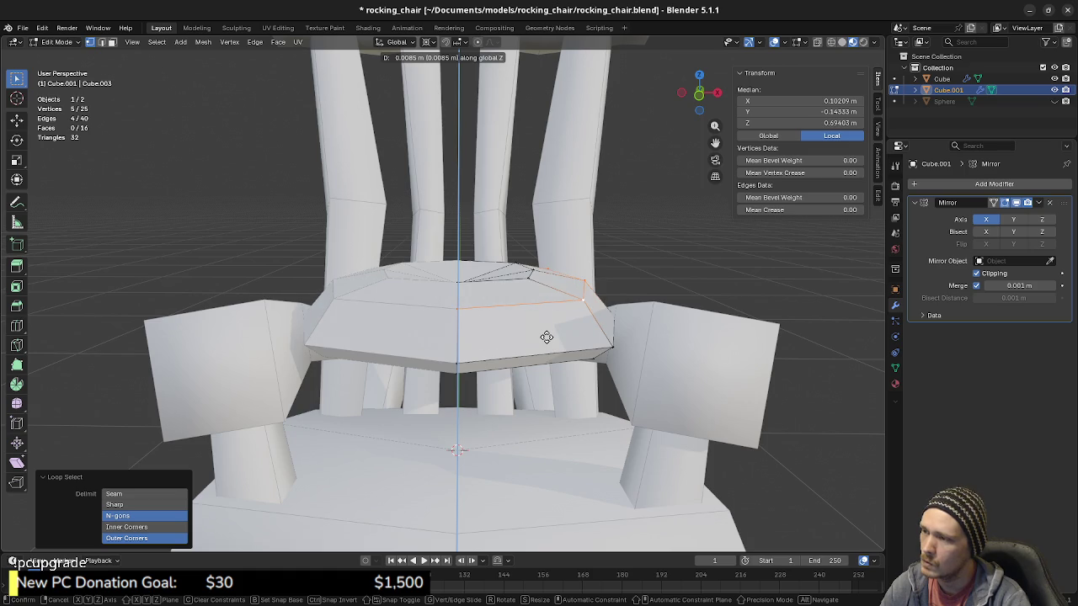
click(547, 336)
mouse_move(546, 337)
middle_down()
mouse_move(542, 329)
mouse_move(533, 351)
middle_up()
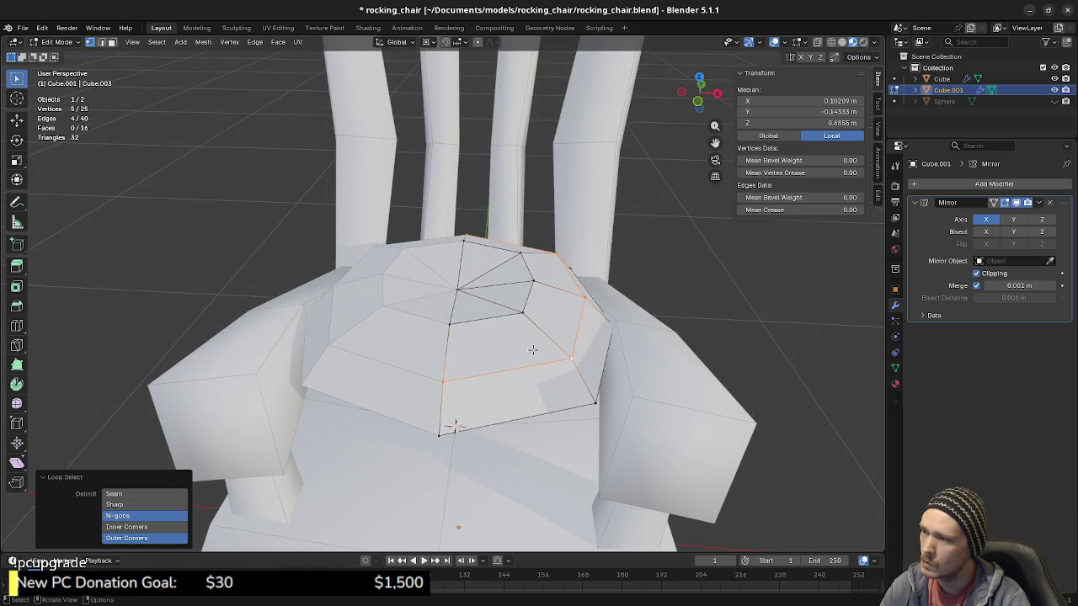
Step: In right side wireframe view, lower the whole cushion 0.16 m along Z
key(a)
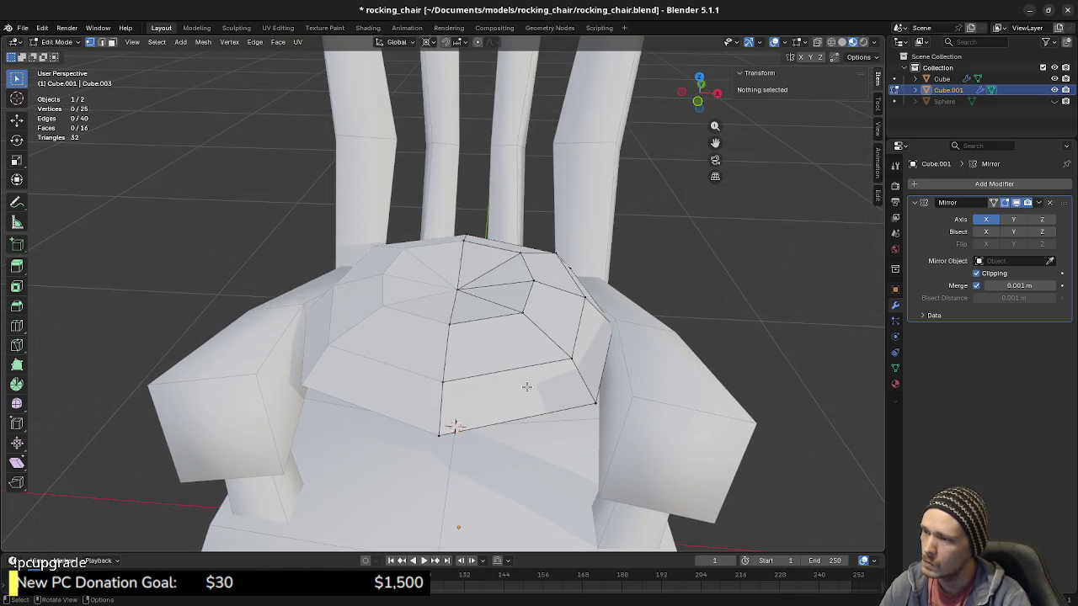
key(KP_3)
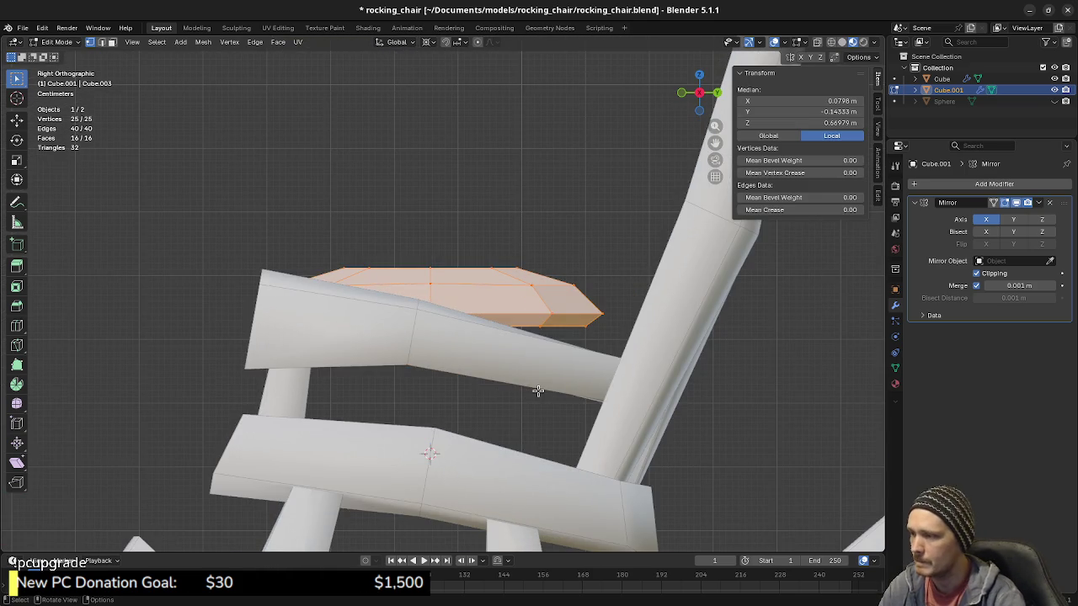
key(shift+z)
key(g)
key(z)
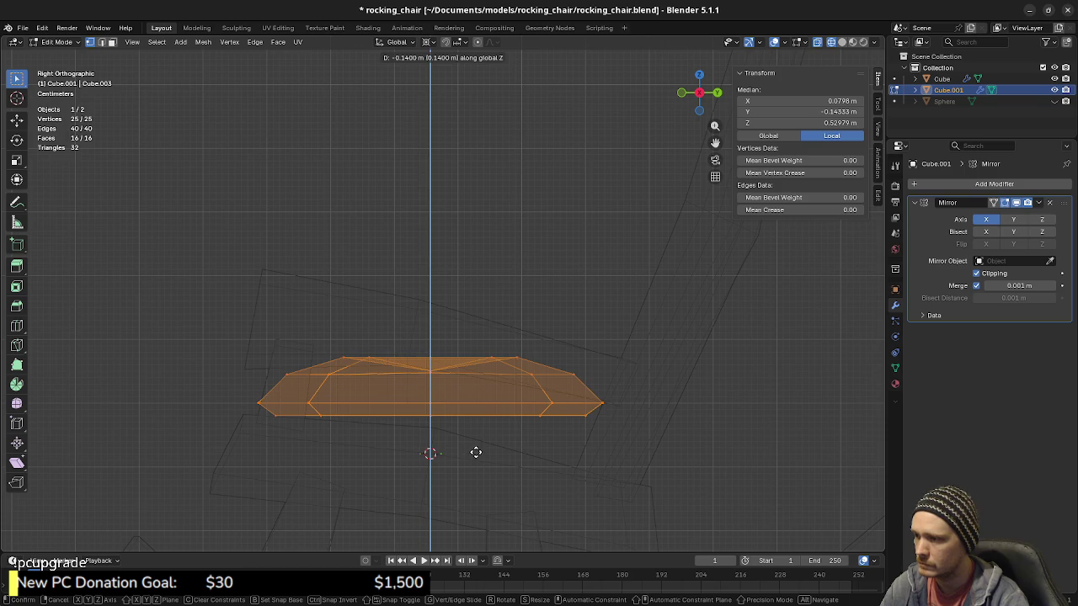
click(476, 460)
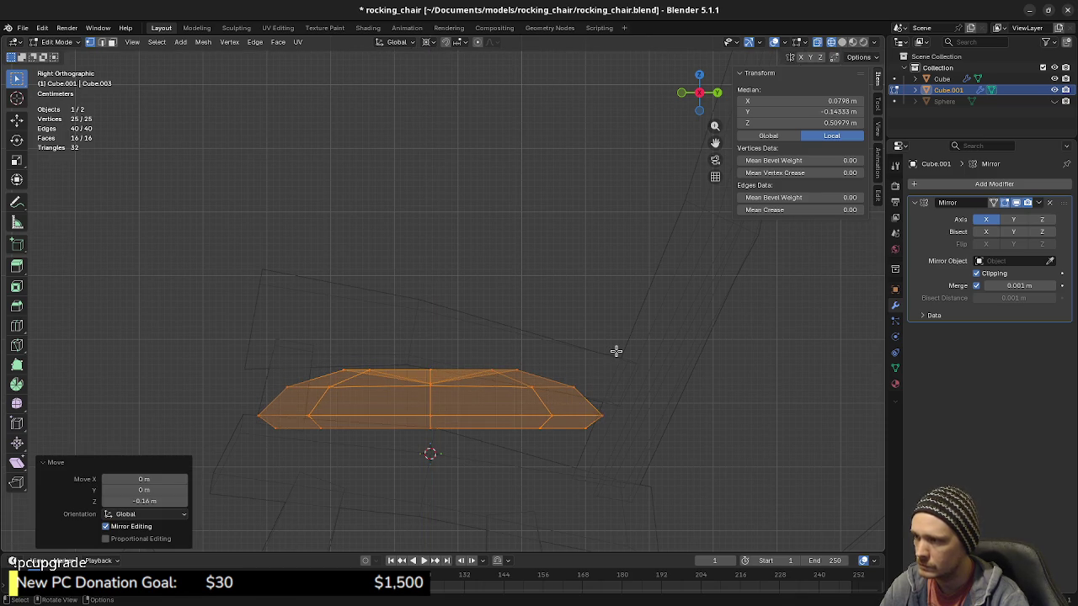
Step: Lower the cushion a little further and tilt it by 10°
key(r)
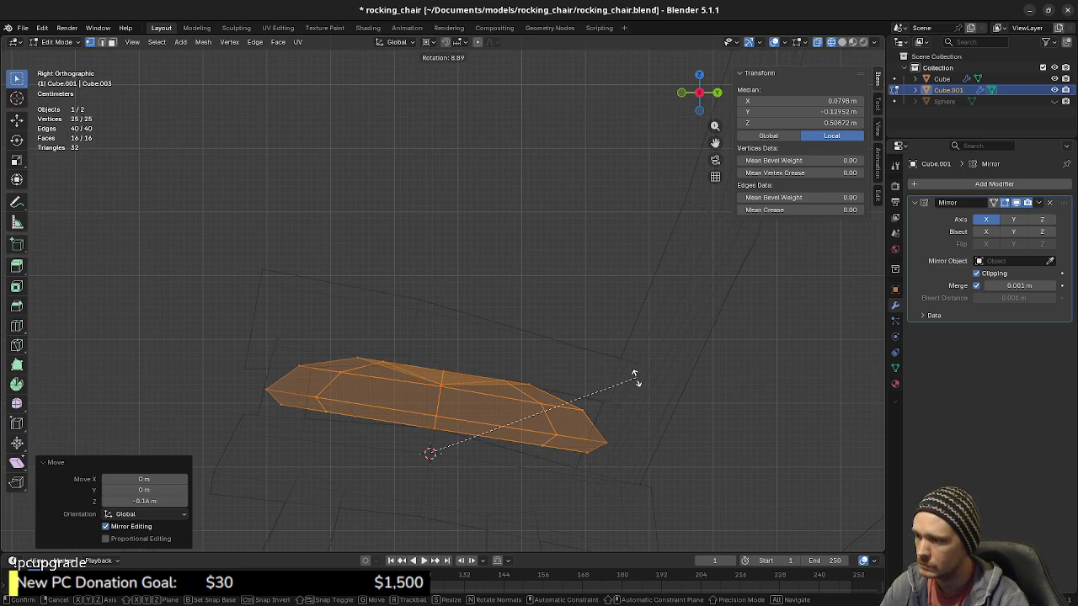
key(Escape)
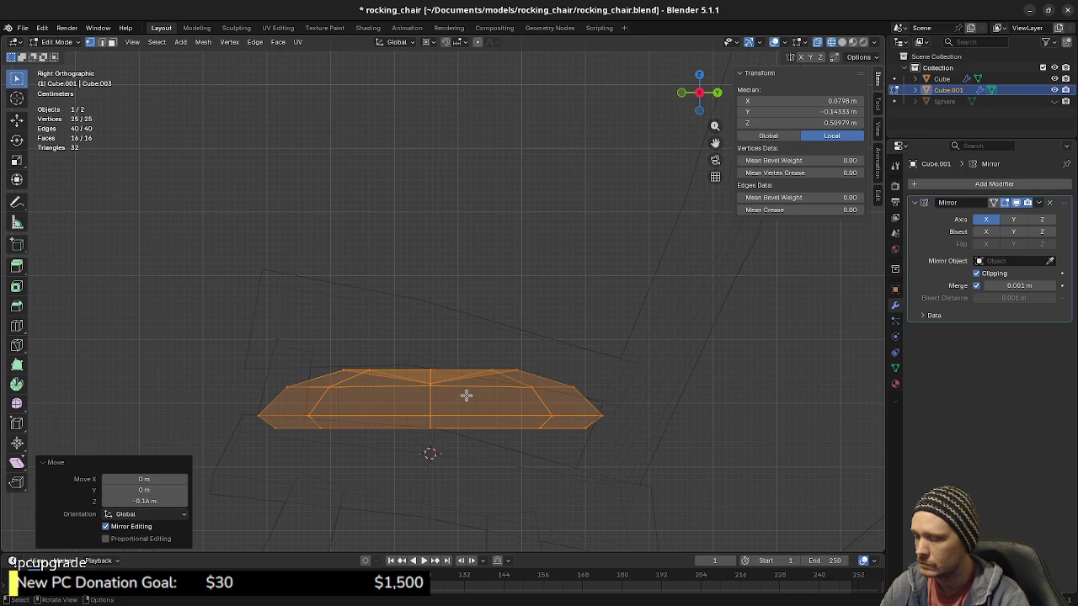
key(g)
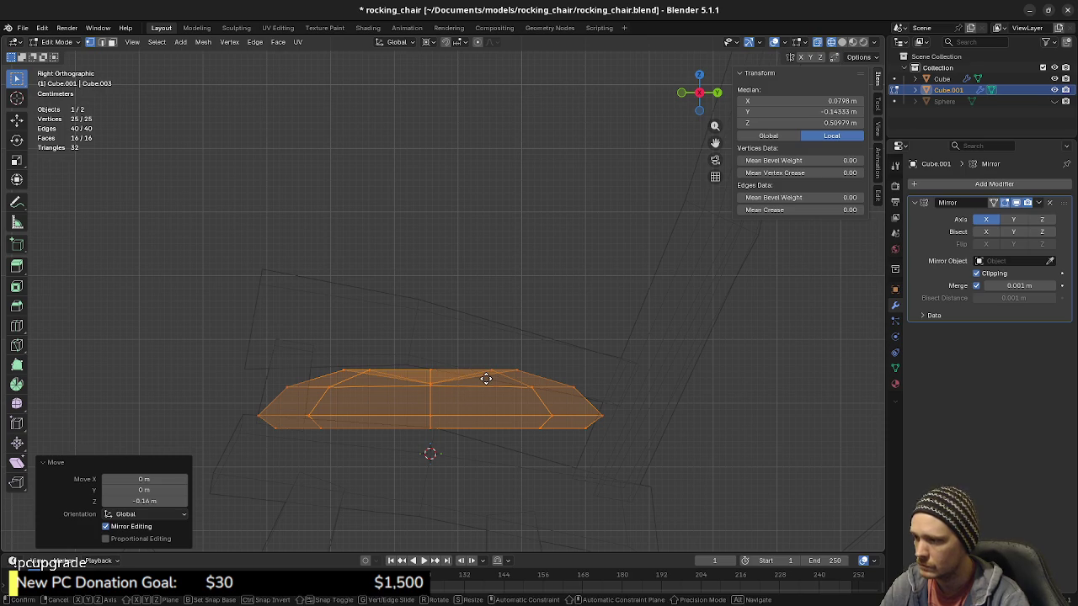
key(y)
key(z)
click(494, 391)
key(r)
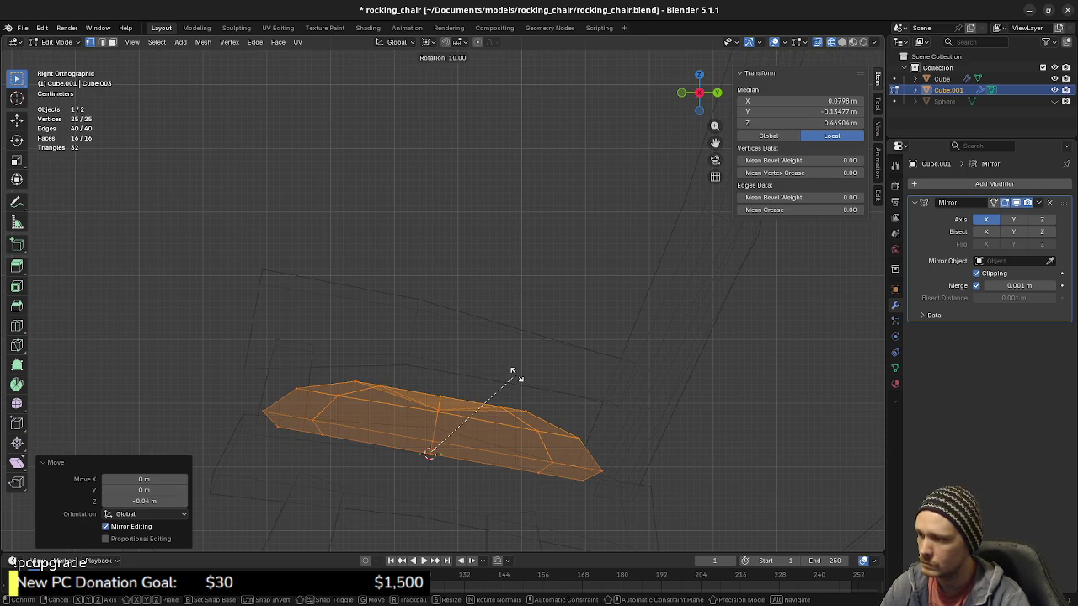
click(517, 376)
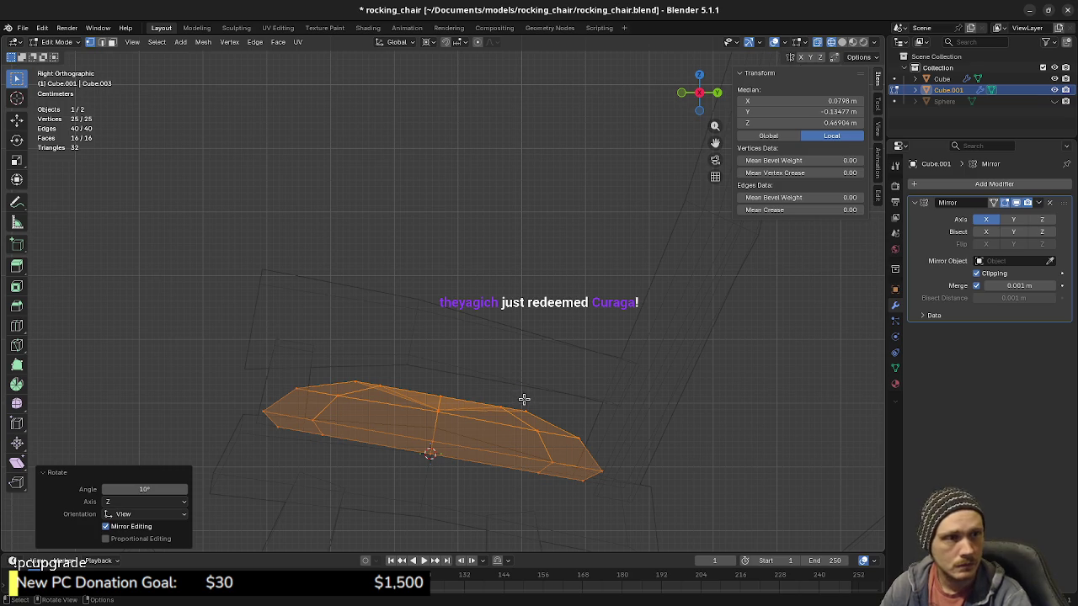
Step: Raise the tilted cushion 0.01 m along Z
key(g)
key(y)
key(z)
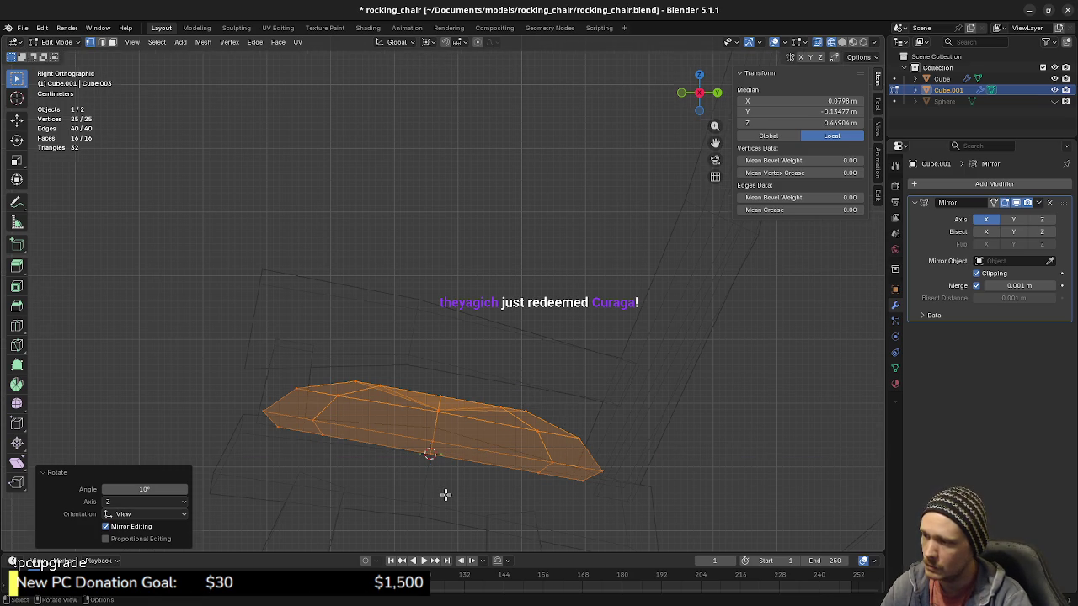
scroll(459, 426, up, 3)
shift+middle_drag(445, 494, 472, 379)
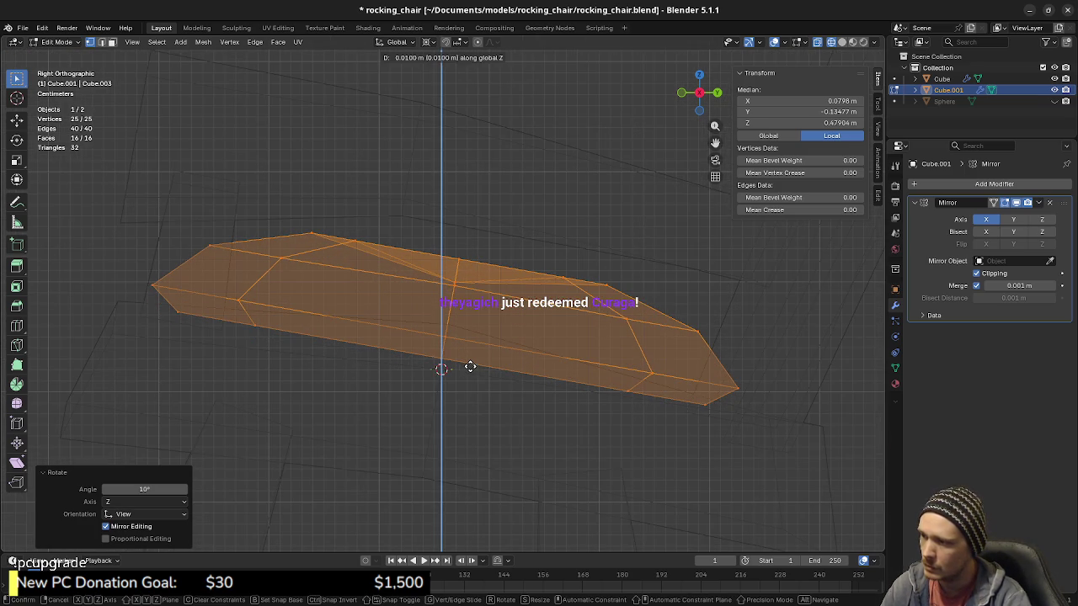
click(470, 366)
Step: Turn off see-through display and orbit to inspect the whole chair in perspective
key(alt+z)
mouse_move(454, 429)
middle_down()
mouse_move(440, 373)
mouse_move(462, 371)
mouse_move(441, 422)
mouse_move(481, 415)
mouse_move(428, 426)
mouse_move(369, 418)
middle_up()
scroll(368, 414, down, 3)
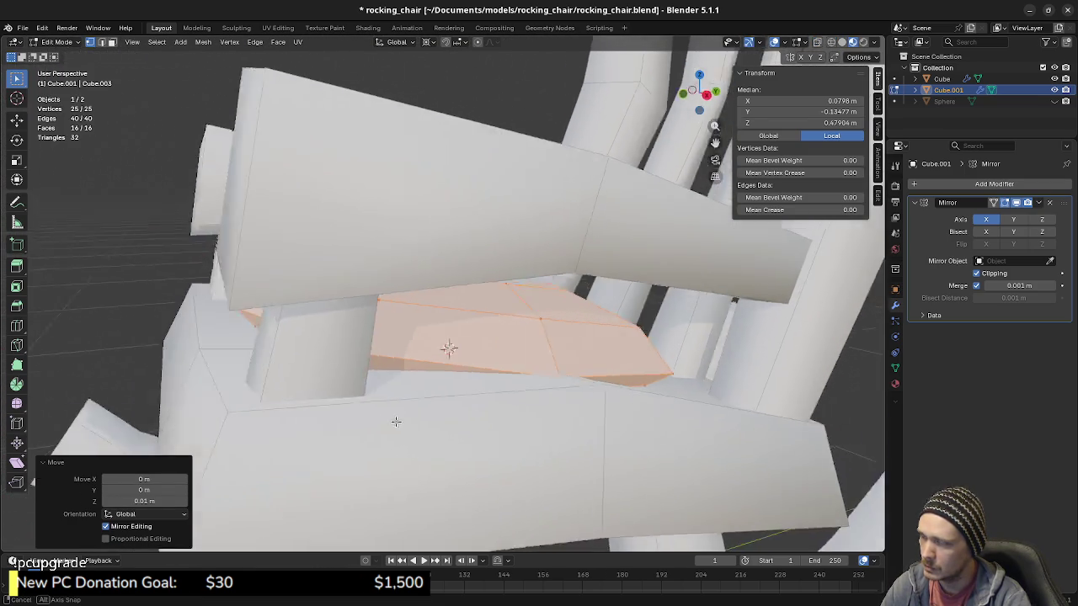
scroll(389, 421, down, 3)
scroll(441, 413, down, 3)
middle_drag(474, 428, 510, 404)
key(Tab)
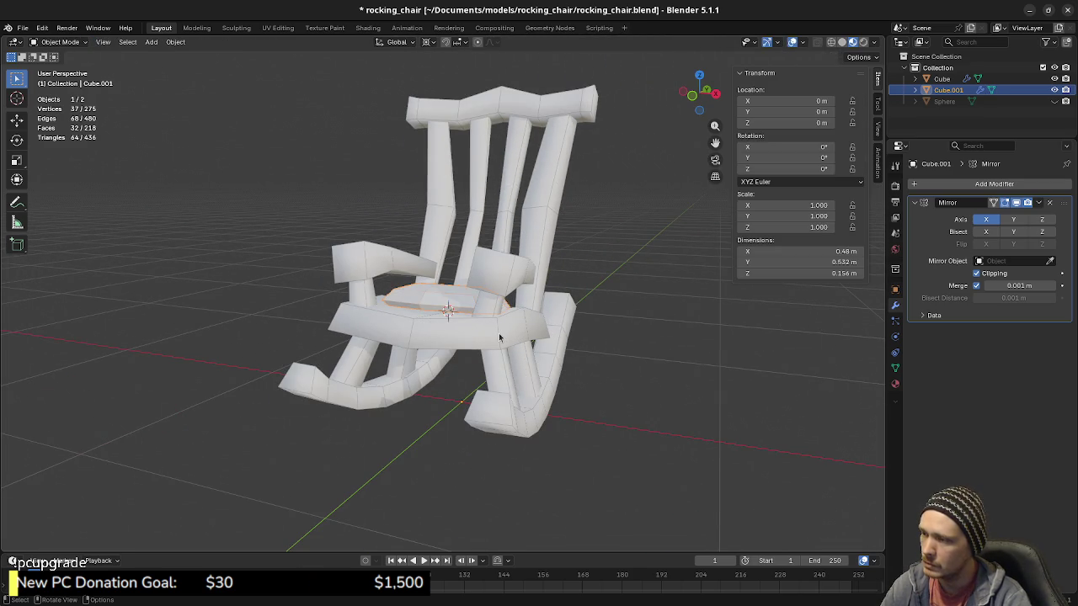
key(Tab)
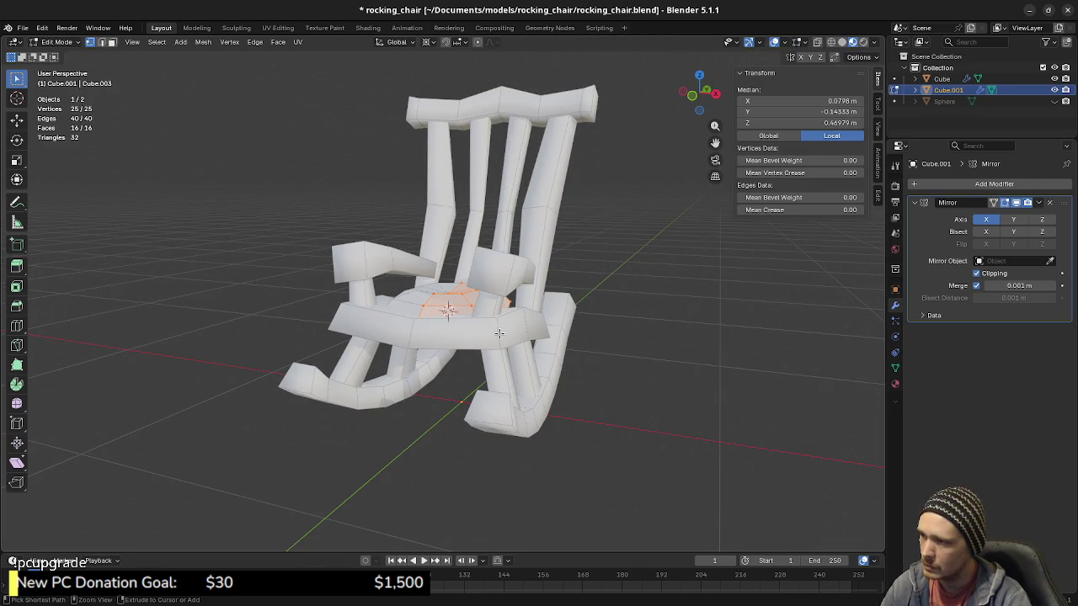
middle_drag(499, 333, 572, 345)
Step: Rotate the whole chair frame mesh −10° in Right Ortho view
key(Tab)
click(598, 359)
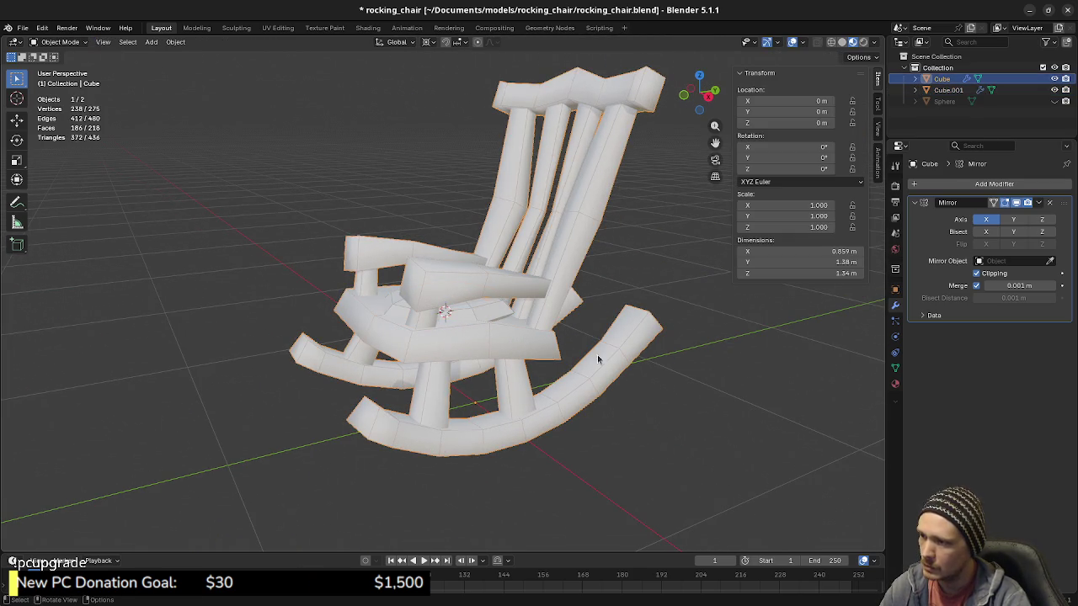
key(Tab)
key(KP_3)
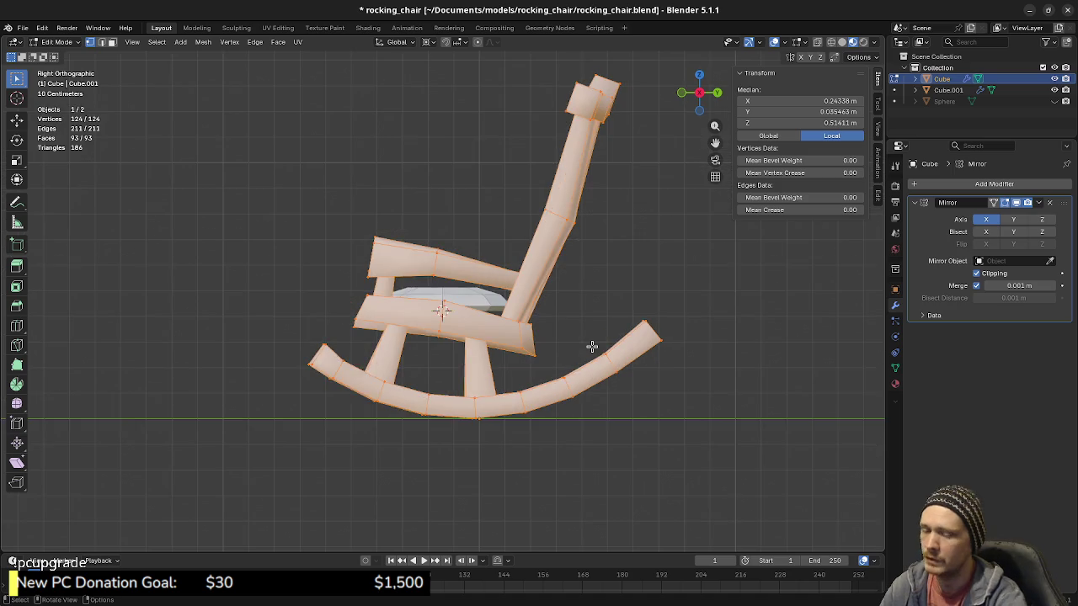
scroll(594, 346, up, 4)
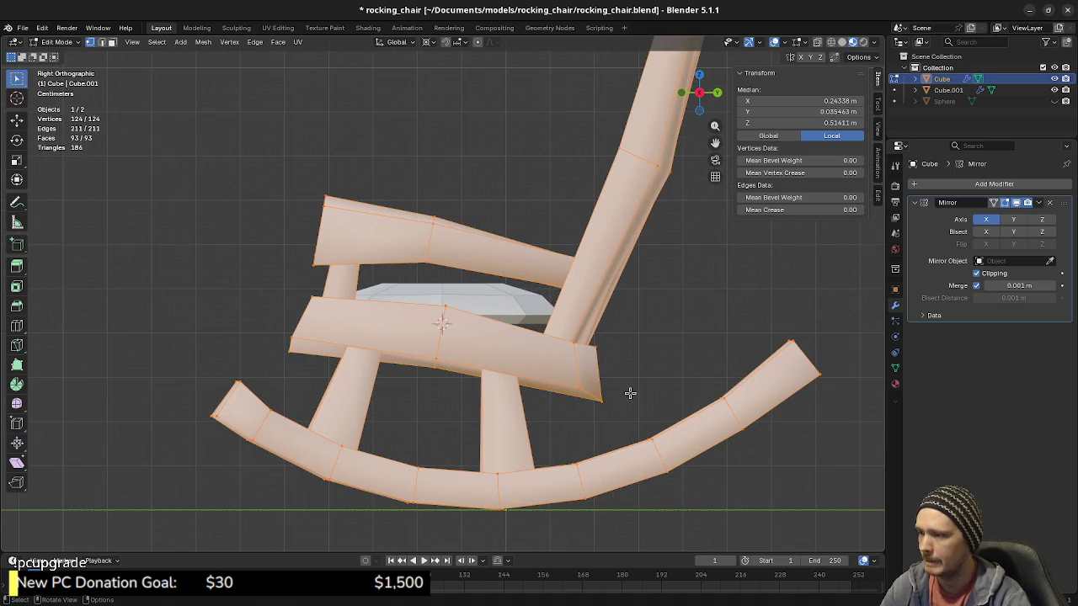
key(r)
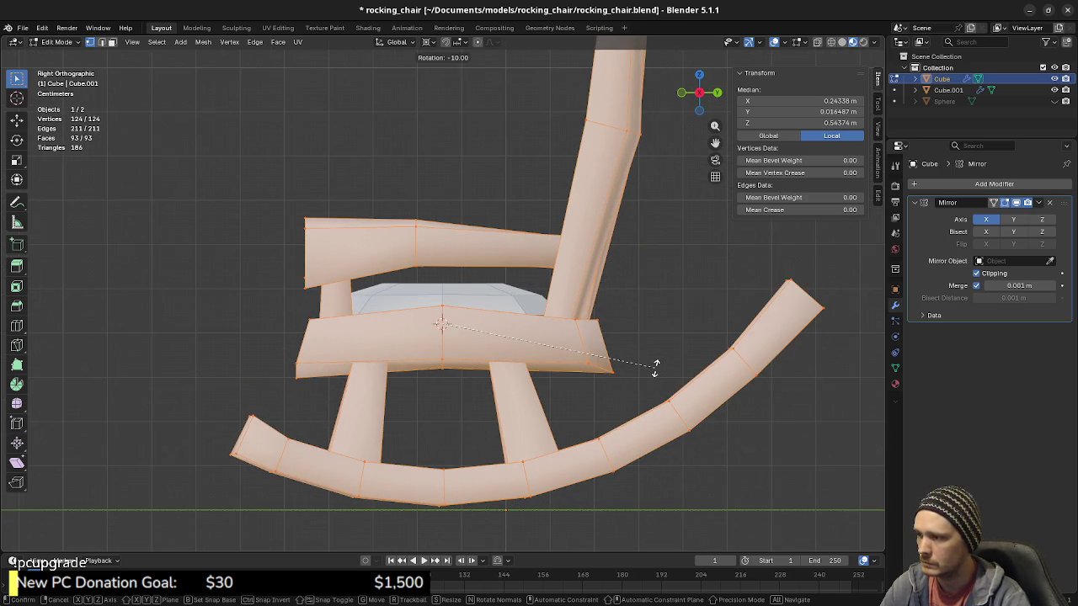
click(654, 368)
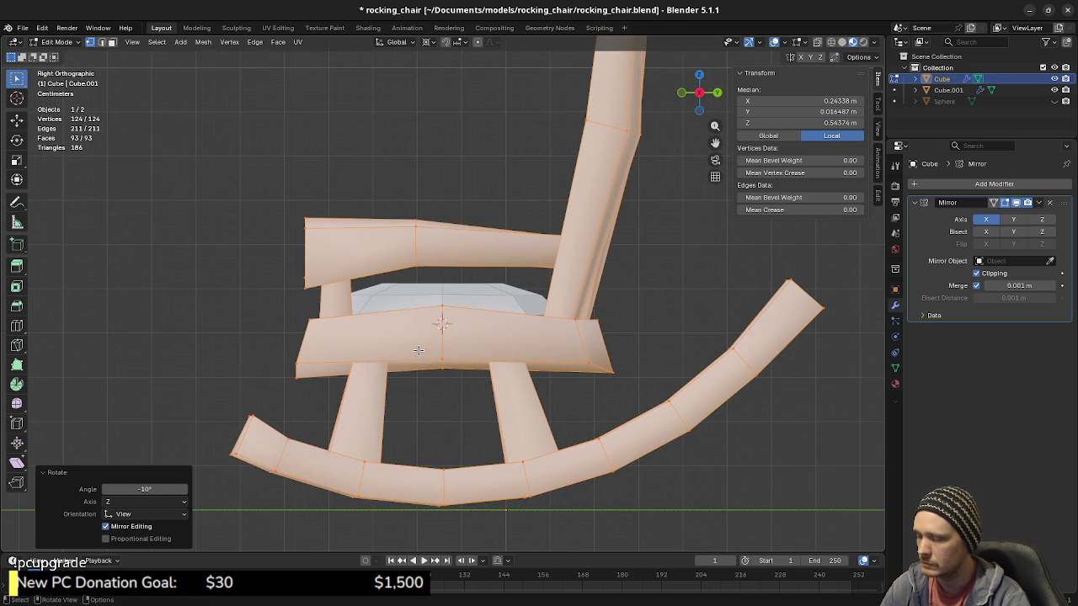
Step: Enter Edit Mode on the seat cushion (Cube.001) with nothing selected
mouse_move(395, 344)
middle_down()
mouse_move(433, 313)
mouse_move(521, 349)
mouse_move(532, 342)
middle_up()
key(Tab)
click(431, 317)
key(Tab)
key(alt+a)
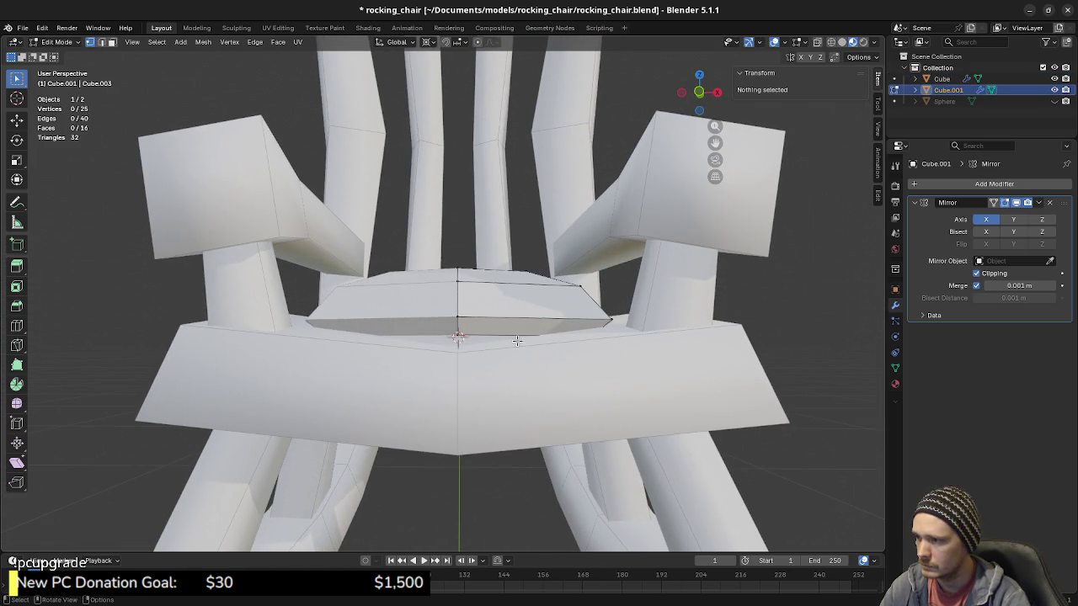
Step: Extrude the cushion rim edge loop in place and scale the new ring to 0.6, keeping height fixed
key(2)
alt+click(501, 335)
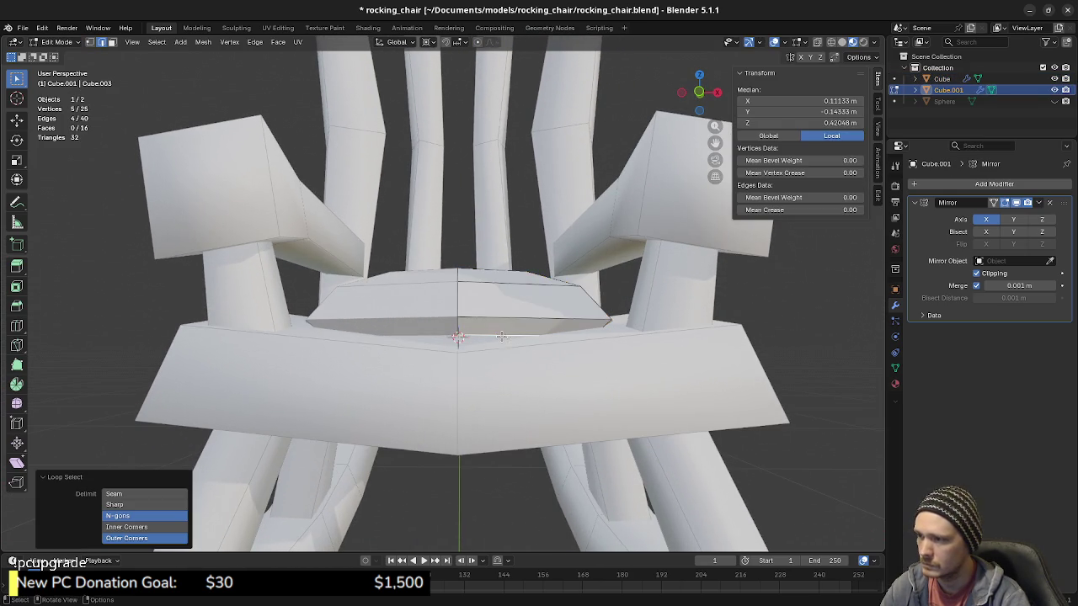
mouse_move(459, 432)
middle_down()
mouse_move(512, 413)
mouse_move(648, 423)
middle_up()
key(z)
click(488, 402)
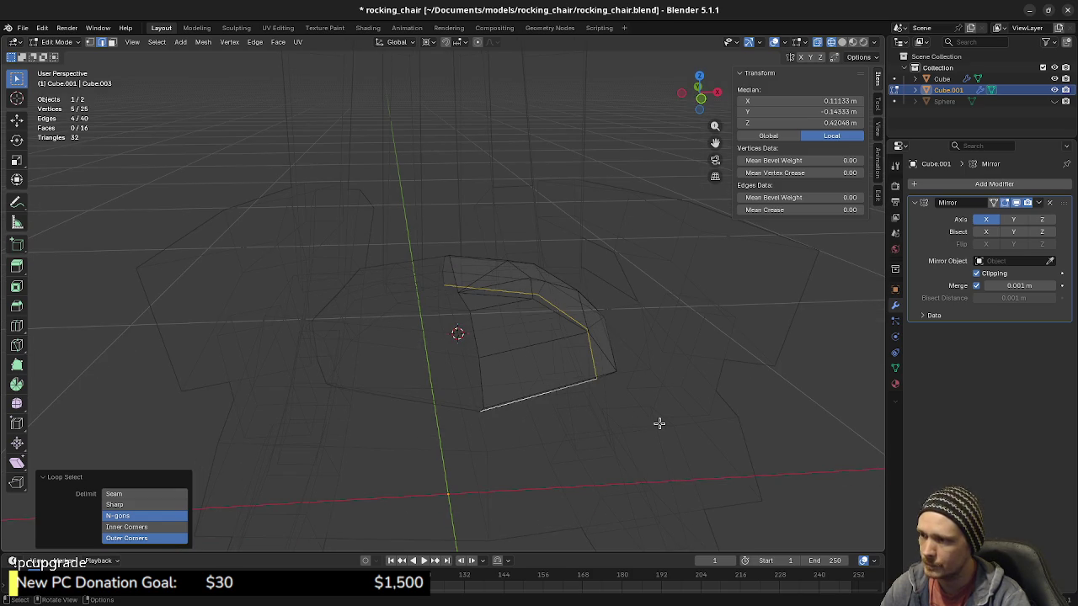
key(KP_7)
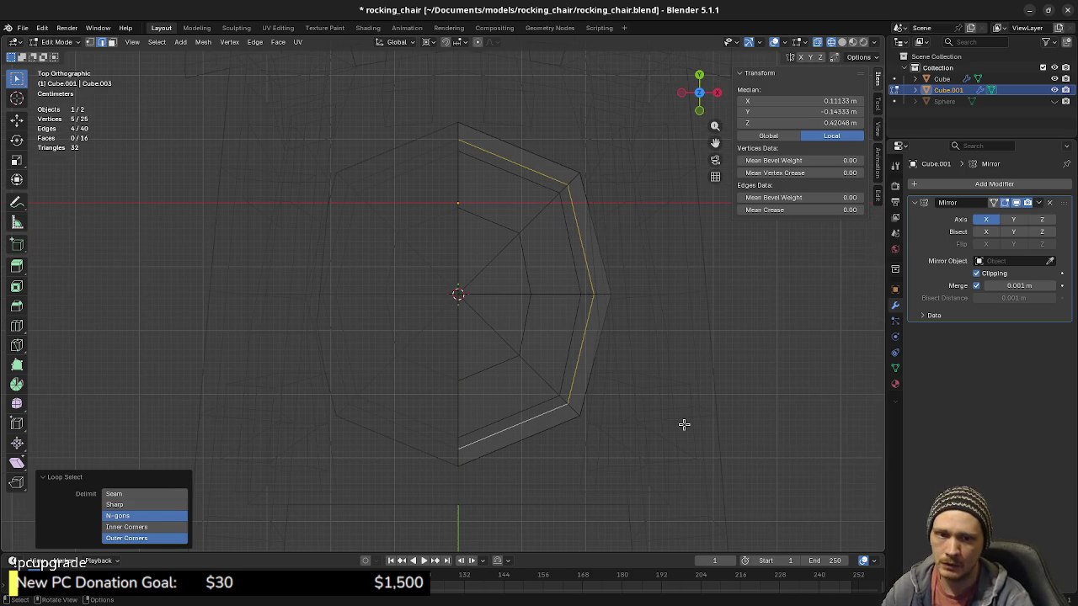
key(e)
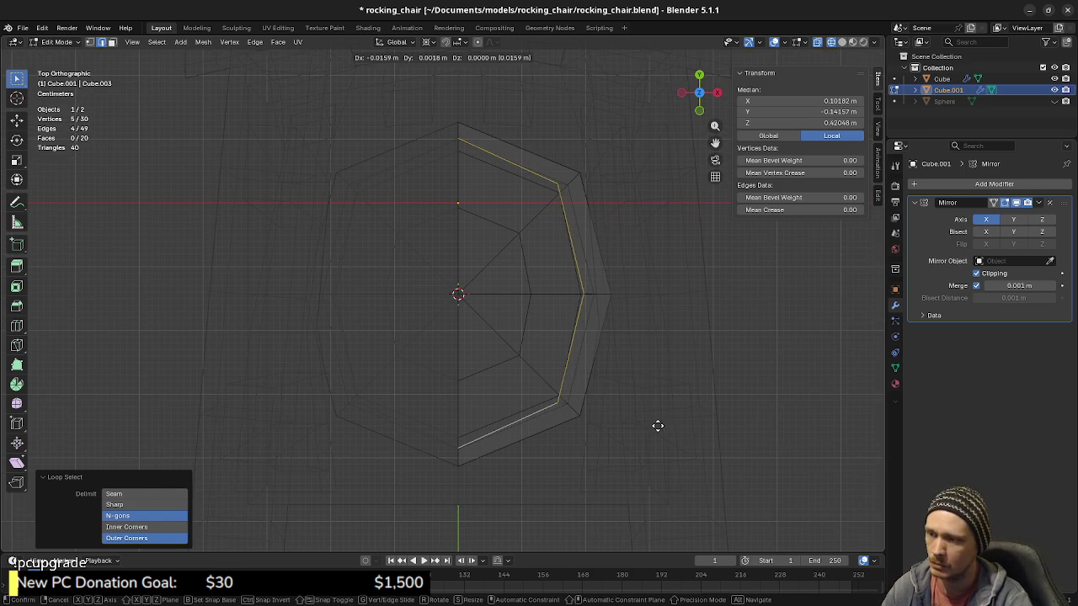
right_click(658, 426)
click(429, 41)
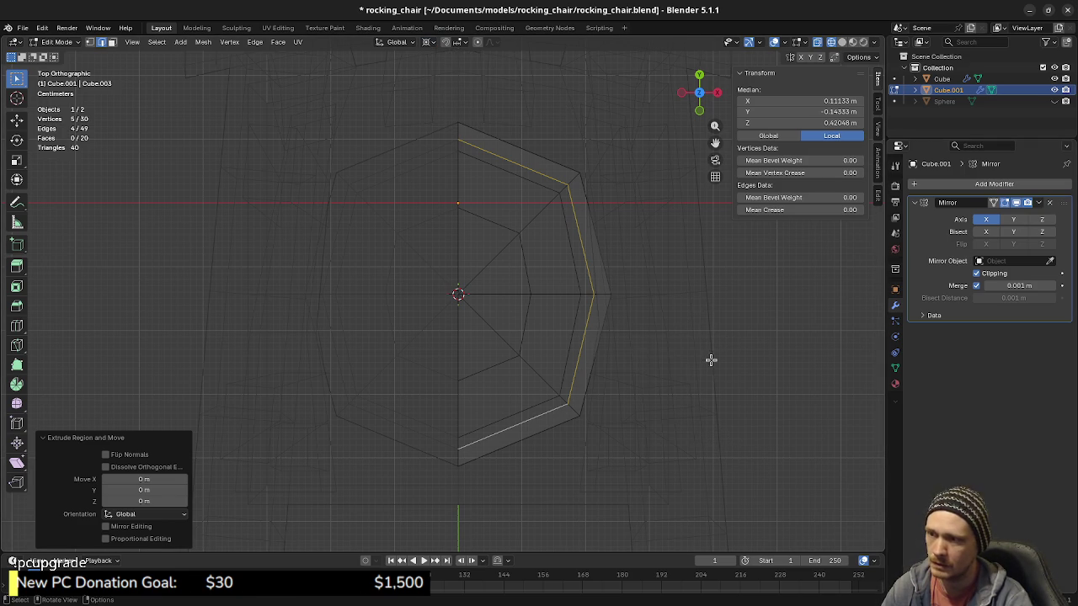
key(s)
key(shift+z)
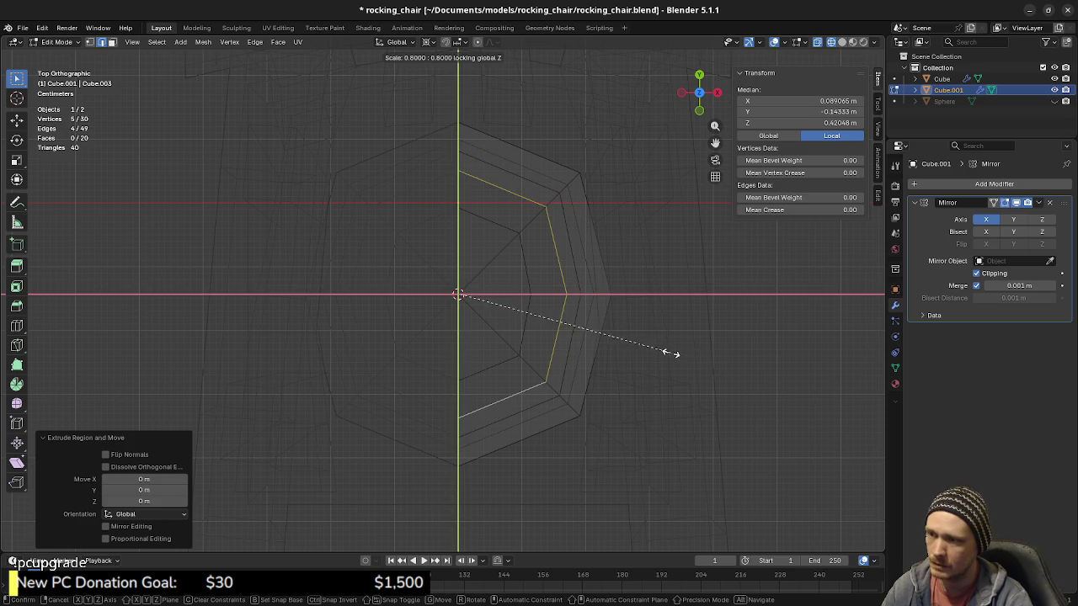
click(615, 339)
Step: Extrude the inner ring again and scale it to 0 into a centre point
mouse_move(594, 384)
middle_down()
mouse_move(564, 305)
mouse_move(575, 311)
middle_up()
key(shift+z)
mouse_move(551, 424)
middle_down()
mouse_move(553, 392)
mouse_move(560, 411)
middle_up()
key(shift+z)
middle_drag(483, 413, 510, 429)
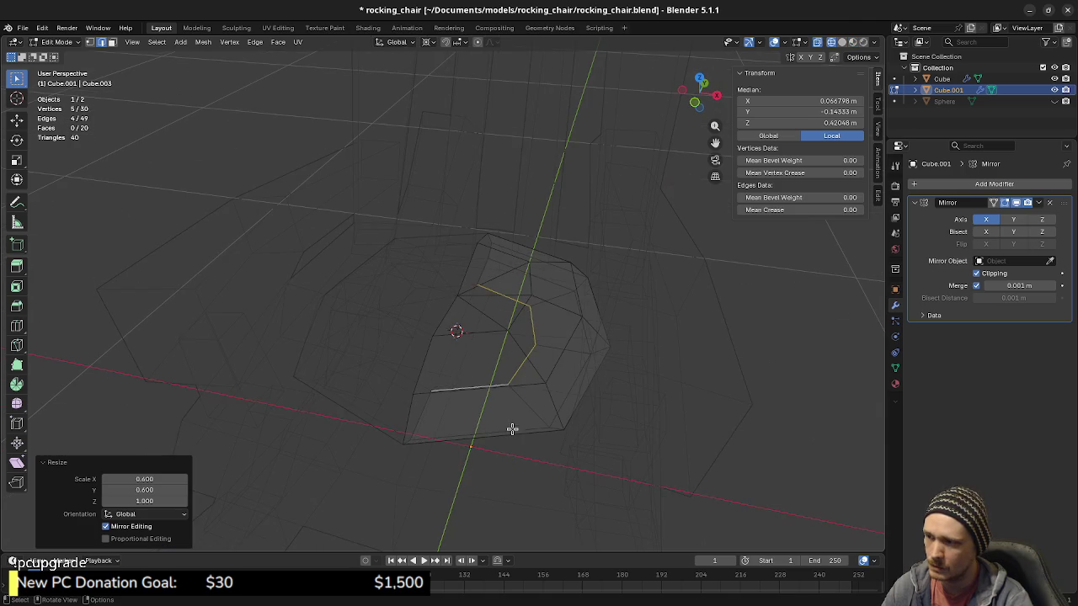
key(e)
click(589, 427)
text(s0)
key(Return)
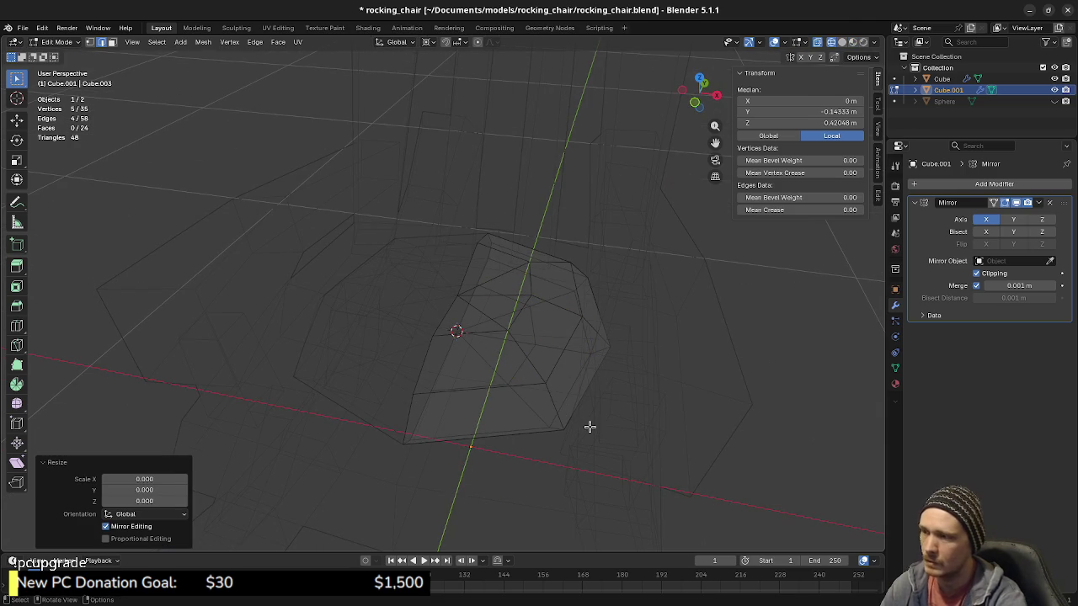
Step: Merge the cushion's vertices by distance, removing 8 duplicates, then view it from the front
key(a)
key(m)
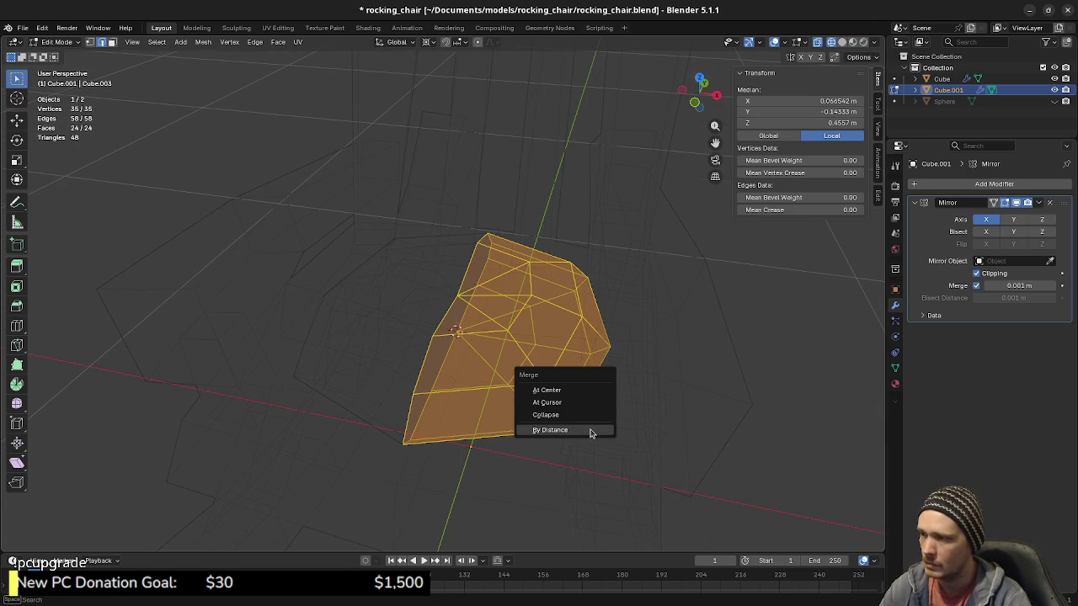
click(591, 431)
mouse_move(492, 461)
middle_down()
mouse_move(515, 486)
mouse_move(522, 422)
middle_up()
key(shift+z)
key(z)
click(476, 409)
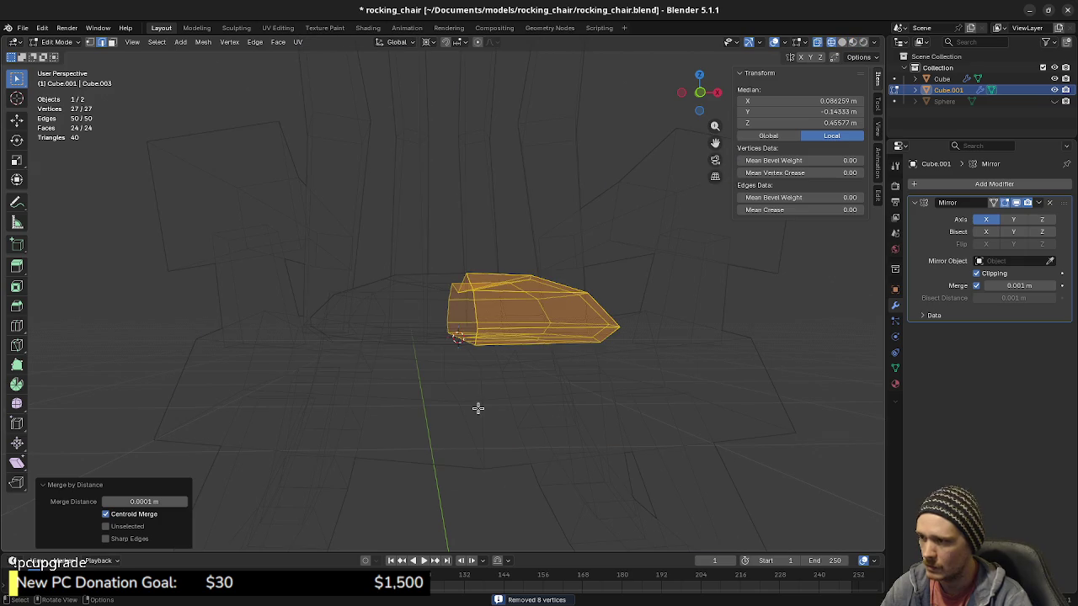
key(KP_1)
Step: Box-select the cushion's centre-line vertices in front view and inspect the selection
drag(433, 255, 470, 345)
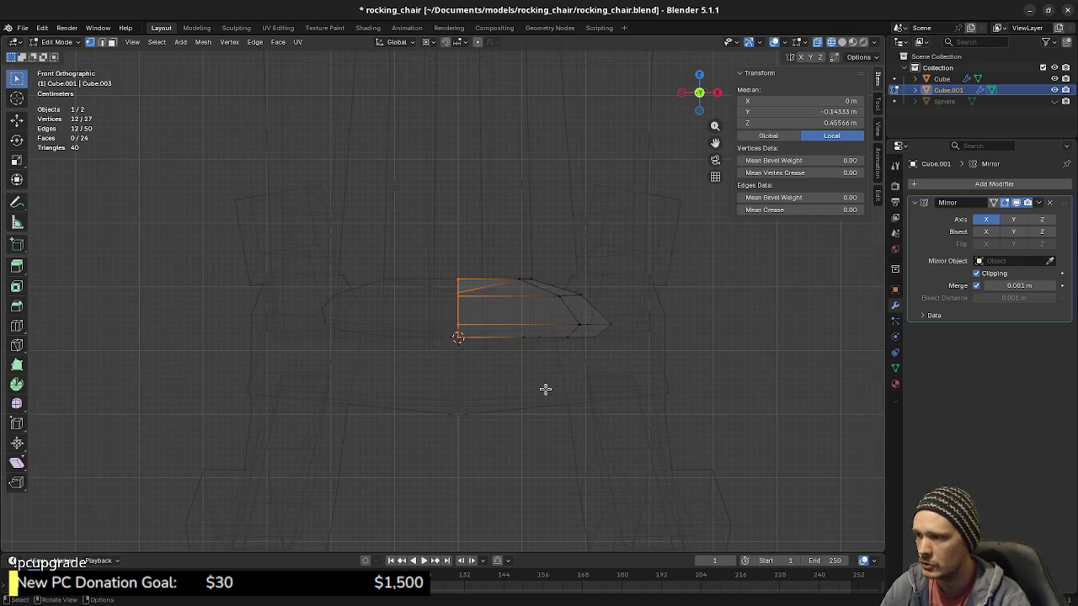
middle_drag(537, 338, 537, 365)
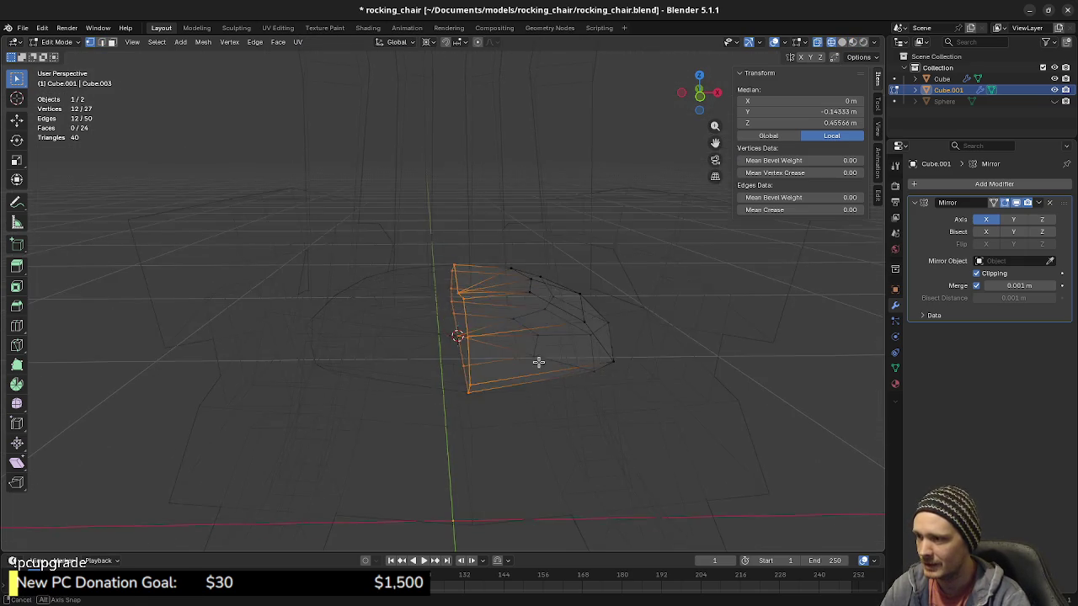
key(KP_1)
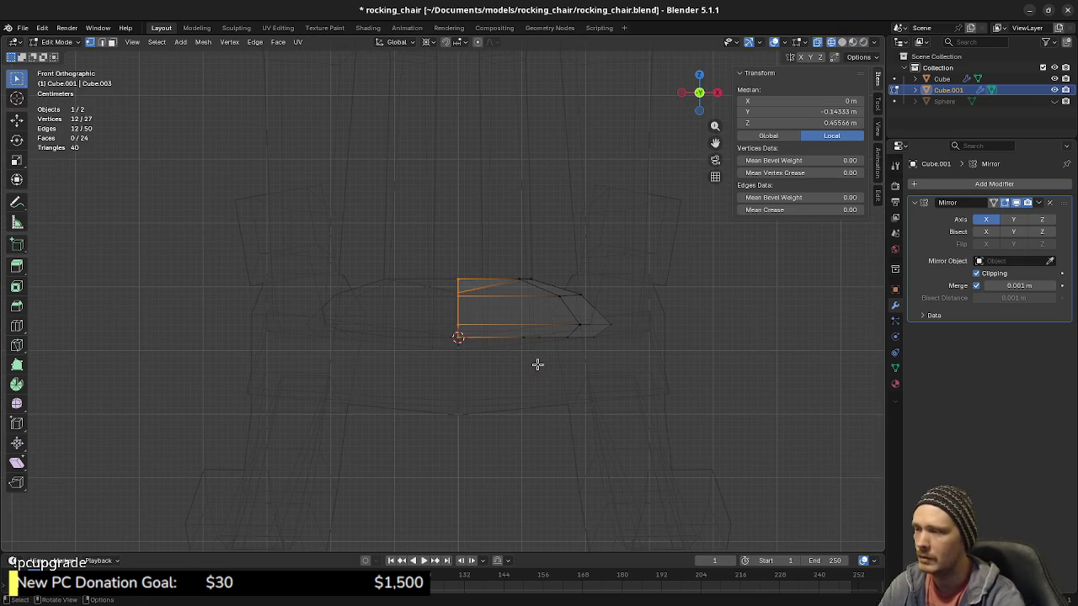
middle_drag(508, 330, 493, 368)
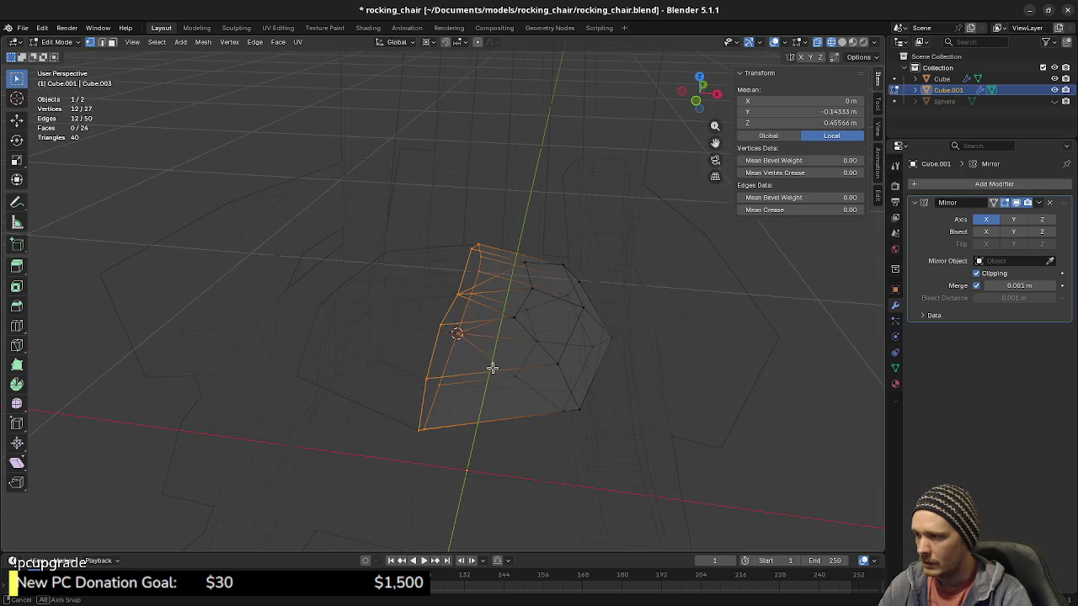
key(alt+a)
Step: Lower the cushion's bottom edge loop by 0.01 m in wireframe view
alt+click(481, 378)
key(KP_1)
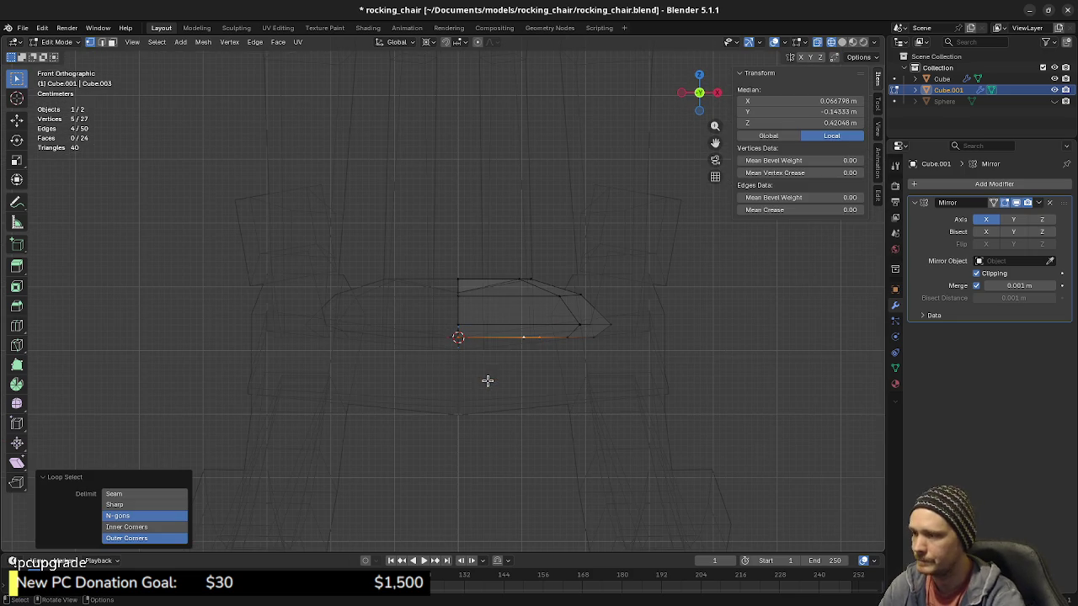
click(544, 410)
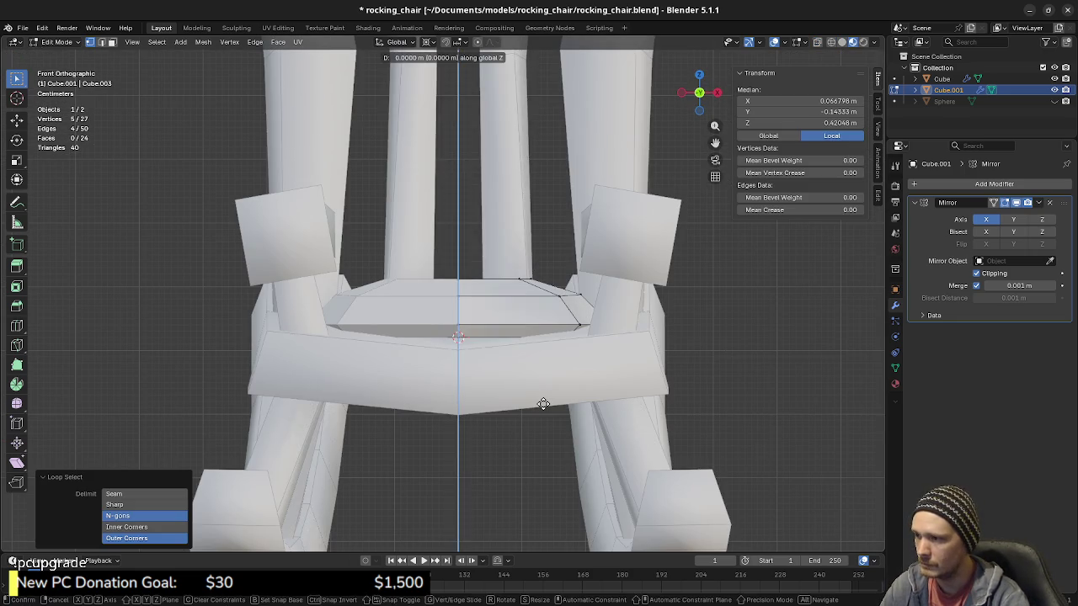
key(shift+z)
key(g)
key(z)
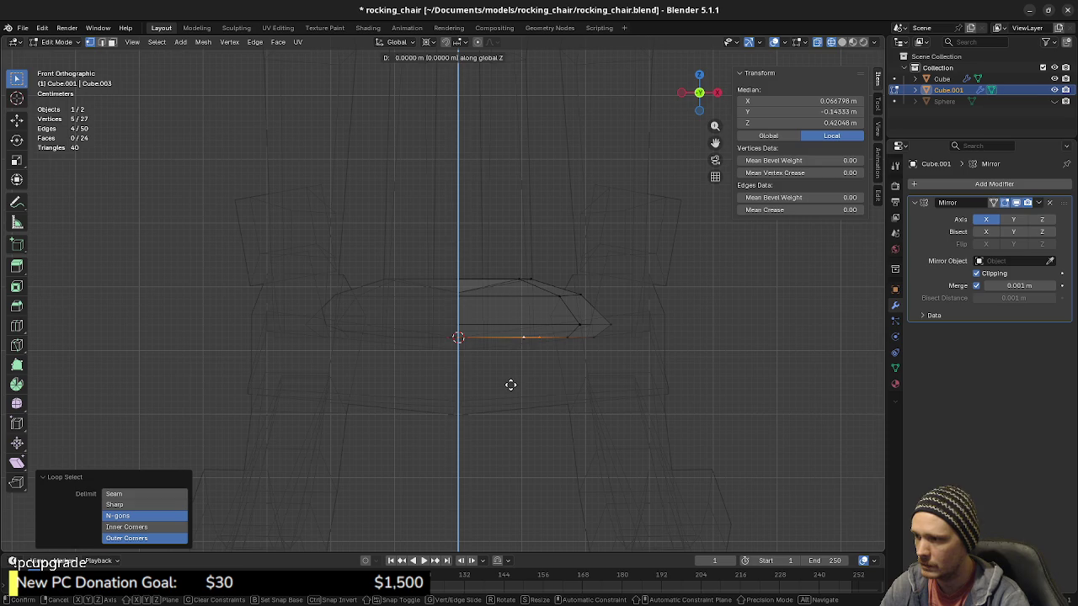
click(511, 390)
key(shift+z)
Step: Box-select the centre-line vertices in wireframe and lower them 0.01 m
mouse_move(523, 385)
middle_down()
mouse_move(494, 392)
mouse_move(498, 430)
mouse_move(524, 397)
middle_up()
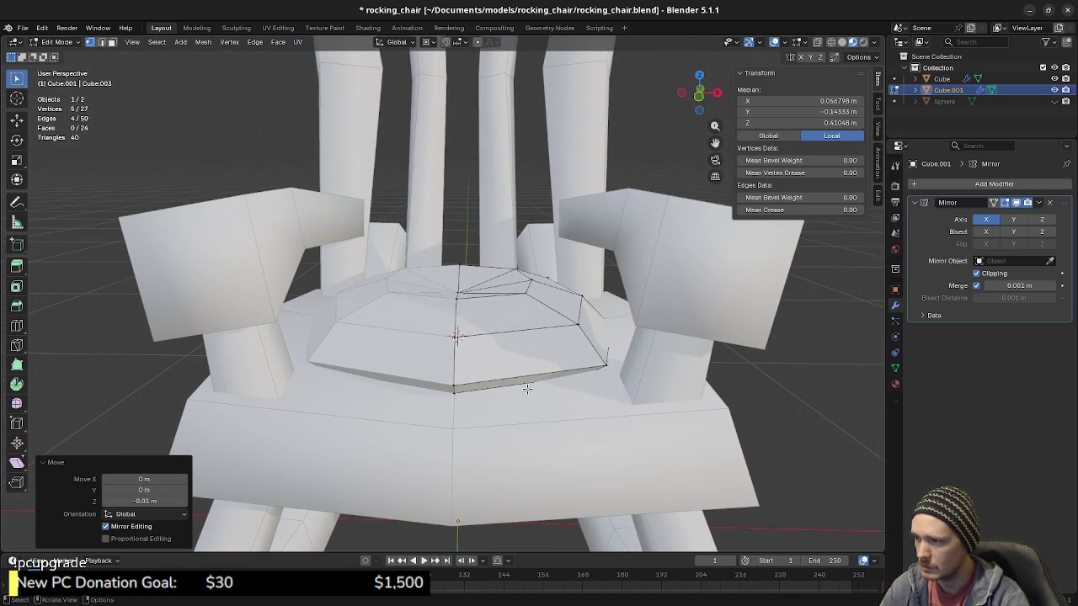
key(KP_1)
key(shift+z)
key(b)
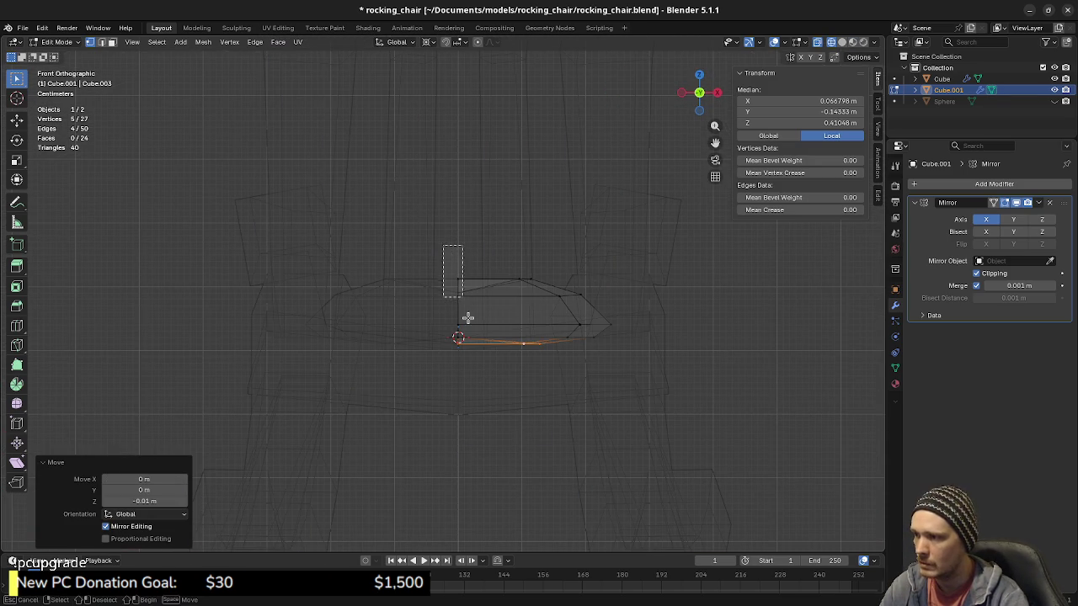
drag(465, 306, 478, 373)
key(g)
key(z)
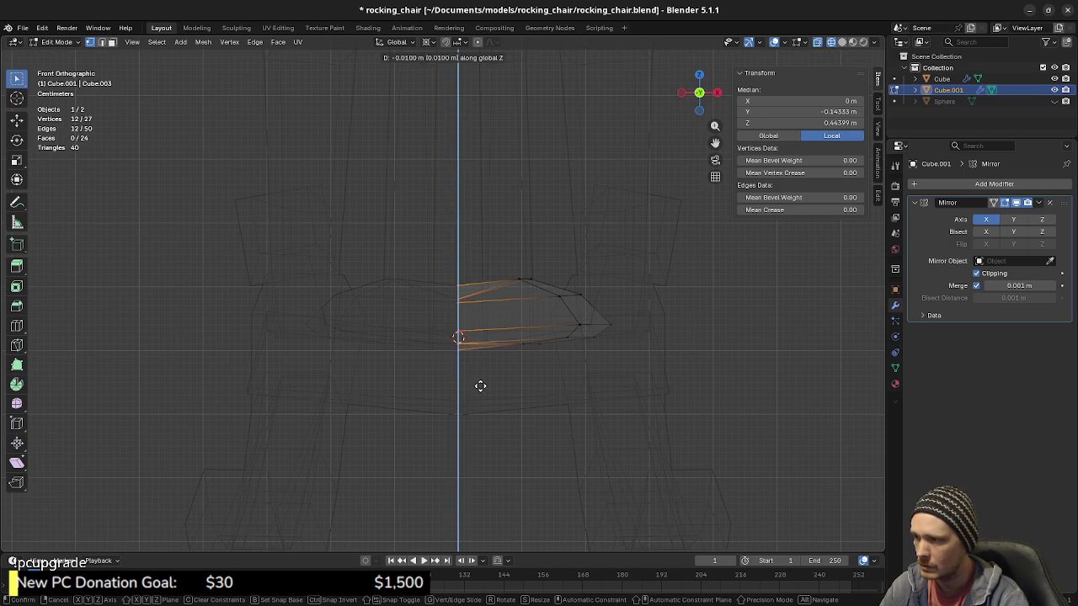
click(478, 385)
key(z)
click(497, 483)
mouse_move(498, 483)
middle_down()
mouse_move(523, 412)
mouse_move(558, 384)
mouse_move(526, 409)
middle_up()
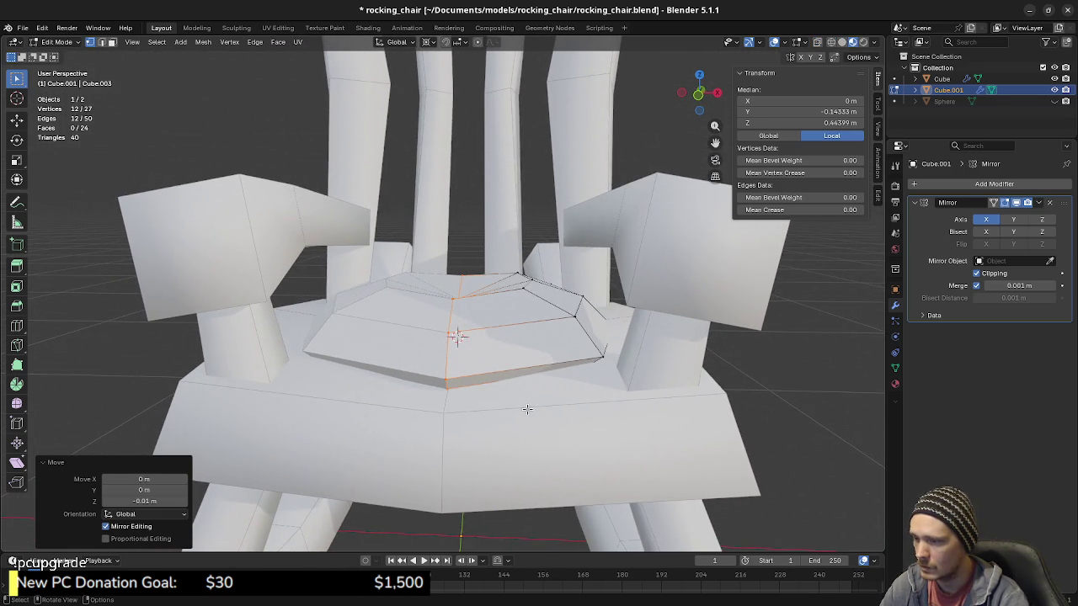
key(KP_1)
Step: Raise the whole cushion half by 0.01 m
key(g)
key(z)
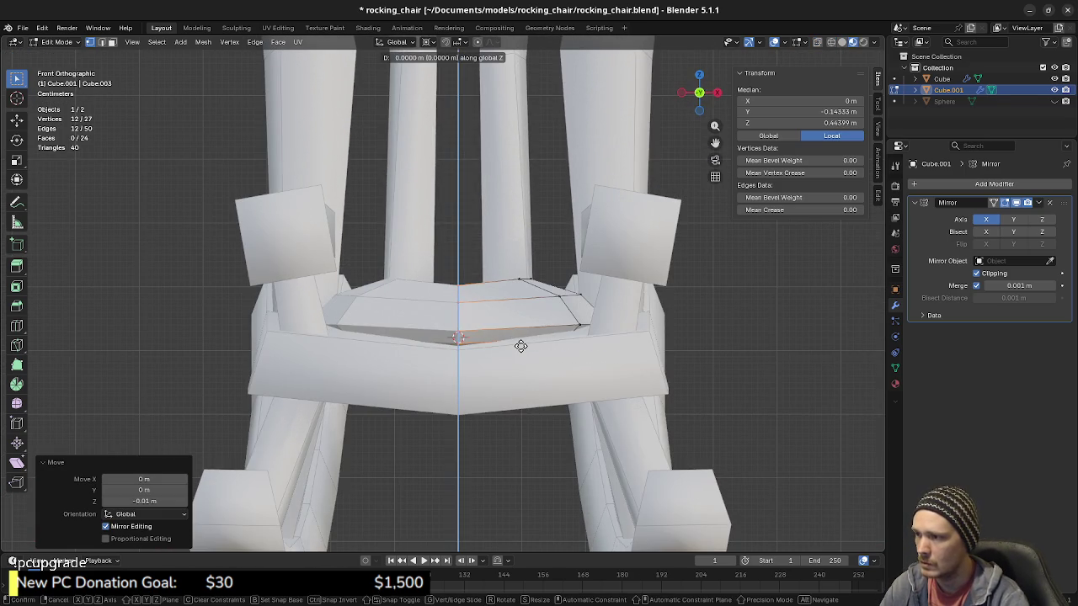
key(Escape)
key(a)
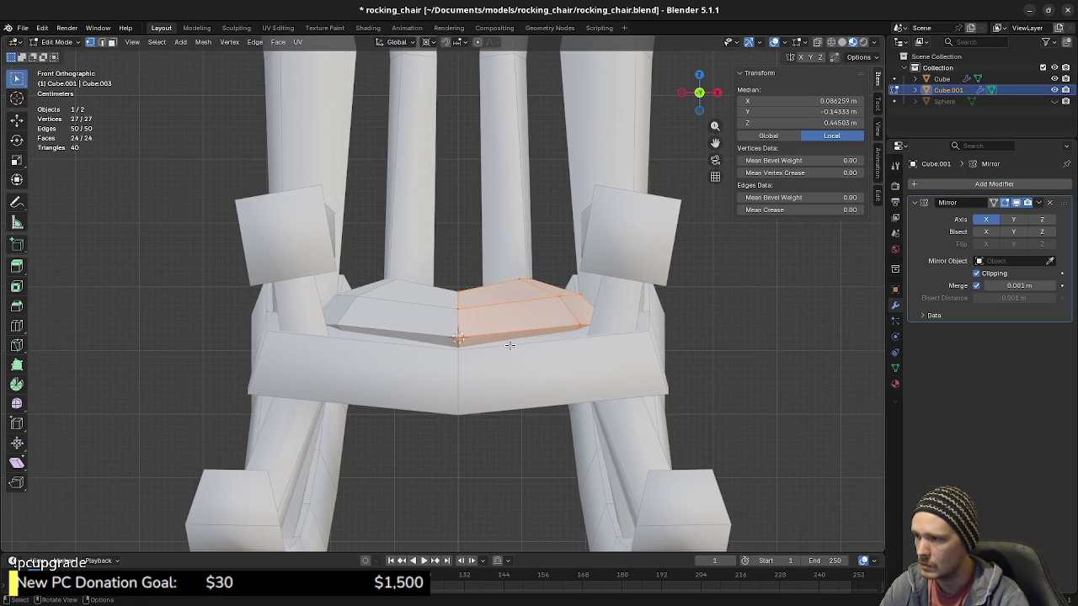
key(g)
key(z)
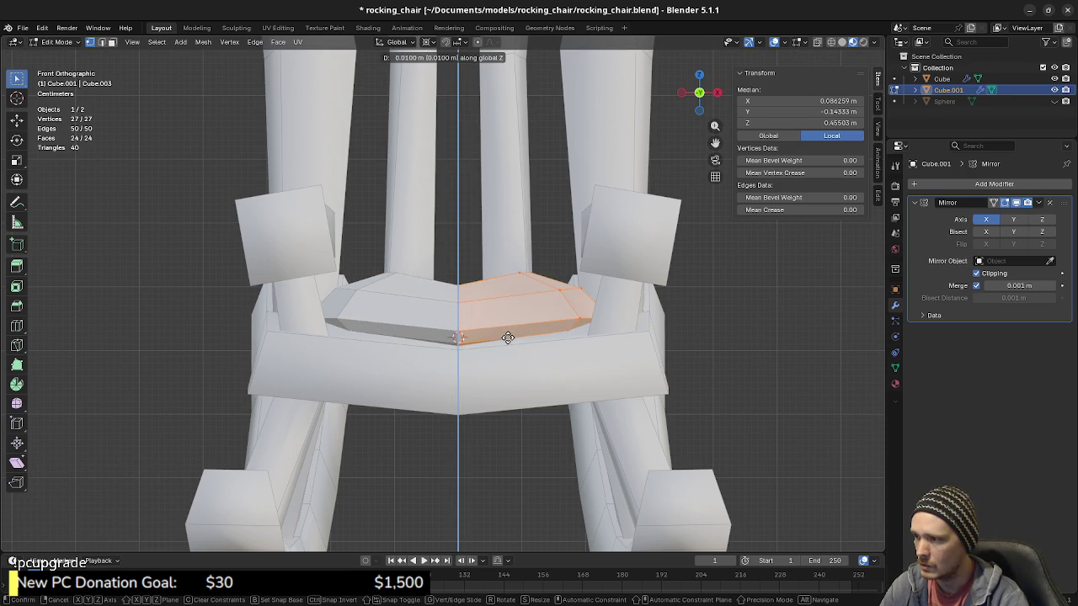
click(508, 338)
mouse_move(508, 337)
middle_down()
mouse_move(546, 335)
mouse_move(522, 339)
middle_up()
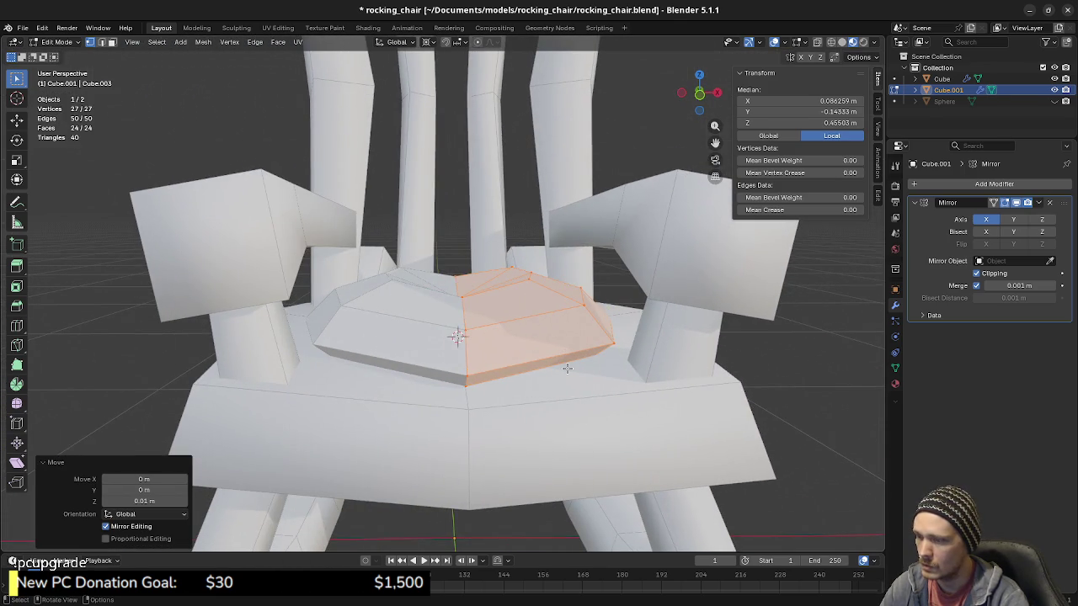
key(KP_1)
Step: Switch to material preview shading and inspect the cushion
key(z)
key(g)
key(z)
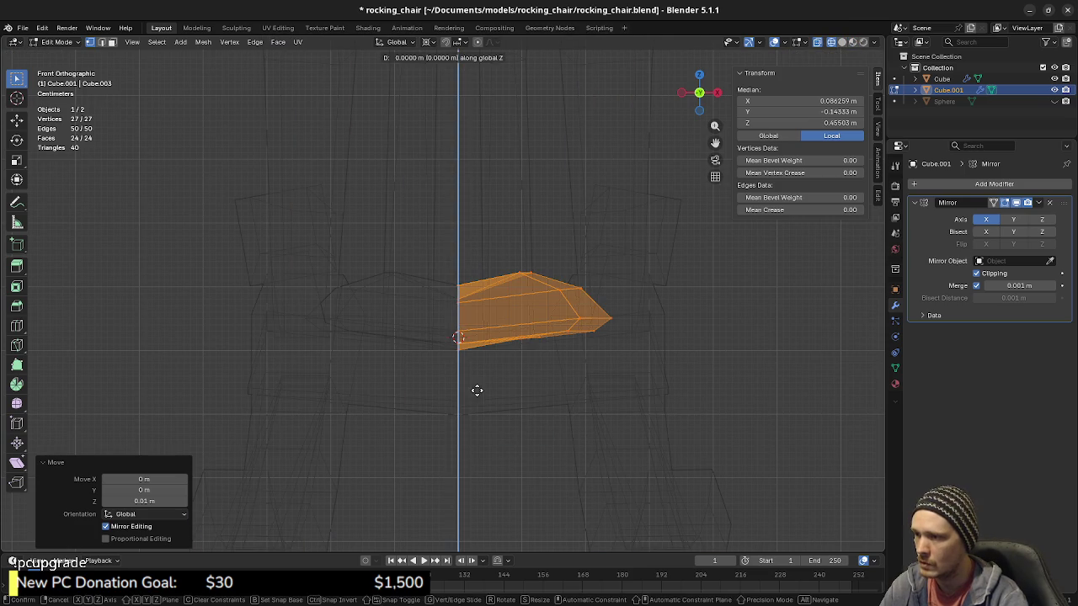
click(483, 380)
key(z)
click(474, 488)
mouse_move(474, 488)
middle_down()
mouse_move(489, 427)
mouse_move(551, 431)
mouse_move(437, 418)
middle_up()
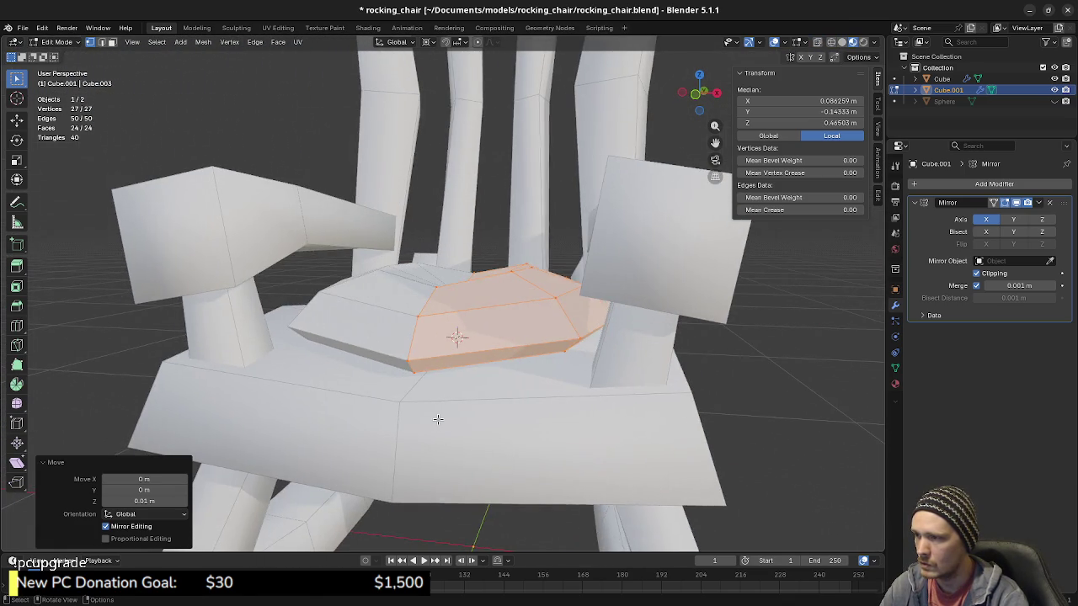
Step: From the right view, move the loop around the cushion's middle vertically
key(KP_3)
key(shift+z)
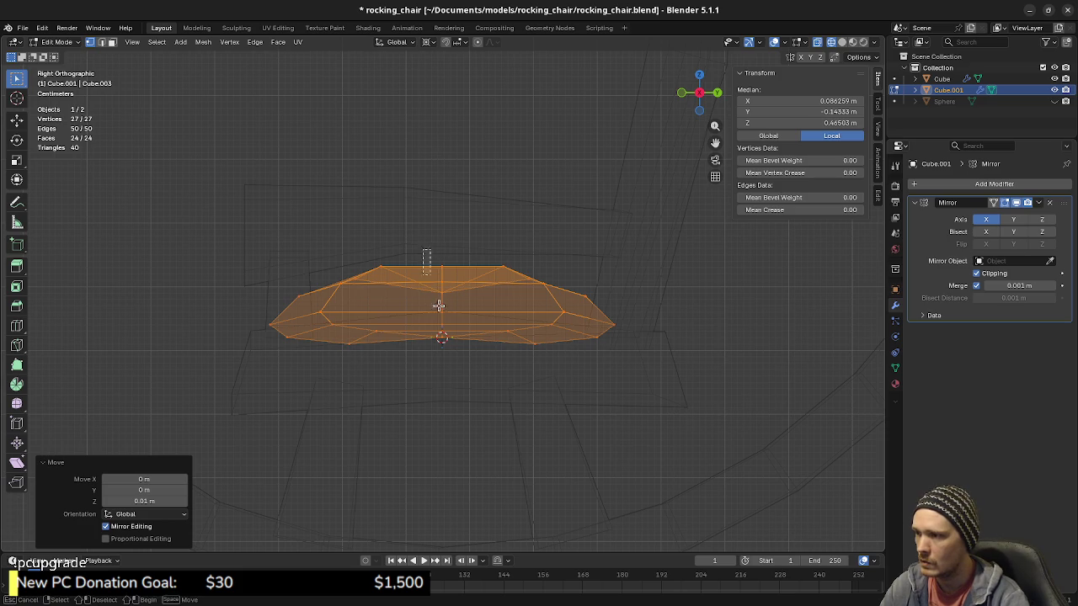
alt+click(434, 285)
key(g)
key(z)
key(Return)
mouse_move(385, 348)
middle_down()
mouse_move(494, 373)
mouse_move(499, 409)
middle_up()
key(shift+z)
mouse_move(446, 361)
middle_down()
mouse_move(500, 352)
mouse_move(430, 358)
middle_up()
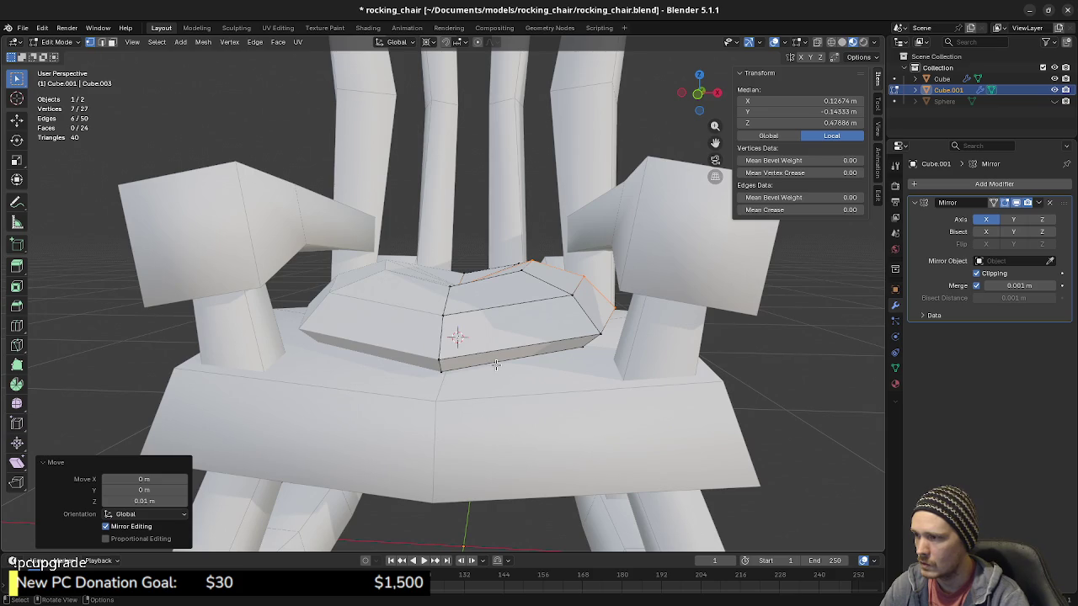
key(KP_1)
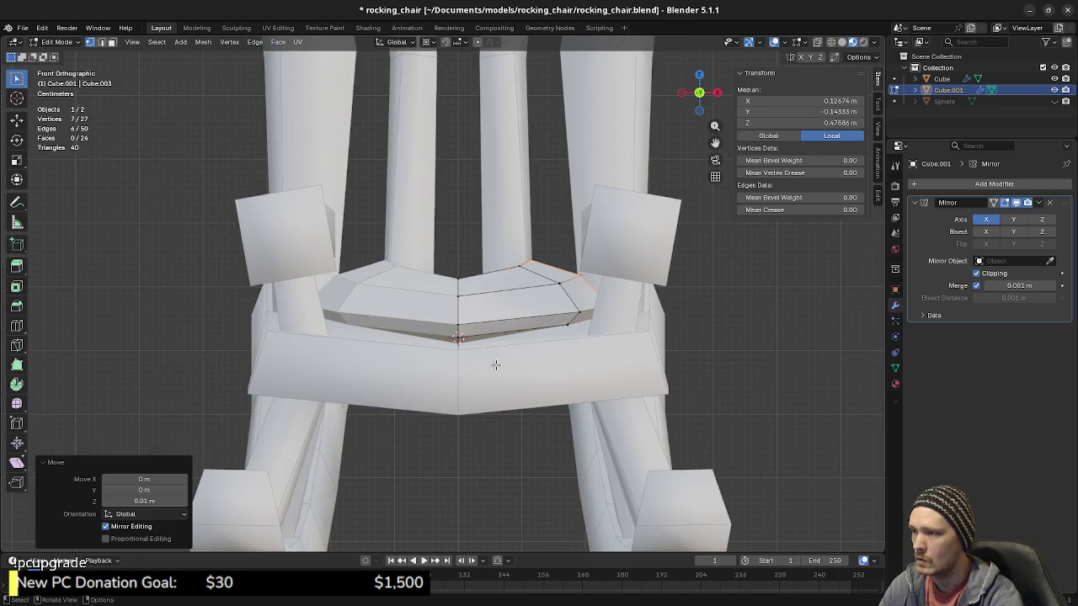
Step: Lower the centre-line vertices again in see-through wireframe
key(z)
click(304, 355)
drag(447, 252, 467, 377)
key(g)
key(z)
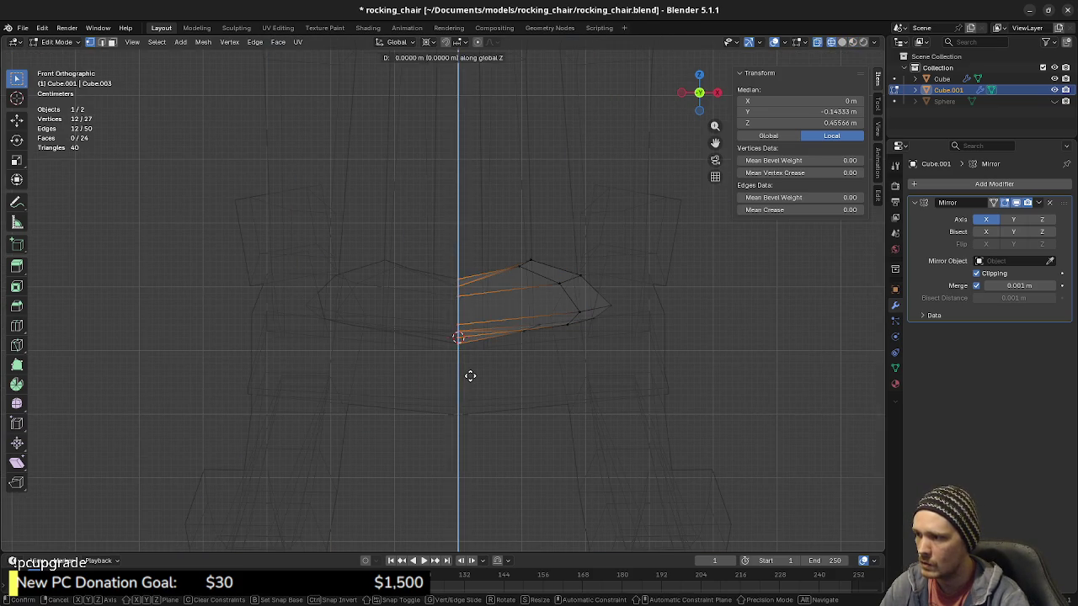
click(471, 382)
key(z)
mouse_move(524, 347)
middle_down()
mouse_move(530, 394)
mouse_move(525, 373)
middle_up()
key(alt+a)
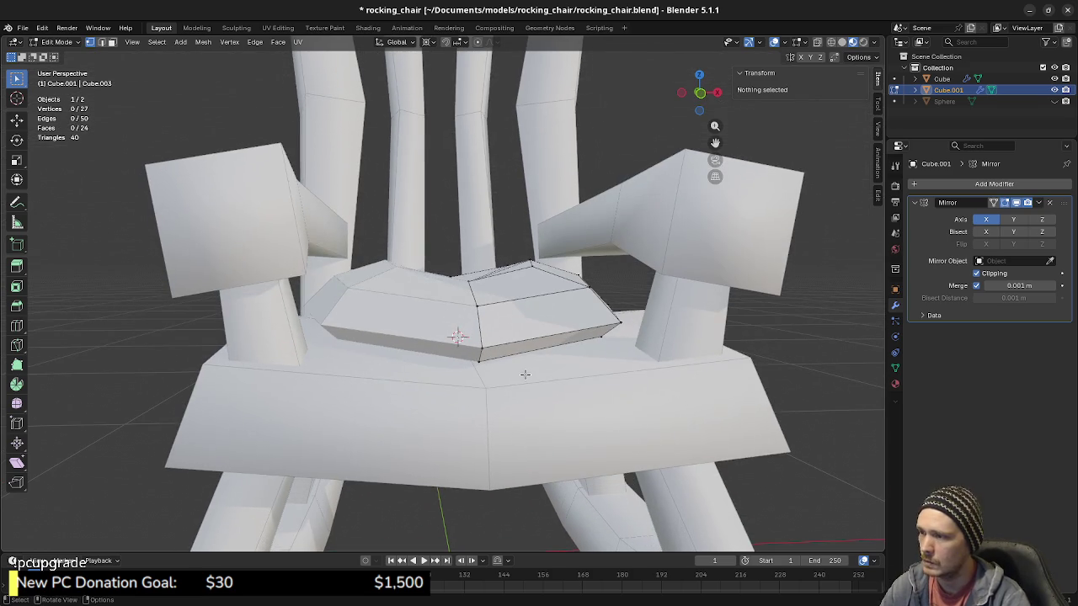
Step: Reselect the centre-line vertices and lower them further for a deeper dip
key(KP_1)
key(z)
drag(444, 255, 475, 377)
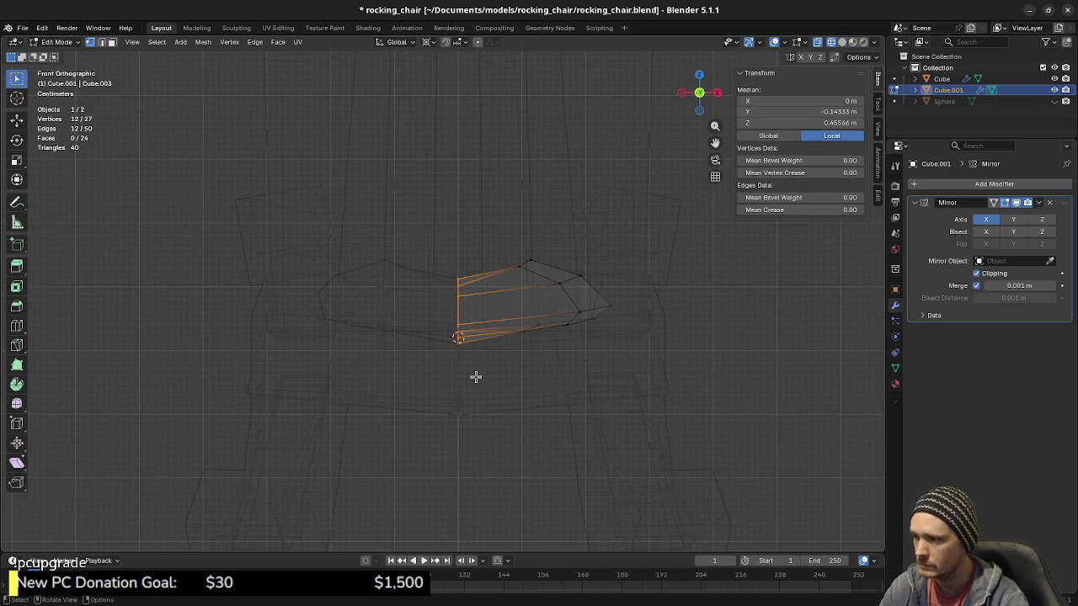
key(g)
key(z)
key(Return)
key(z)
click(454, 480)
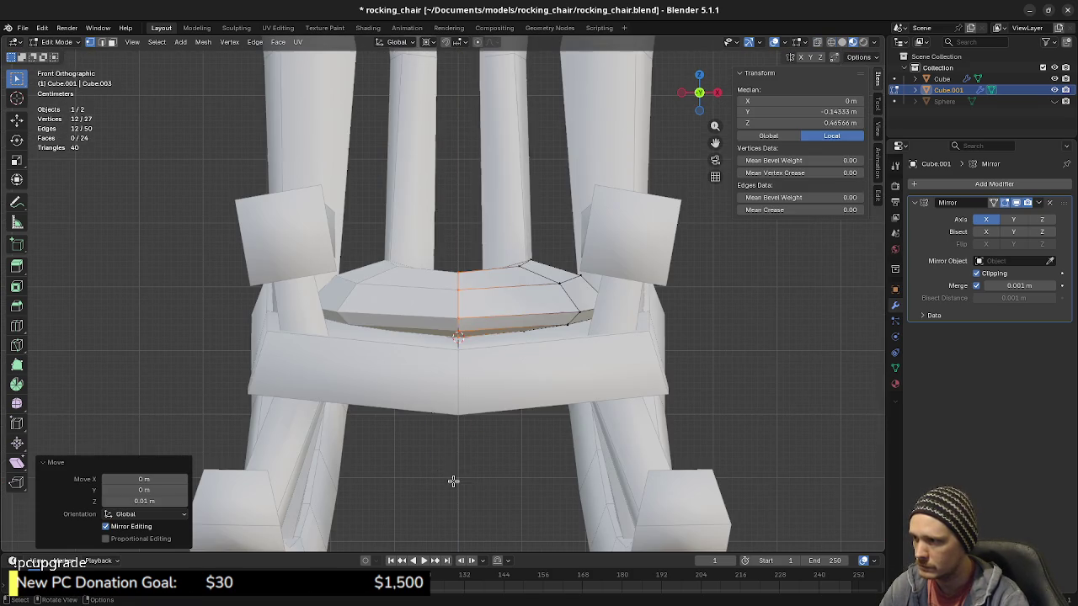
key(alt+a)
Step: Orbit around the seat, then select the whole cushion mesh from the front
middle_drag(463, 429, 456, 334)
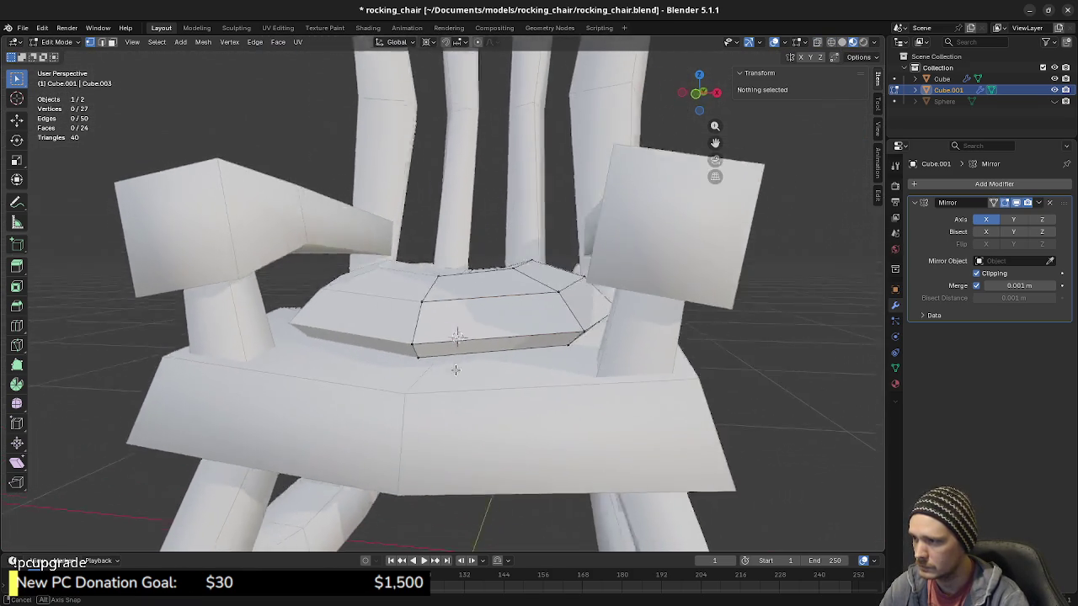
mouse_move(483, 381)
middle_down()
mouse_move(585, 376)
mouse_move(448, 388)
mouse_move(469, 317)
middle_up()
key(KP_1)
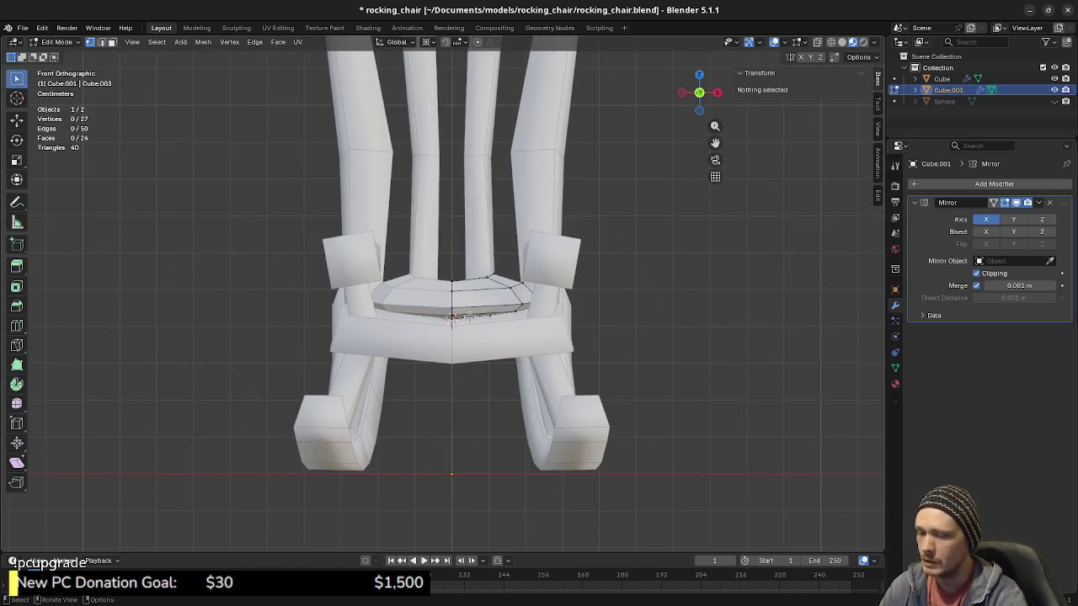
key(a)
scroll(627, 377, up, 4)
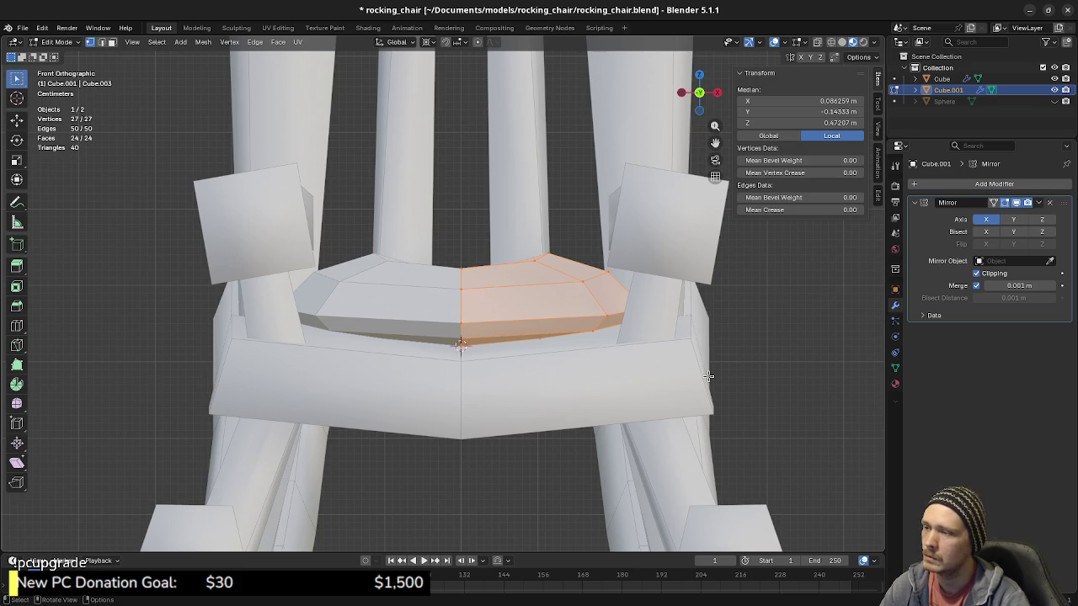
Step: Scale the whole cushion up twice as a trial and orbit to compare its size
mouse_move(708, 377)
middle_down()
mouse_move(531, 395)
mouse_move(536, 364)
middle_up()
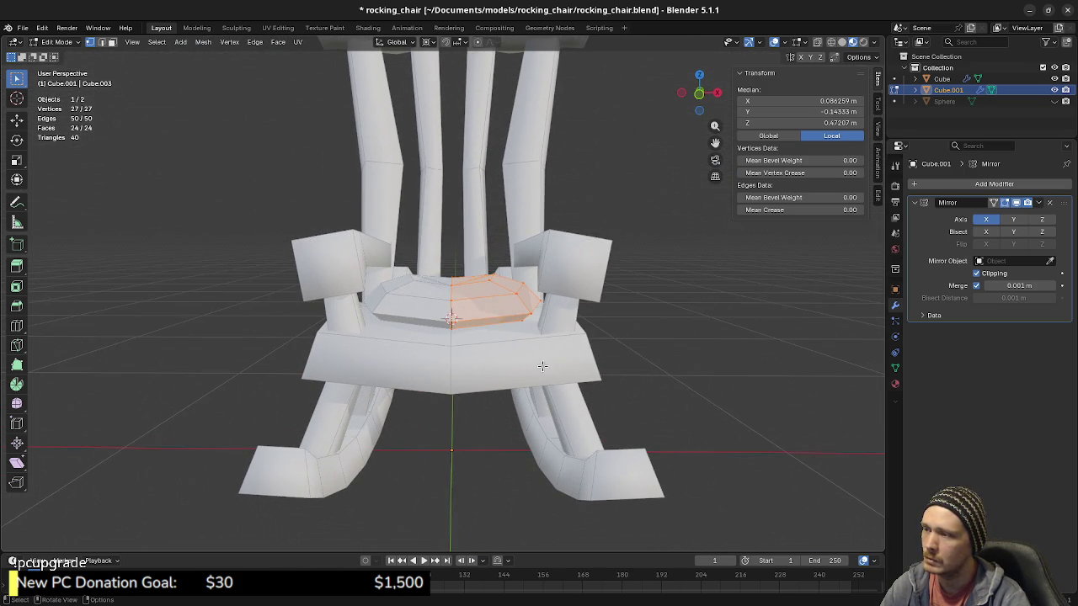
key(s)
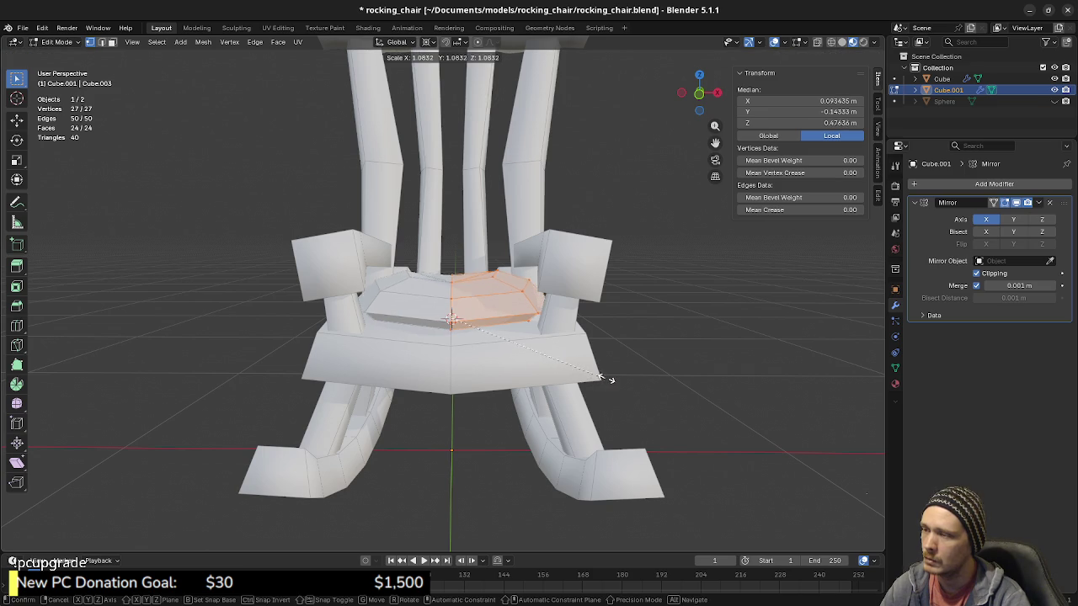
click(610, 377)
middle_drag(611, 377, 469, 389)
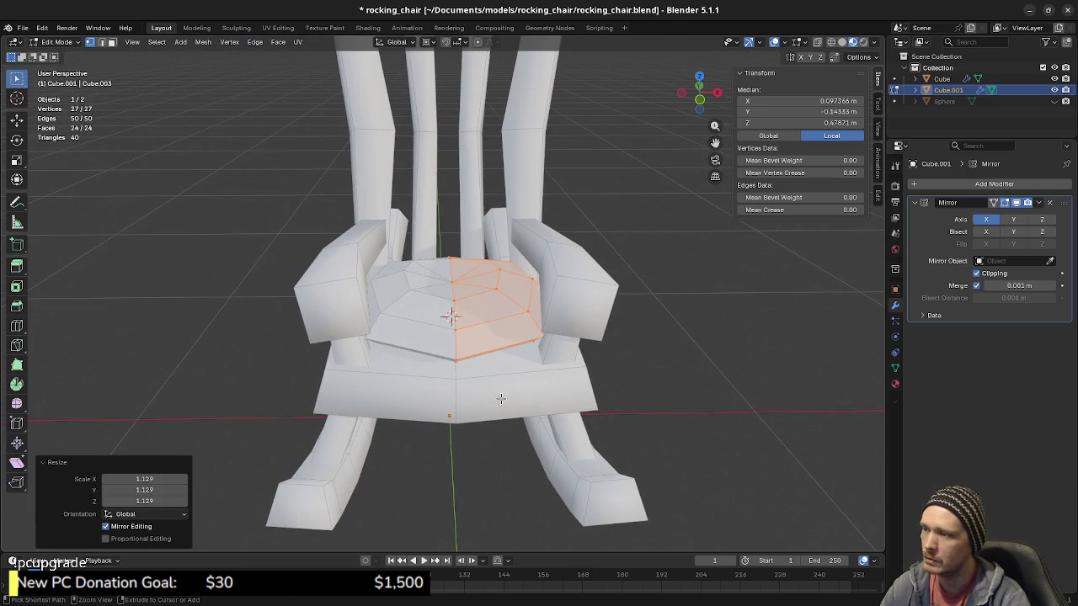
key(s)
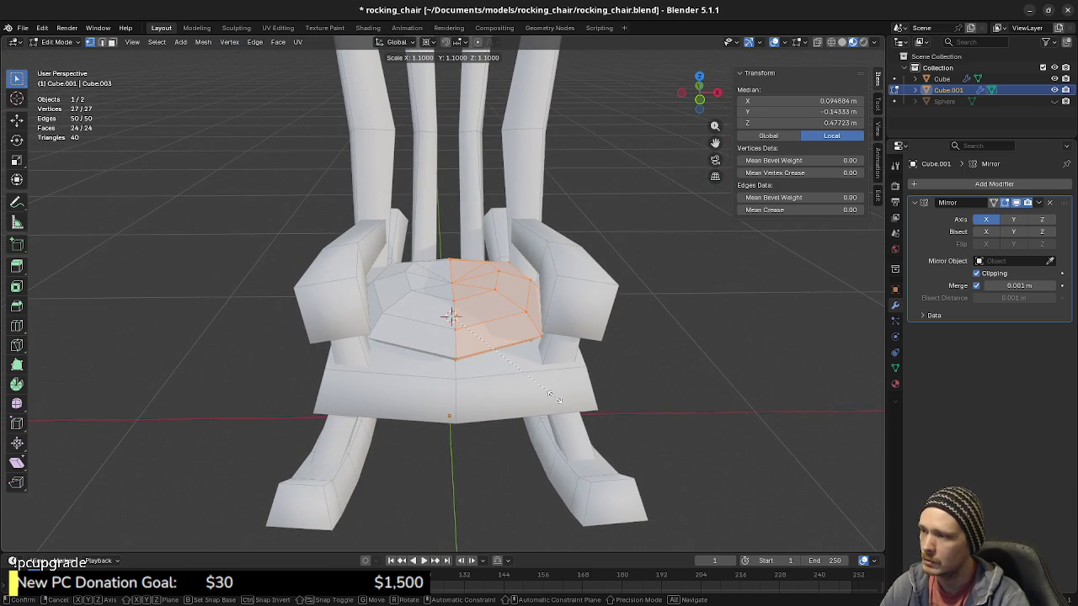
click(555, 396)
mouse_move(555, 395)
middle_down()
mouse_move(434, 384)
mouse_move(450, 366)
mouse_move(502, 382)
mouse_move(456, 354)
mouse_move(471, 372)
middle_up()
scroll(505, 388, down, 3)
click(433, 384)
scroll(502, 382, up, 3)
key(a)
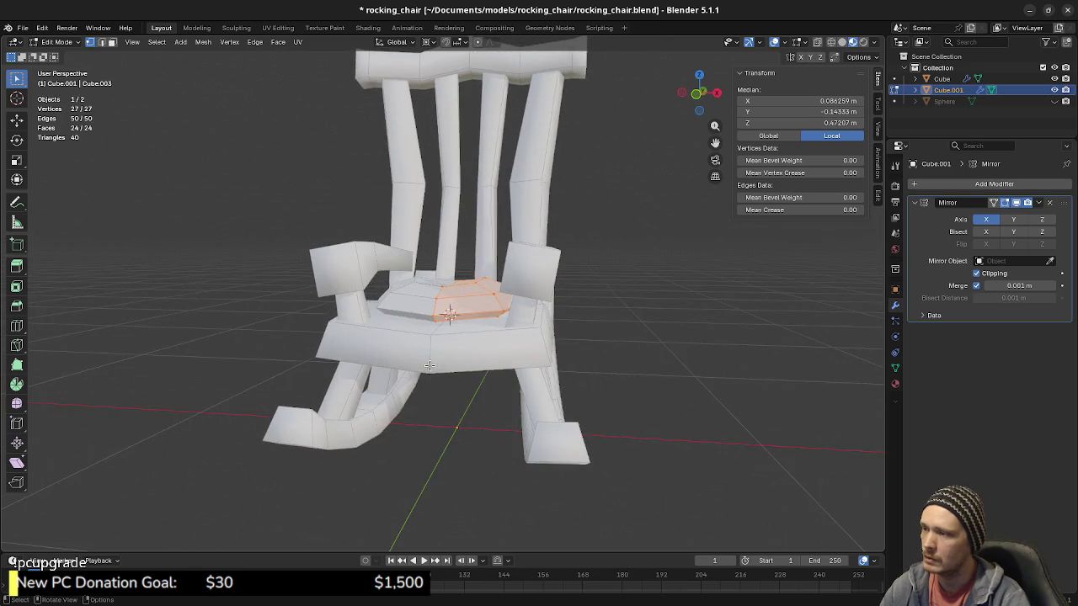
scroll(471, 372, up, 2)
Step: Undo back to the original cushion size and begin scaling it along Z
key(ctrl+z)
key(ctrl+shift+z)
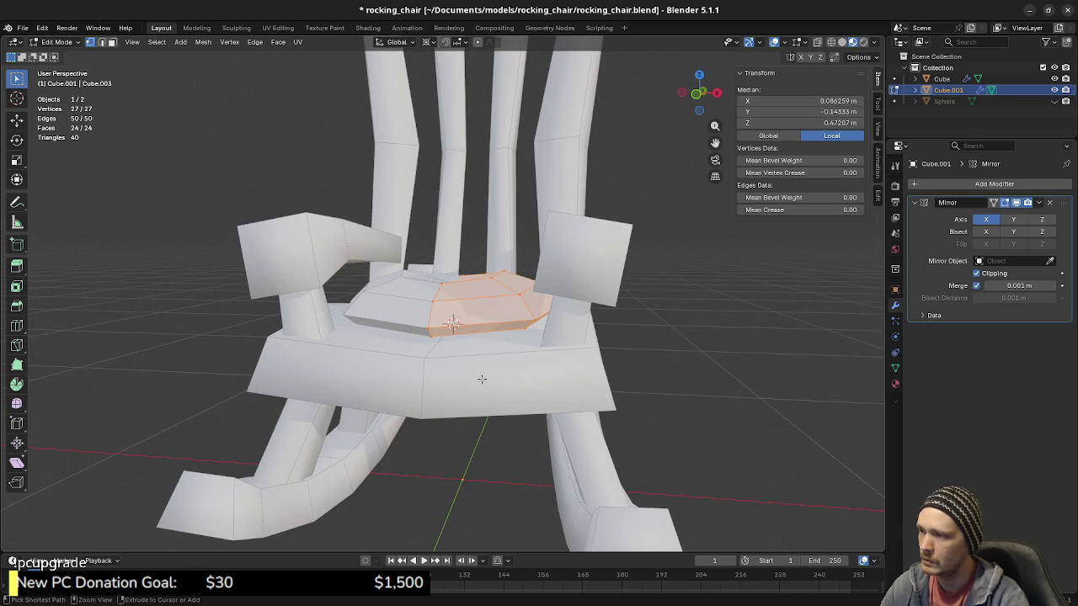
key(ctrl+z)
key(ctrl+shift+z)
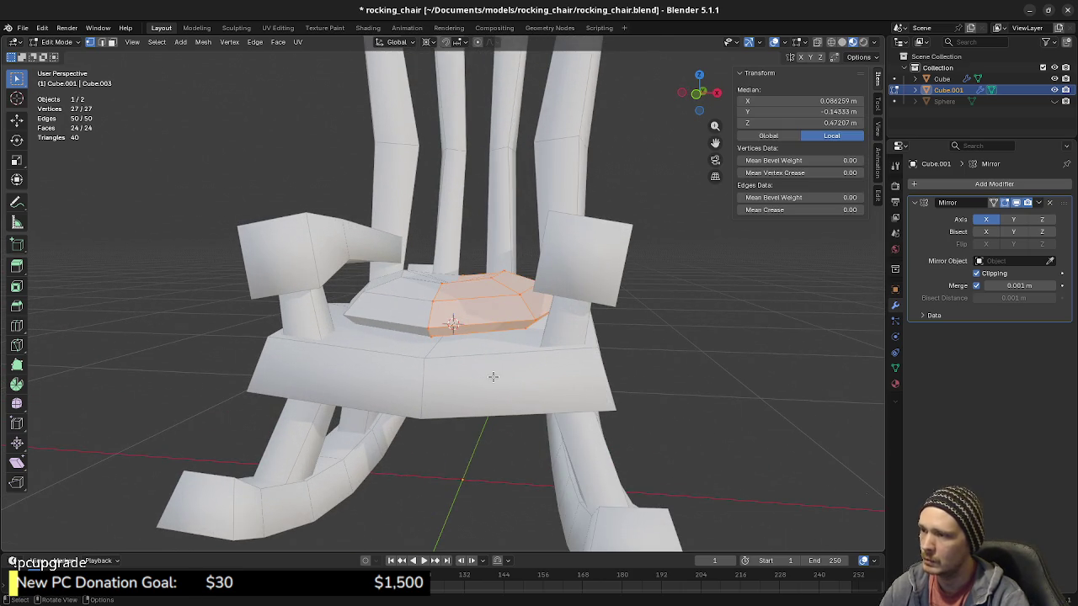
key(KP_1)
key(s)
key(z)
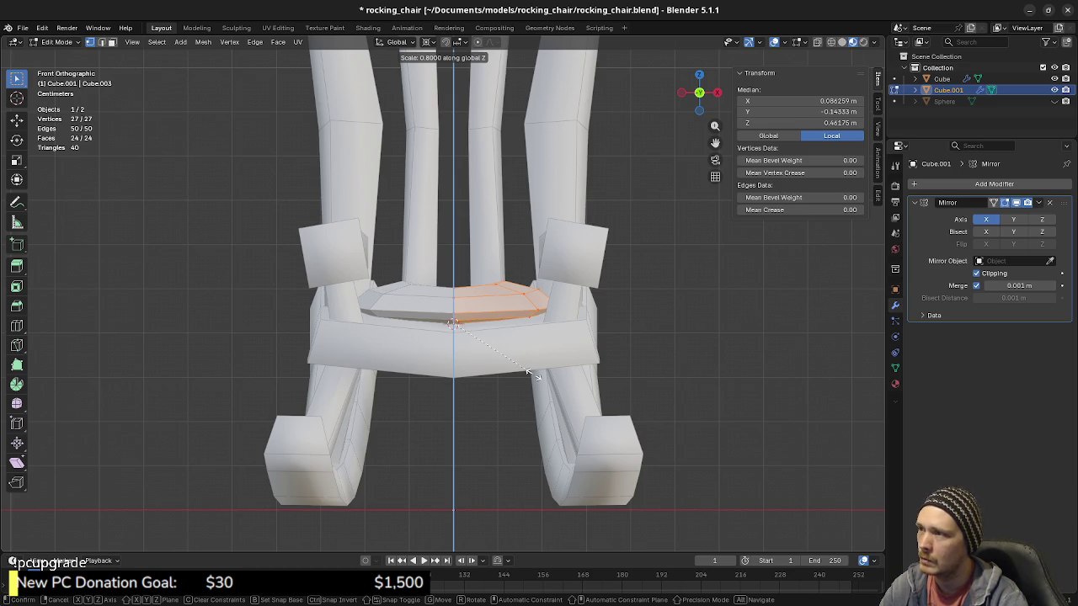
Step: Flatten the cushion to 0.7 height and move it up onto the seat
click(527, 377)
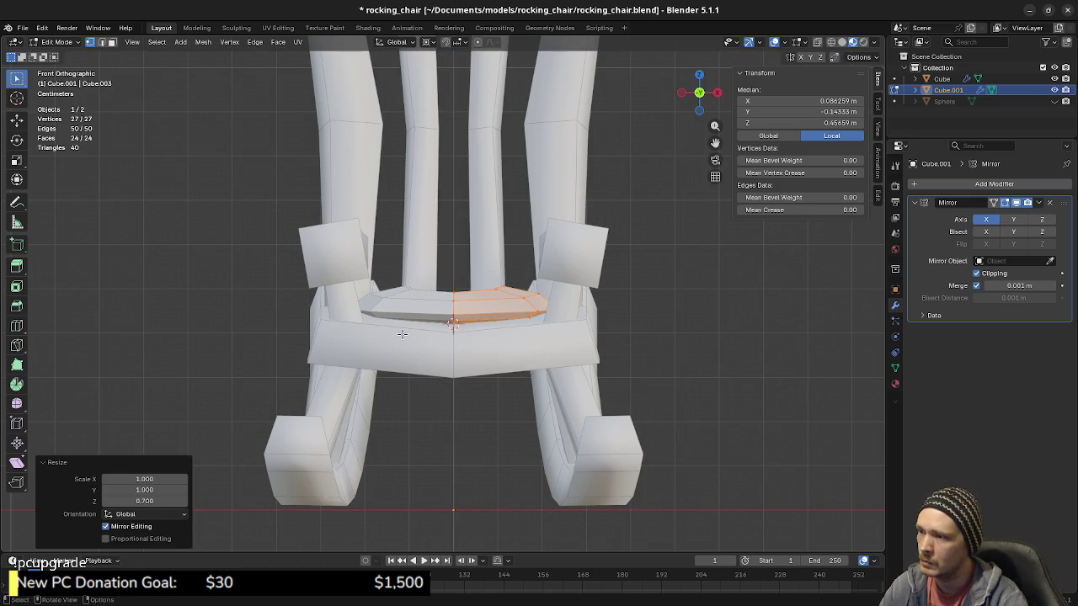
middle_drag(527, 376, 422, 353)
mouse_move(515, 373)
middle_down()
mouse_move(494, 390)
mouse_move(516, 405)
mouse_move(415, 326)
middle_up()
key(Tab)
mouse_move(494, 380)
middle_down()
mouse_move(441, 361)
mouse_move(457, 373)
middle_up()
key(Tab)
key(g)
click(482, 370)
middle_drag(482, 370, 470, 364)
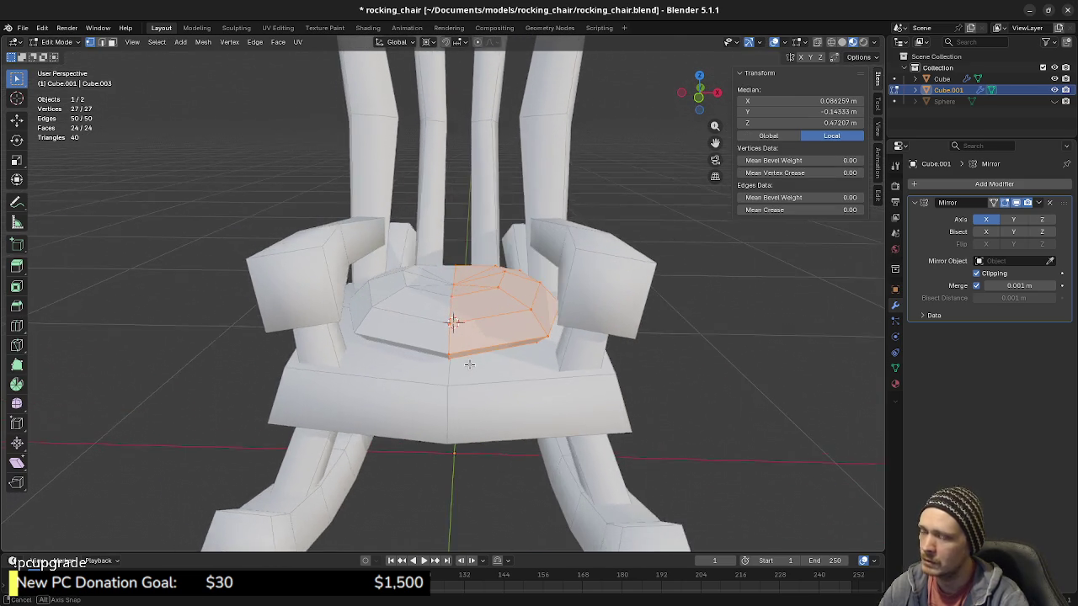
key(KP_1)
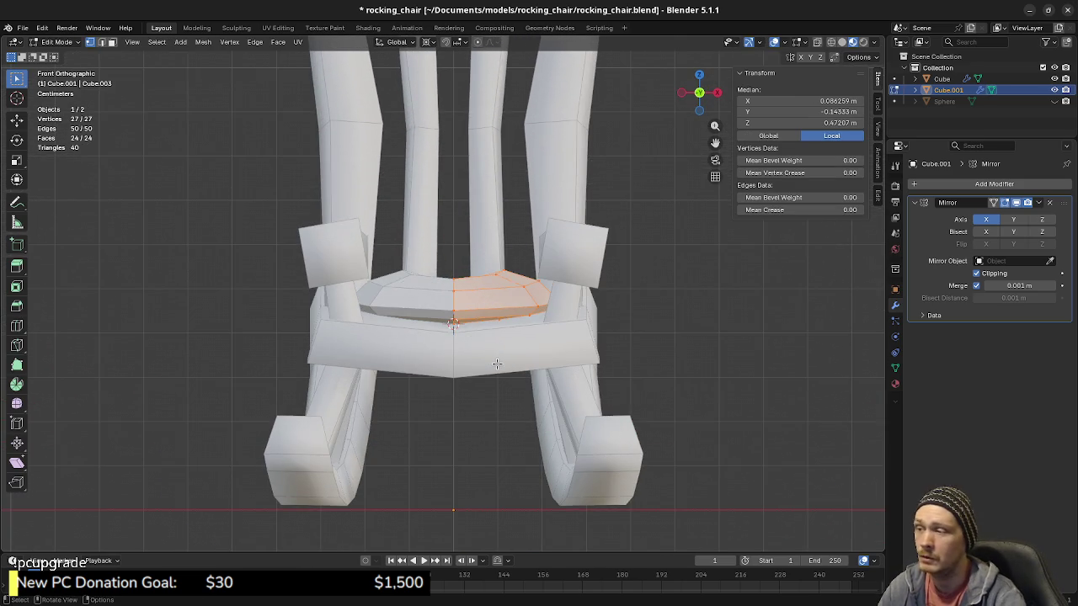
middle_drag(490, 381, 498, 408)
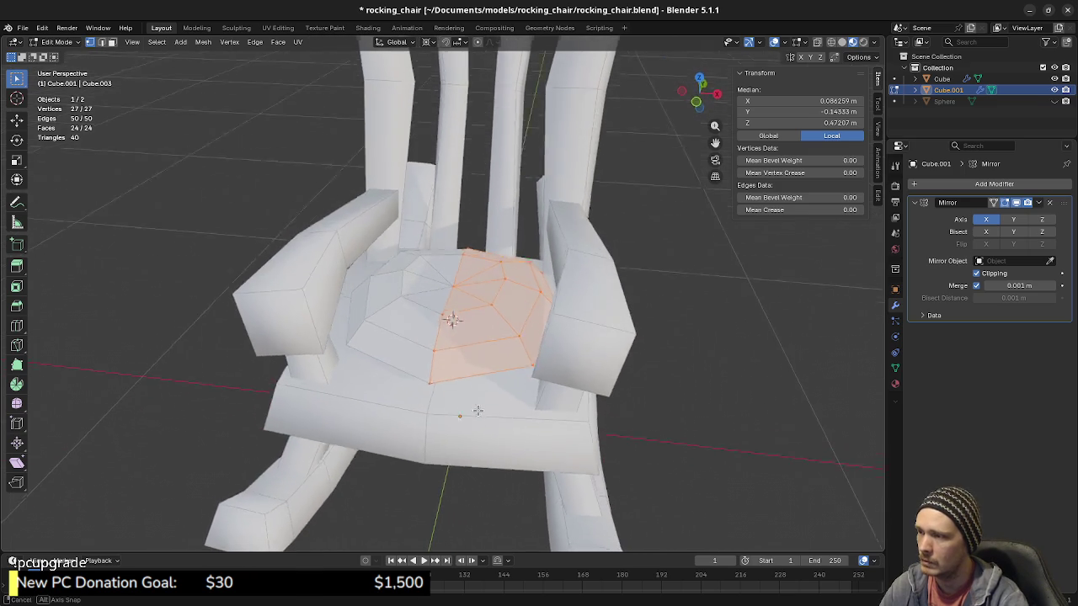
Step: Scale the cushion by 1.1 and compare sizes with undo and redo
key(s)
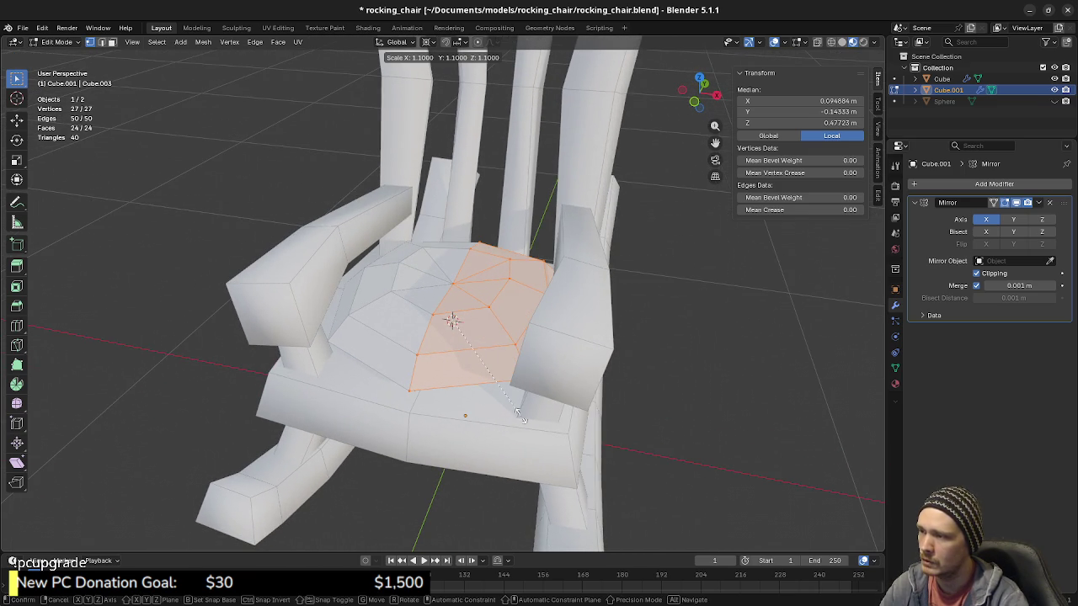
click(519, 414)
mouse_move(519, 414)
middle_down()
mouse_move(305, 404)
mouse_move(420, 498)
mouse_move(454, 488)
mouse_move(510, 409)
mouse_move(468, 402)
middle_up()
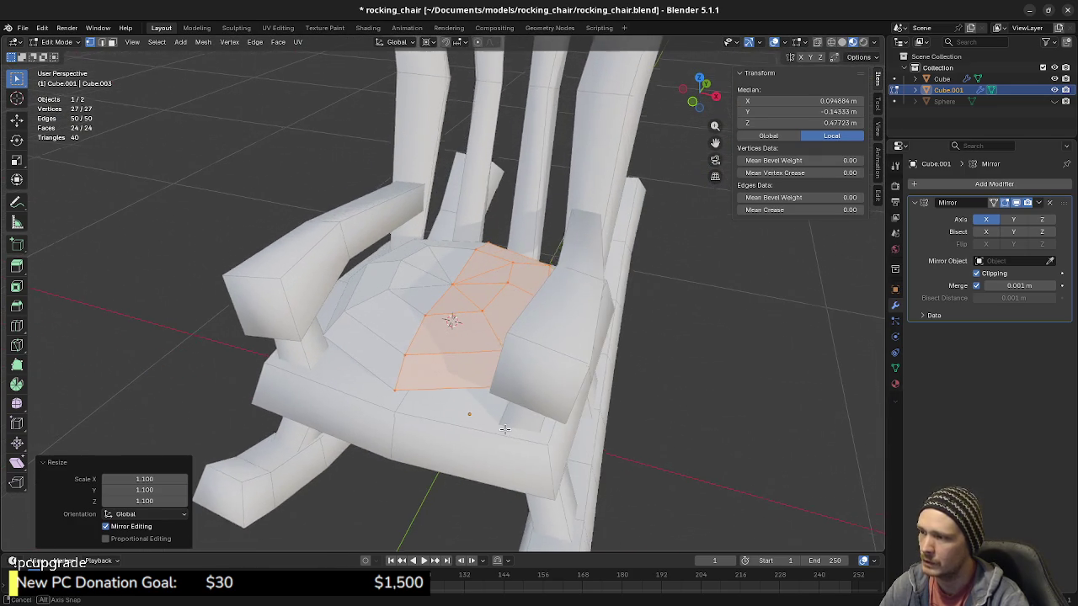
scroll(468, 402, down, 2)
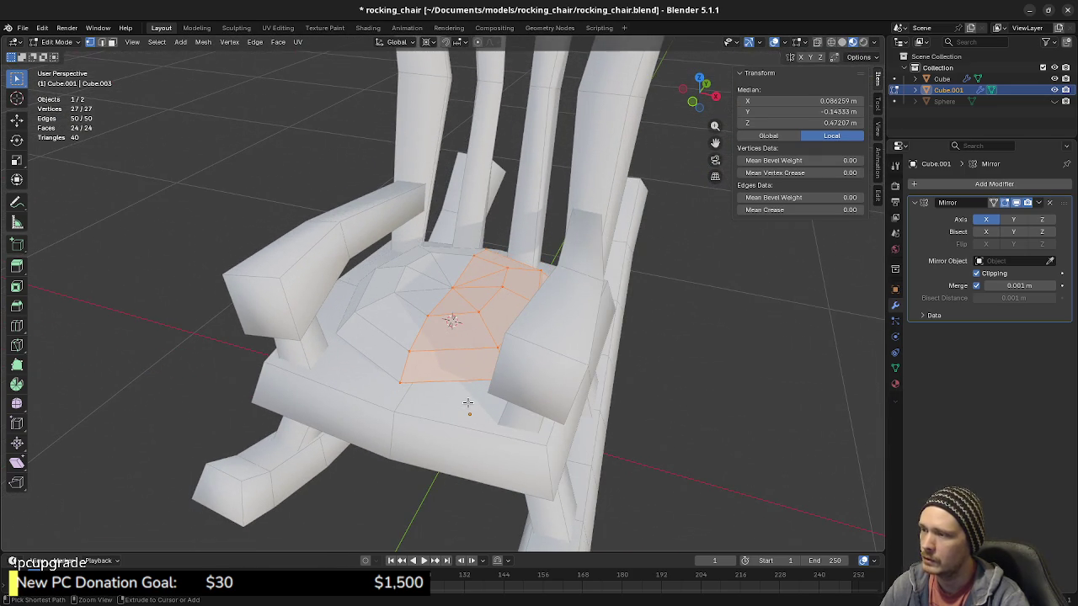
middle_drag(623, 409, 619, 409)
scroll(619, 409, down, 1)
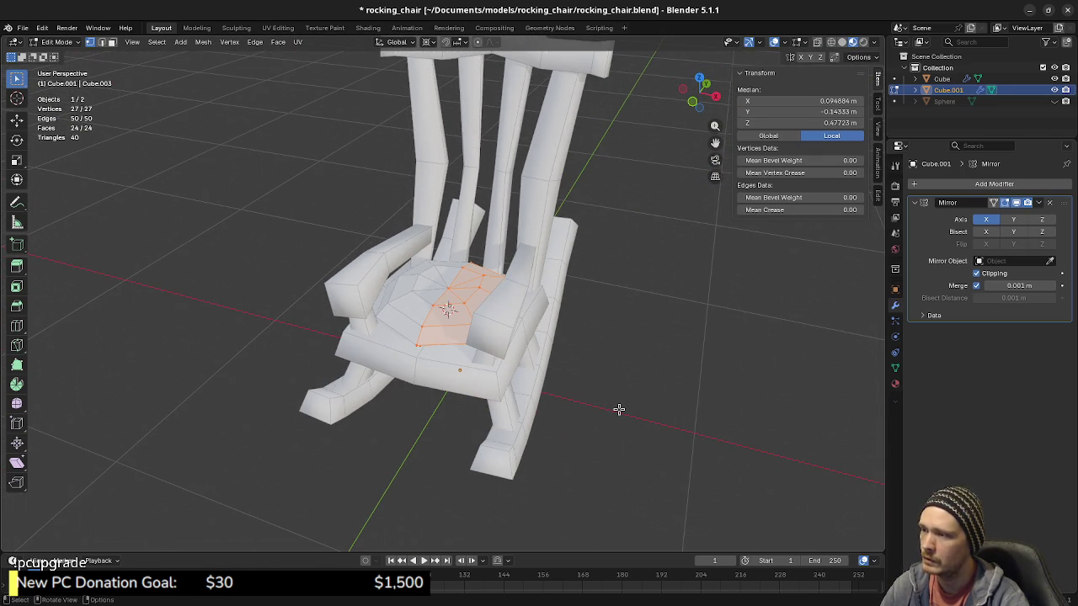
key(ctrl+z)
key(ctrl+z)
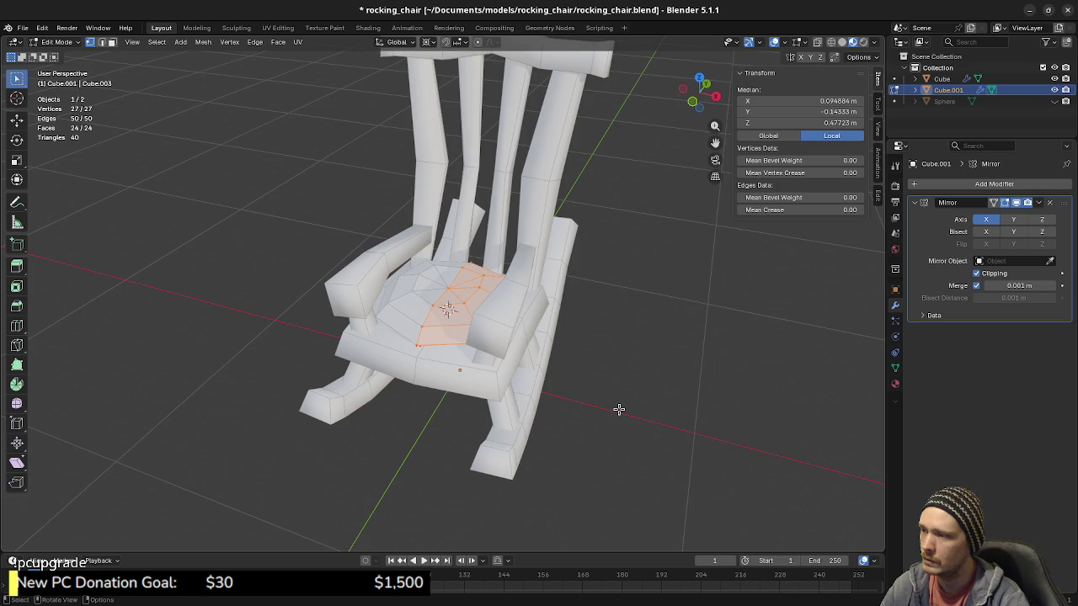
middle_drag(582, 418, 615, 428)
key(ctrl+z)
key(ctrl+shift+z)
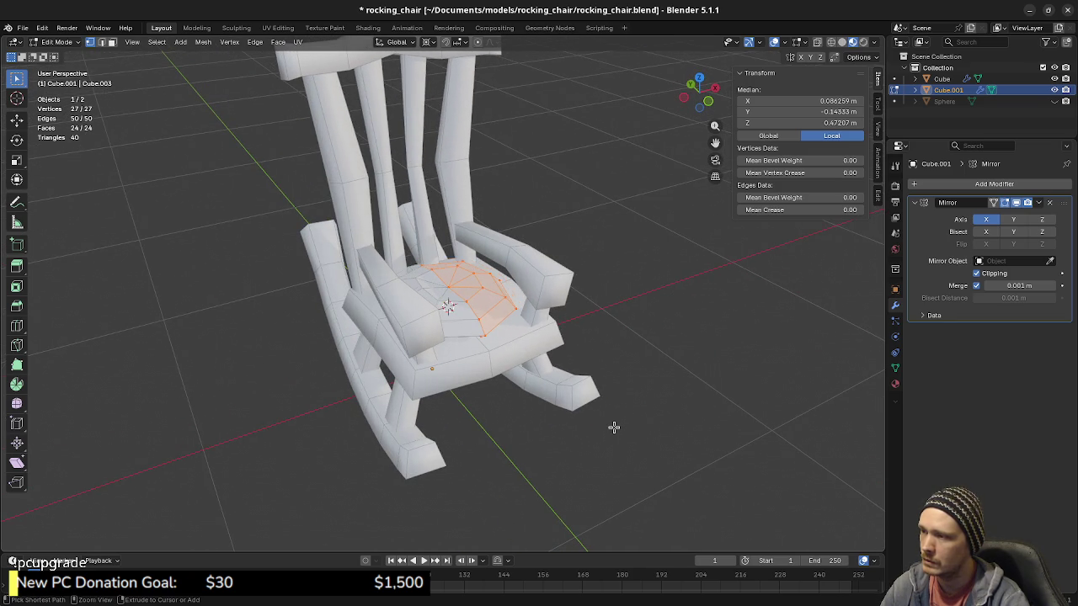
mouse_move(614, 427)
middle_down()
mouse_move(492, 389)
mouse_move(518, 390)
middle_up()
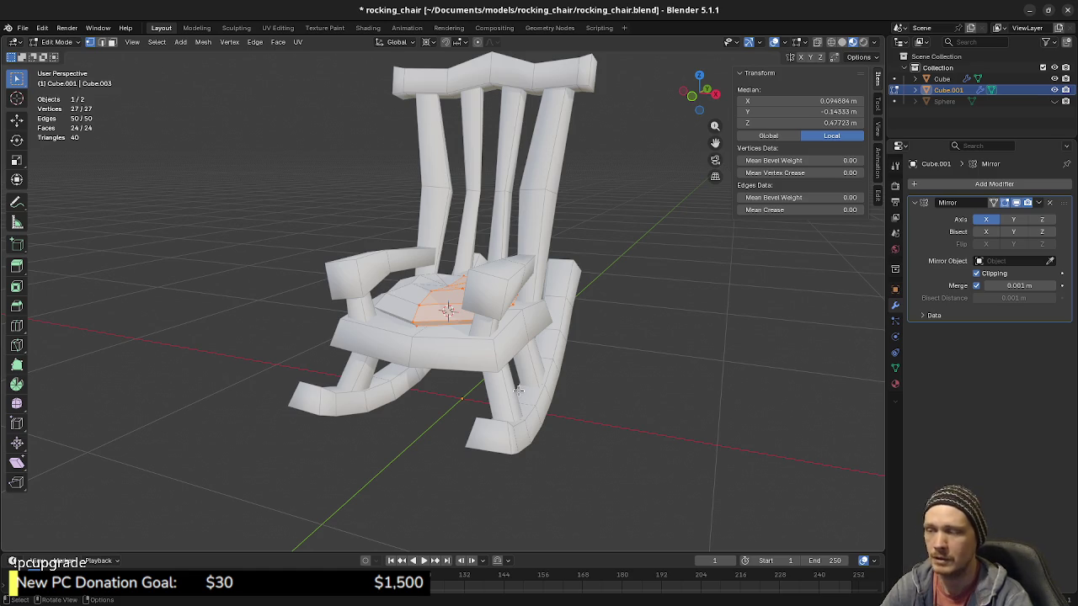
Step: Orbit around the chair to check the enlarged cushion and pick one cushion vertex
mouse_move(433, 393)
middle_down()
mouse_move(454, 403)
mouse_move(443, 410)
middle_up()
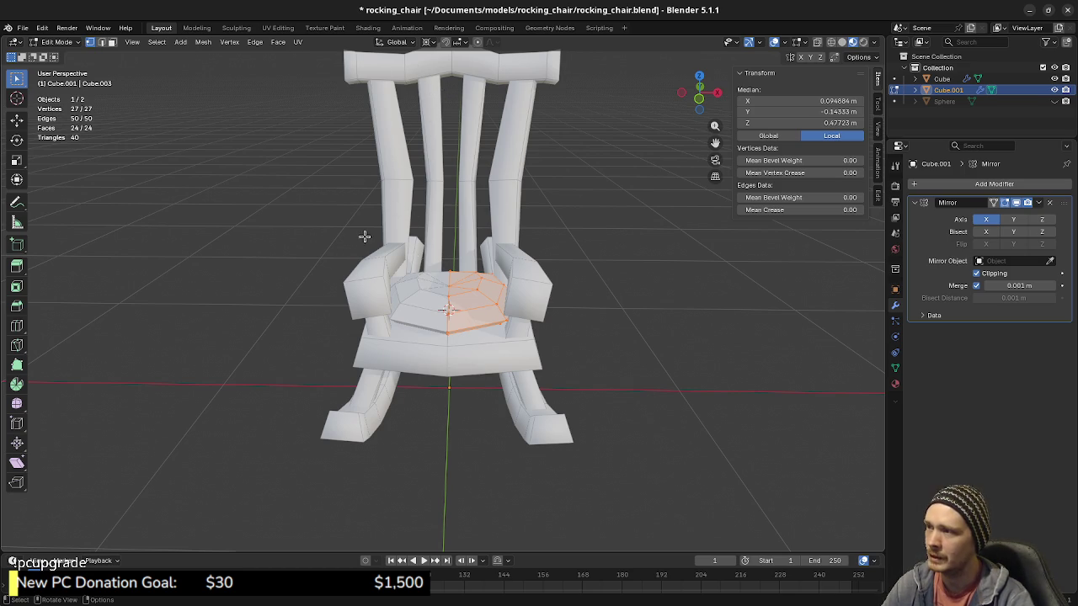
mouse_move(477, 338)
middle_down()
mouse_move(458, 357)
mouse_move(463, 347)
middle_up()
scroll(510, 371, up, 3)
click(438, 307)
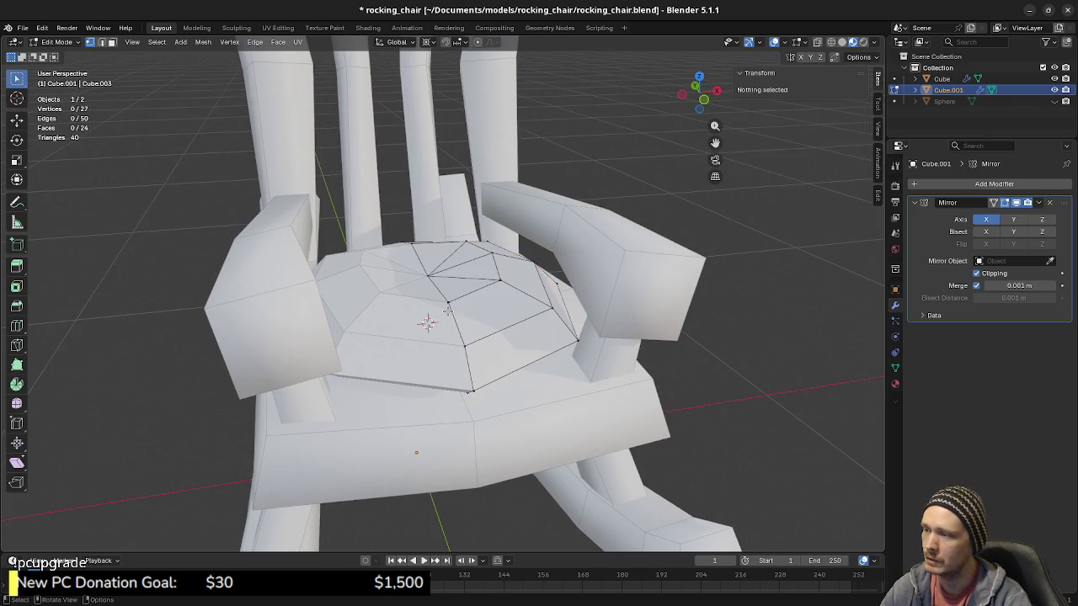
Step: Snap the 3D cursor to the picked cushion vertex
middle_drag(438, 307, 469, 322)
key(shift+s)
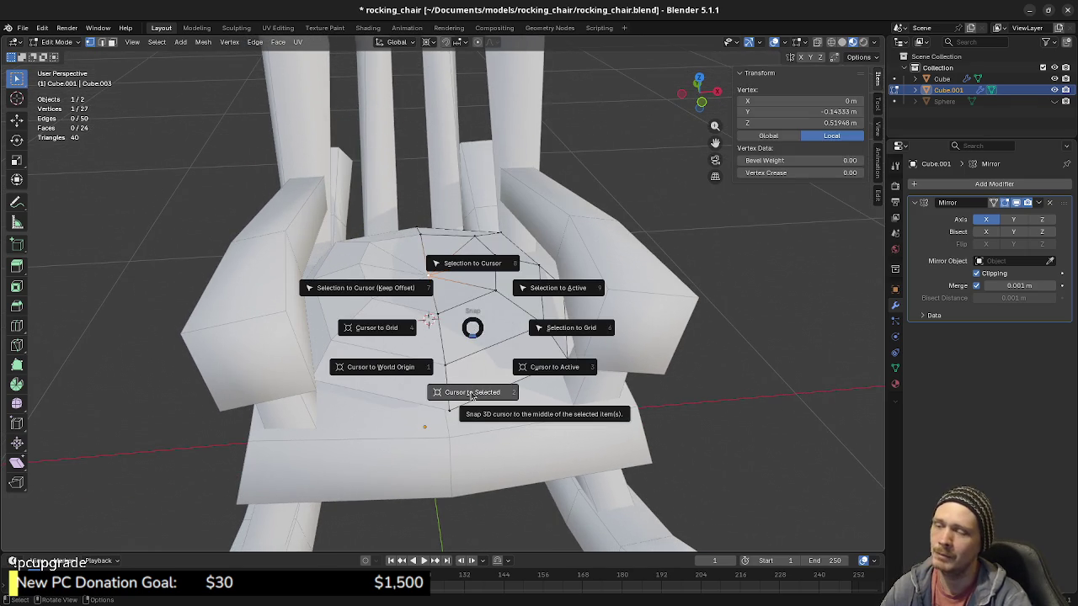
click(454, 396)
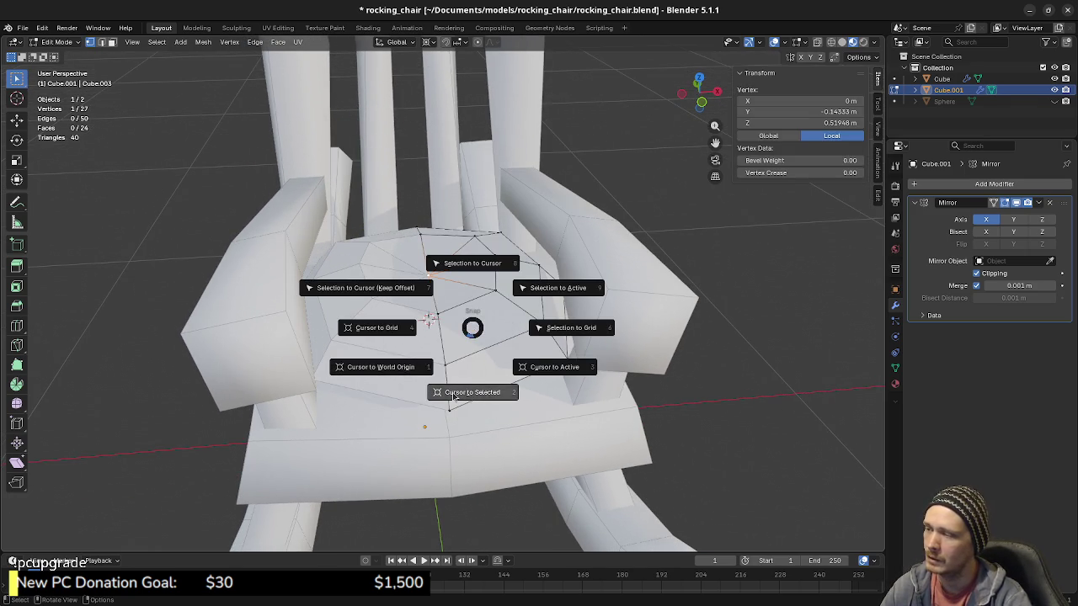
click(460, 345)
Step: Add a UV sphere with 8 segments and 4 rings
key(shift+a)
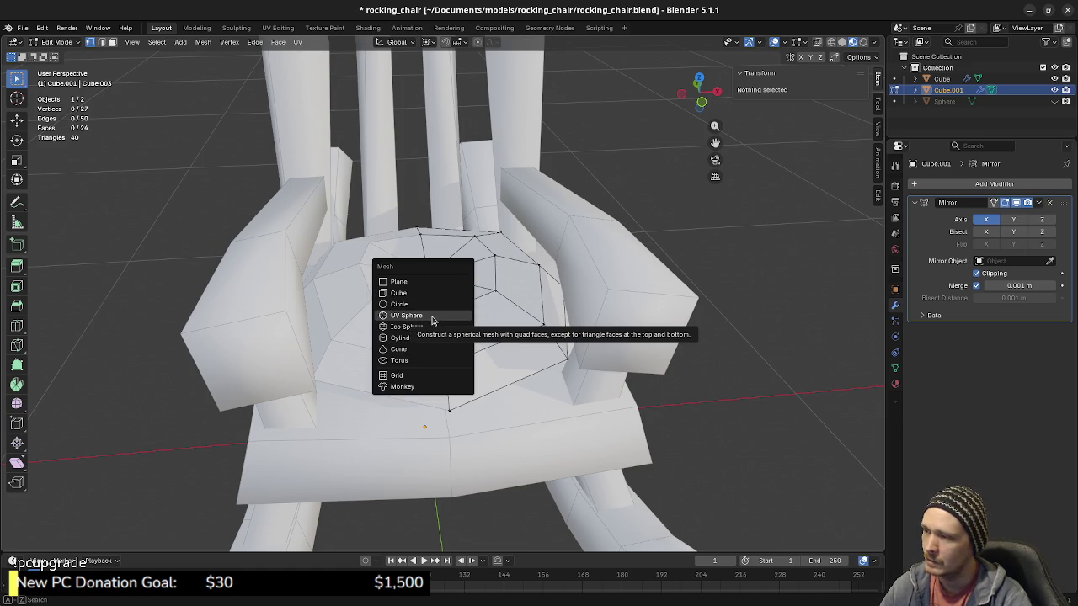
click(432, 319)
double_click(137, 420)
text(8)
key(Return)
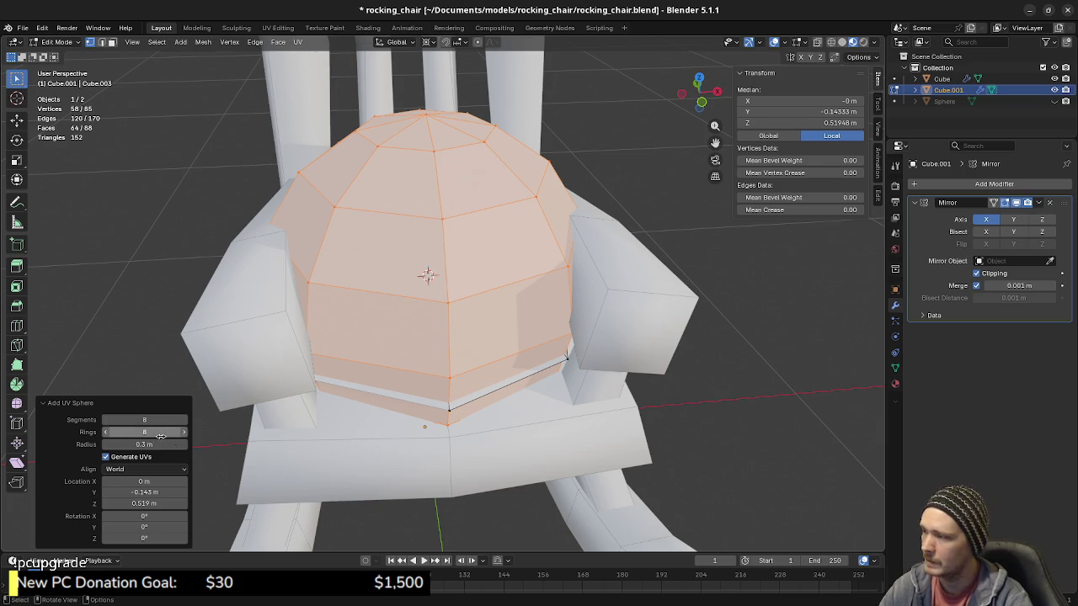
click(104, 432)
click(104, 433)
click(104, 433)
click(104, 432)
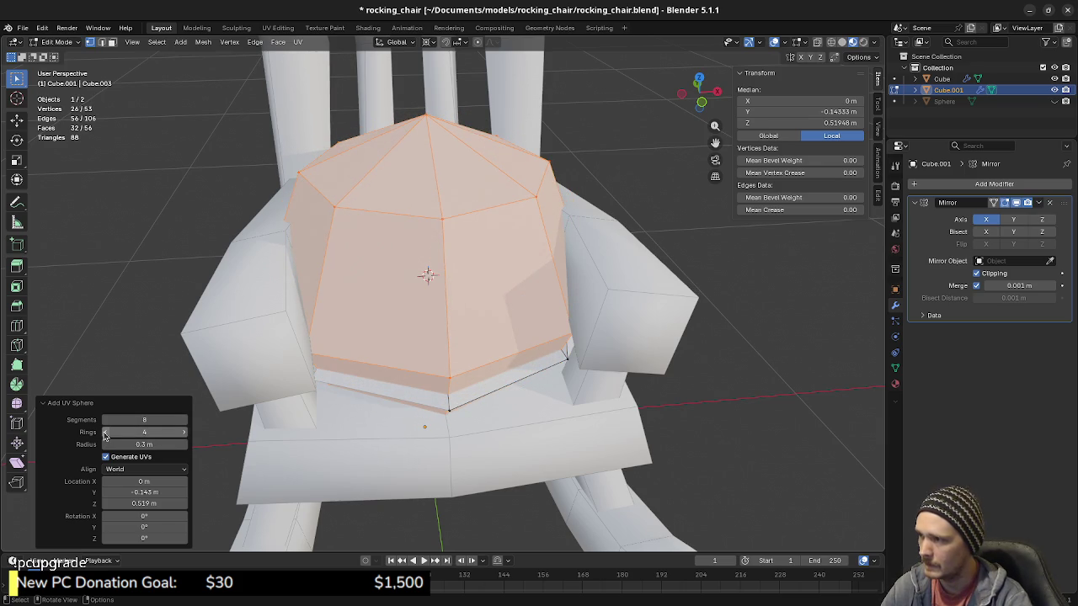
click(185, 433)
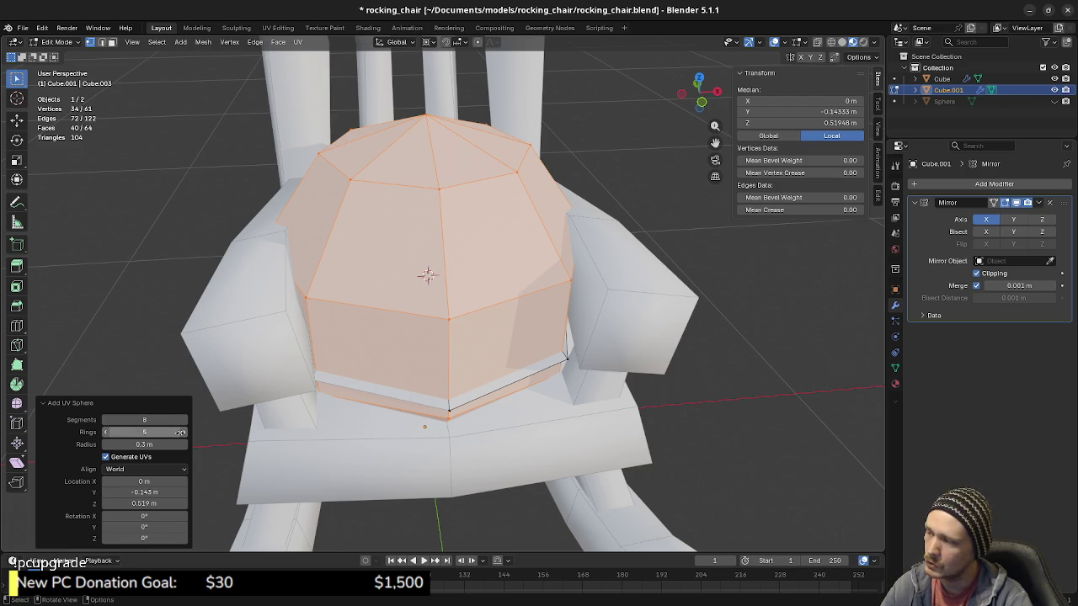
click(185, 433)
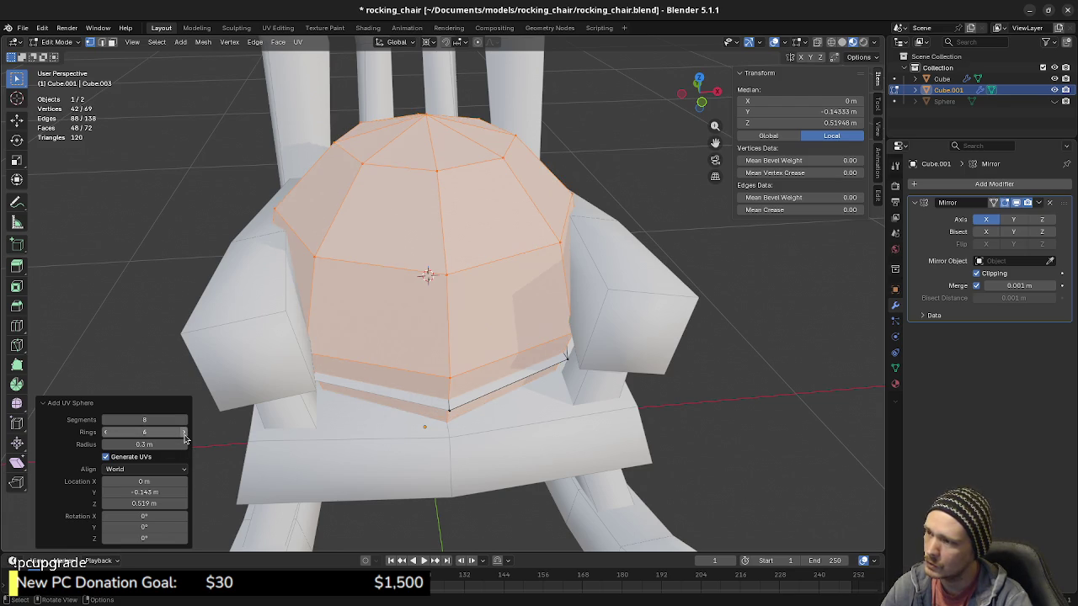
click(113, 431)
text(4)
key(Return)
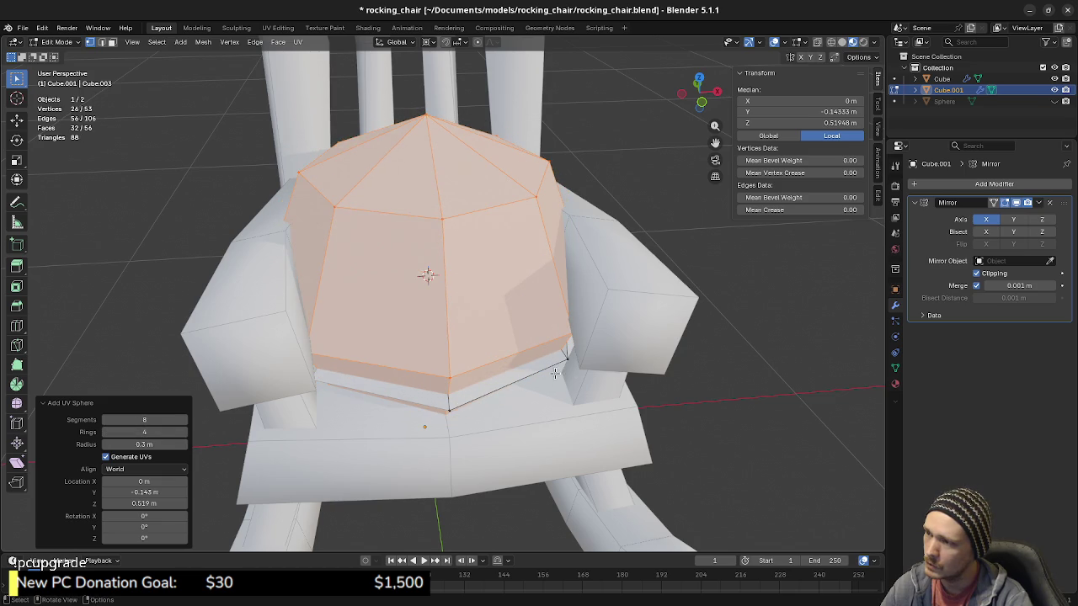
Step: Shrink the sphere to 0.1 scale in front view
key(KP_1)
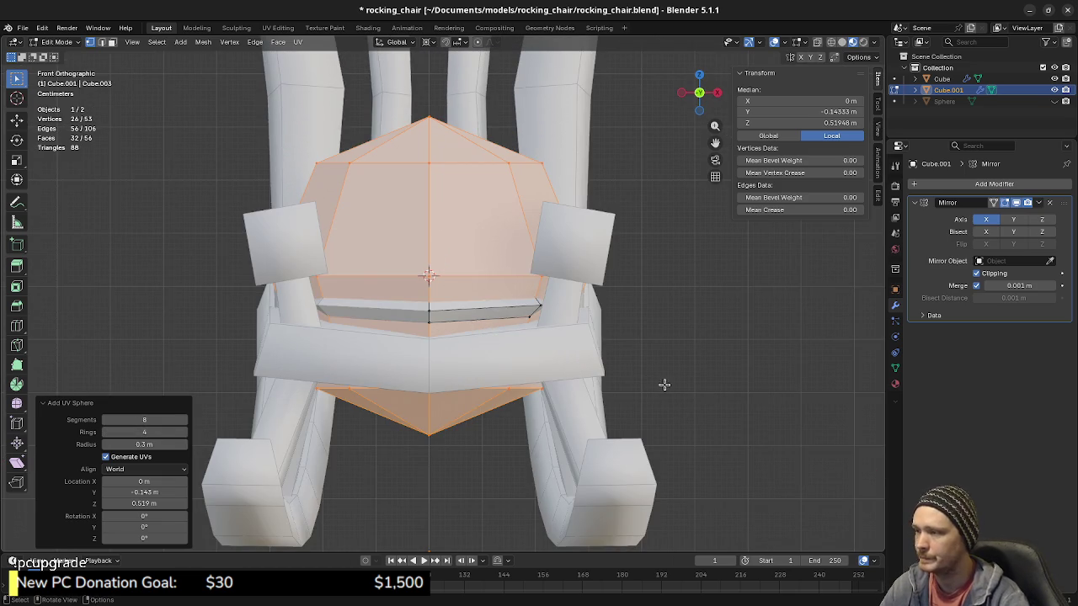
key(s)
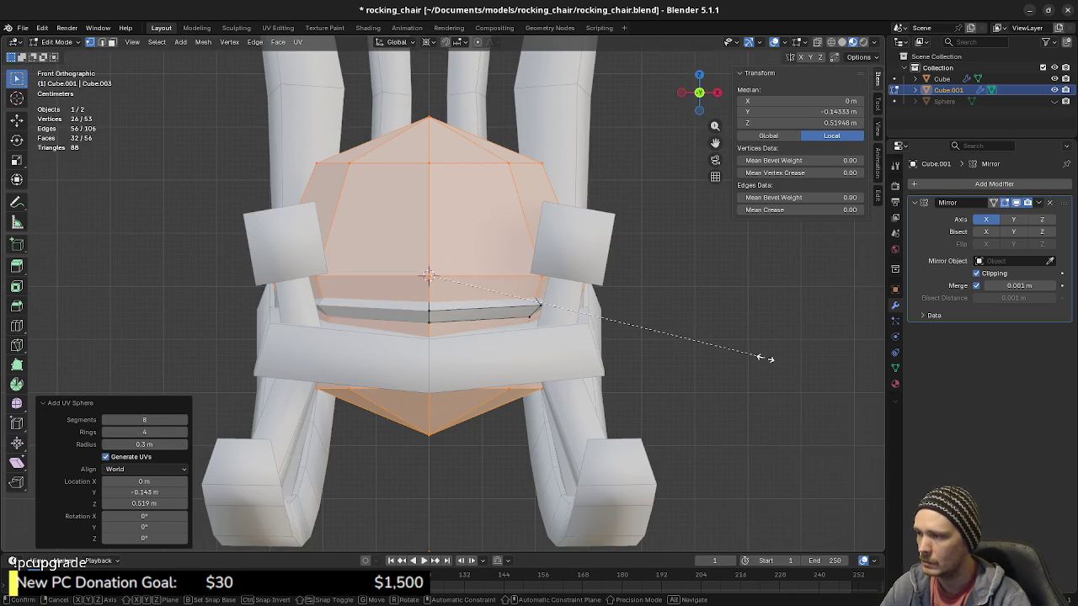
click(452, 314)
Step: Zoom in and line up a front view of the small button sphere
middle_drag(452, 314, 464, 376)
scroll(457, 317, up, 3)
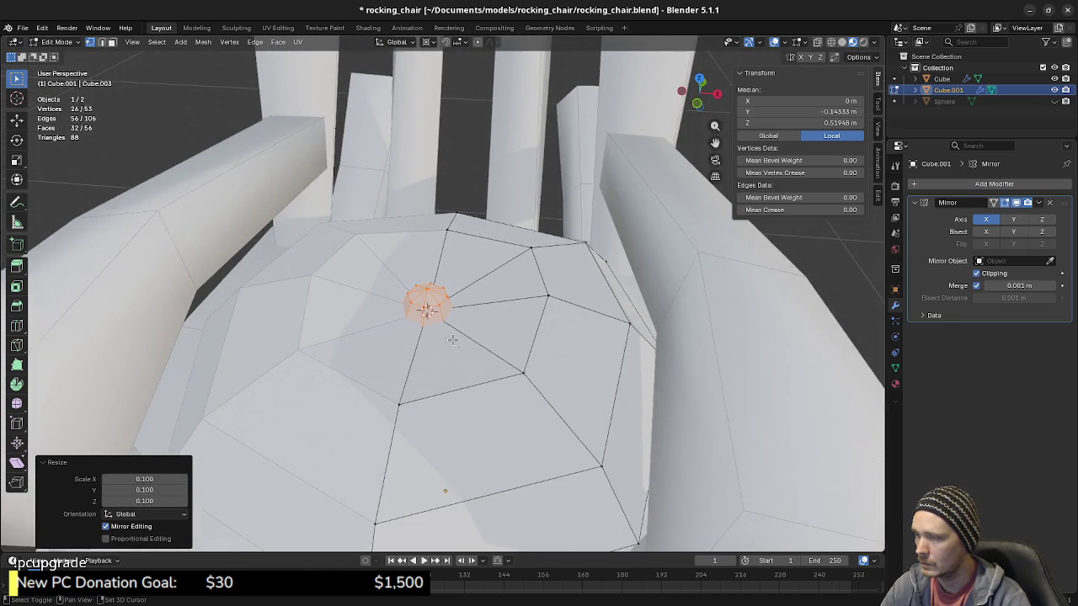
scroll(464, 378, up, 2)
scroll(466, 378, up, 2)
scroll(470, 378, up, 1)
scroll(471, 378, down, 3)
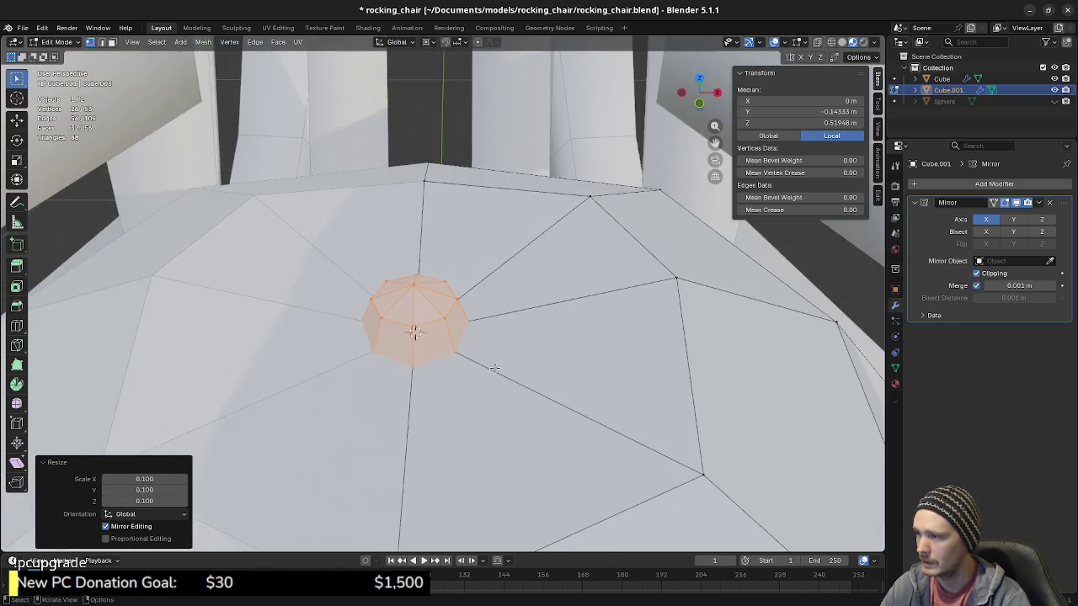
scroll(470, 370, down, 2)
key(shift+z)
key(KP_1)
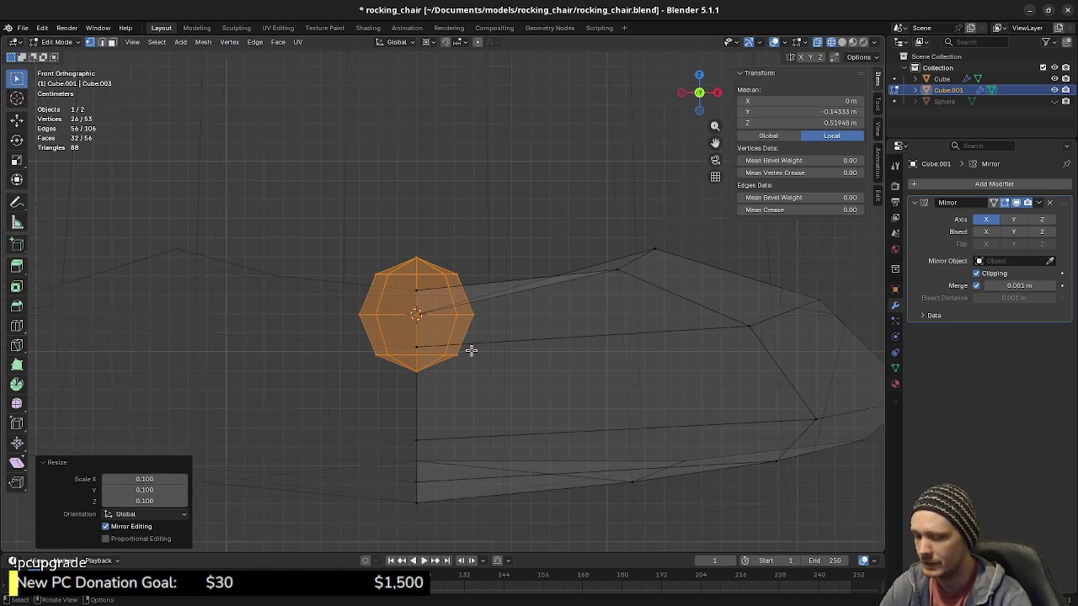
key(shift+z)
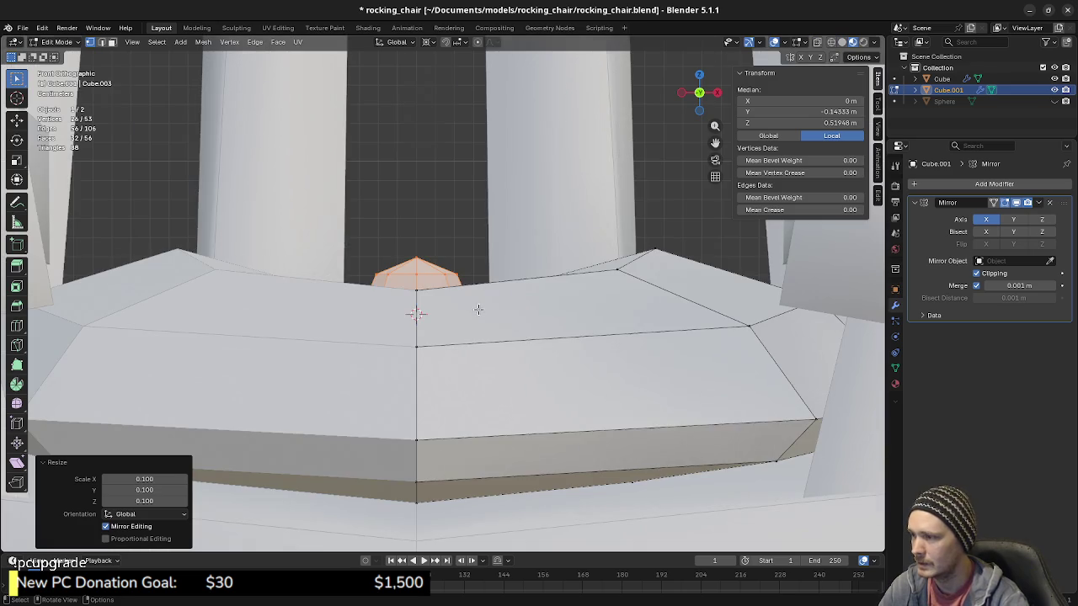
middle_drag(452, 372, 475, 335)
Step: Raise the button sphere 0.01 m along Z, checking it in wireframe
key(g)
key(z)
key(Escape)
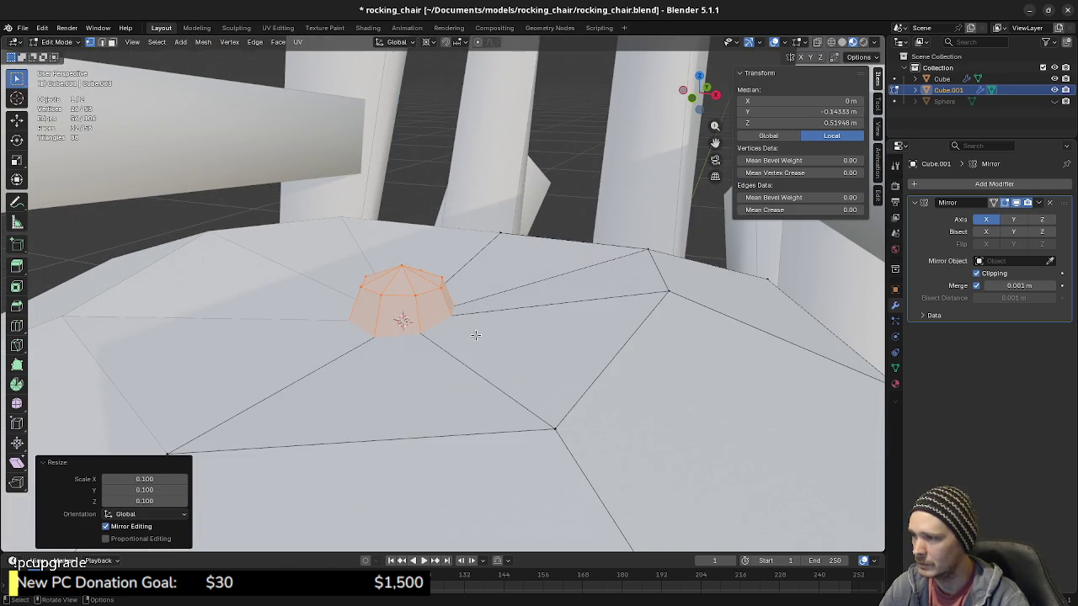
key(KP_1)
key(z)
click(374, 337)
key(g)
key(z)
click(469, 315)
key(shift+z)
Step: Flatten the button by lowering its top edge loop 0.01 m along Z
middle_drag(469, 315, 479, 393)
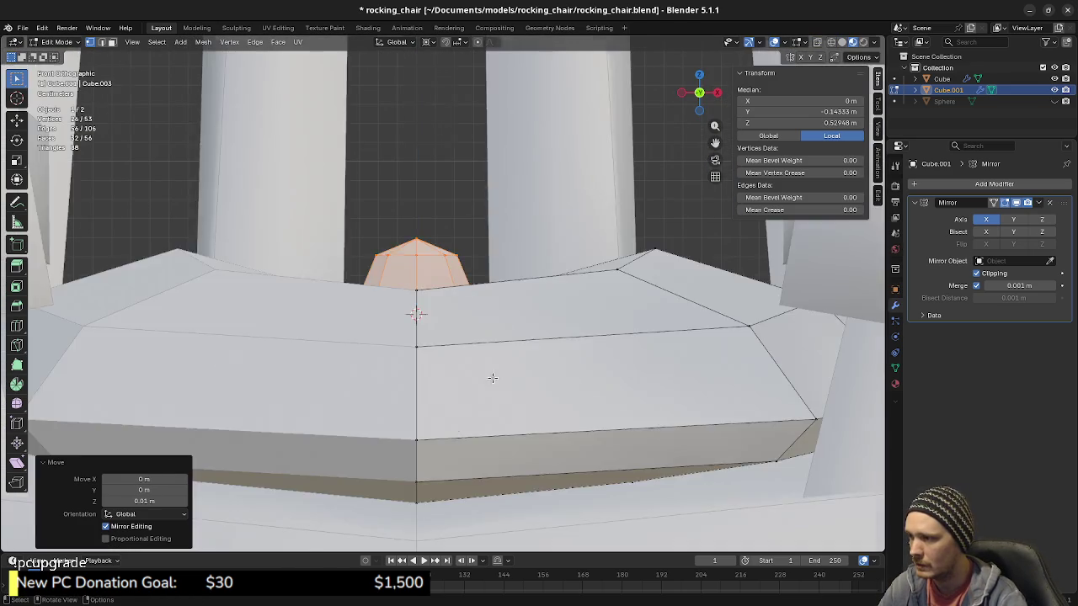
key(alt+a)
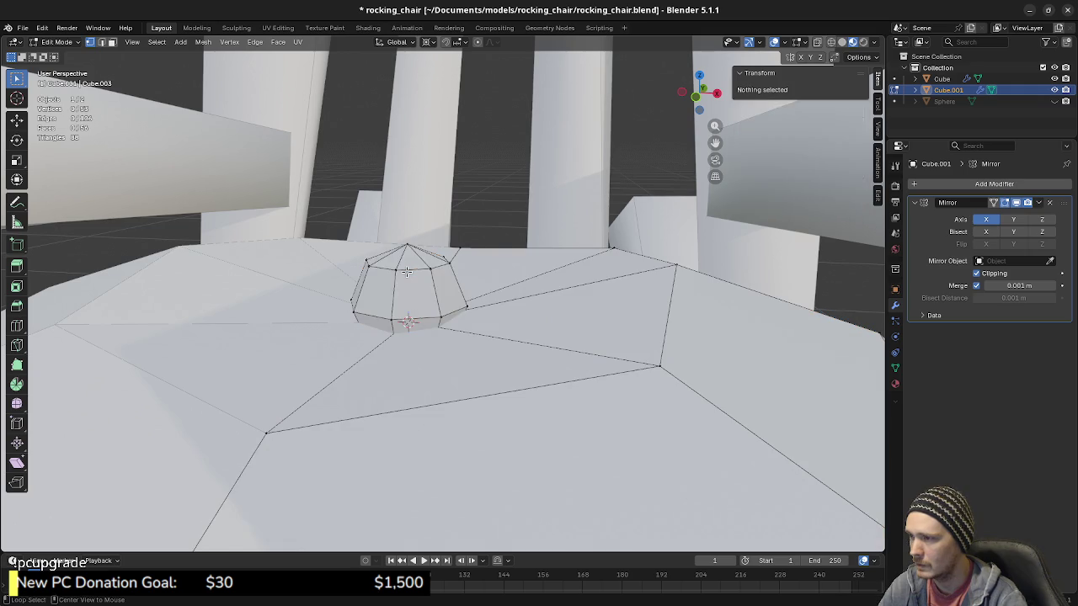
click(408, 245)
key(KP_1)
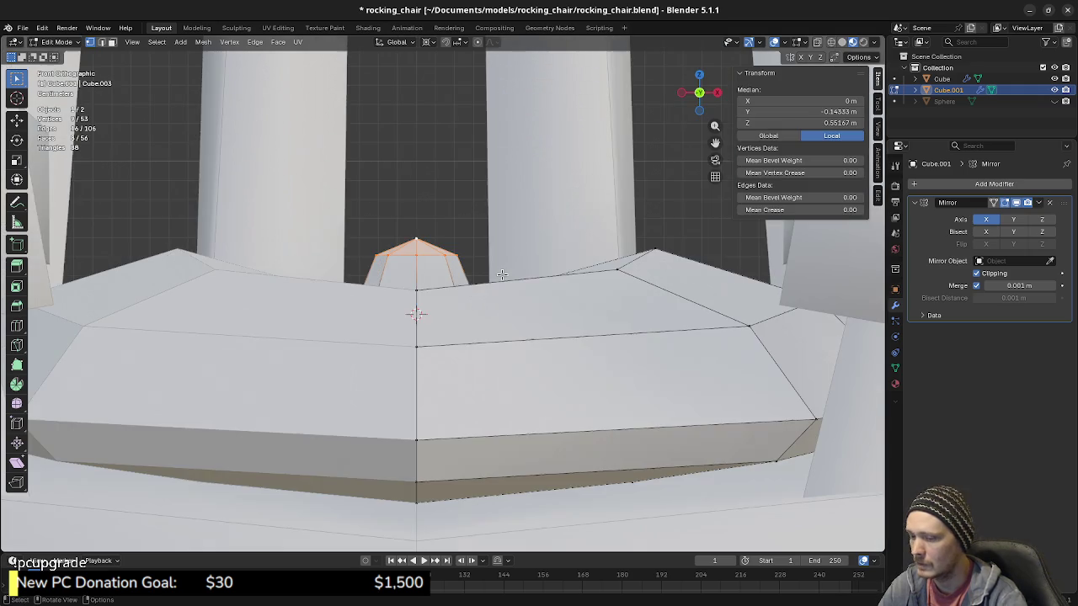
key(shift+z)
key(g)
key(z)
click(476, 255)
key(shift+z)
Step: Delete the bottom cap faces of the button sphere
mouse_move(474, 261)
middle_down()
mouse_move(474, 404)
mouse_move(481, 362)
mouse_move(451, 379)
mouse_move(457, 349)
mouse_move(488, 376)
mouse_move(516, 339)
middle_up()
key(alt+a)
key(z)
click(332, 361)
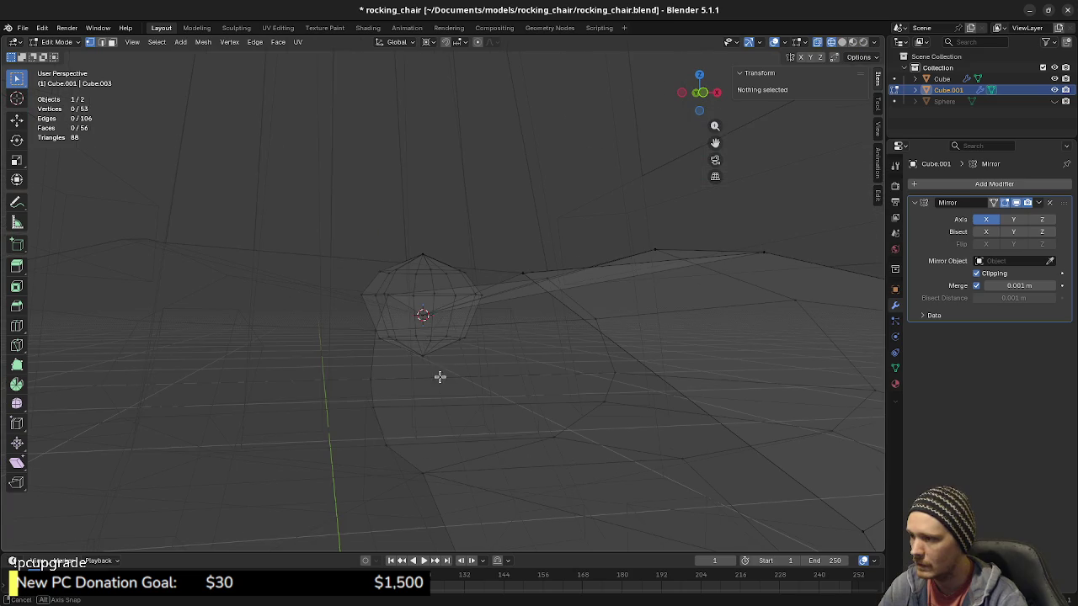
drag(367, 325, 493, 380)
key(a)
key(alt+a)
click(431, 353)
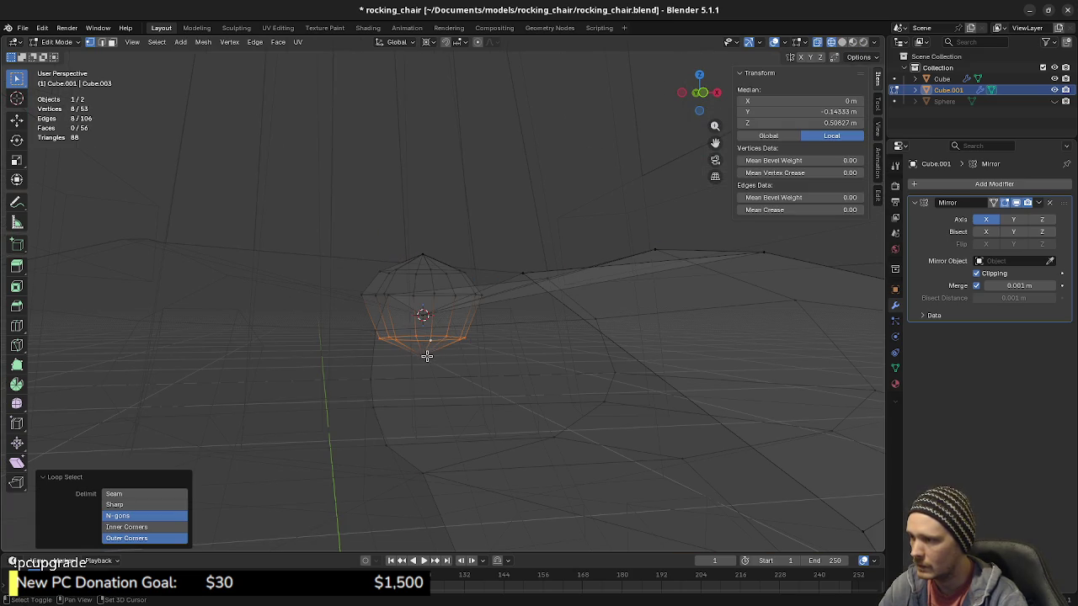
key(ctrl+KP_Add)
key(x)
key(Escape)
middle_drag(539, 339, 532, 350)
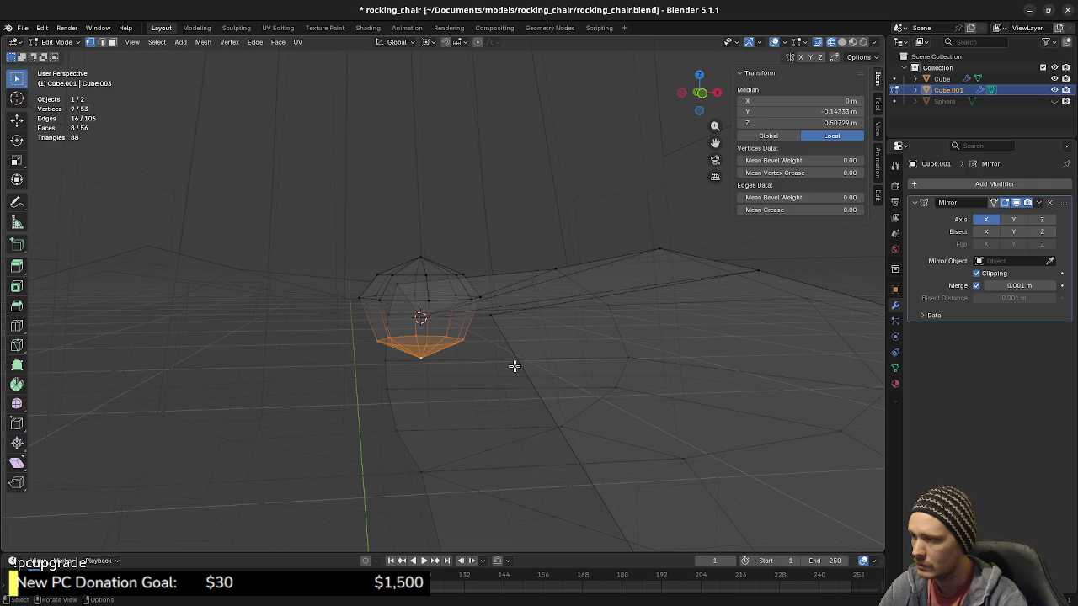
key(x)
click(487, 394)
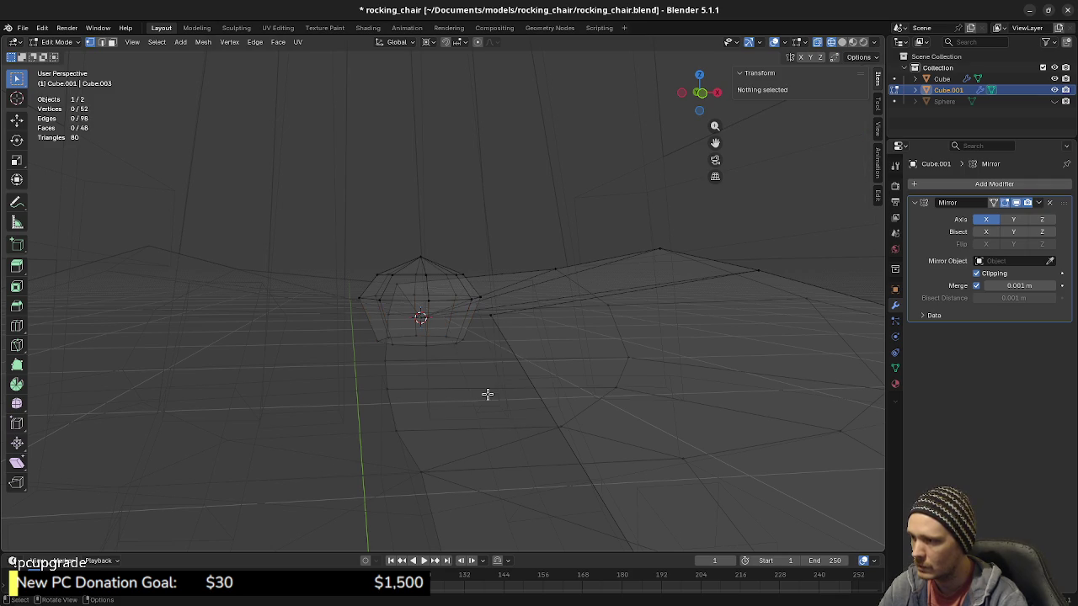
key(shift+z)
Step: Smooth-shade all faces of the cushion mesh and return to Object Mode
mouse_move(548, 363)
middle_down()
mouse_move(531, 395)
mouse_move(481, 348)
middle_up()
key(a)
click(203, 41)
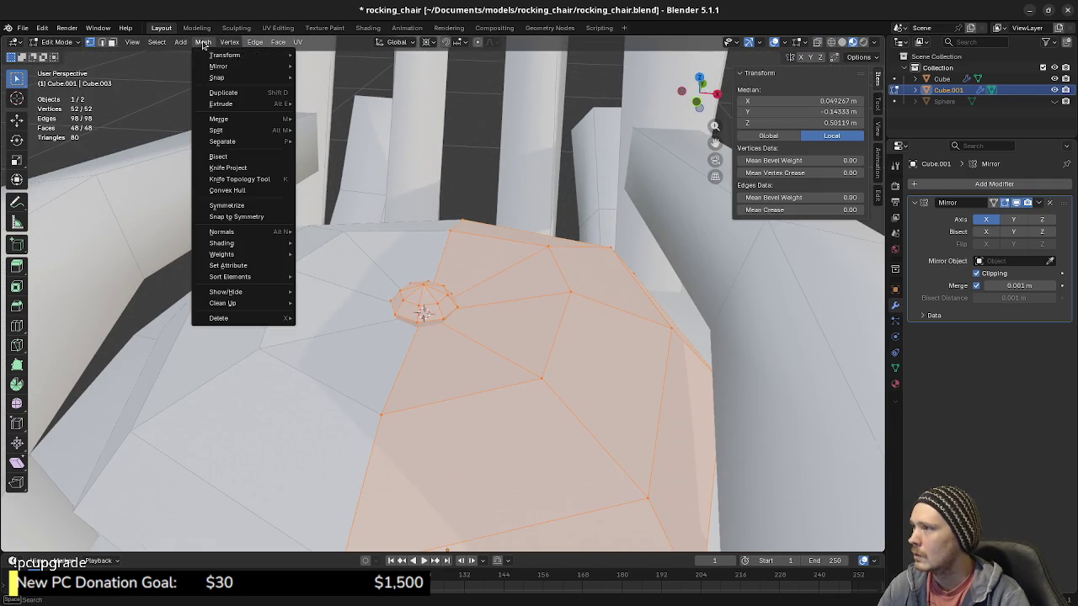
mouse_move(221, 243)
click(353, 243)
key(Tab)
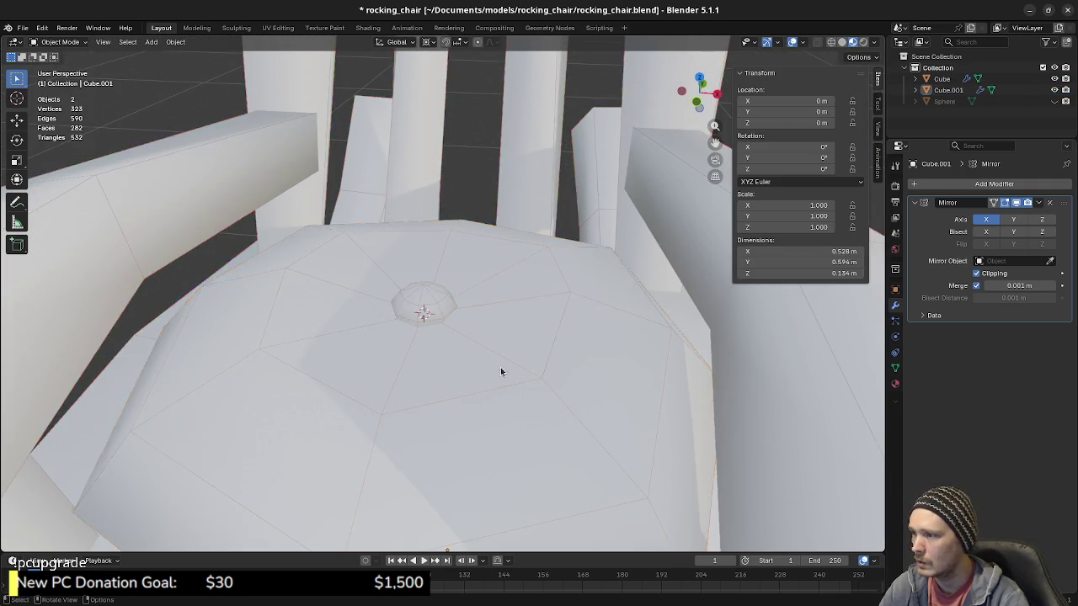
scroll(551, 377, down, 5)
Step: Snap the 3D cursor to the selected cushion, then select the chair frame Cube
middle_drag(530, 388, 467, 360)
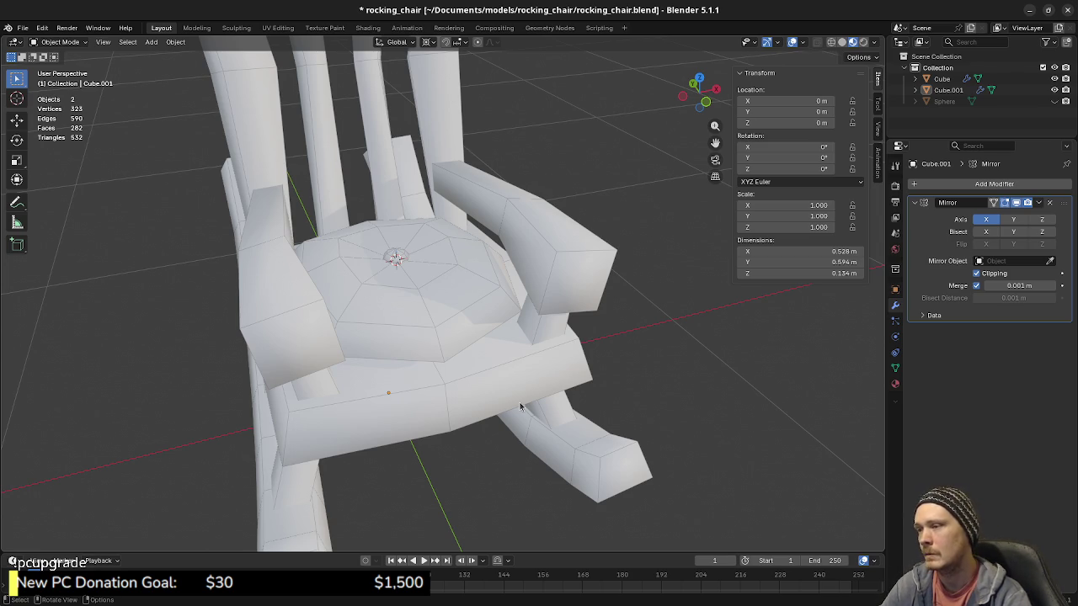
middle_drag(486, 337, 456, 351)
key(shift+s)
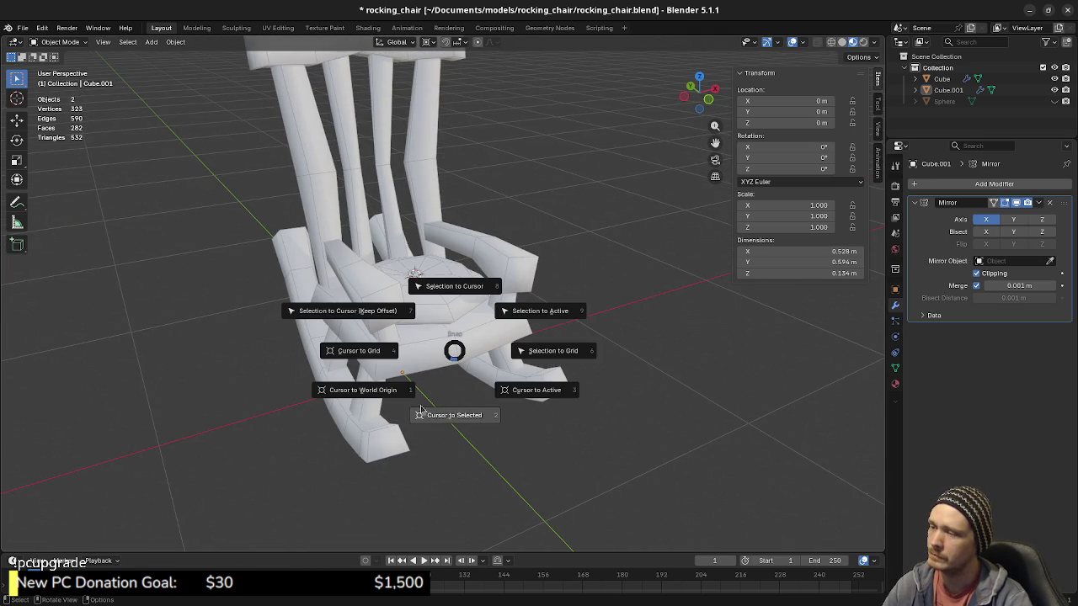
click(440, 415)
middle_drag(479, 414, 486, 383)
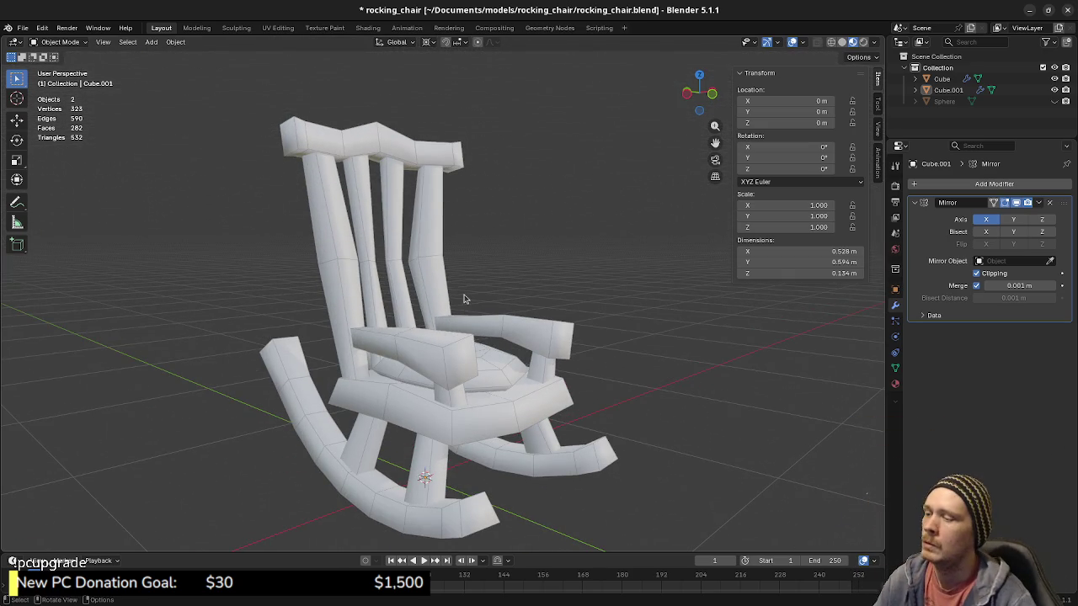
click(425, 175)
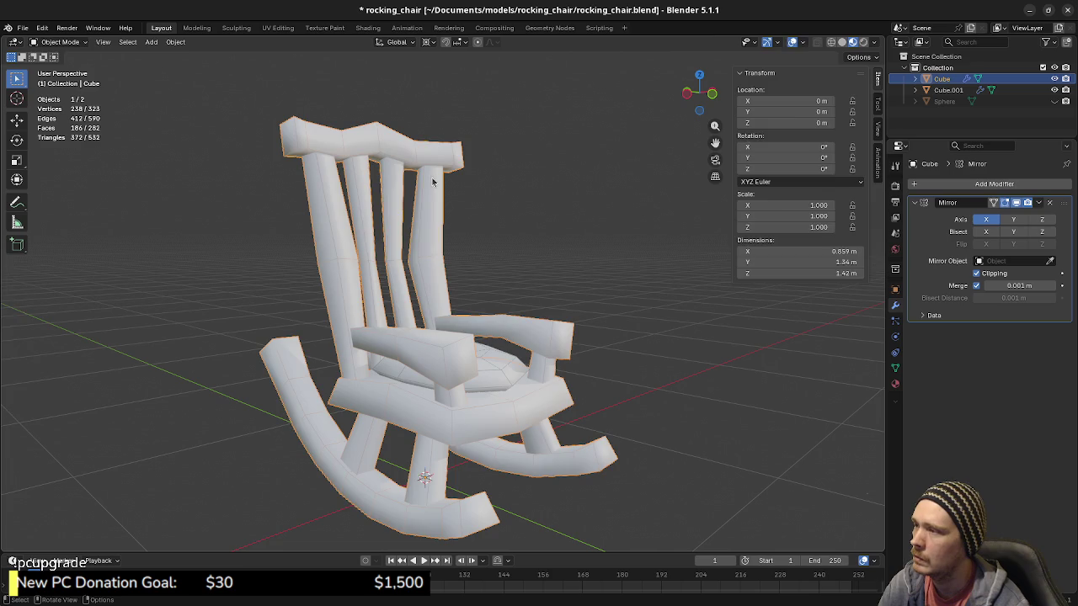
Step: In Edit Mode, extrude the top rail's centre face upward
key(Tab)
mouse_move(421, 172)
middle_down()
mouse_move(359, 189)
mouse_move(421, 269)
mouse_move(454, 252)
mouse_move(461, 261)
mouse_move(439, 324)
middle_up()
key(3)
click(455, 253)
scroll(462, 262, up, 3)
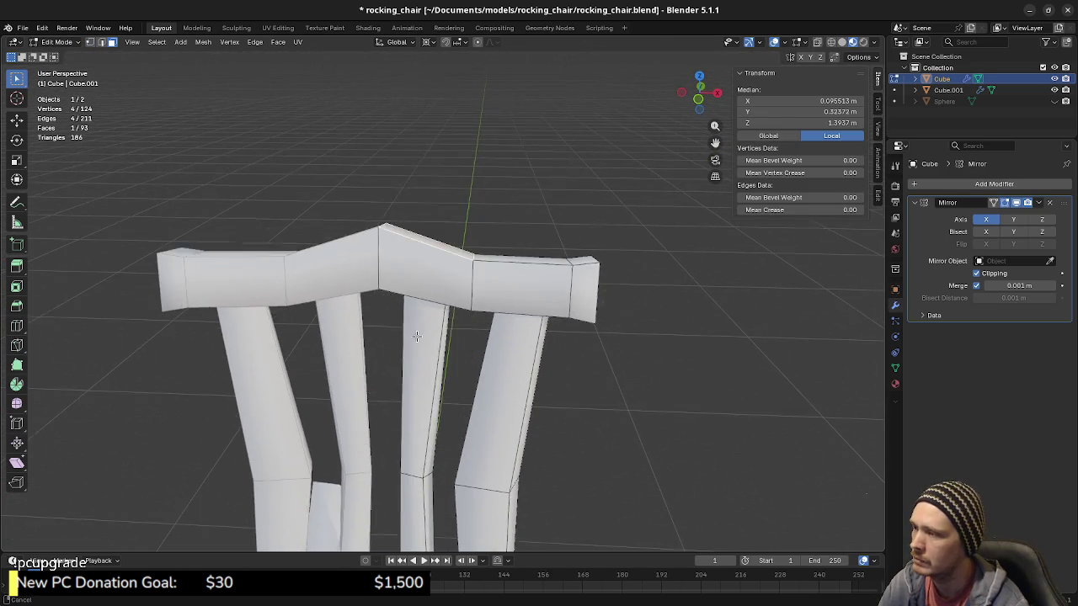
key(e)
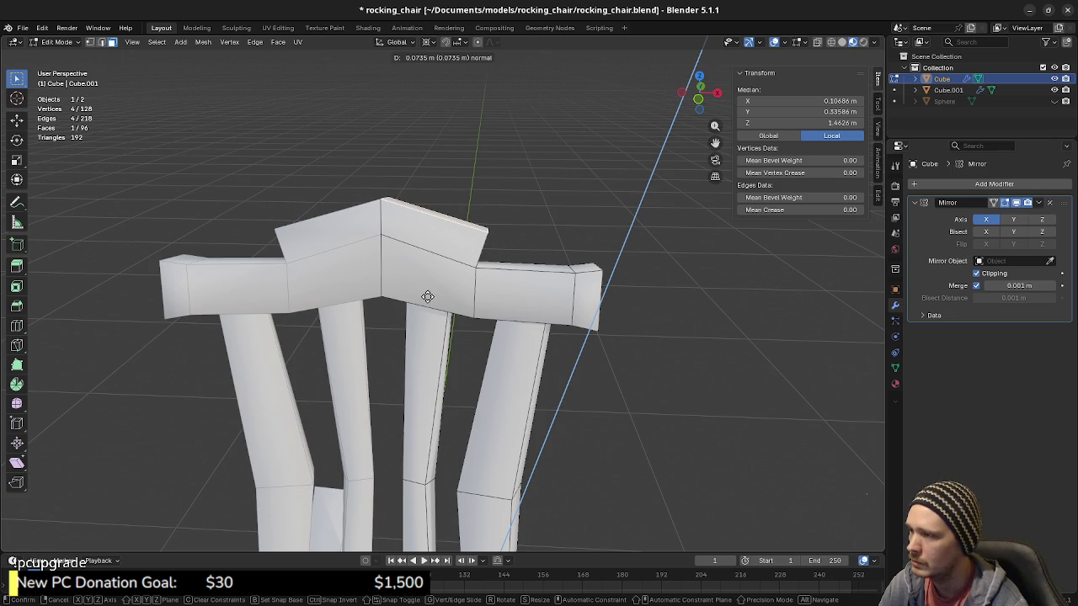
click(428, 297)
Step: Edge-slide an edge of the raised rail to start forming a peak
mouse_move(513, 310)
middle_down()
mouse_move(498, 236)
mouse_move(515, 239)
mouse_move(538, 278)
middle_up()
key(2)
click(498, 234)
key(g)
key(g)
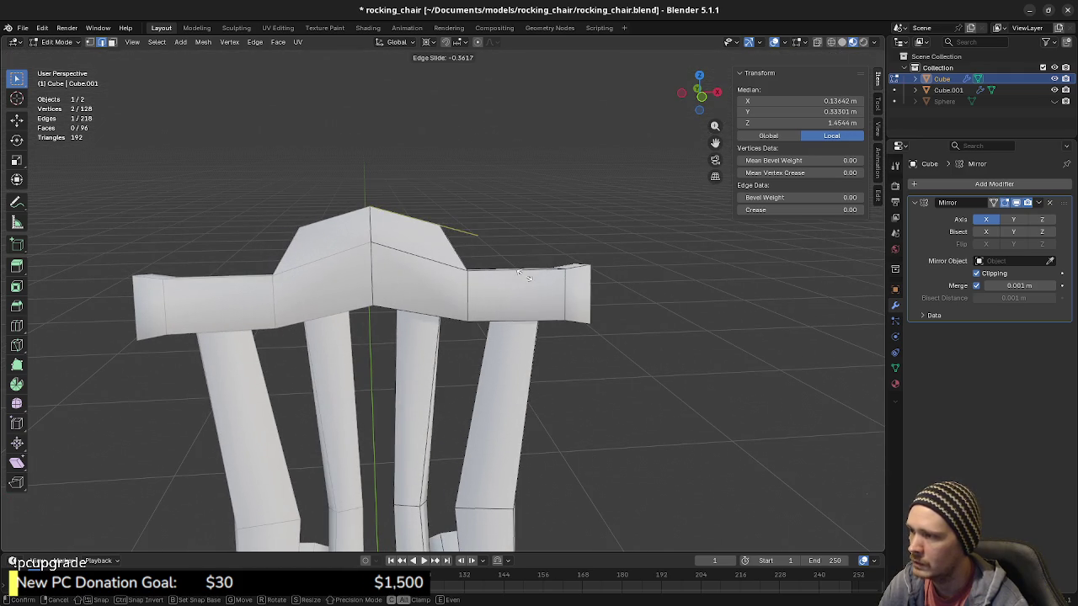
click(516, 274)
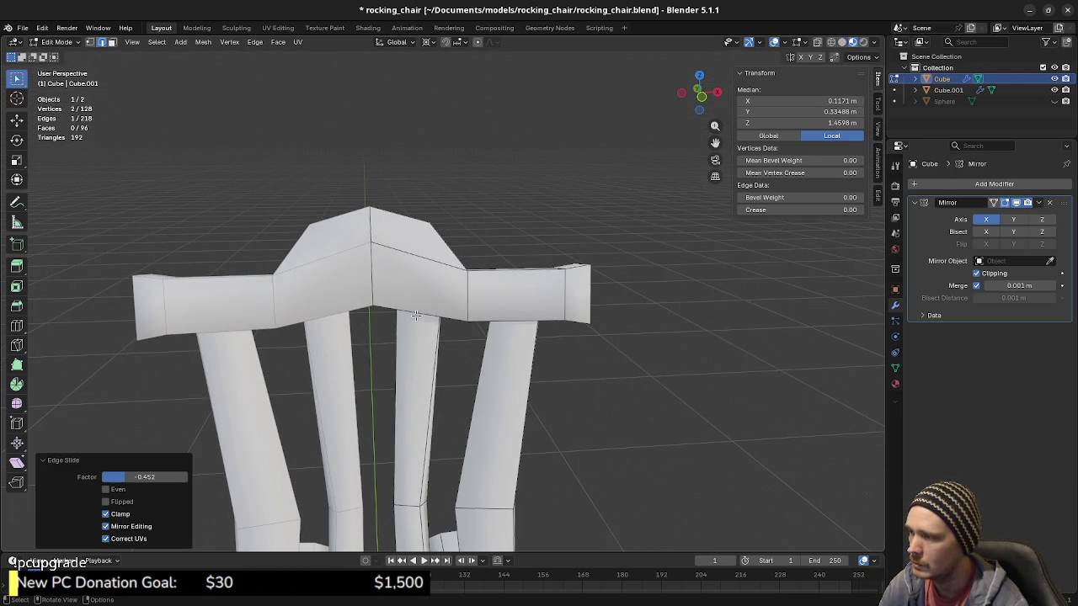
Step: Inspect the rail and undo the earlier edge slide and extrusion
mouse_move(522, 352)
middle_down()
mouse_move(428, 371)
mouse_move(431, 350)
middle_up()
mouse_move(454, 310)
middle_down()
mouse_move(517, 312)
mouse_move(519, 331)
mouse_move(623, 325)
middle_up()
key(a)
key(alt+a)
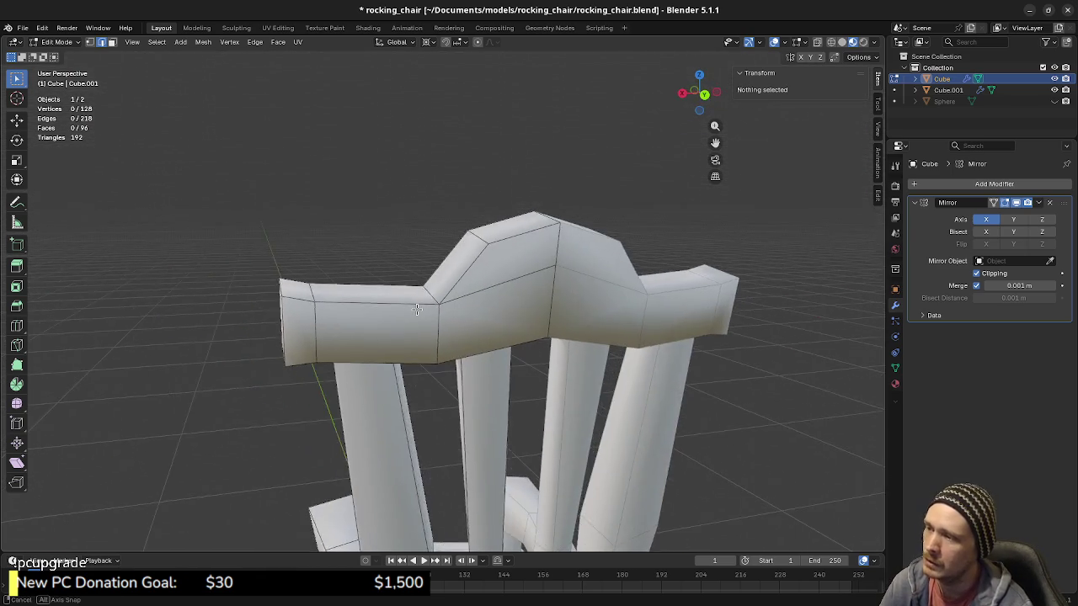
middle_drag(468, 329, 481, 344)
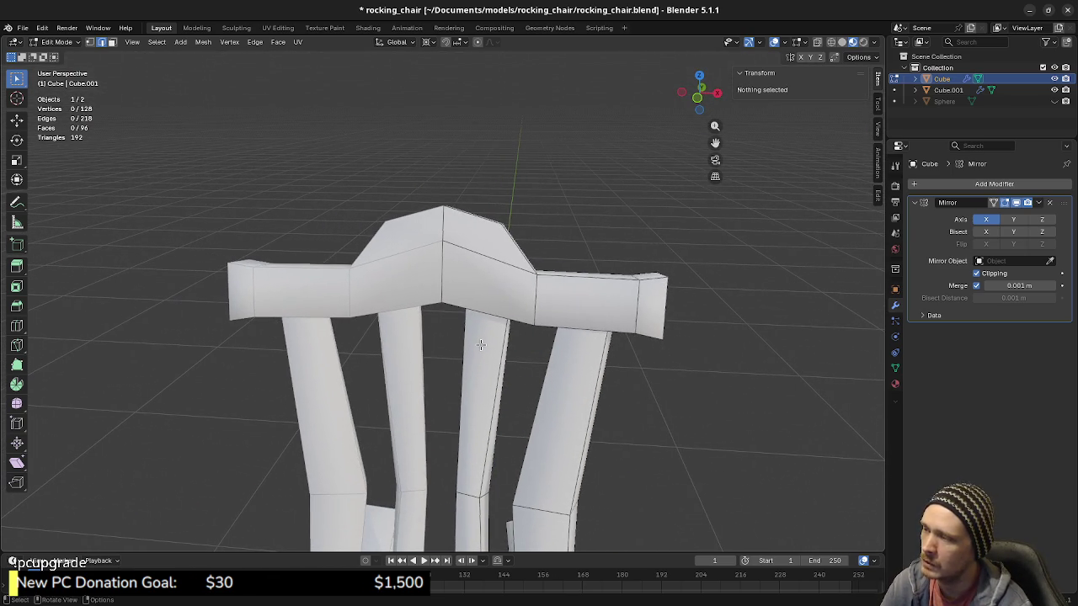
key(ctrl+z)
key(ctrl+z)
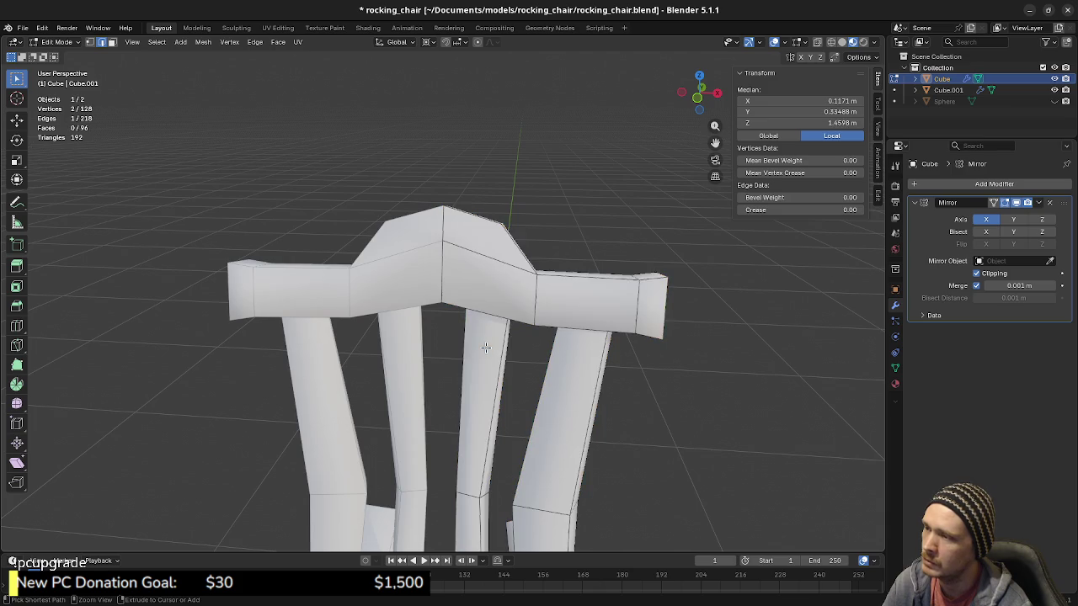
key(ctrl+z)
key(ctrl+z)
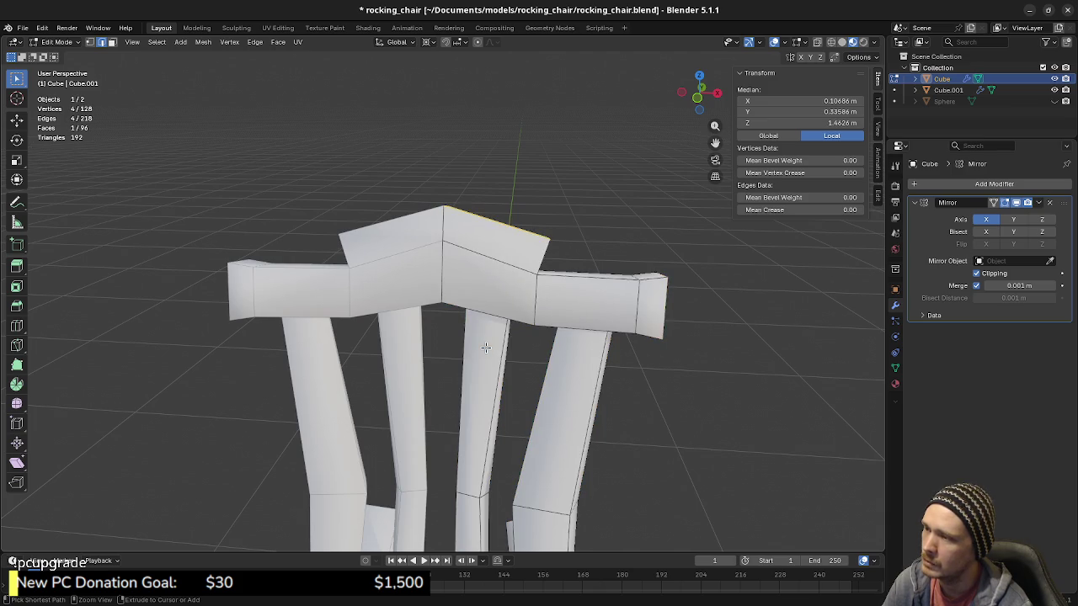
key(ctrl+z)
key(ctrl+shift+z)
key(ctrl+z)
Step: Re-extrude the top rail face and edge-slide its ridge edge
key(e)
click(524, 310)
click(538, 303)
middle_drag(539, 303, 562, 288)
key(g)
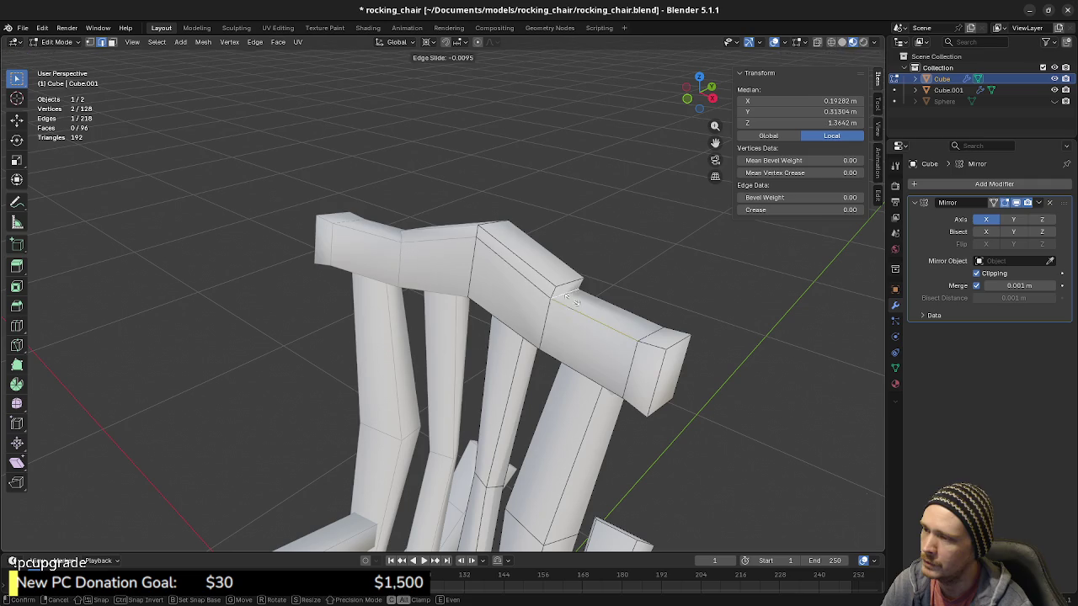
key(g)
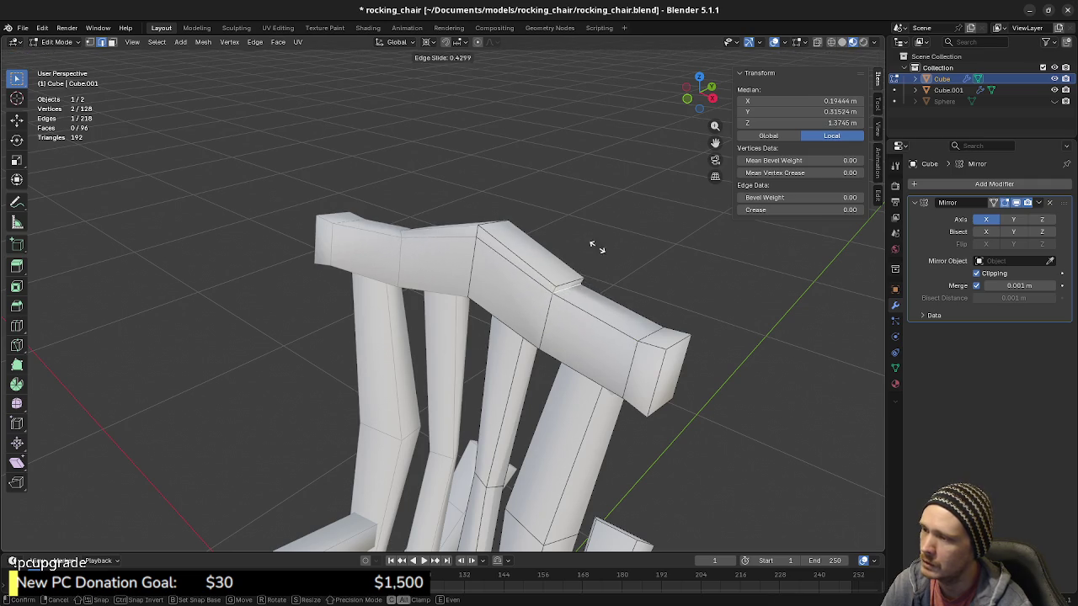
click(662, 439)
Step: Vertex-slide the ridge vertex to shape the central peak
mouse_move(575, 408)
middle_down()
mouse_move(463, 235)
mouse_move(509, 287)
mouse_move(635, 257)
mouse_move(547, 293)
mouse_move(543, 327)
mouse_move(558, 337)
middle_up()
click(458, 227)
key(g)
key(g)
click(635, 258)
key(g)
key(g)
click(524, 300)
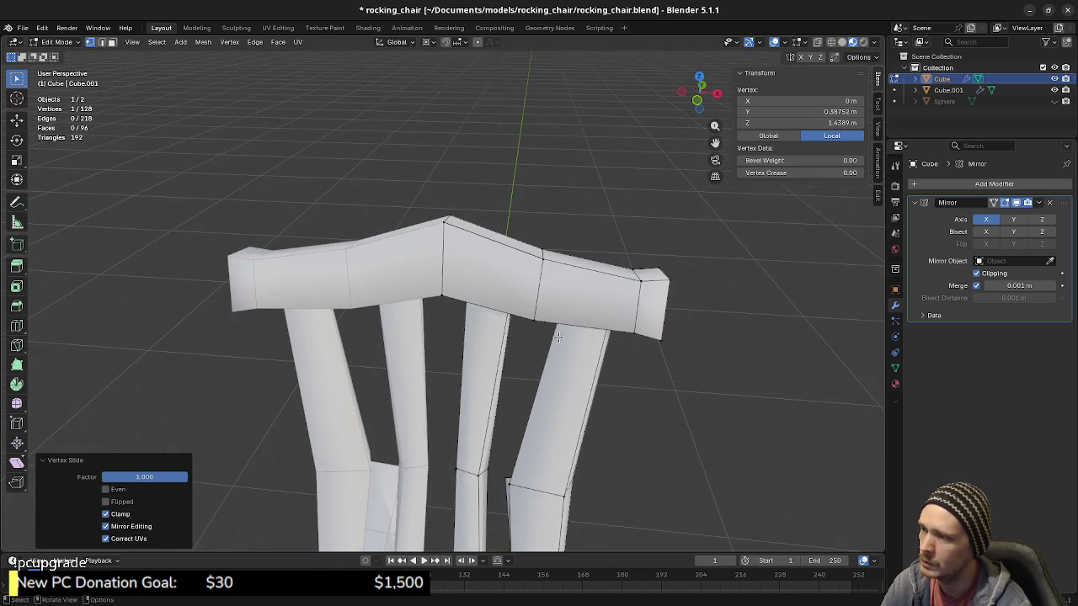
Step: Merge the rail's duplicate vertices by distance and return to Object Mode
key(a)
key(alt+a)
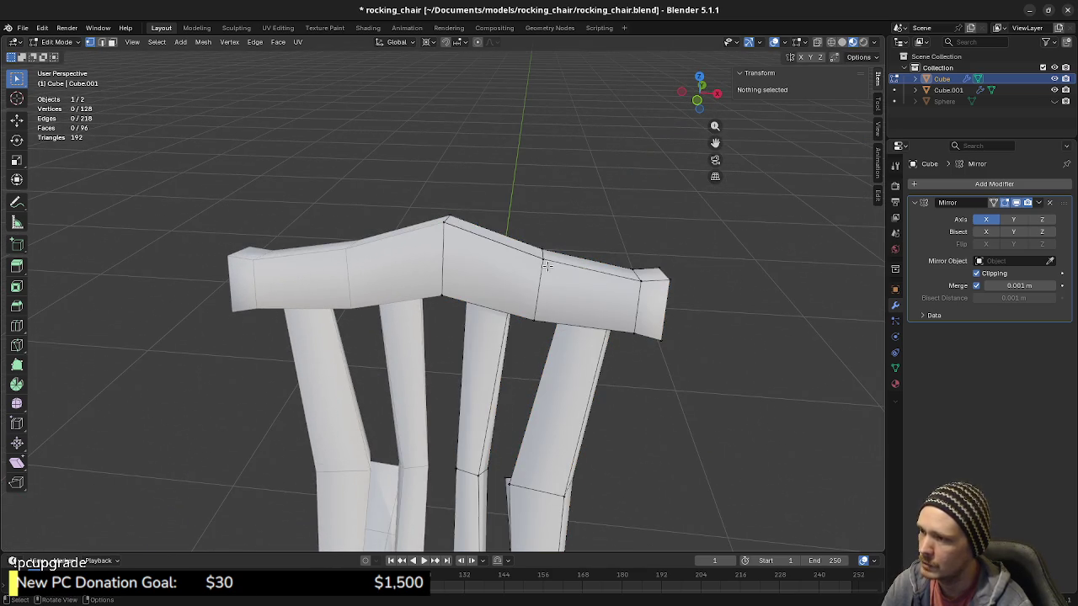
key(l)
key(m)
click(543, 266)
middle_drag(585, 421, 586, 414)
key(Tab)
scroll(585, 447, down, 3)
mouse_move(589, 464)
middle_down()
mouse_move(519, 351)
mouse_move(531, 353)
mouse_move(505, 368)
middle_up()
key(alt+a)
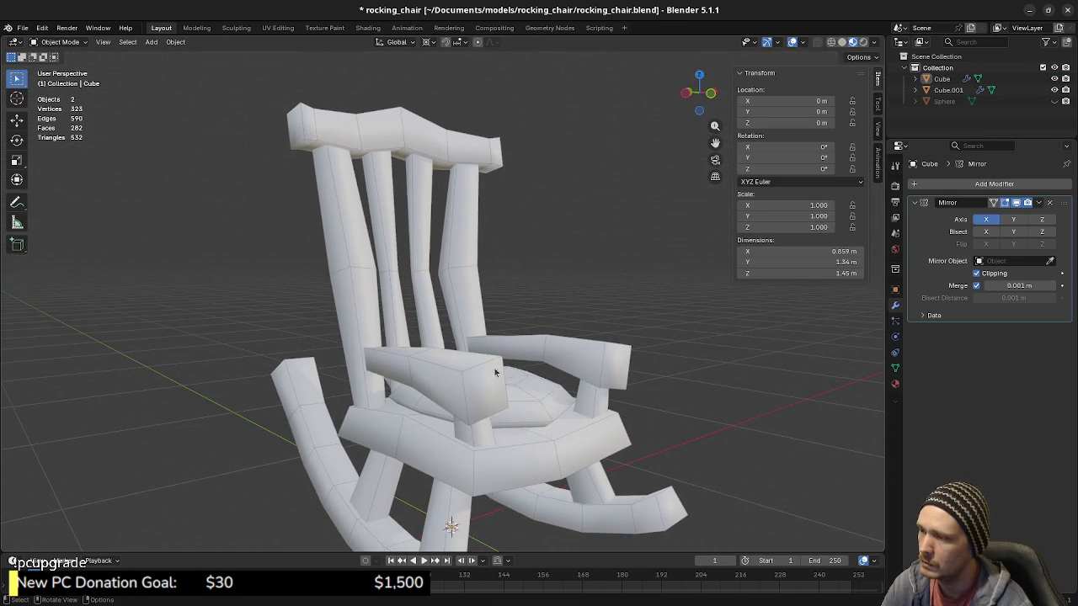
Step: Join the seat cushion and the chair body into a single mesh
mouse_move(460, 399)
middle_down()
mouse_move(484, 388)
mouse_move(470, 391)
middle_up()
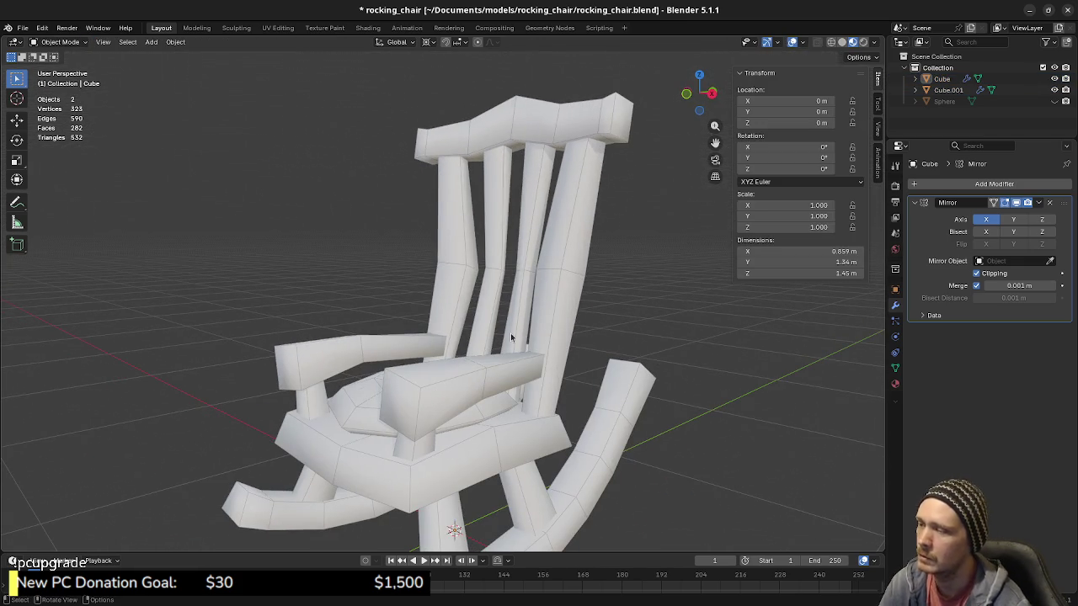
mouse_move(472, 404)
middle_down()
mouse_move(473, 421)
mouse_move(443, 399)
middle_up()
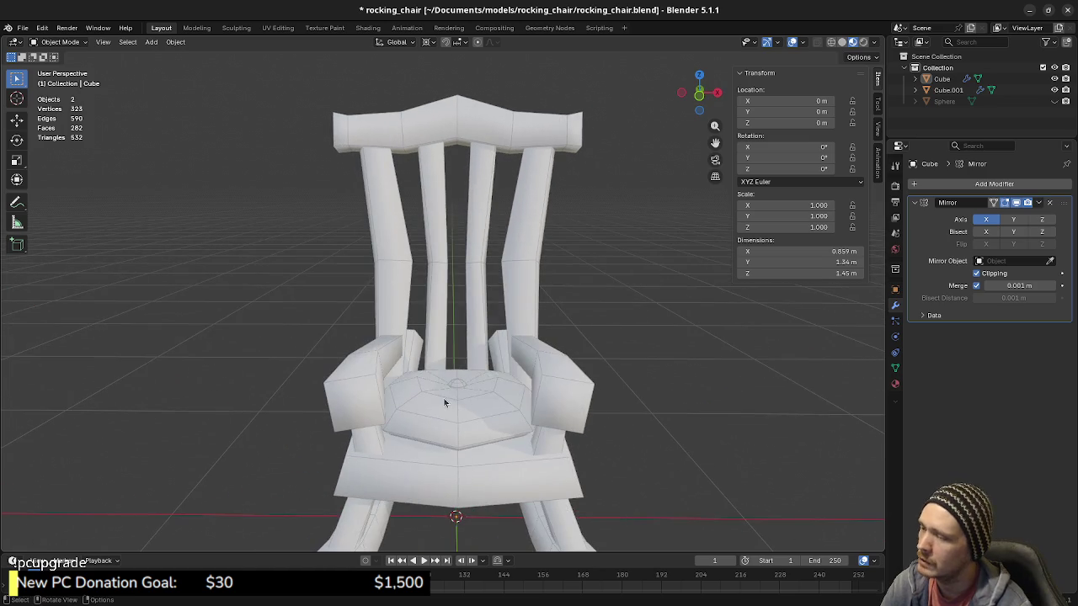
click(484, 415)
click(528, 480)
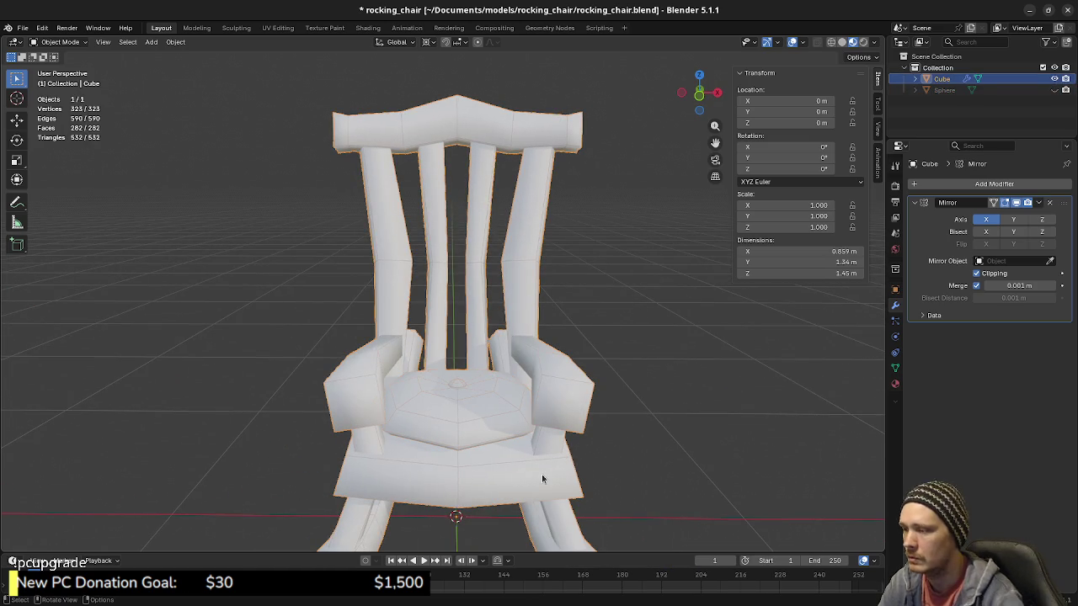
key(Tab)
Step: Select the whole joined mesh and tilt it 10° in the right side view
key(a)
key(KP_3)
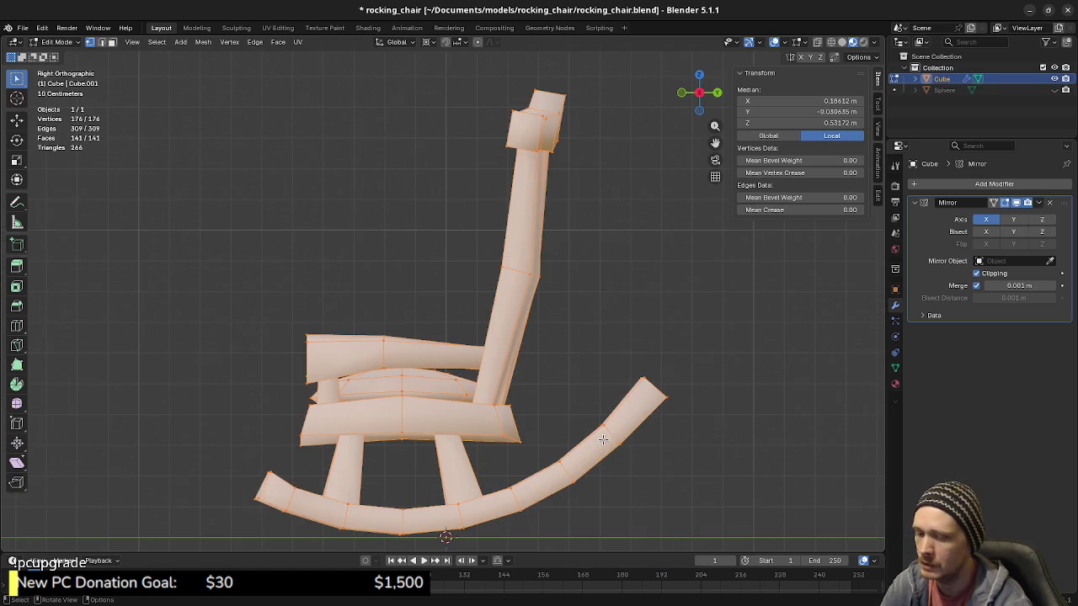
key(KP_Decimal)
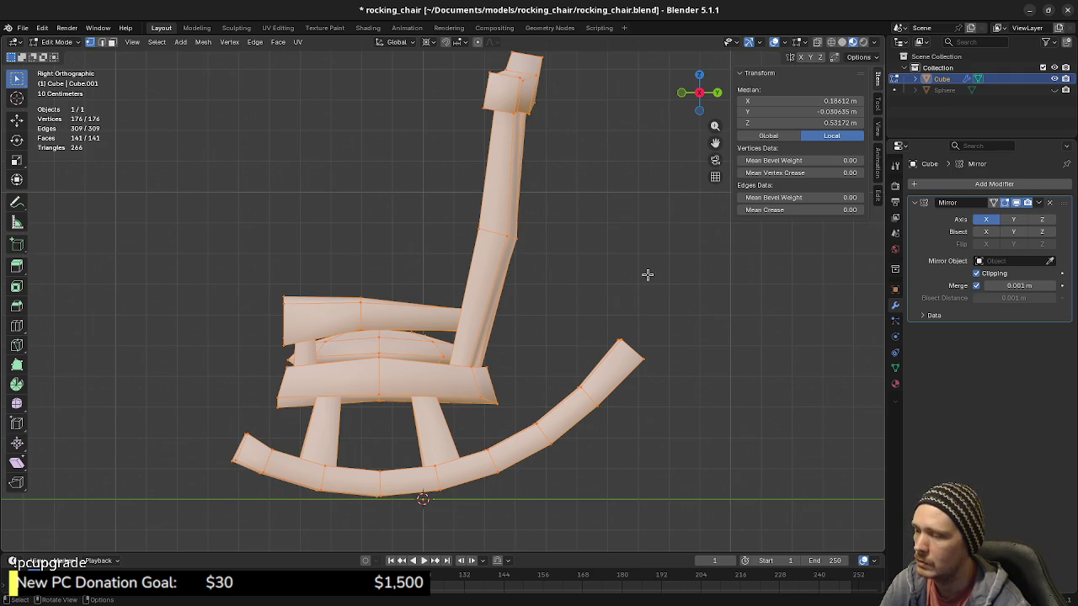
key(r)
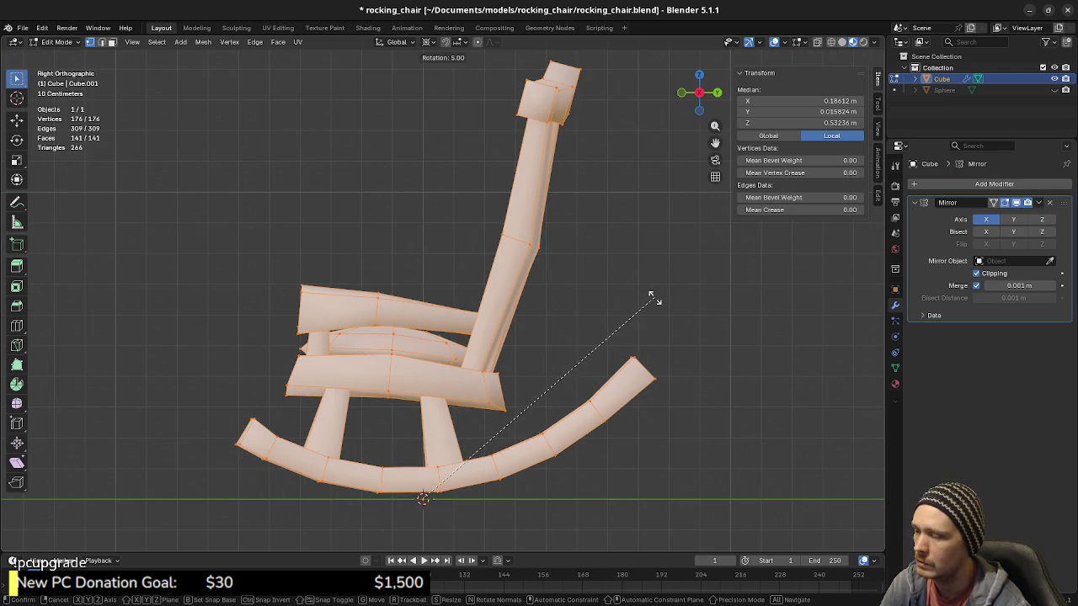
key(Return)
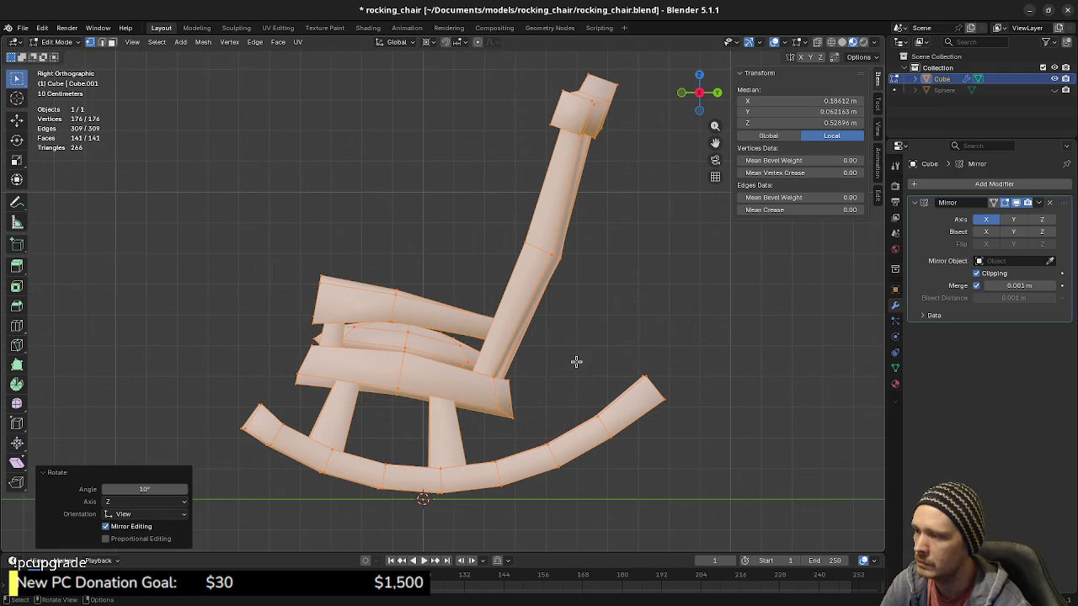
Step: Turn on X-ray see-through and line up the right side view of the tilted chair
key(g)
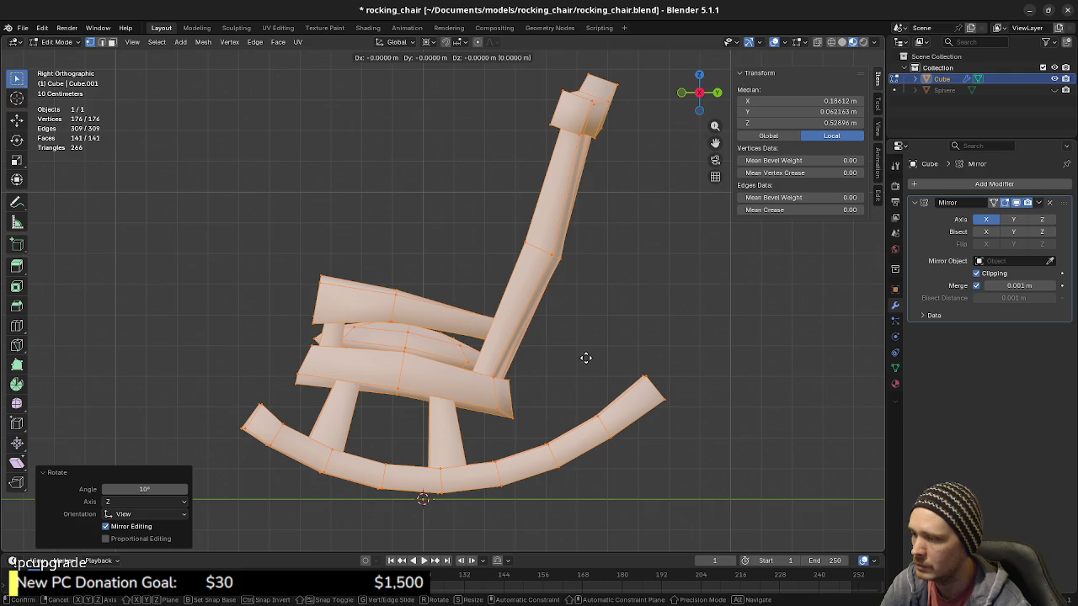
key(Escape)
scroll(503, 289, up, 2)
scroll(503, 289, up, 2)
scroll(498, 337, up, 2)
key(alt+z)
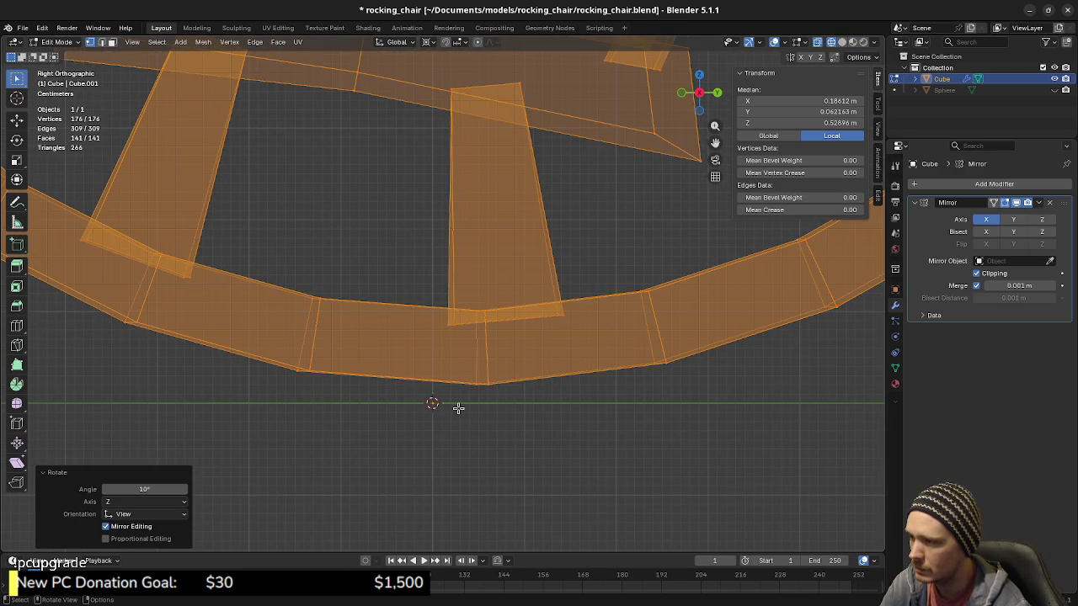
middle_drag(501, 400, 508, 403)
key(KP_3)
key(KP_1)
key(KP_3)
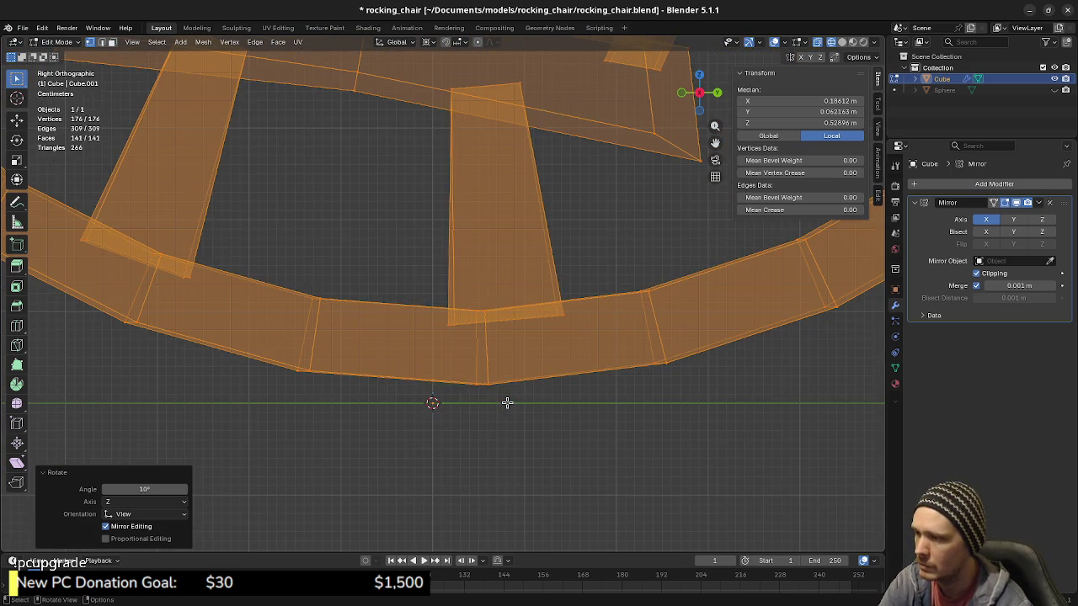
scroll(507, 403, down, 3)
scroll(505, 383, up, 3)
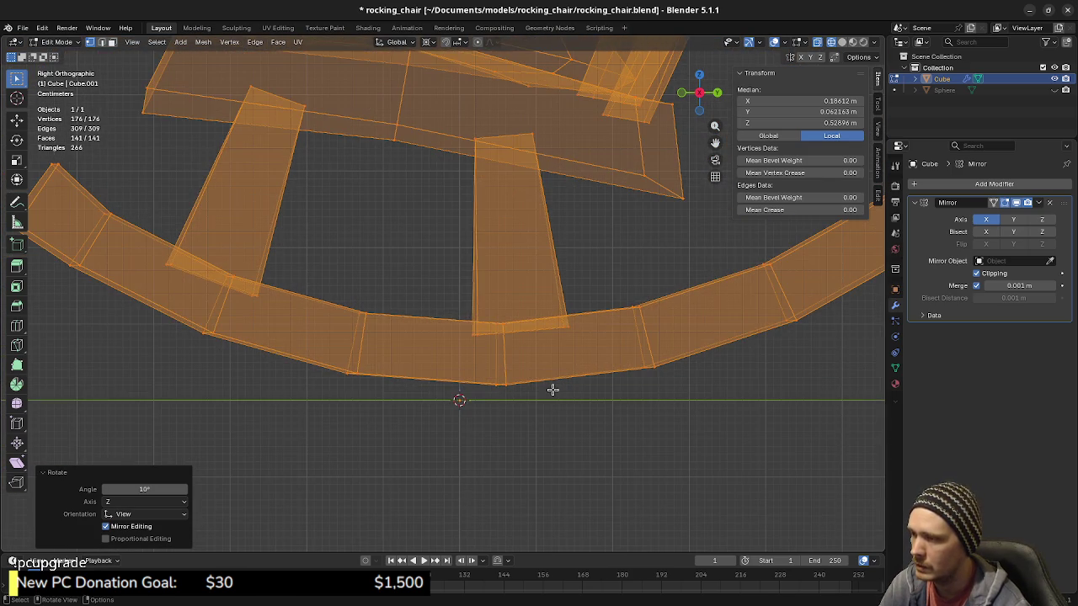
Step: Move the chair so the rocker's lowest point sits on the origin
key(g)
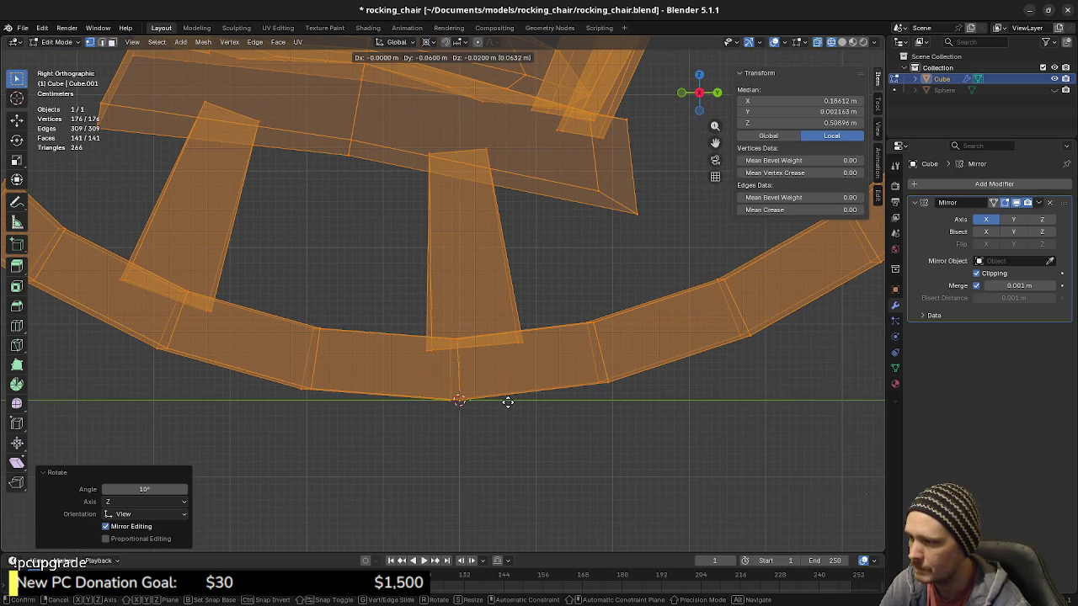
click(507, 401)
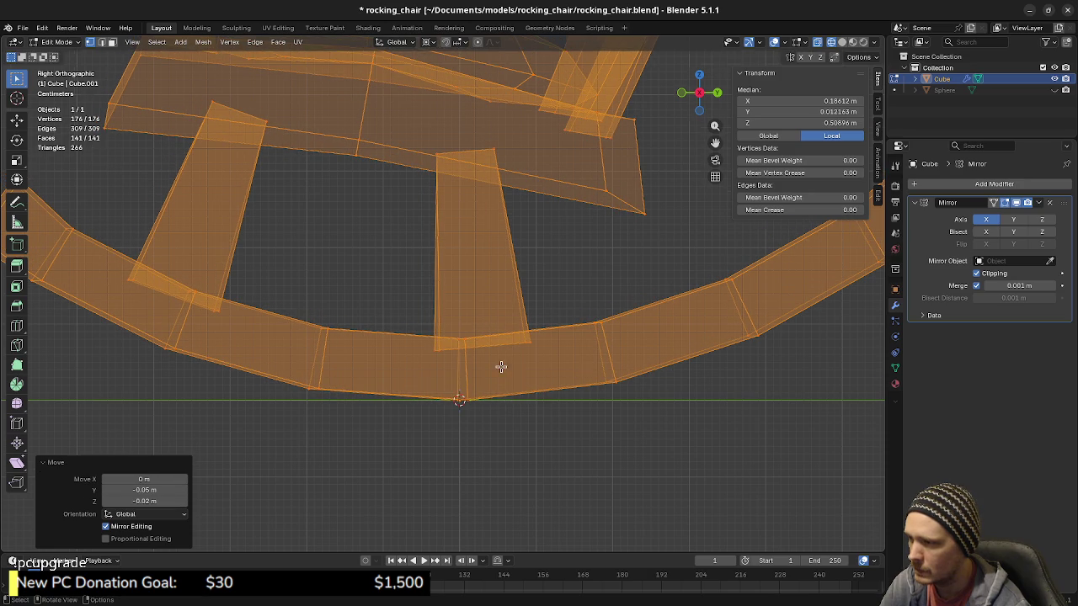
scroll(501, 366, down, 5)
key(z)
mouse_move(493, 296)
middle_down()
mouse_move(504, 392)
mouse_move(700, 382)
middle_up()
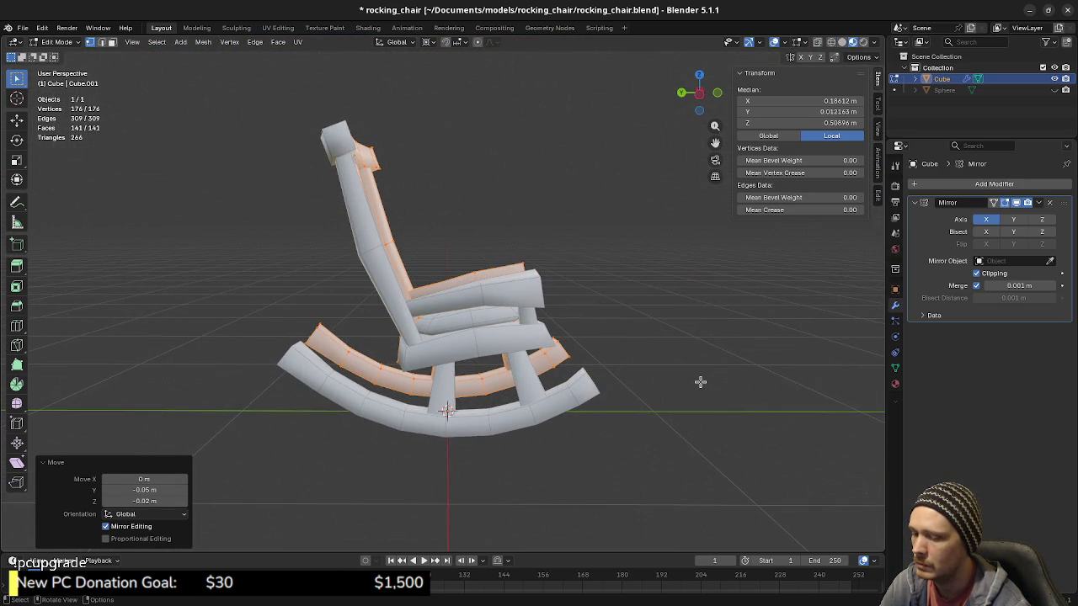
Step: Nudge the whole chair mesh -0.01 m along the Y axis
key(a)
key(KP_3)
scroll(640, 353, up, 3)
scroll(604, 286, up, 1)
scroll(572, 373, up, 1)
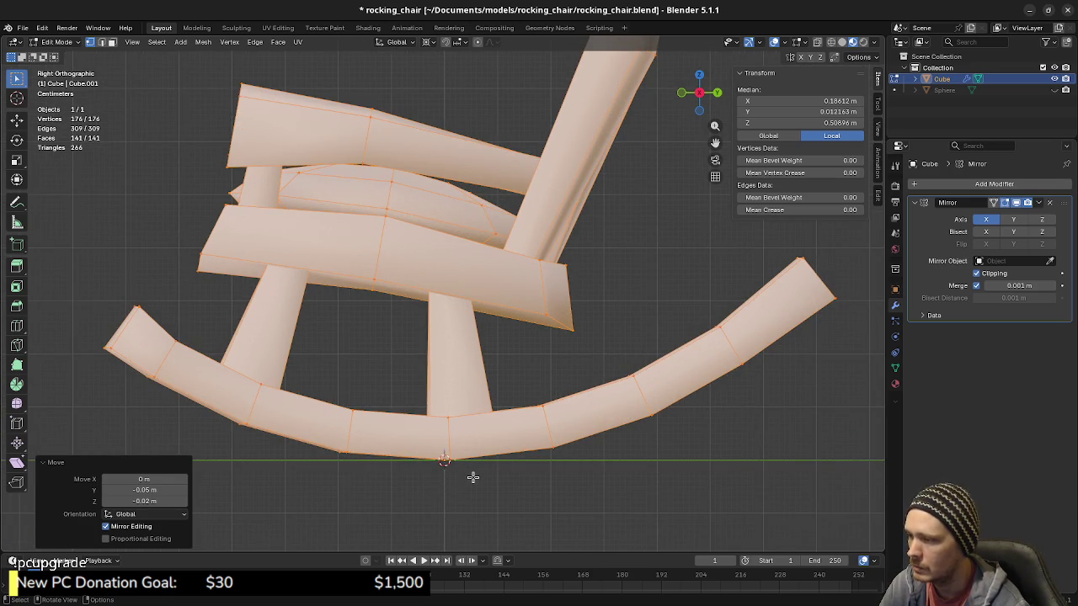
scroll(474, 500, up, 1)
scroll(488, 335, up, 3)
scroll(488, 386, up, 2)
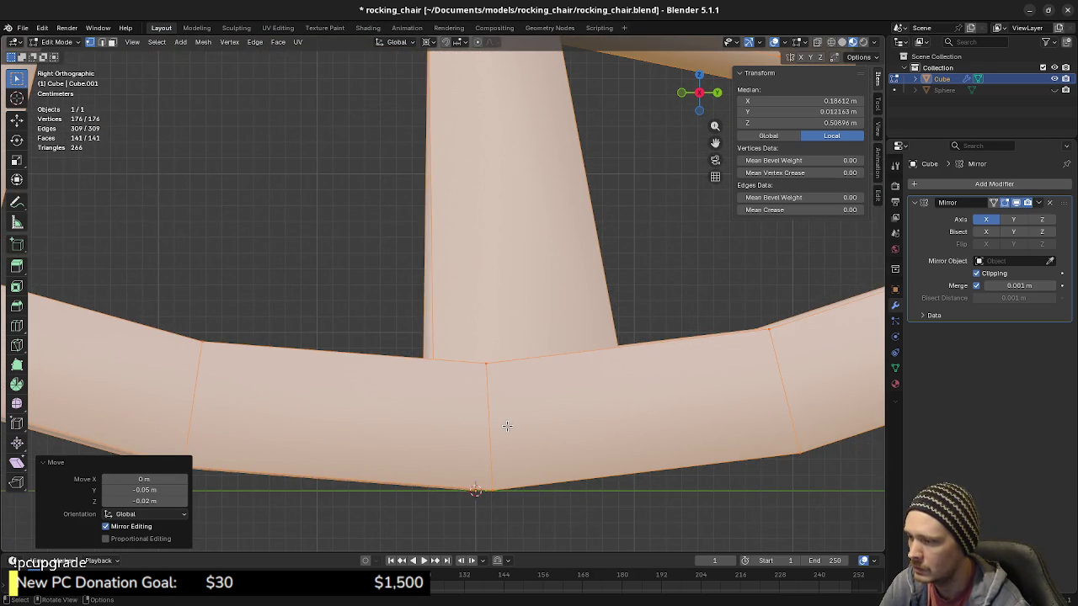
key(g)
key(y)
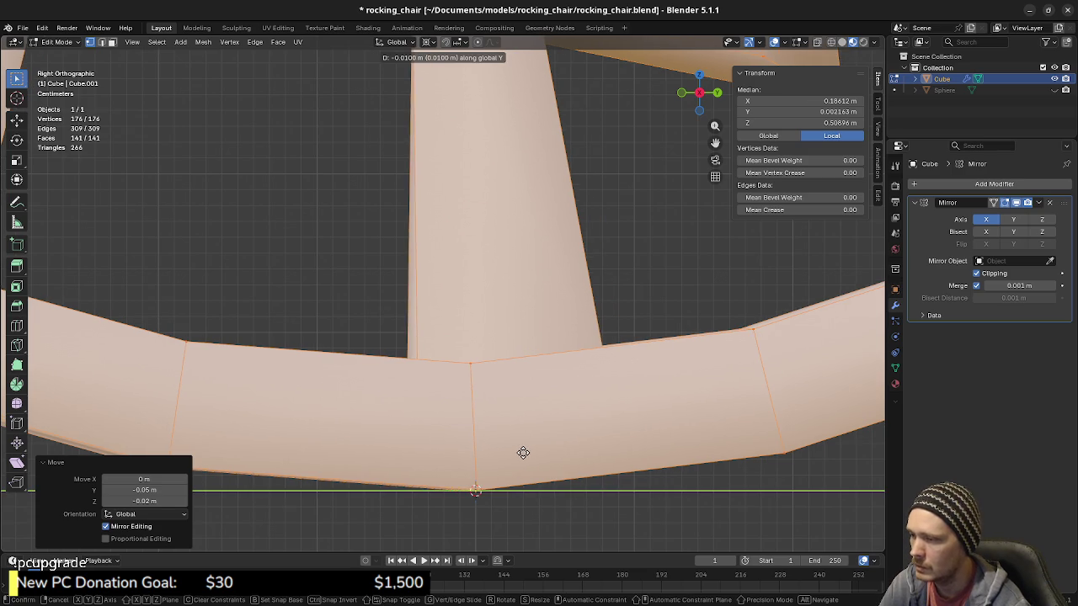
click(523, 449)
scroll(519, 455, down, 4)
scroll(510, 429, down, 2)
Step: Deselect everything and leave Edit Mode to look over the finished chair
mouse_move(503, 404)
middle_down()
mouse_move(474, 377)
mouse_move(469, 395)
middle_up()
key(alt+a)
scroll(505, 403, down, 3)
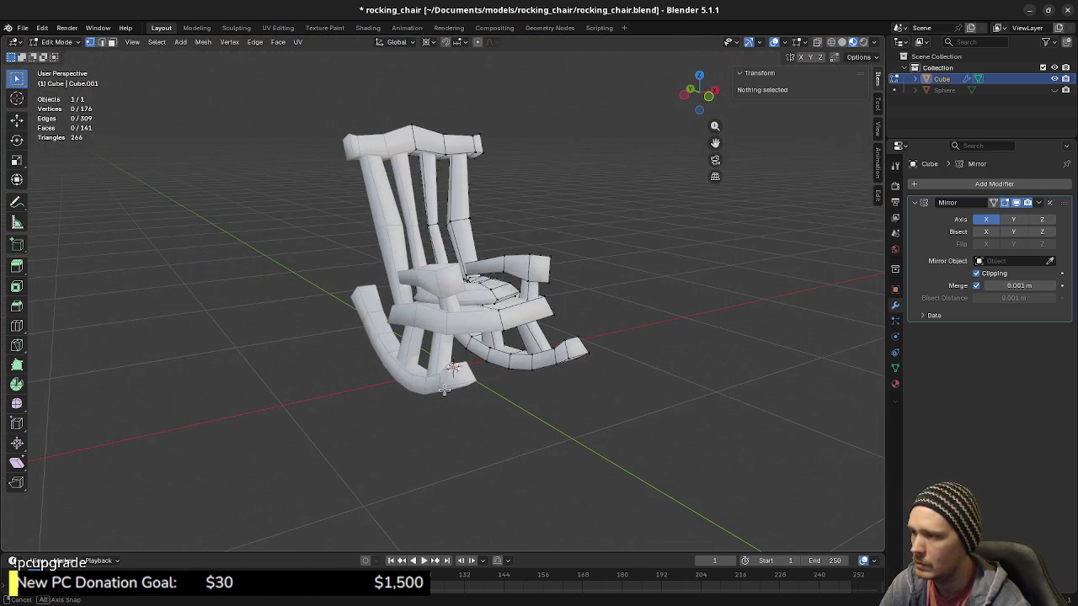
key(Tab)
mouse_move(532, 380)
middle_down()
mouse_move(449, 365)
mouse_move(373, 391)
mouse_move(389, 371)
middle_up()
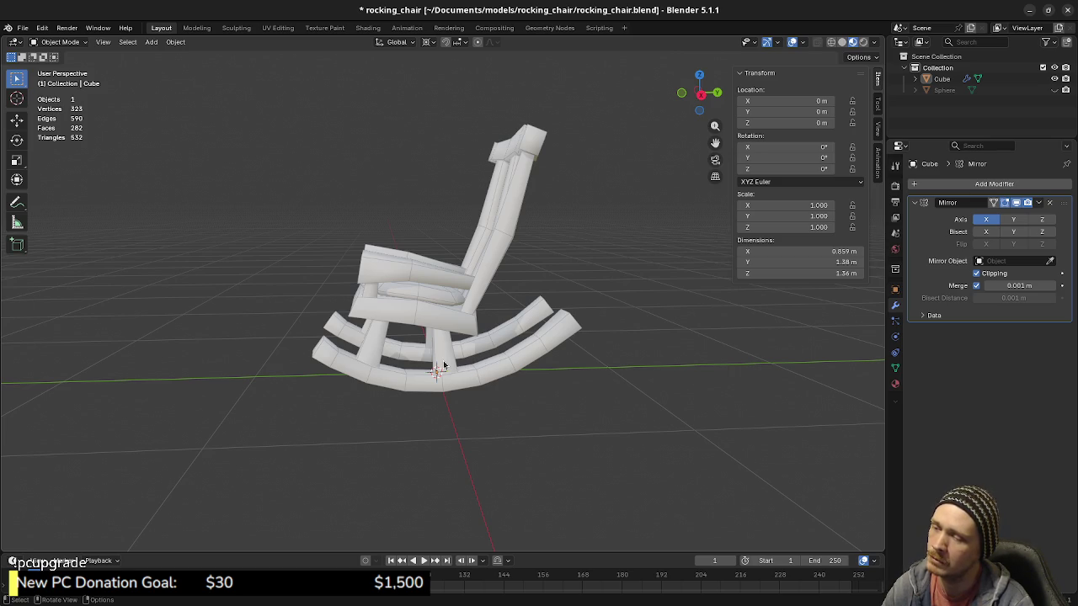
Step: View the finished rocking chair straight from the right side (Numpad 3)
key(KP_3)
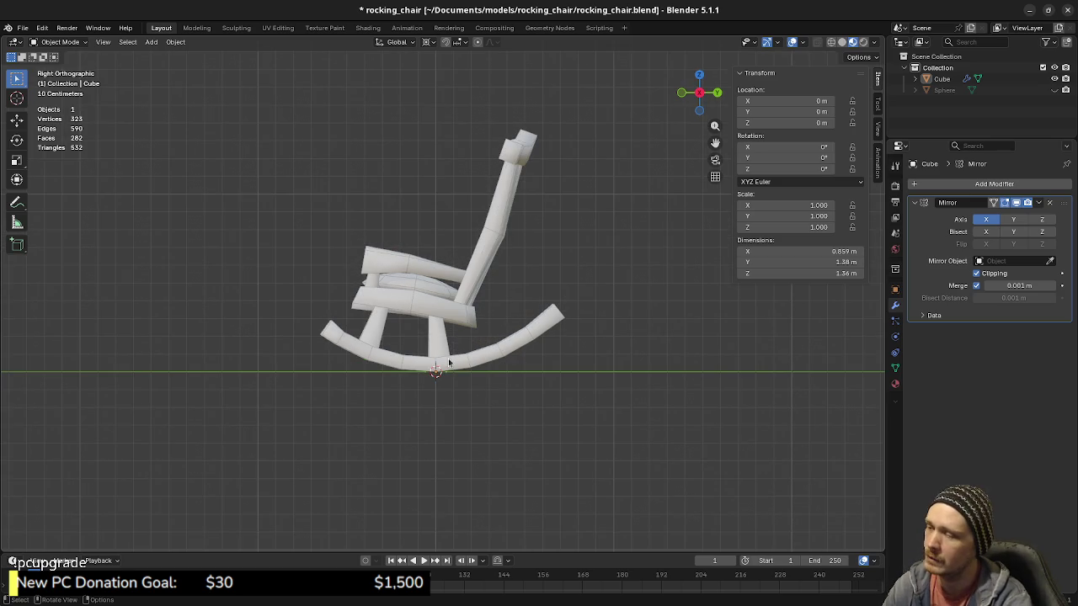